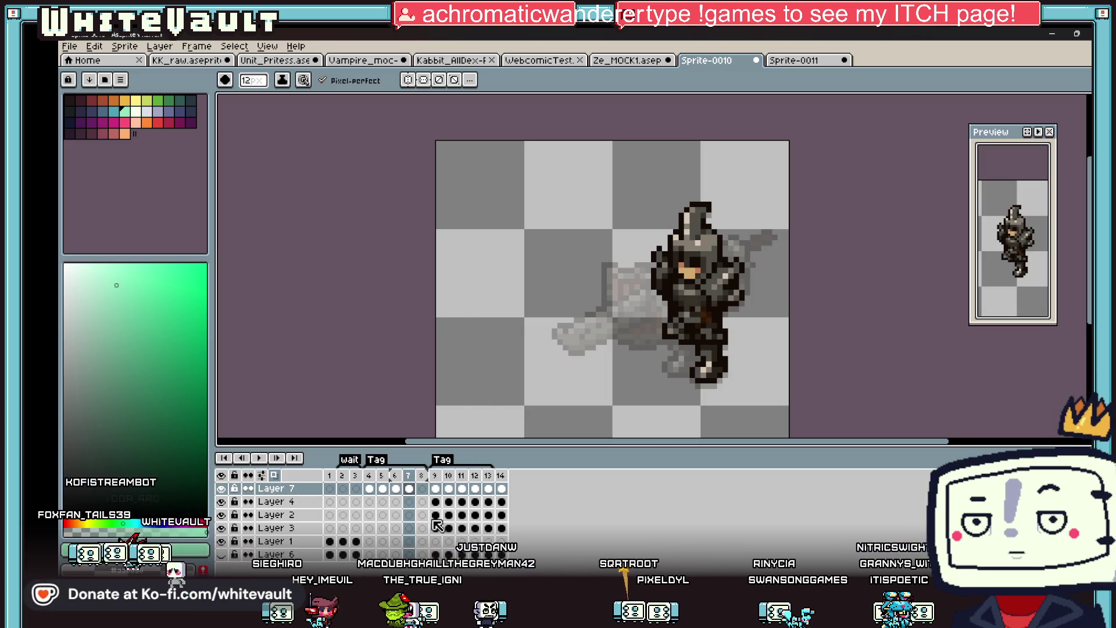
On frame 7, shift the knight's selected lower body one pixel right and down.
{"action": "left_click", "coordinate": [475, 515]}
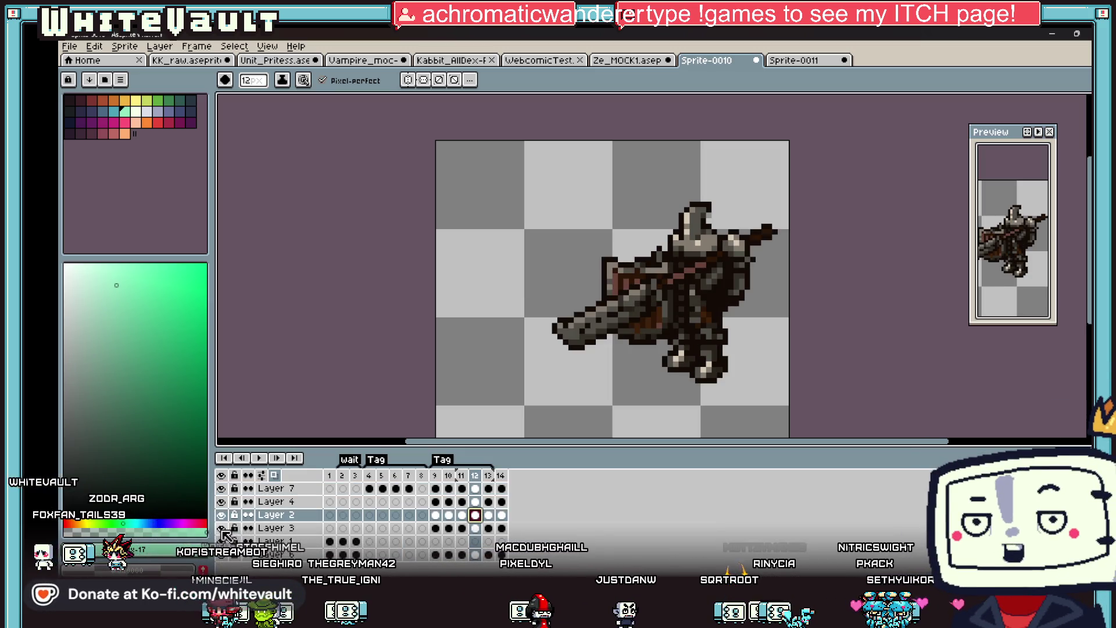
{"action": "left_click", "coordinate": [476, 528]}
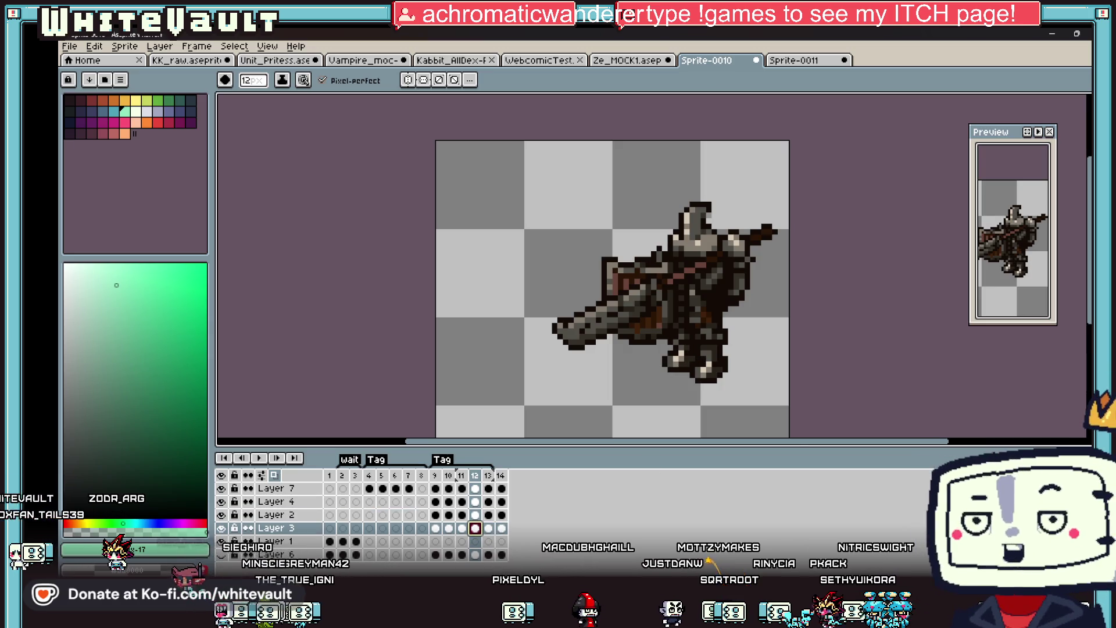
{"action": "left_click", "coordinate": [1023, 100]}
{"action": "left_click_drag", "start_coordinate": [522, 238], "coordinate": [759, 424]}
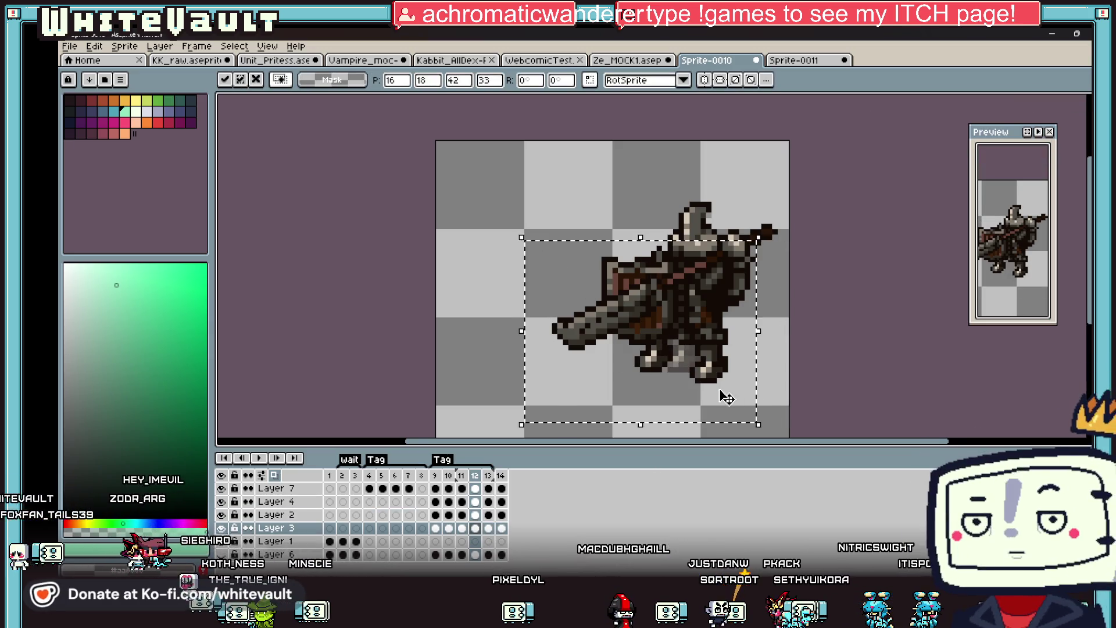
{"action": "key", "text": "Return"}
{"action": "left_click", "coordinate": [409, 488]}
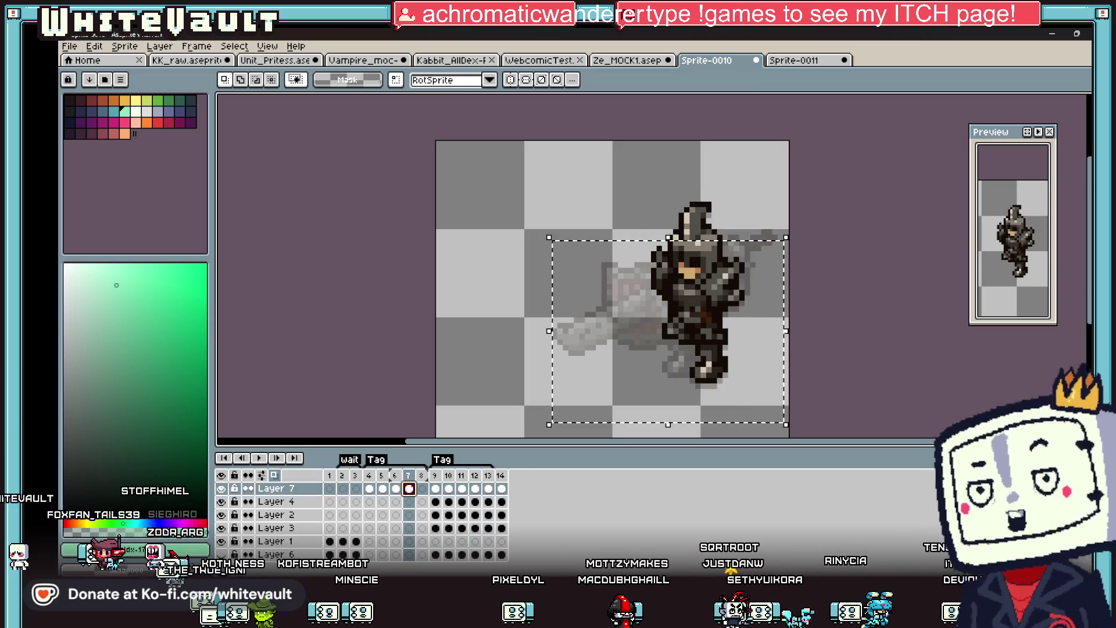
{"action": "scroll", "coordinate": [719, 368], "scroll_direction": "up", "scroll_amount": 1}
{"action": "left_click", "coordinate": [739, 375]}
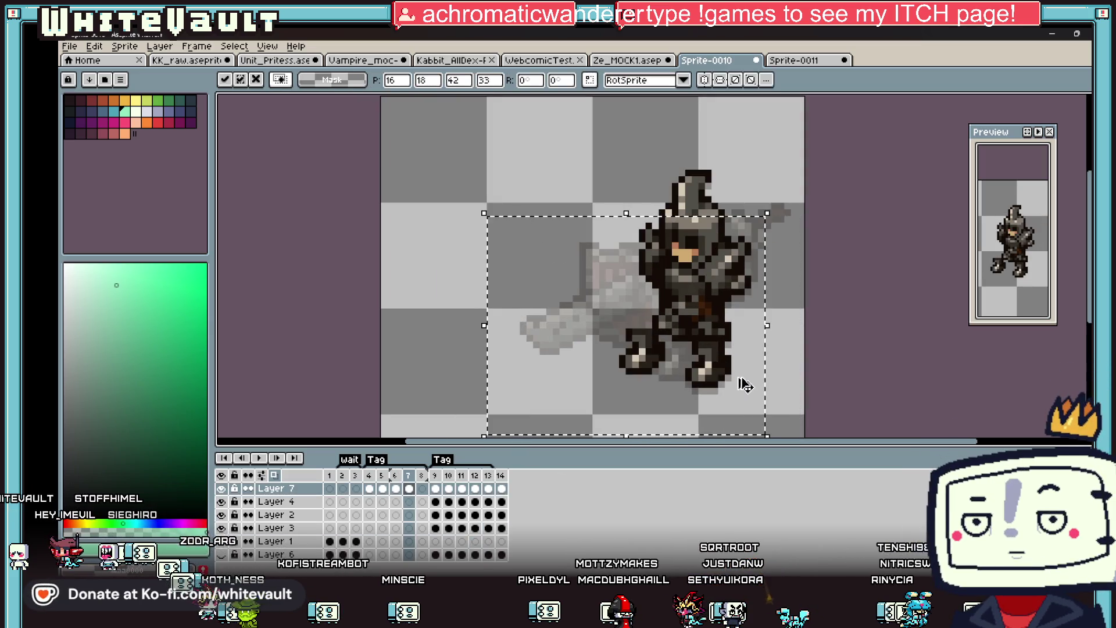
{"action": "left_click_drag", "start_coordinate": [755, 370], "coordinate": [763, 375]}
Sample the dark brown from the armour and choose a new yellow-orange colour.
{"action": "key", "text": "Return"}
{"action": "scroll", "coordinate": [680, 320], "scroll_direction": "up", "scroll_amount": 1}
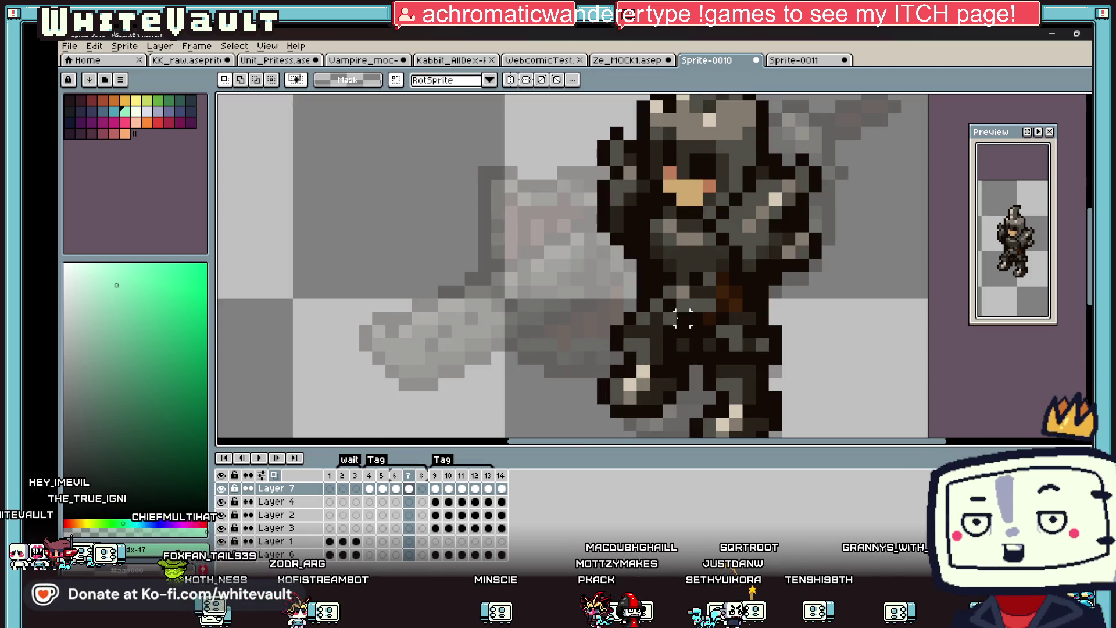
{"action": "left_click", "coordinate": [672, 327], "text": "alt"}
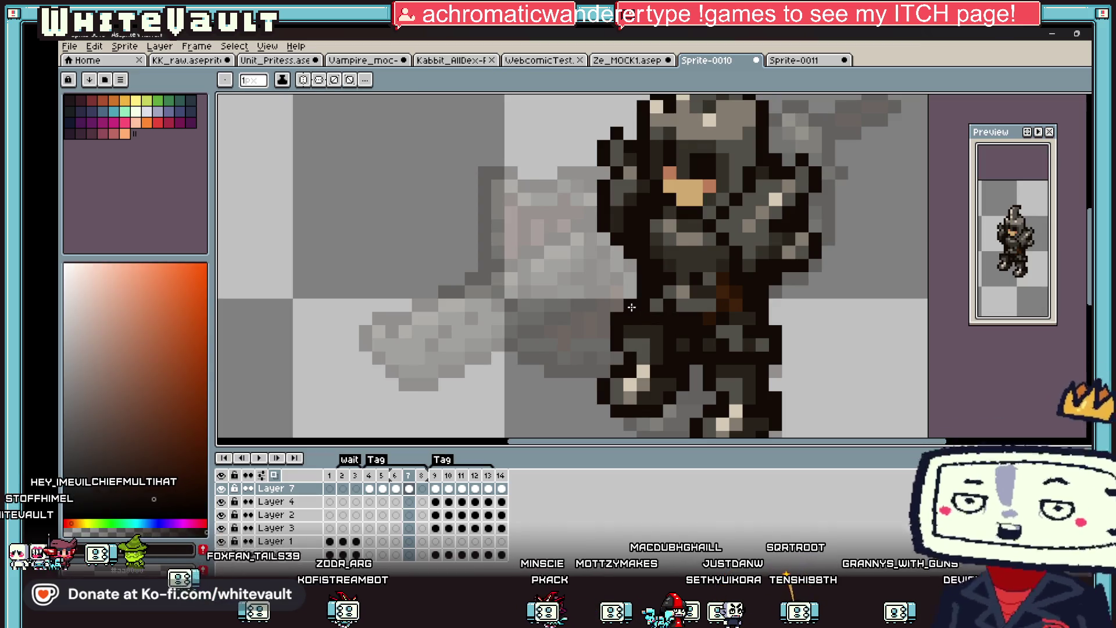
{"action": "left_click", "coordinate": [662, 315], "text": "alt"}
{"action": "scroll", "coordinate": [693, 325], "scroll_direction": "down", "scroll_amount": 3}
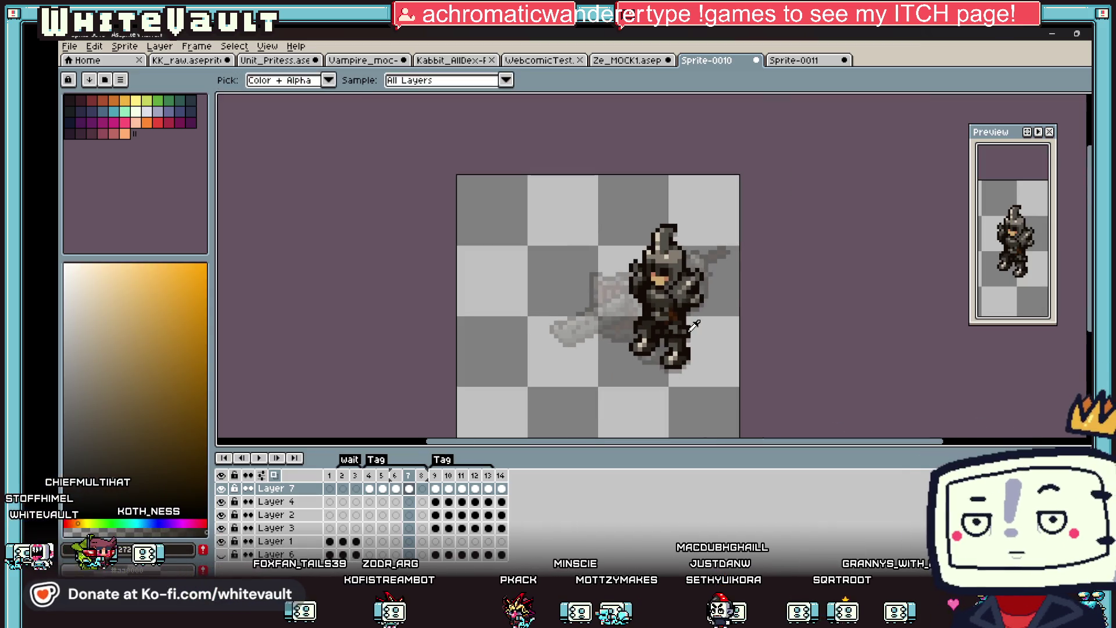
Erase the knight's right foot pixels, then marquee-select the left leg.
{"action": "key", "text": "m"}
{"action": "scroll", "coordinate": [615, 339], "scroll_direction": "up", "scroll_amount": 1}
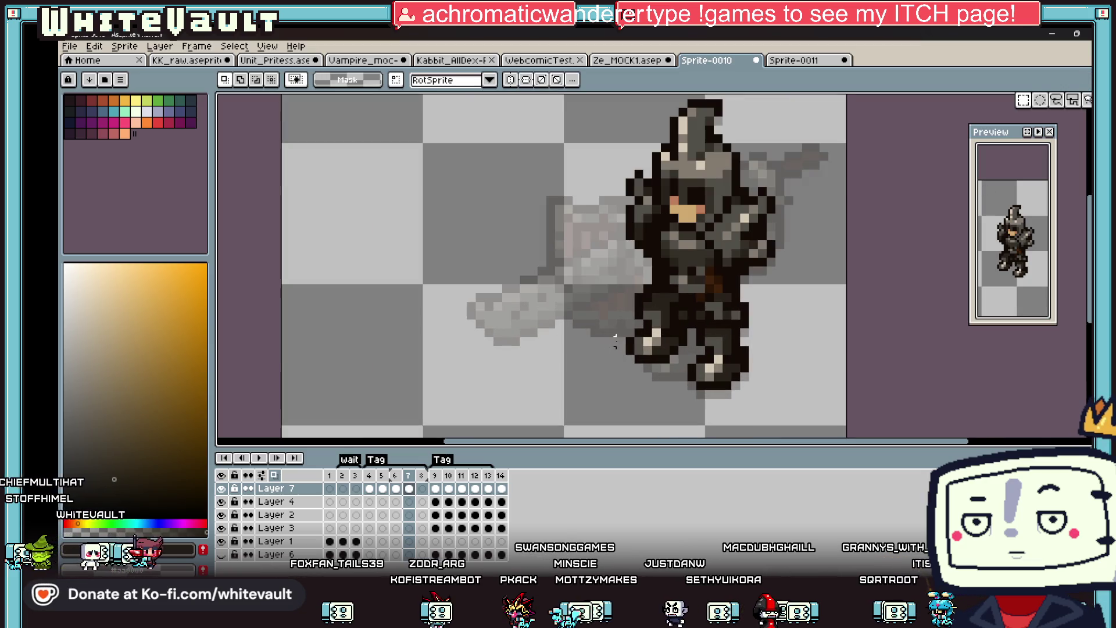
{"action": "left_click_drag", "start_coordinate": [613, 323], "coordinate": [670, 372]}
{"action": "left_click_drag", "start_coordinate": [670, 329], "coordinate": [696, 355]}
{"action": "key", "text": "ctrl+d"}
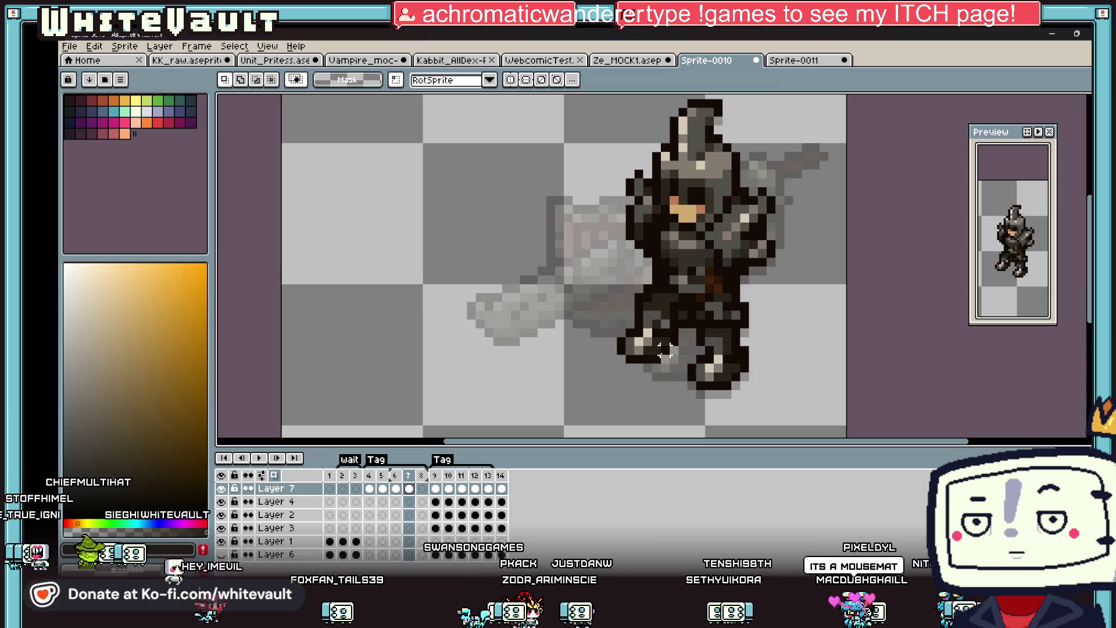
{"action": "scroll", "coordinate": [690, 353], "scroll_direction": "down", "scroll_amount": 1}
{"action": "scroll", "coordinate": [690, 353], "scroll_direction": "up", "scroll_amount": 2}
{"action": "left_click_drag", "start_coordinate": [679, 328], "coordinate": [788, 402]}
{"action": "key", "text": "Delete"}
{"action": "mouse_move", "coordinate": [683, 283]}
{"action": "left_mouse_down"}
{"action": "mouse_move", "coordinate": [633, 373]}
{"action": "mouse_move", "coordinate": [599, 384]}
{"action": "left_mouse_up"}
Rotate the selected leg 90° and move it outward into a wider stance.
{"action": "left_click", "coordinate": [605, 379]}
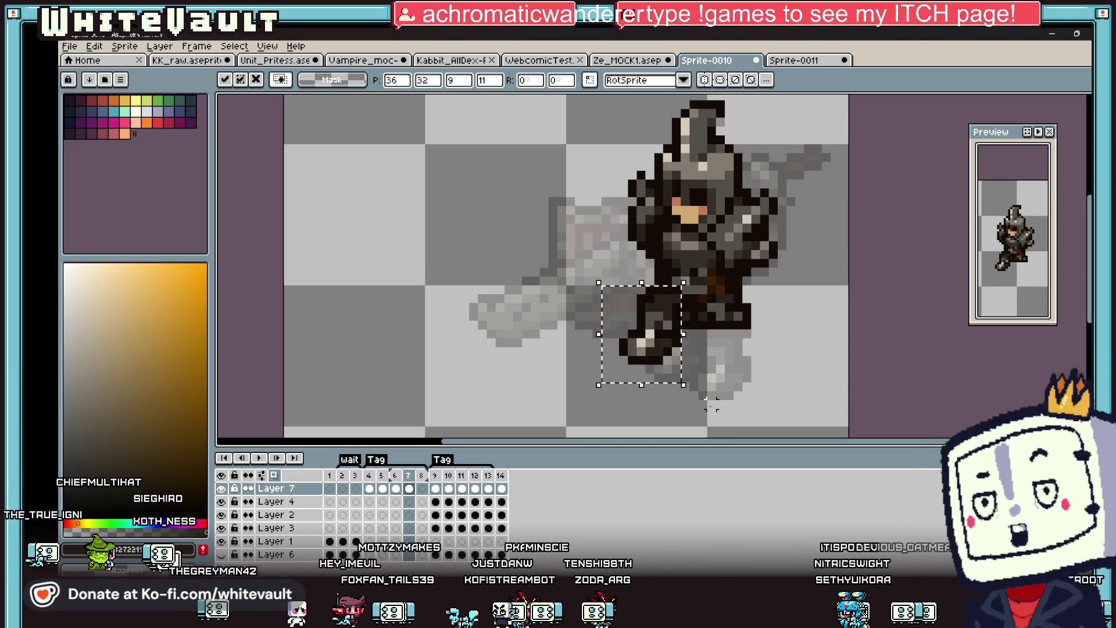
{"action": "mouse_move", "coordinate": [693, 403]}
{"action": "left_mouse_down"}
{"action": "mouse_move", "coordinate": [722, 299]}
{"action": "mouse_move", "coordinate": [723, 204]}
{"action": "mouse_move", "coordinate": [740, 318]}
{"action": "mouse_move", "coordinate": [792, 373]}
{"action": "mouse_move", "coordinate": [782, 382]}
{"action": "mouse_move", "coordinate": [810, 382]}
{"action": "left_mouse_up"}
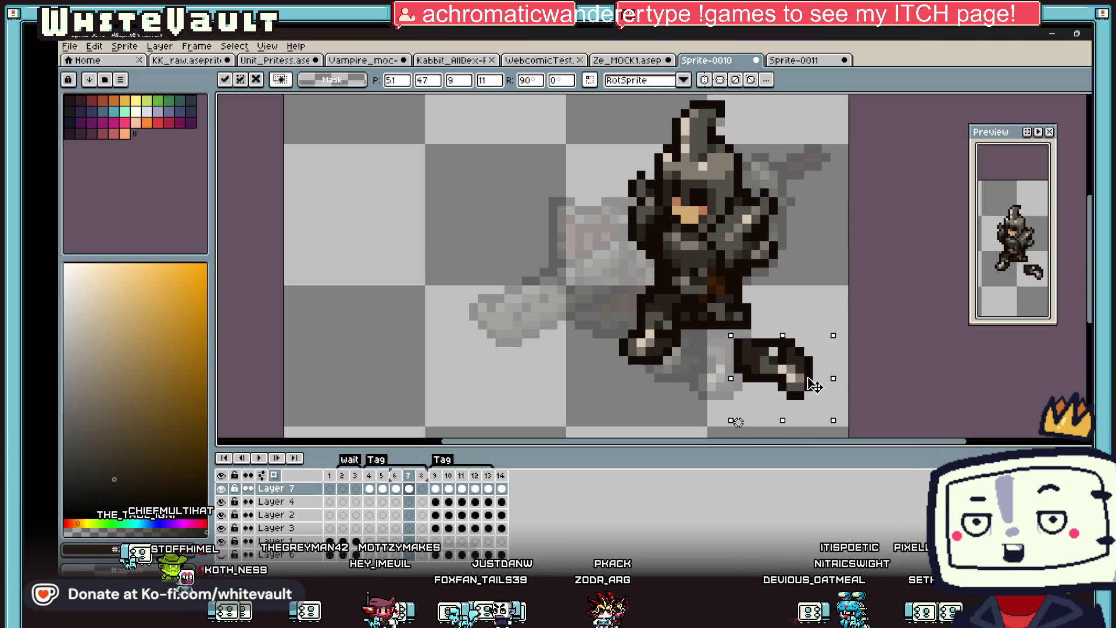
{"action": "key", "text": "Return"}
Slim the separated foot and reattach it to the leg, then view frame 13.
{"action": "key", "text": "ctrl+z"}
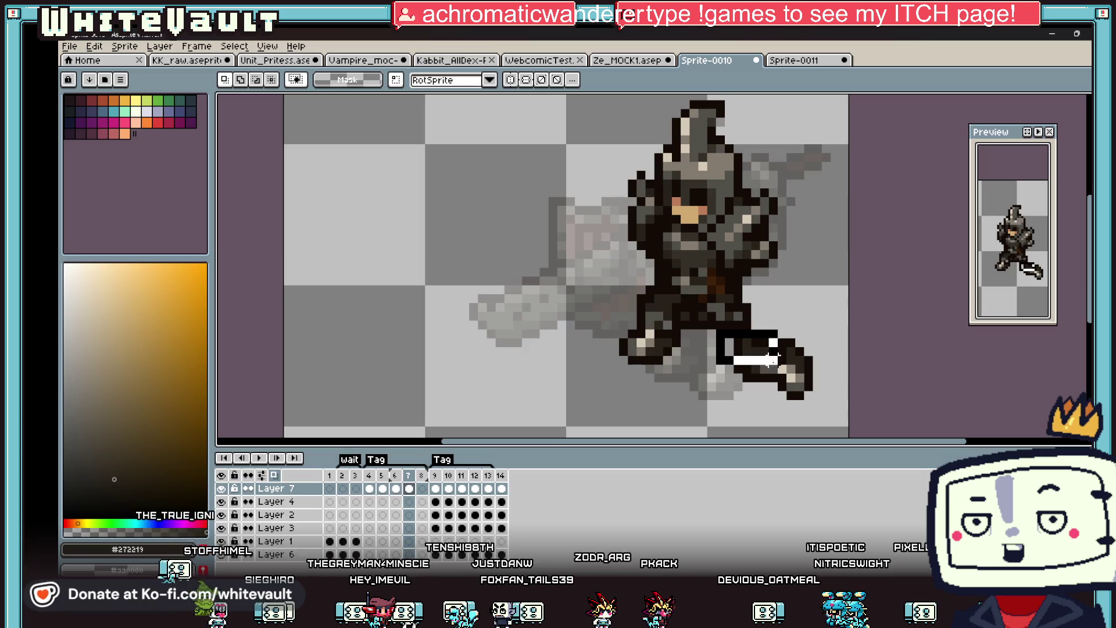
{"action": "mouse_move", "coordinate": [721, 334]}
{"action": "left_mouse_down"}
{"action": "mouse_move", "coordinate": [821, 399]}
{"action": "mouse_move", "coordinate": [783, 375]}
{"action": "left_mouse_up"}
{"action": "key", "text": "Return"}
{"action": "scroll", "coordinate": [783, 374], "scroll_direction": "down", "scroll_amount": 3}
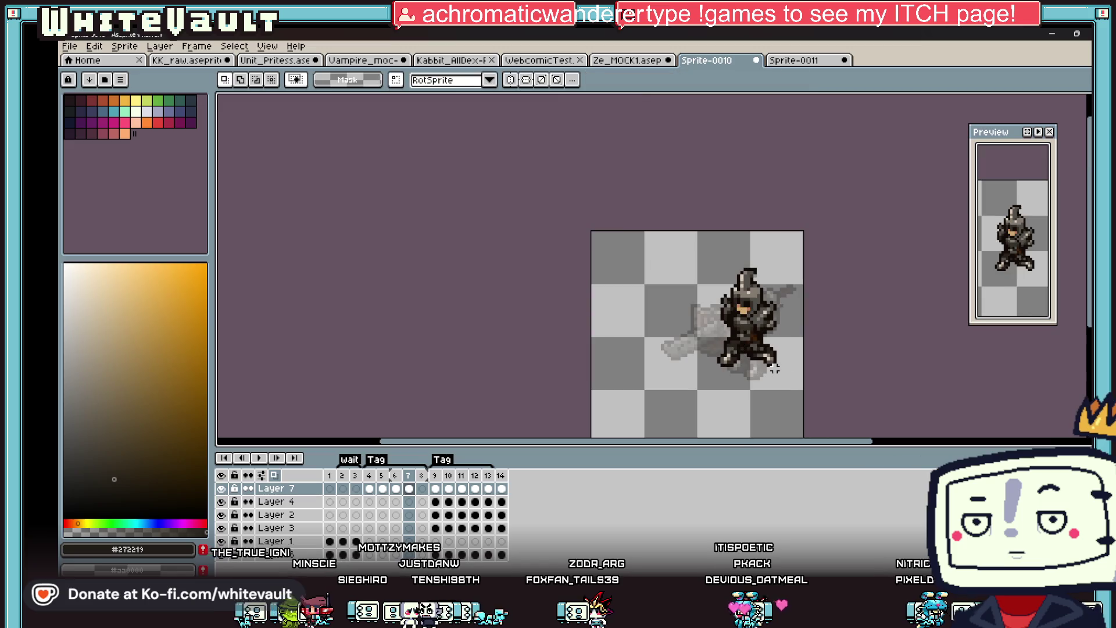
{"action": "left_click", "coordinate": [475, 489]}
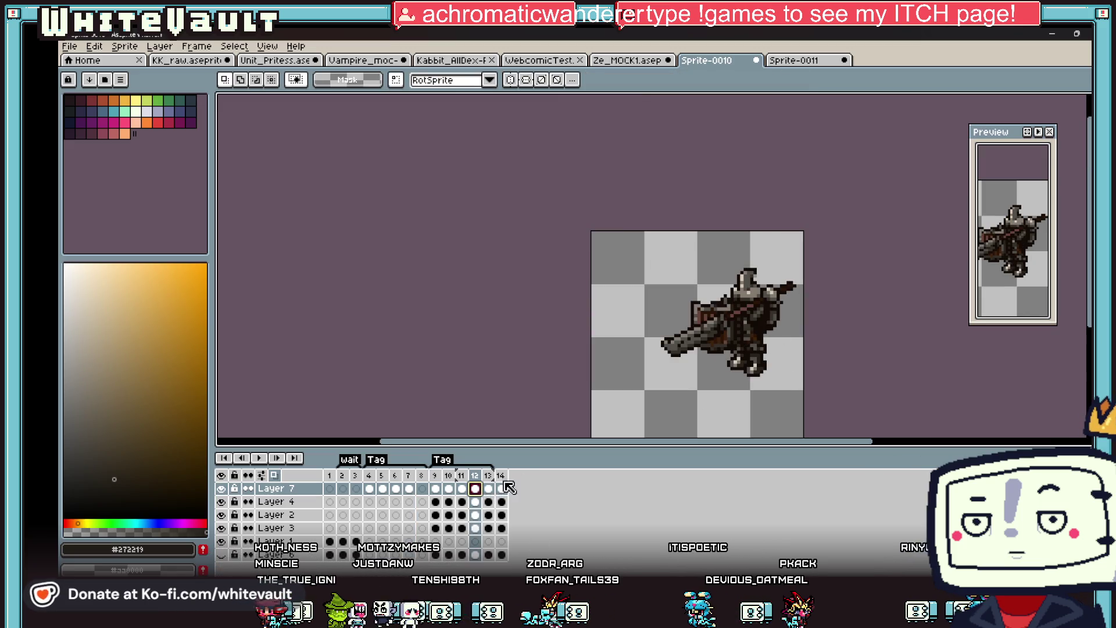
Step through attack frames 9 to 13 to compare the poses.
{"action": "left_click", "coordinate": [489, 489]}
{"action": "left_click", "coordinate": [475, 489]}
{"action": "left_click", "coordinate": [461, 489]}
{"action": "left_click_drag", "start_coordinate": [435, 489], "coordinate": [450, 490]}
{"action": "left_click", "coordinate": [462, 489]}
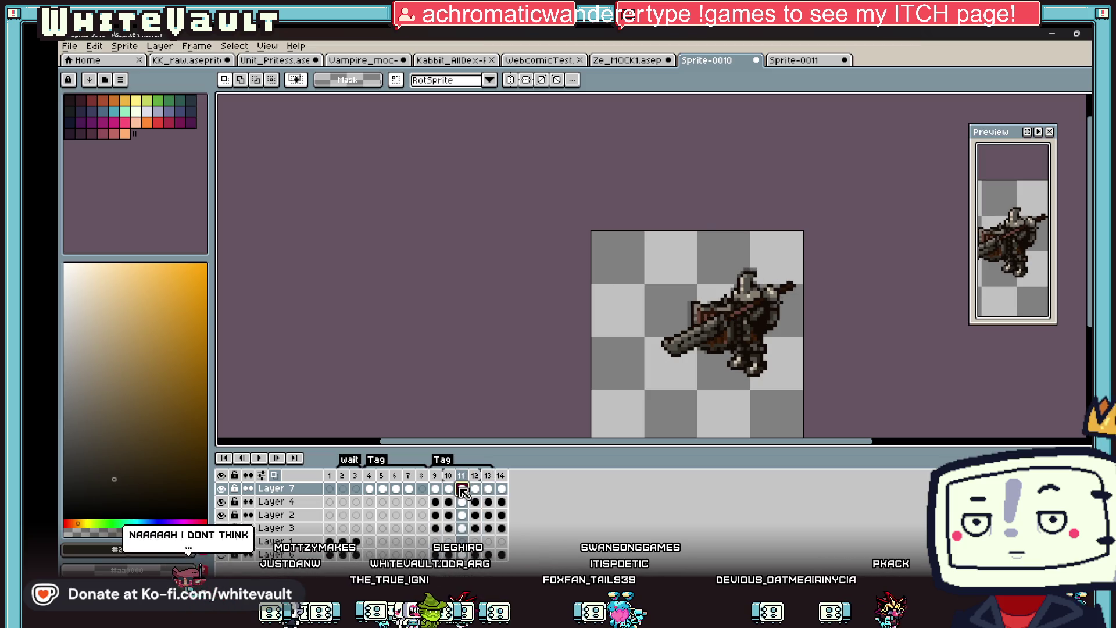
{"action": "left_click", "coordinate": [475, 489]}
{"action": "left_click", "coordinate": [489, 489]}
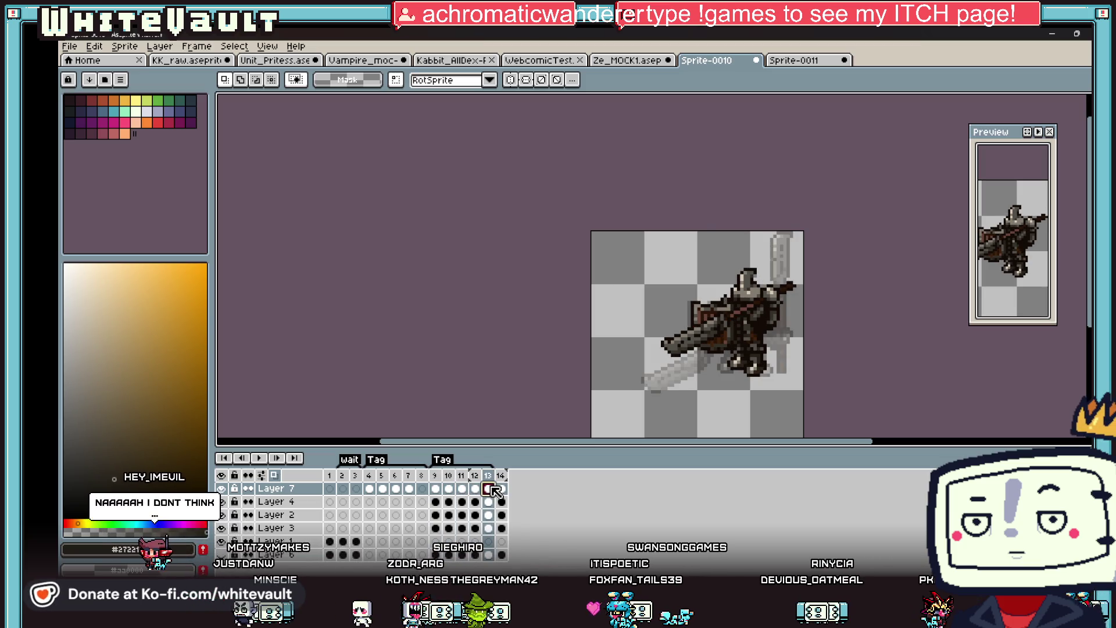
{"action": "left_click", "coordinate": [475, 489]}
{"action": "left_click", "coordinate": [488, 489]}
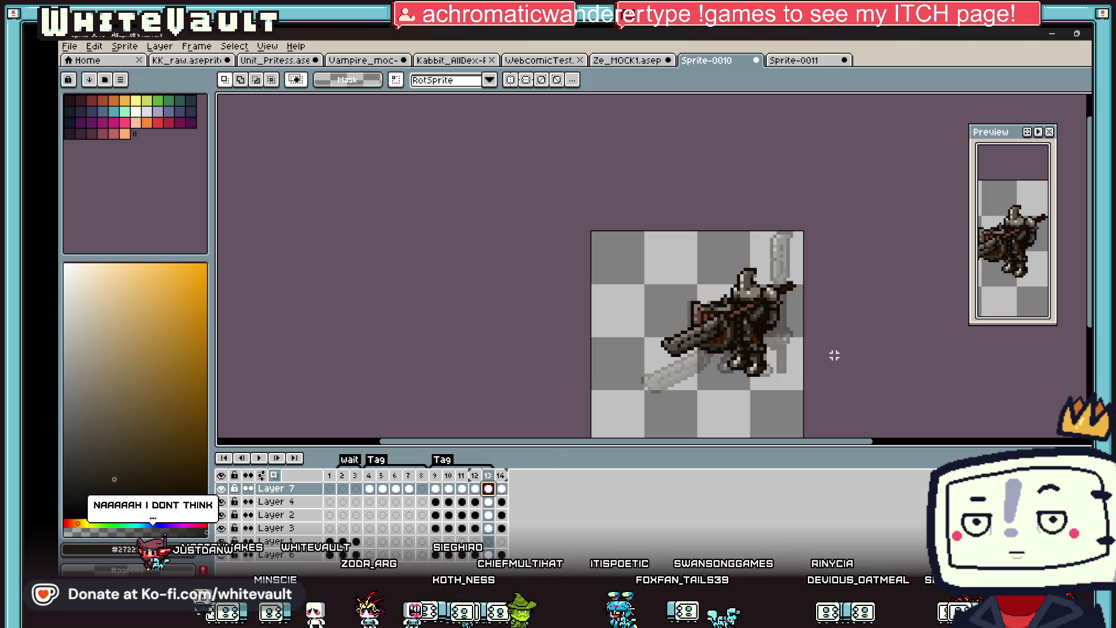
Marquee the weapon area on frame 13 and shift it into place on frame 7.
{"action": "mouse_move", "coordinate": [629, 230]}
{"action": "left_mouse_down"}
{"action": "mouse_move", "coordinate": [705, 312]}
{"action": "mouse_move", "coordinate": [798, 341]}
{"action": "left_mouse_up"}
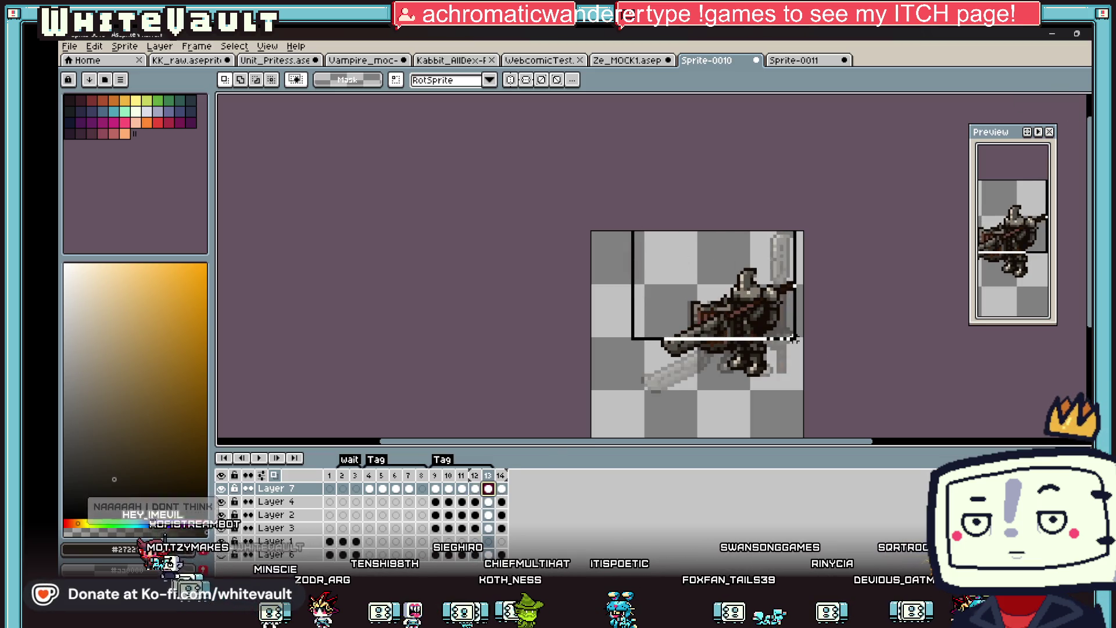
{"action": "scroll", "coordinate": [710, 347], "scroll_direction": "up", "scroll_amount": 1}
{"action": "scroll", "coordinate": [710, 347], "scroll_direction": "up", "scroll_amount": 1}
{"action": "mouse_move", "coordinate": [617, 294]}
{"action": "left_mouse_down"}
{"action": "mouse_move", "coordinate": [741, 348]}
{"action": "mouse_move", "coordinate": [744, 364]}
{"action": "left_mouse_up"}
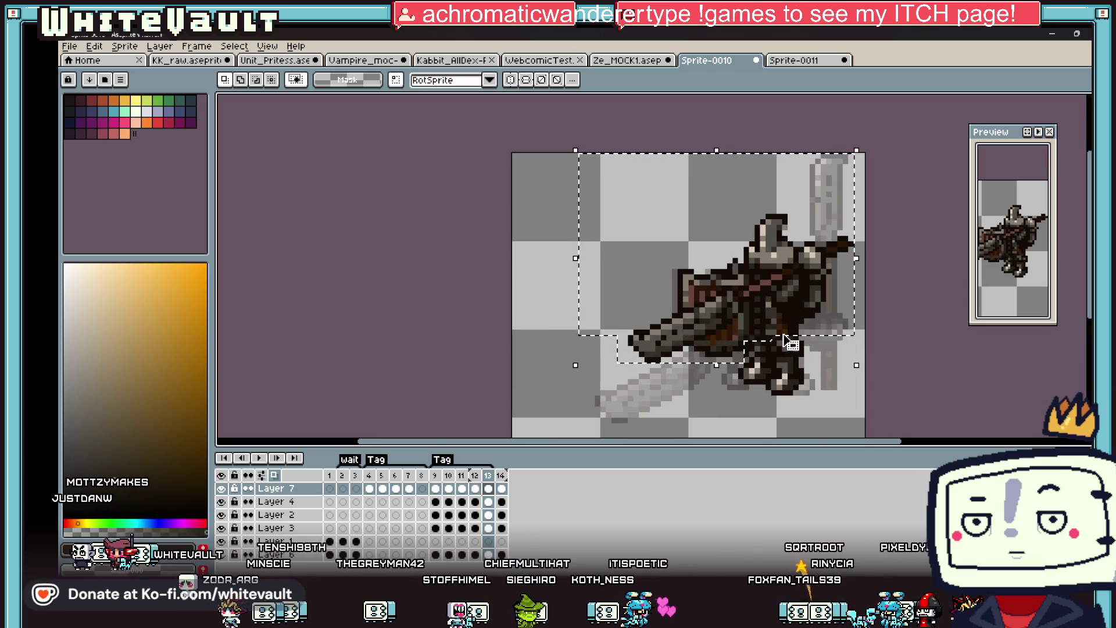
{"action": "left_click", "coordinate": [409, 488]}
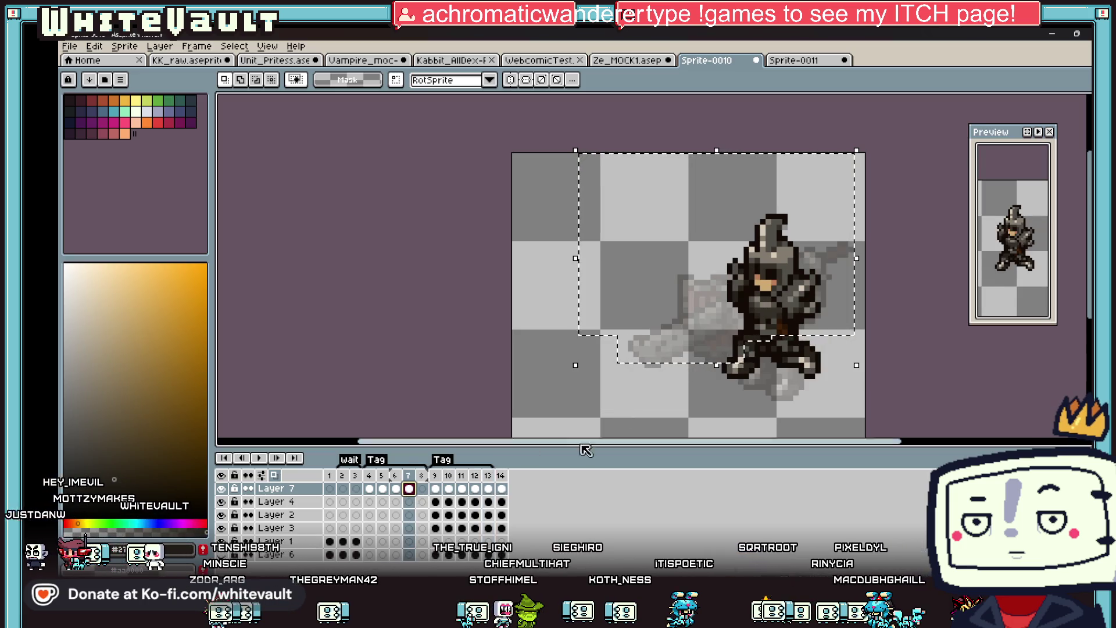
{"action": "left_click_drag", "start_coordinate": [721, 366], "coordinate": [726, 350]}
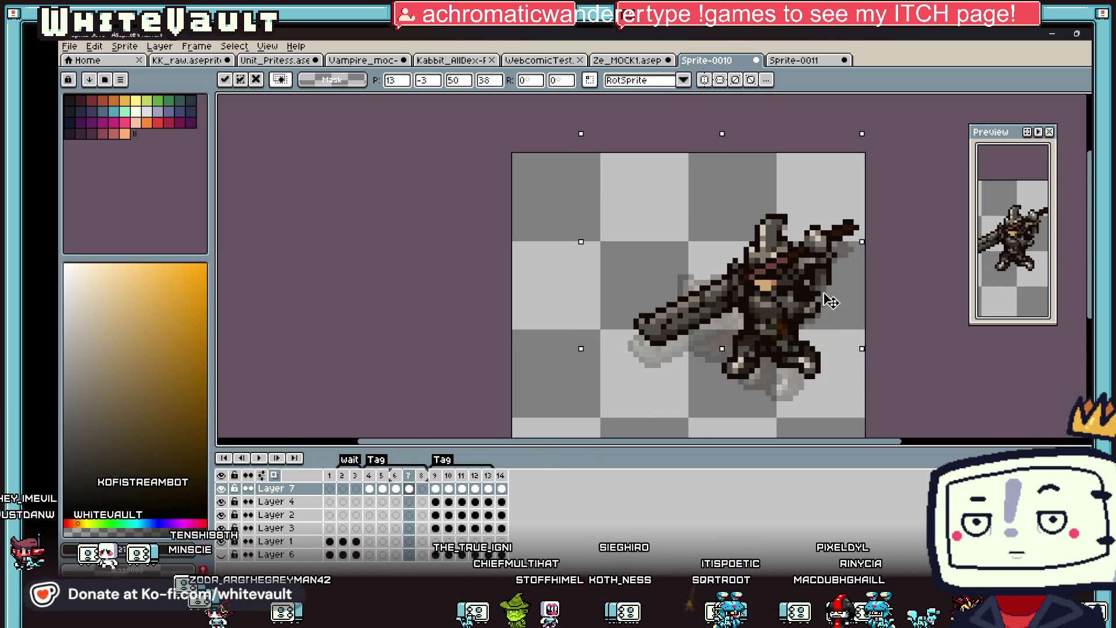
{"action": "left_click_drag", "start_coordinate": [829, 302], "coordinate": [826, 323]}
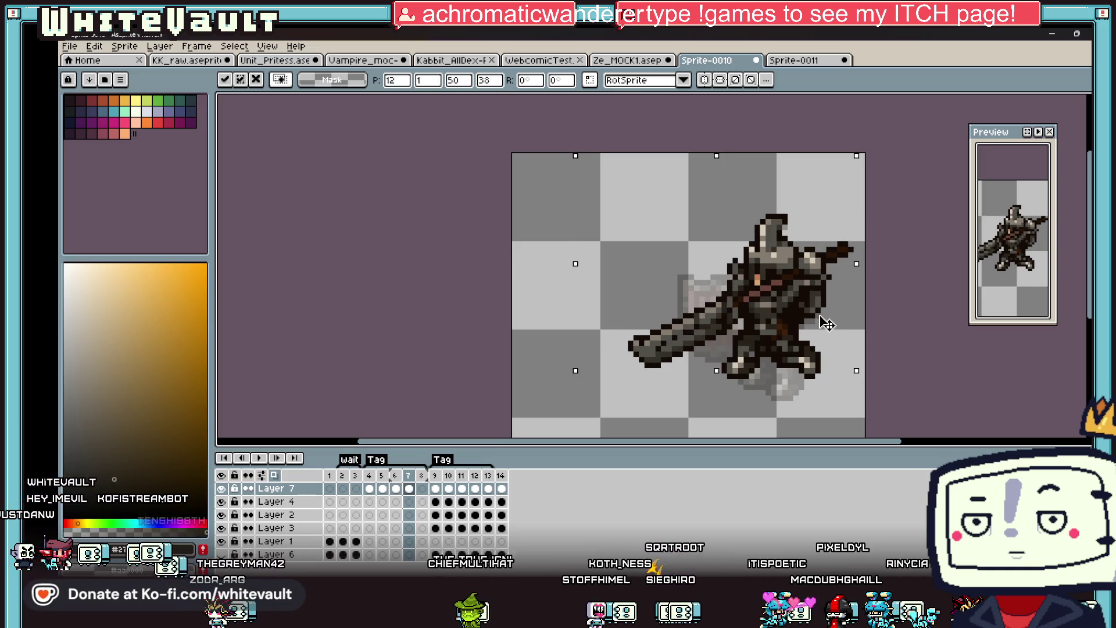
{"action": "key", "text": "Return"}
Include Layer 4 and nudge frame 7's shield one pixel left and down.
{"action": "left_click", "coordinate": [475, 489]}
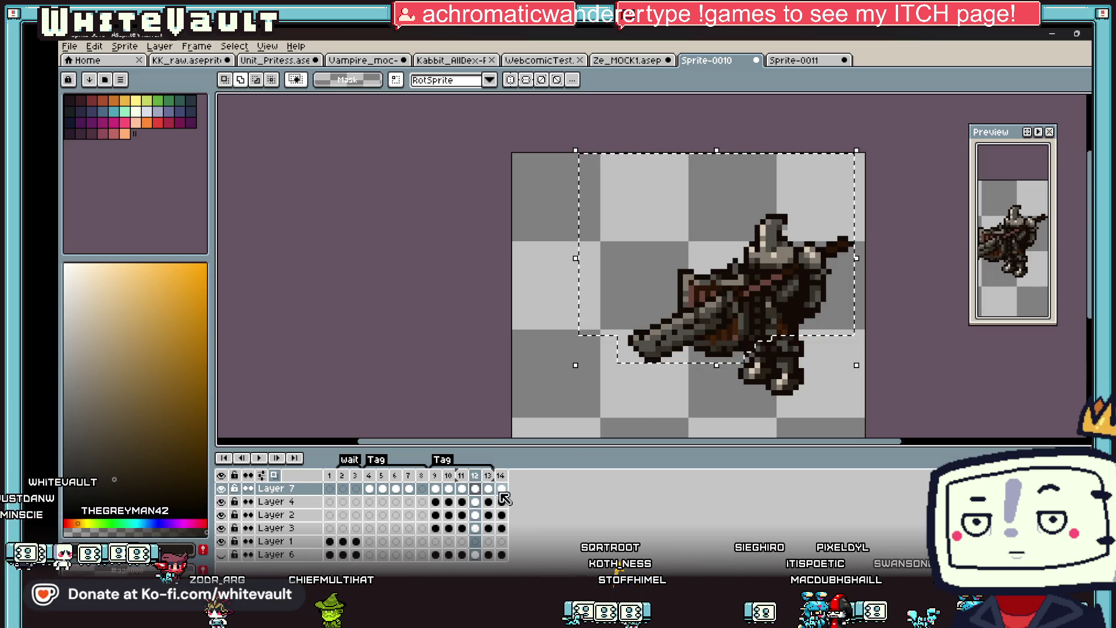
{"action": "left_click", "coordinate": [481, 503], "text": "shift"}
{"action": "left_click", "coordinate": [730, 328]}
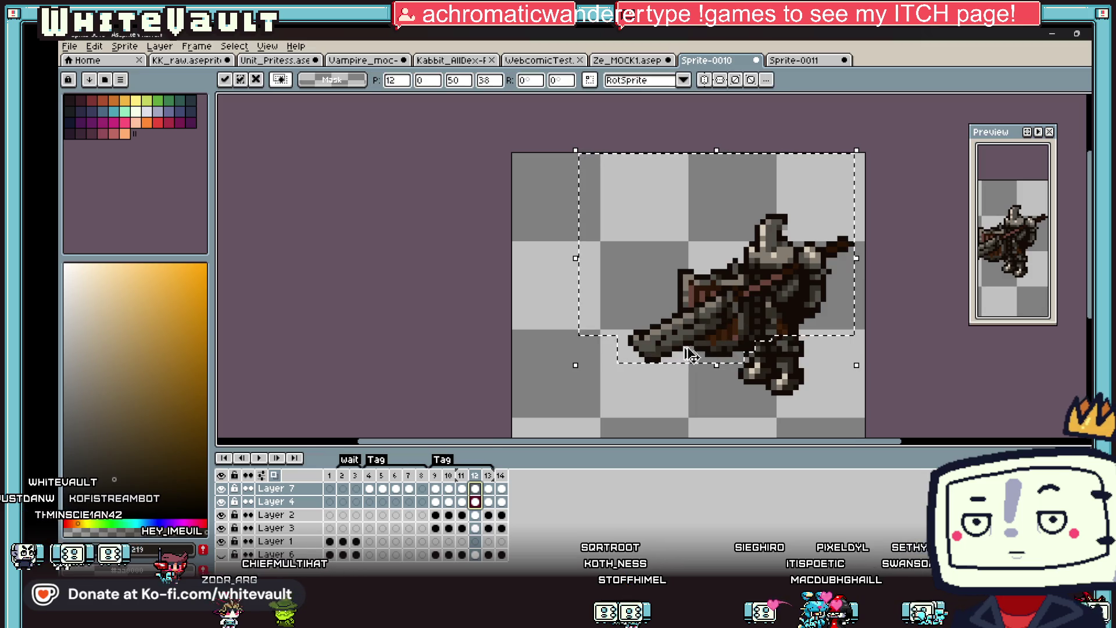
{"action": "left_click", "coordinate": [409, 488]}
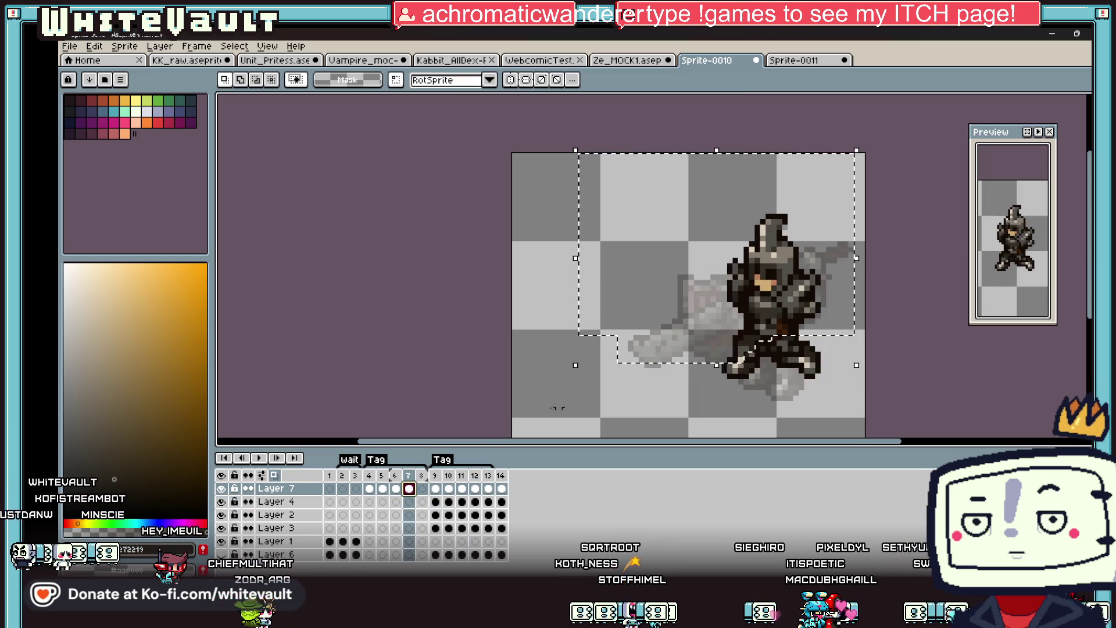
{"action": "left_click", "coordinate": [698, 362]}
{"action": "left_click_drag", "start_coordinate": [826, 301], "coordinate": [817, 307]}
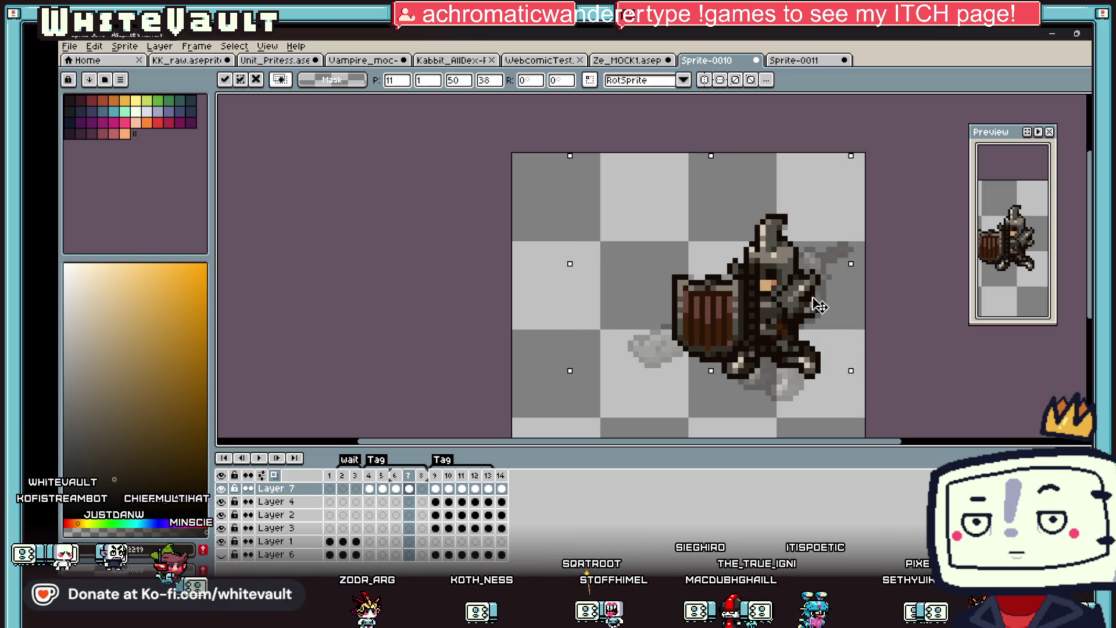
{"action": "left_click", "coordinate": [489, 489]}
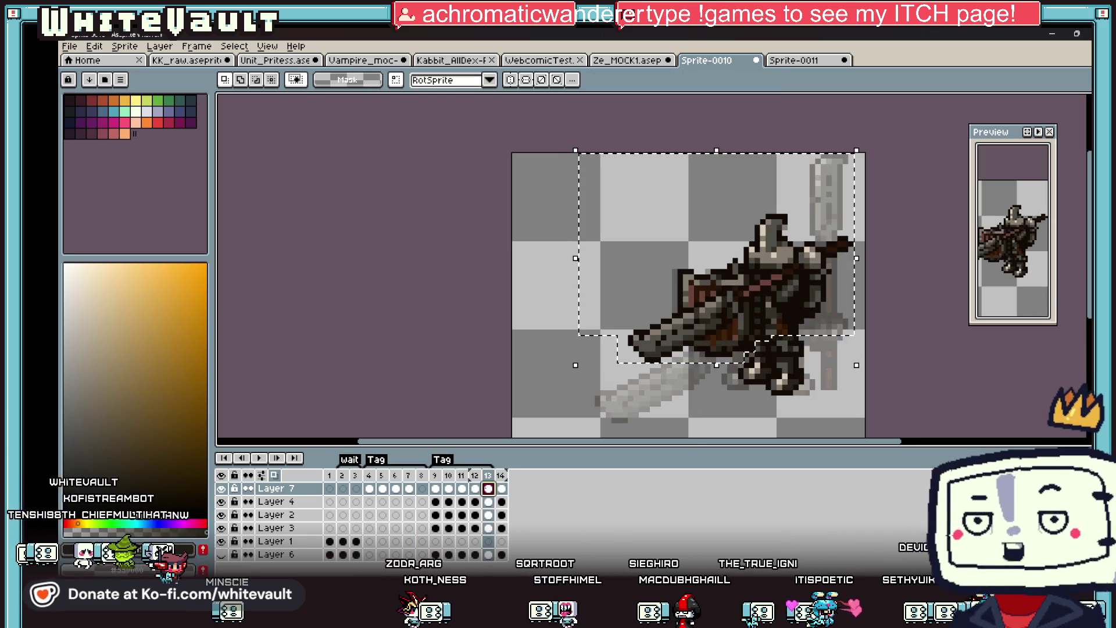
{"action": "left_click", "coordinate": [488, 514]}
Try Merge Down on Layer 2 and Flatten on the layers, undoing both.
{"action": "right_click", "coordinate": [260, 514]}
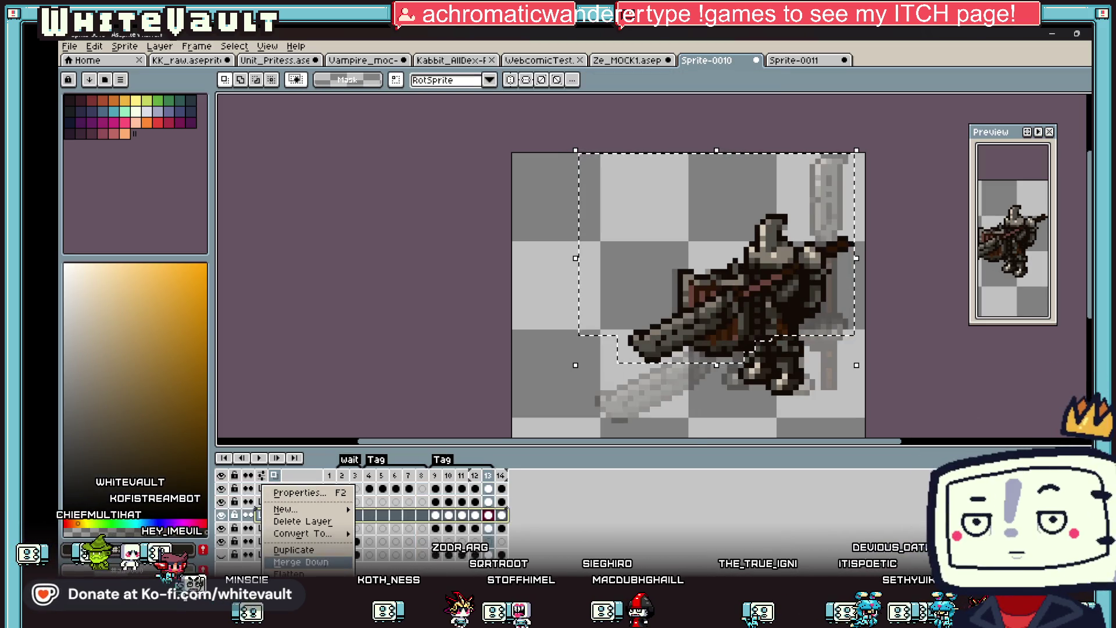
{"action": "left_click", "coordinate": [301, 561]}
{"action": "left_click", "coordinate": [802, 292]}
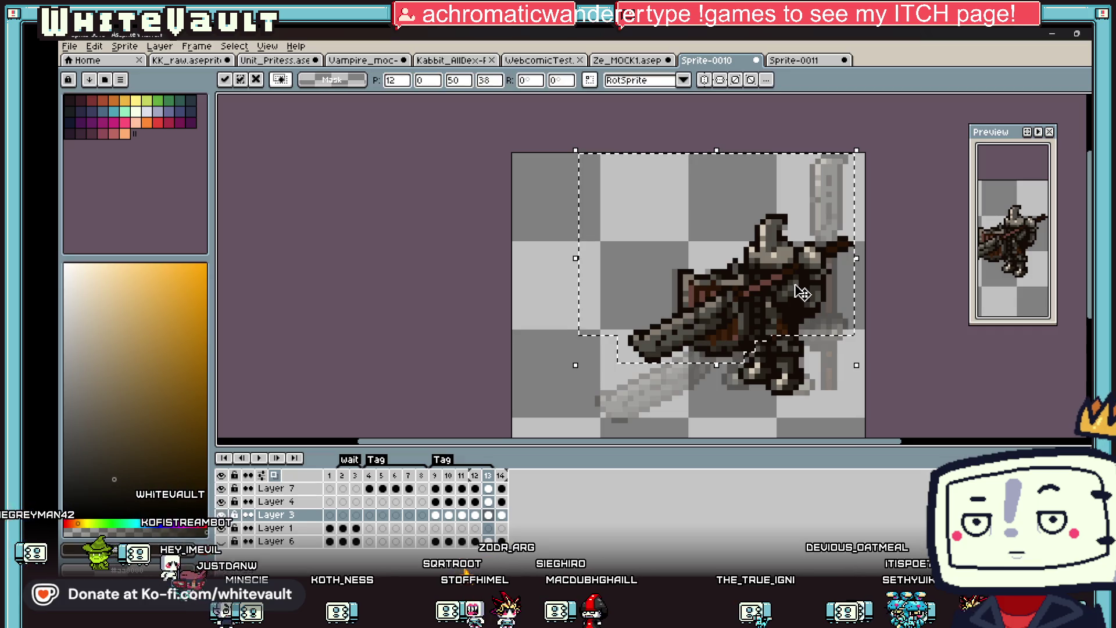
{"action": "key", "text": "Return"}
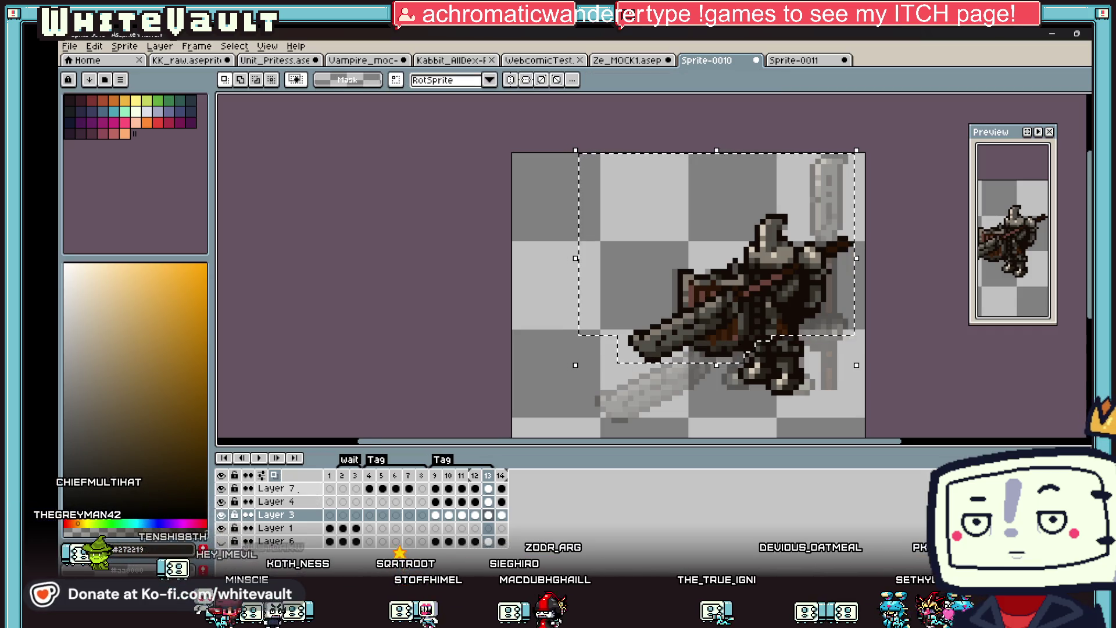
{"action": "key", "text": "ctrl+z"}
{"action": "right_click", "coordinate": [298, 488]}
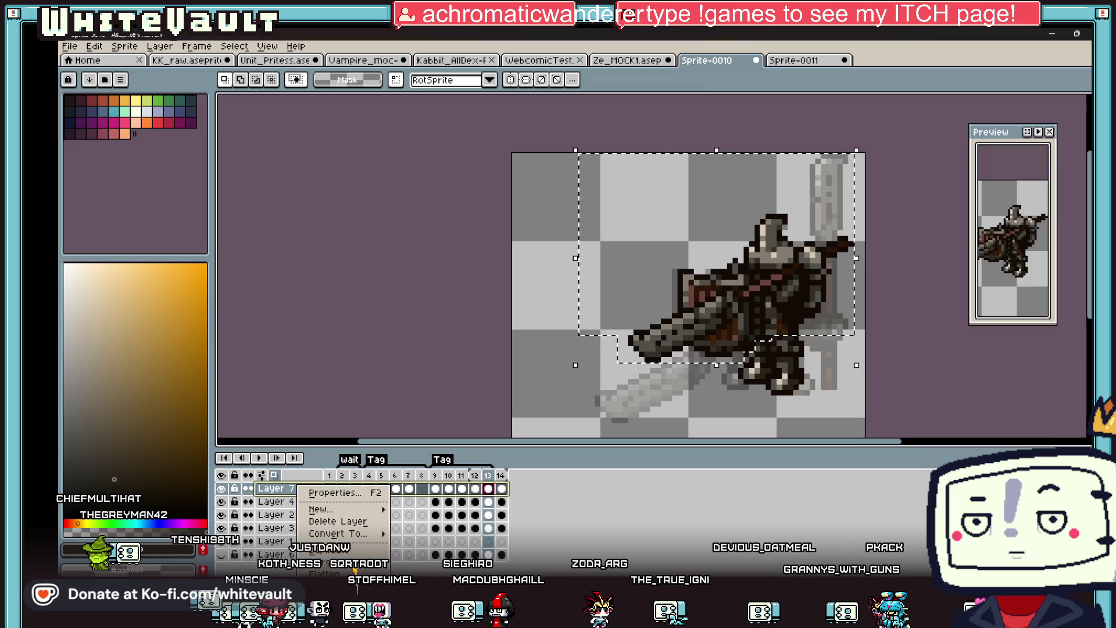
{"action": "left_click", "coordinate": [324, 573]}
{"action": "left_click", "coordinate": [792, 291]}
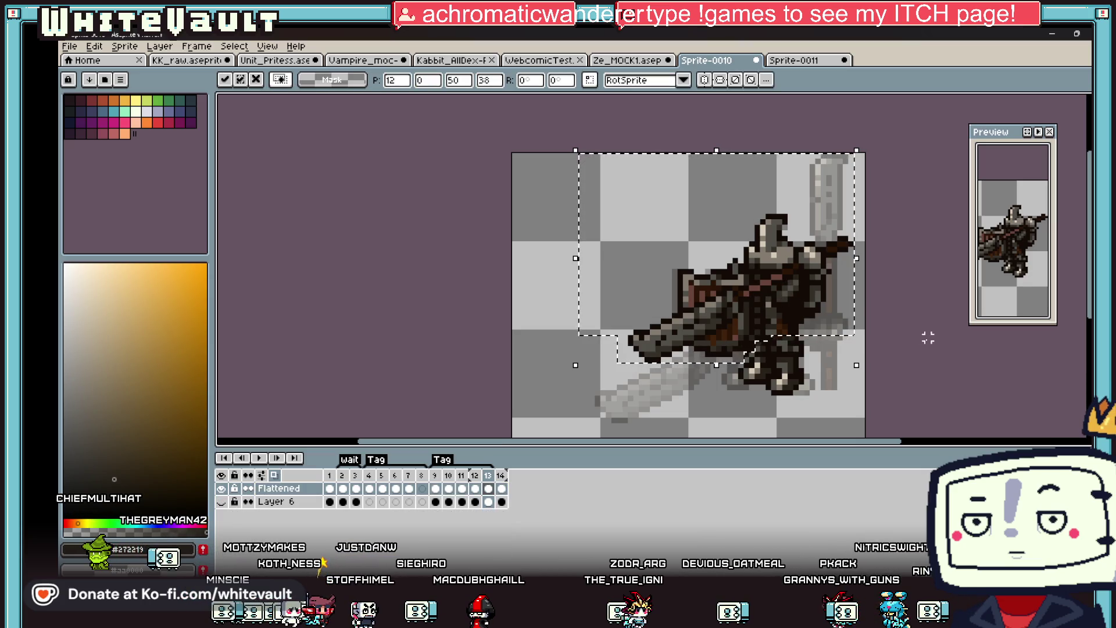
{"action": "key", "text": "Return"}
{"action": "key", "text": "ctrl+z"}
Paste the rotated spear pose onto frames 7 and 8 of Layer 7.
{"action": "left_click", "coordinate": [409, 488]}
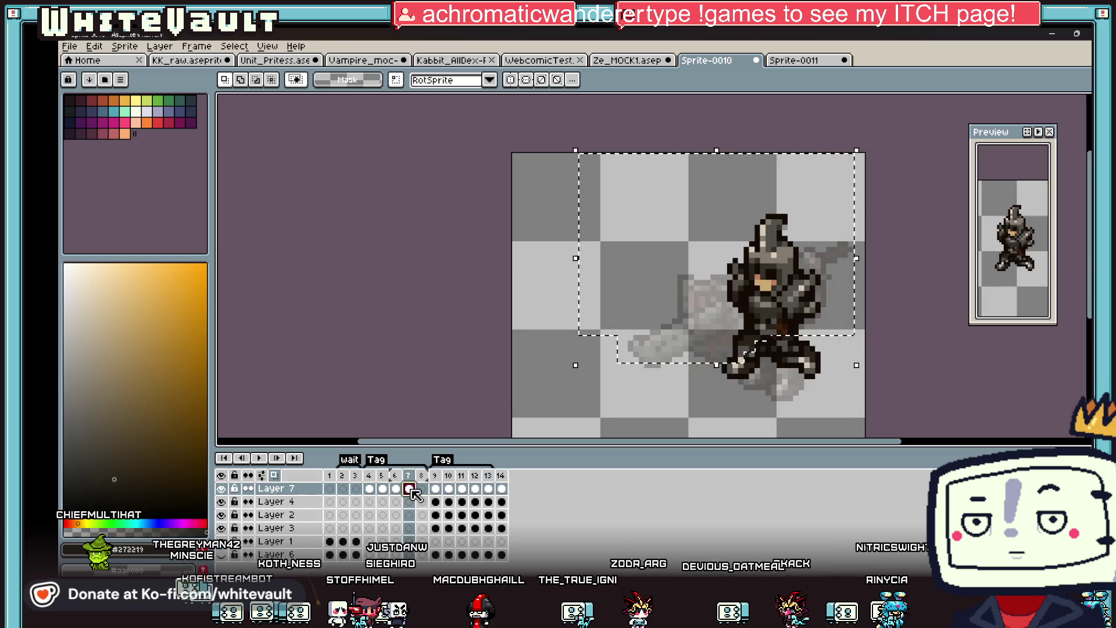
{"action": "key", "text": "ctrl+z"}
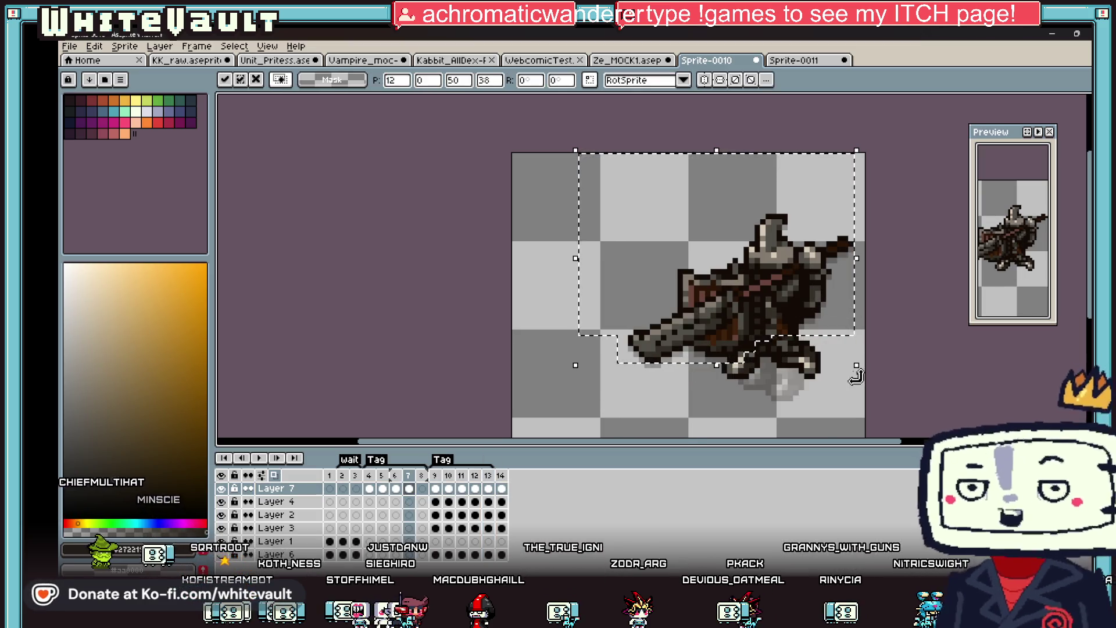
{"action": "left_click", "coordinate": [422, 488]}
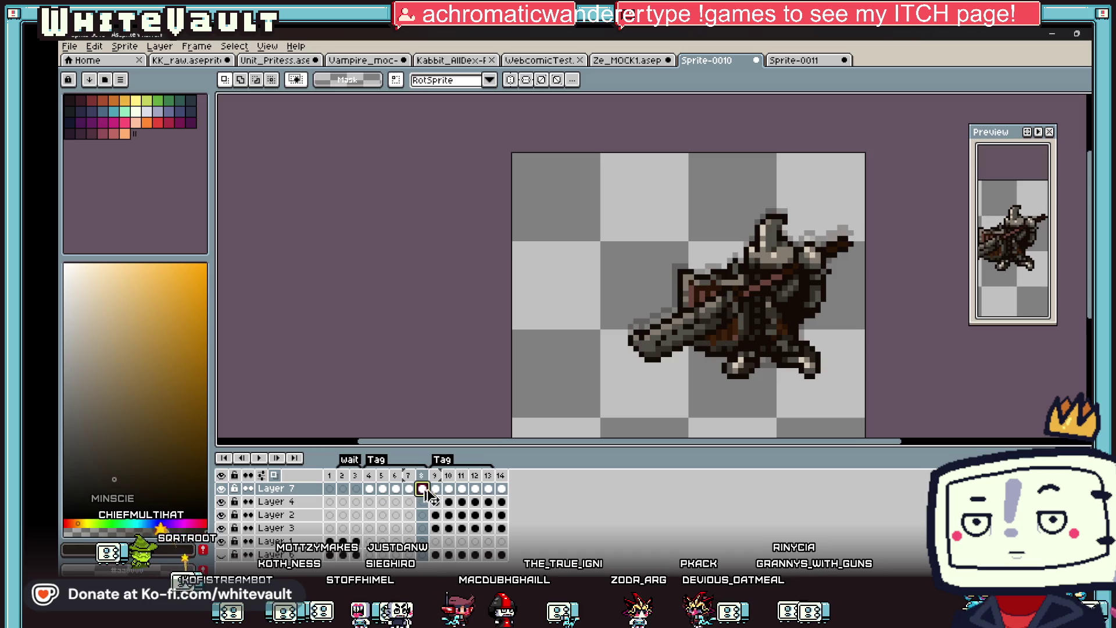
{"action": "scroll", "coordinate": [553, 204], "scroll_direction": "down", "scroll_amount": 1}
{"action": "key", "text": "ctrl+v"}
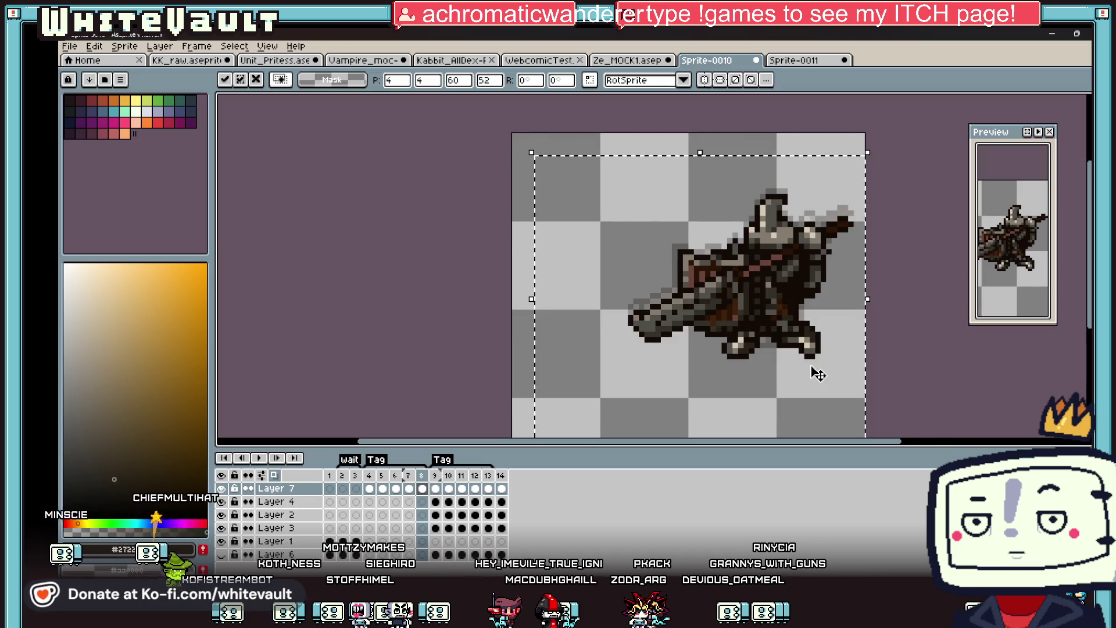
{"action": "key", "text": "Return"}
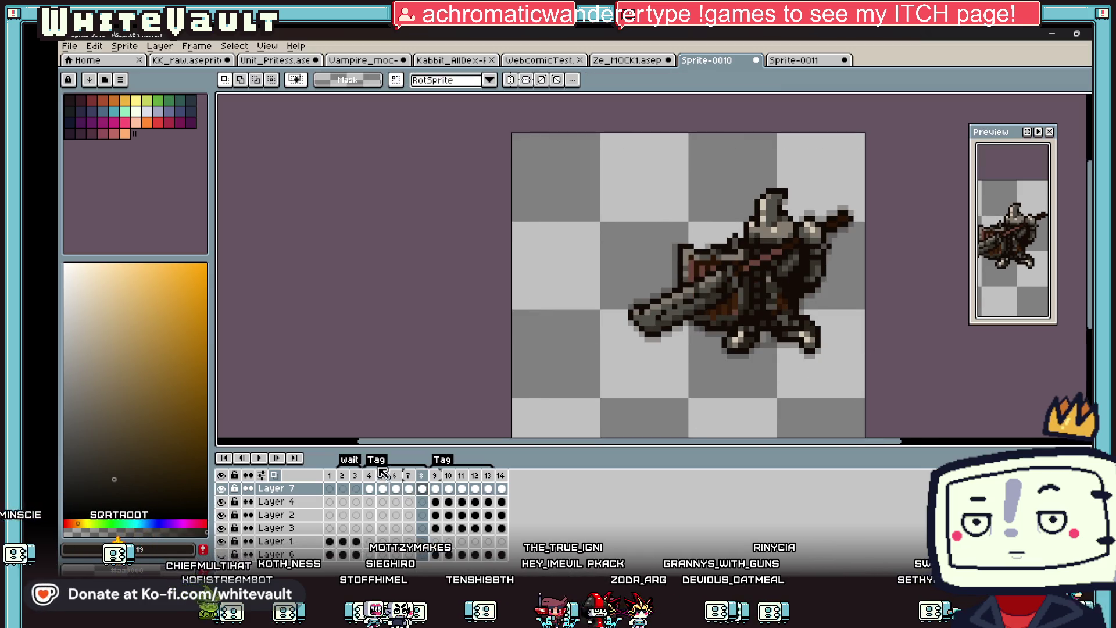
Set the frames 4–8 tag's animation direction to Ping-pong and enlarge the preview.
{"action": "double_click", "coordinate": [381, 470]}
{"action": "left_click", "coordinate": [686, 327]}
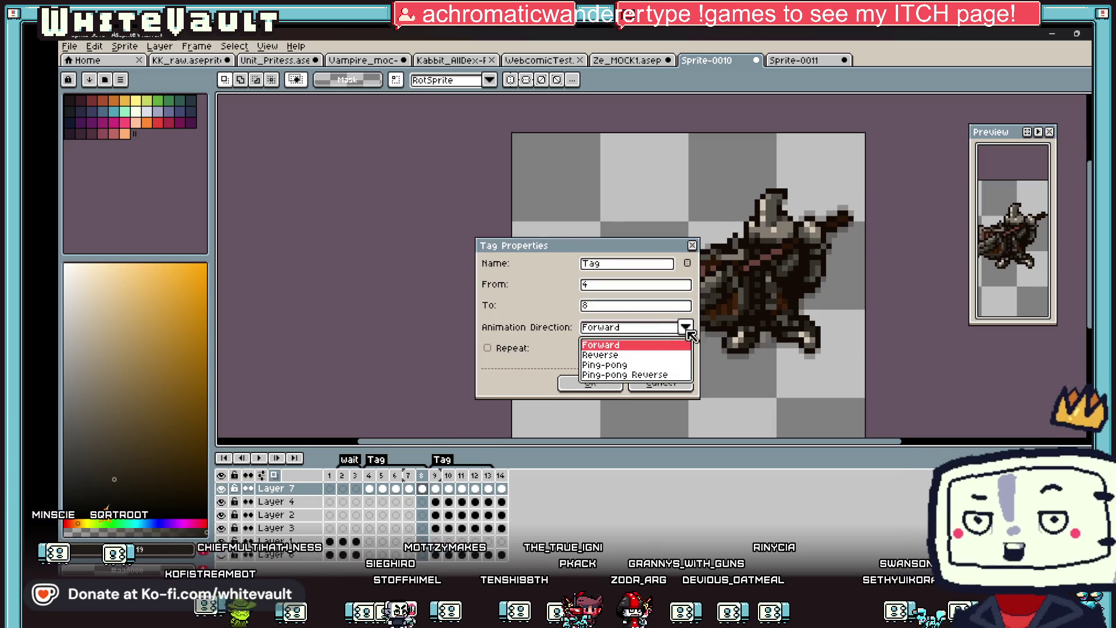
{"action": "left_click", "coordinate": [660, 365]}
{"action": "left_click", "coordinate": [620, 379]}
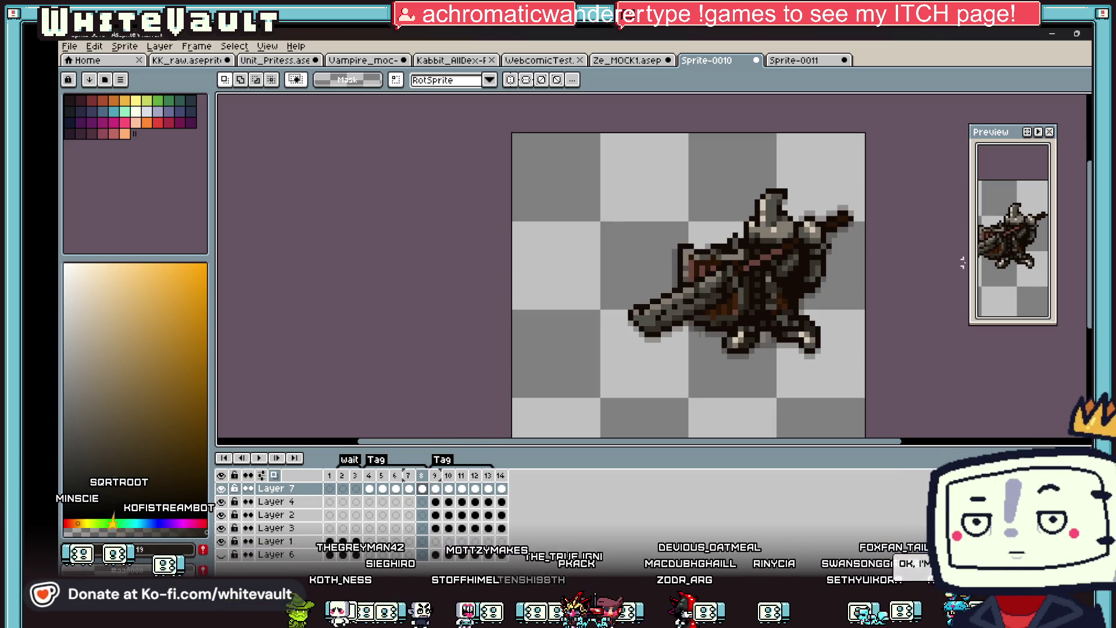
{"action": "scroll", "coordinate": [842, 331], "scroll_direction": "down", "scroll_amount": 1}
{"action": "left_click_drag", "start_coordinate": [970, 270], "coordinate": [855, 270]}
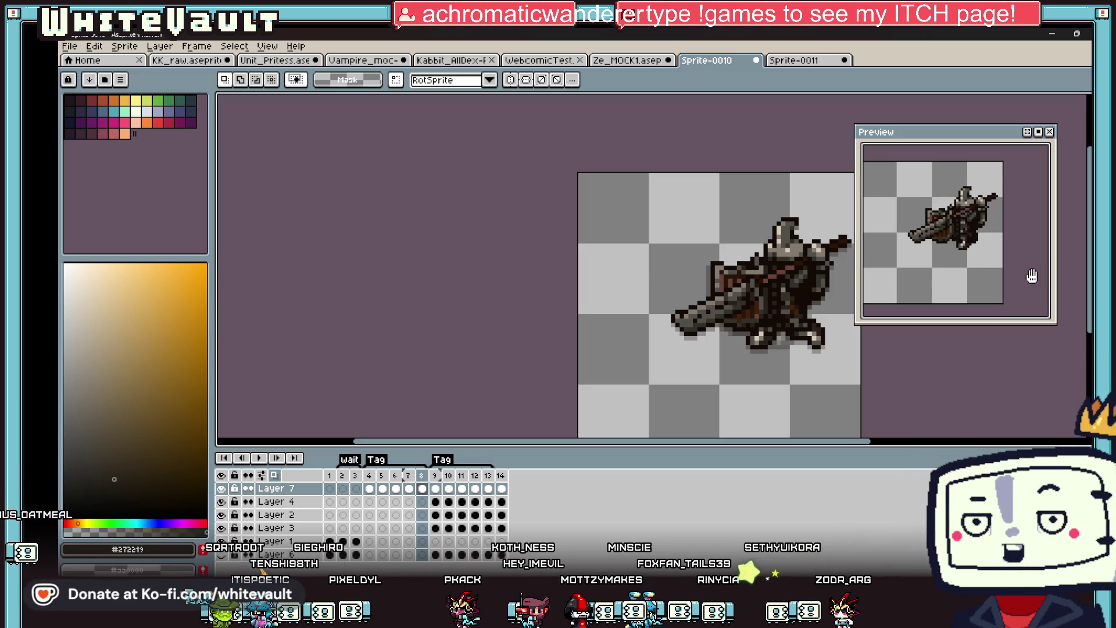
Review the attack by stepping back to frames 6 and 5, then open the File menu.
{"action": "scroll", "coordinate": [831, 266], "scroll_direction": "down", "scroll_amount": 1}
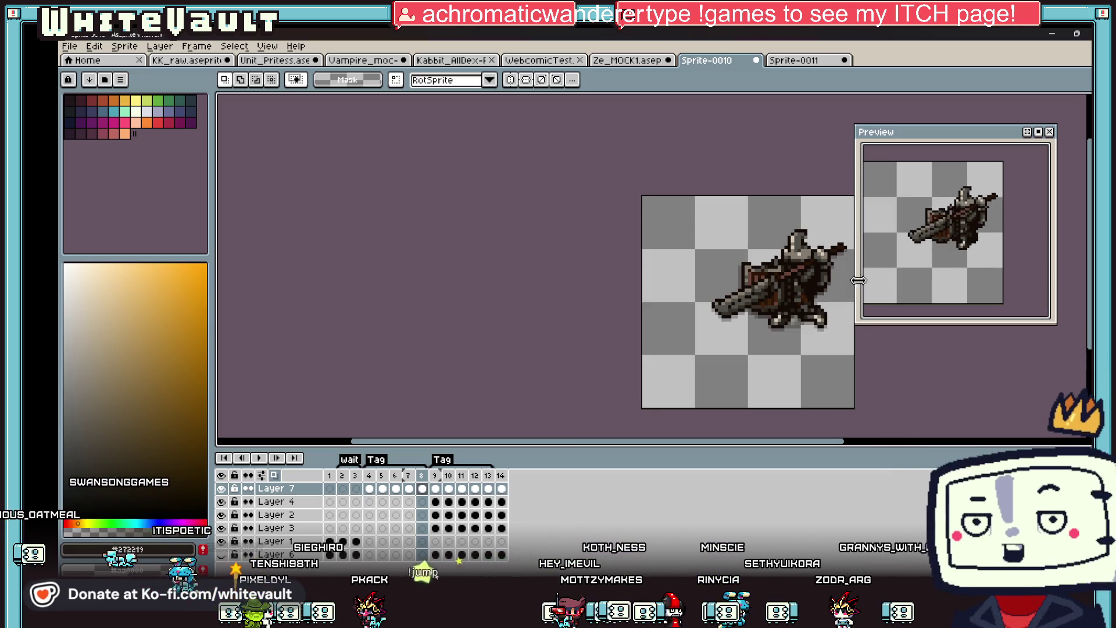
{"action": "scroll", "coordinate": [845, 238], "scroll_direction": "up", "scroll_amount": 1}
{"action": "scroll", "coordinate": [855, 430], "scroll_direction": "right", "scroll_amount": 1}
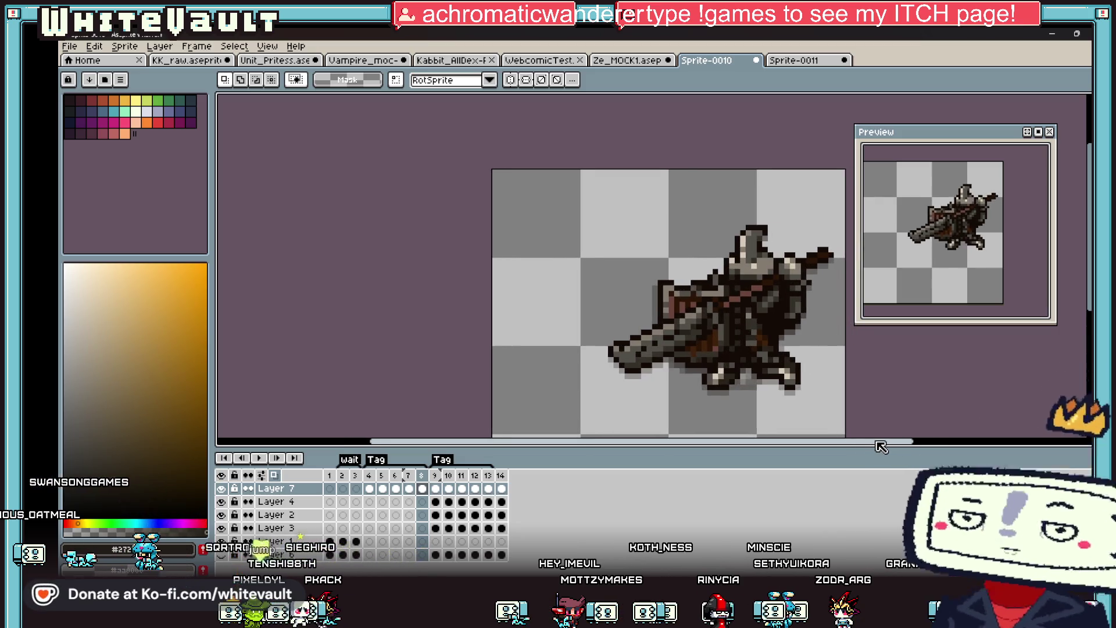
{"action": "left_click", "coordinate": [410, 488]}
{"action": "left_click", "coordinate": [395, 488]}
{"action": "left_click", "coordinate": [383, 488]}
{"action": "scroll", "coordinate": [837, 308], "scroll_direction": "up", "scroll_amount": 1}
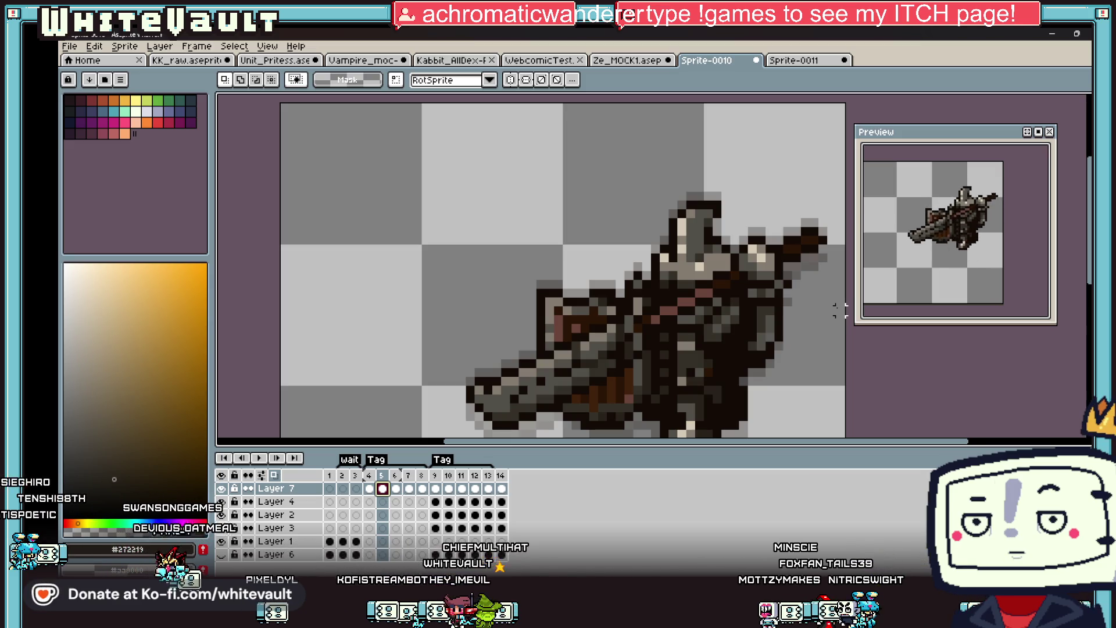
{"action": "scroll", "coordinate": [753, 294], "scroll_direction": "down", "scroll_amount": 1}
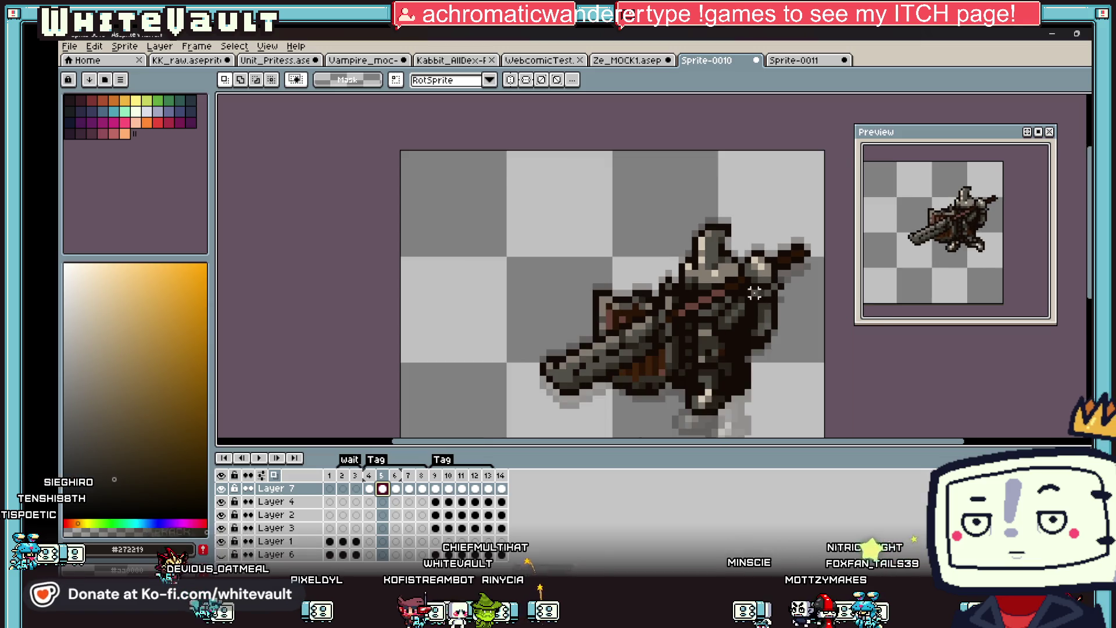
{"action": "left_click", "coordinate": [69, 46]}
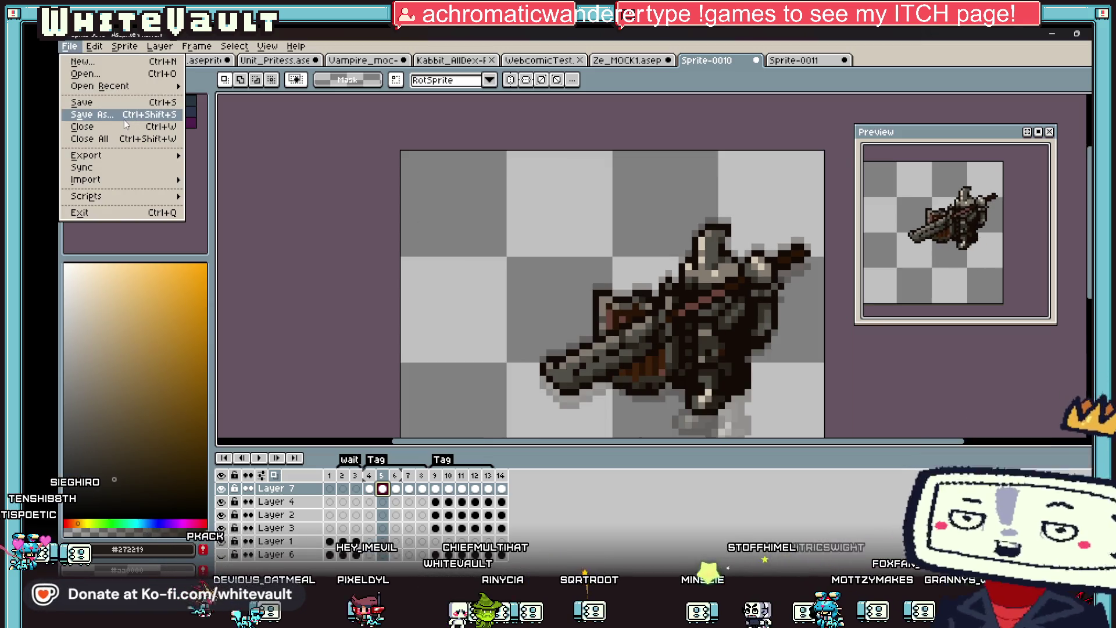
Save the sprite as Unit_Knight.ase in the cOMMISH folder.
{"action": "left_click", "coordinate": [92, 115]}
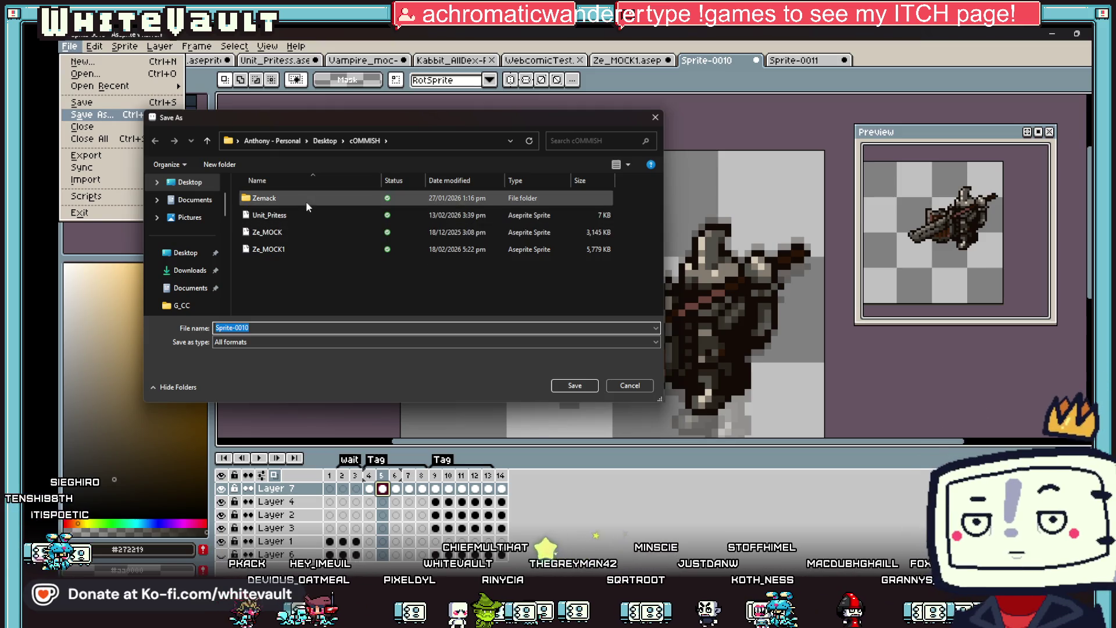
{"action": "left_click", "coordinate": [309, 215]}
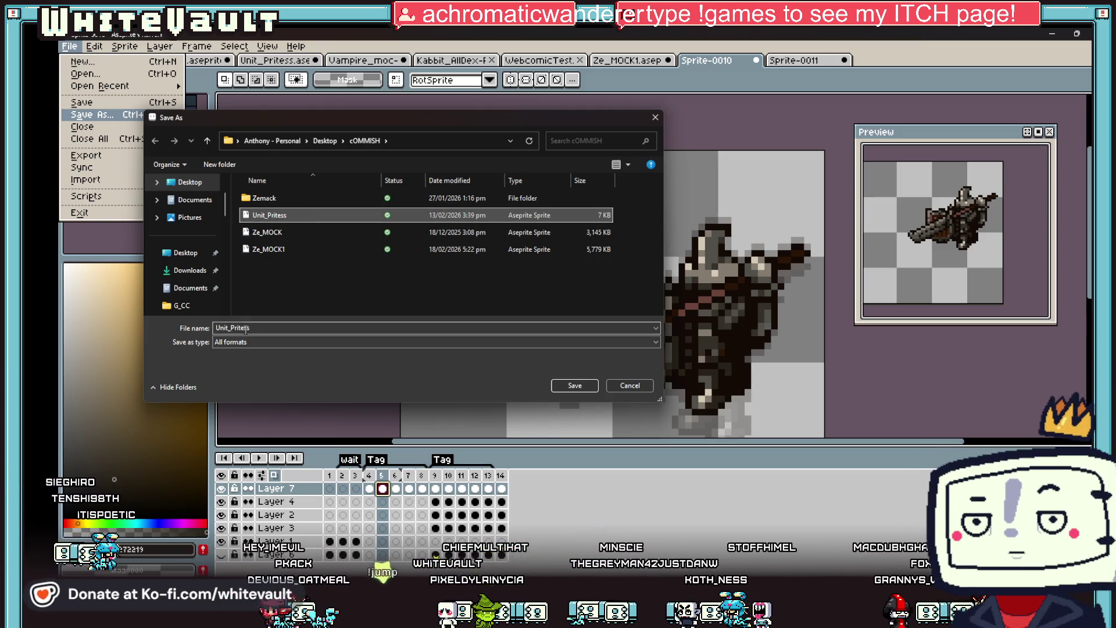
{"action": "left_click", "coordinate": [256, 328]}
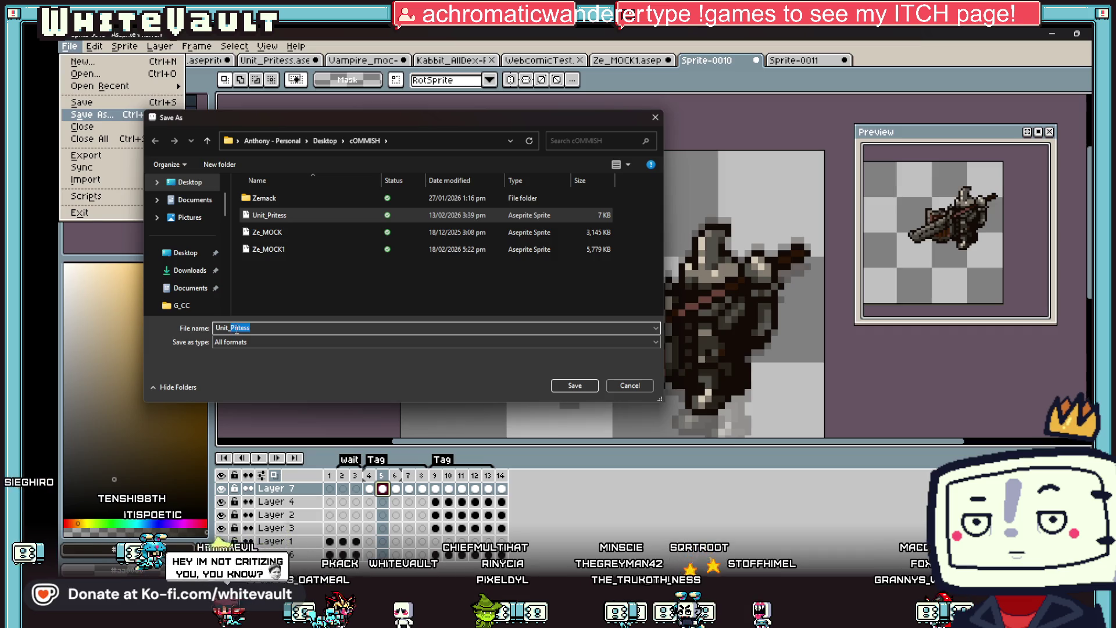
{"action": "type", "text": "Knigh"}
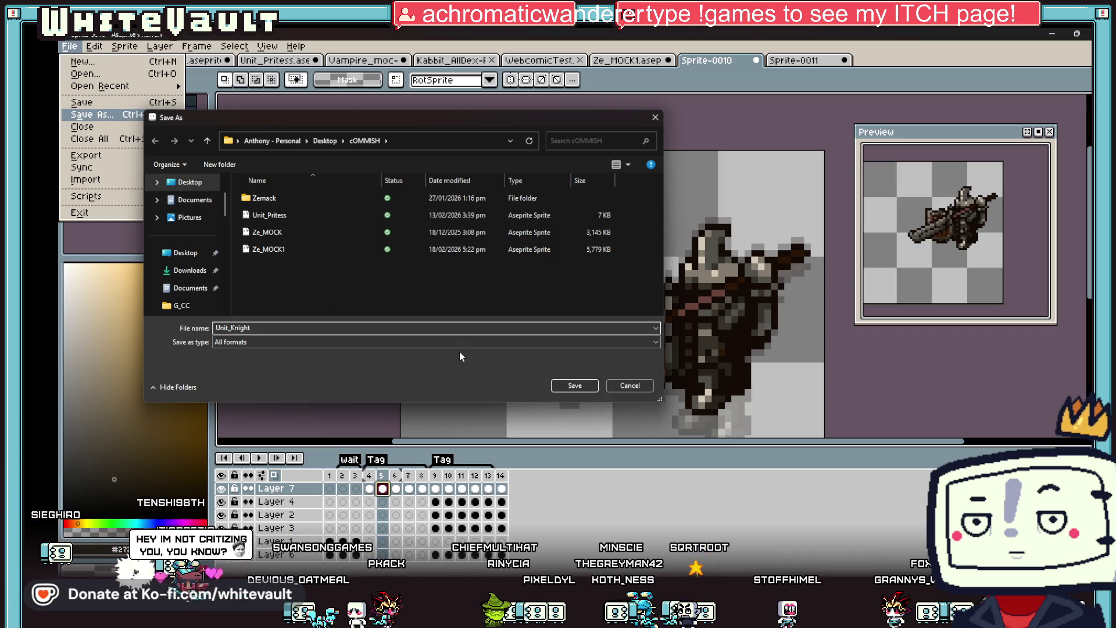
{"action": "left_click", "coordinate": [574, 385]}
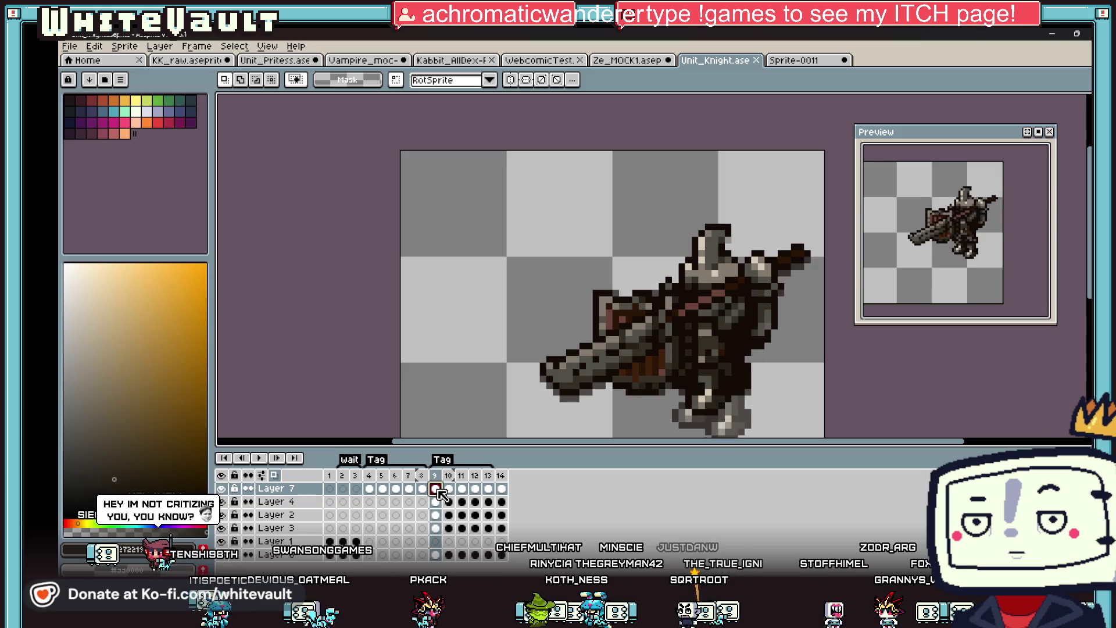
{"action": "left_click", "coordinate": [436, 489]}
{"action": "scroll", "coordinate": [755, 309], "scroll_direction": "down", "scroll_amount": 1}
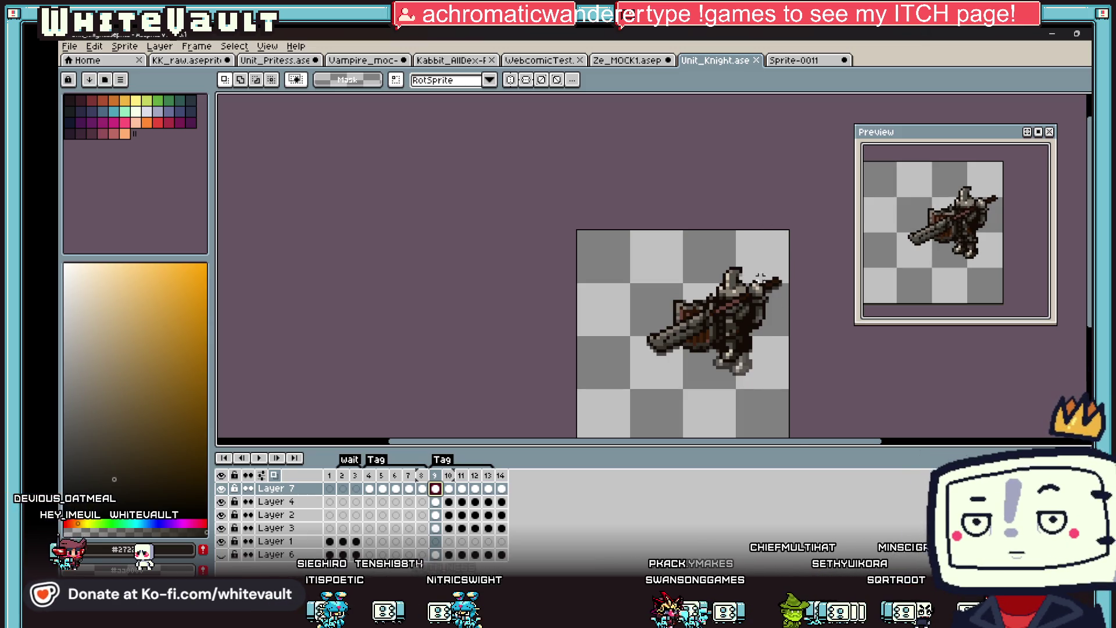
{"action": "left_click", "coordinate": [395, 488]}
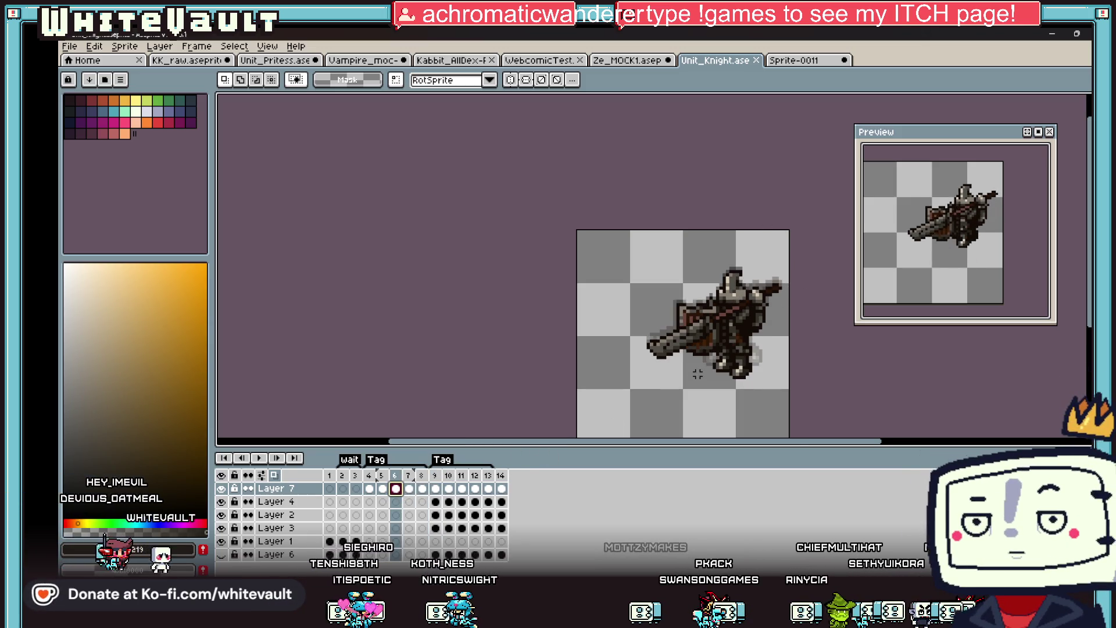
{"action": "left_click", "coordinate": [369, 488]}
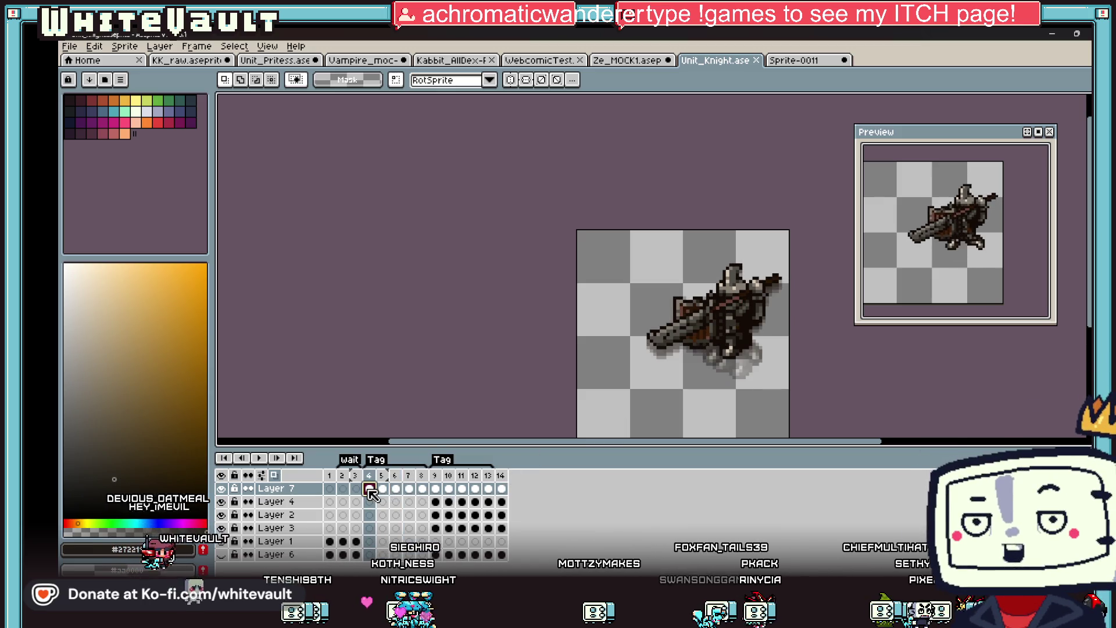
{"action": "left_click", "coordinate": [342, 488]}
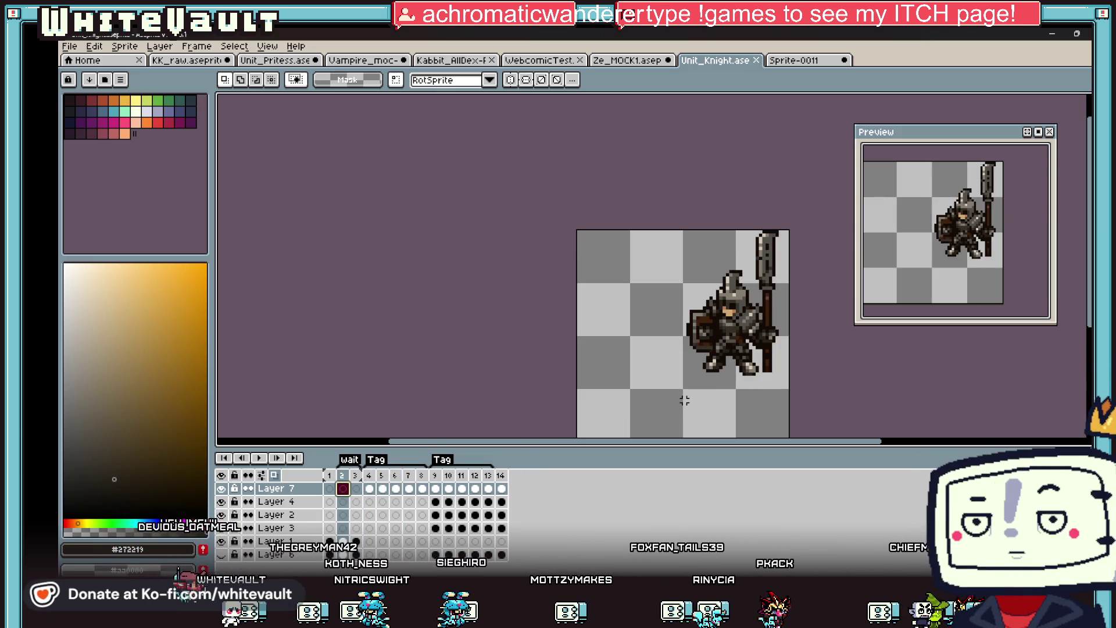
{"action": "left_click", "coordinate": [329, 541]}
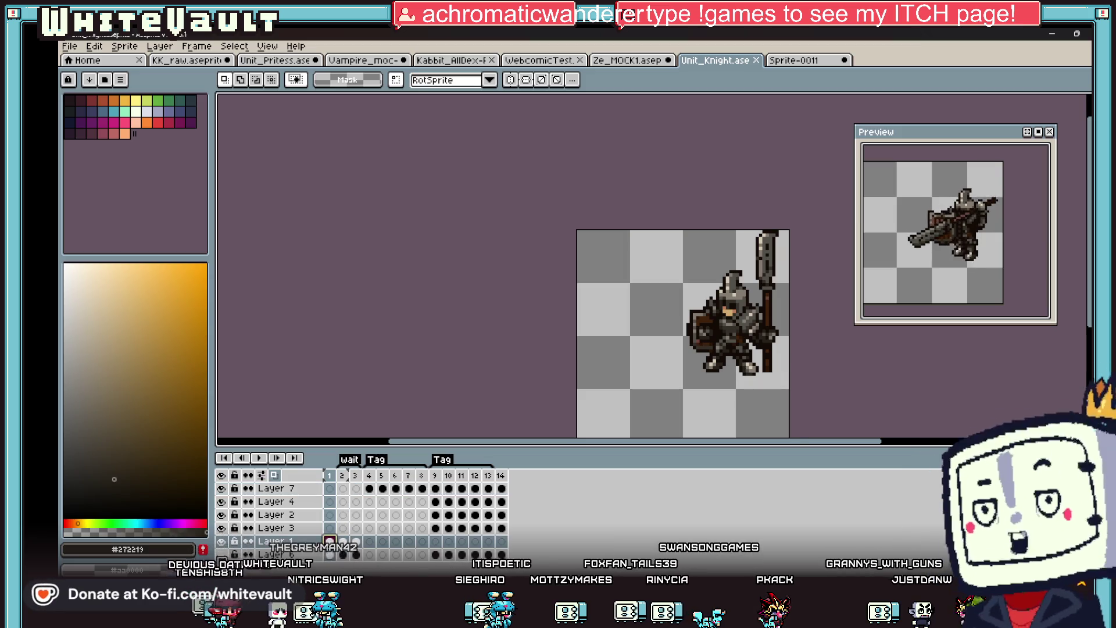
{"action": "key", "text": "Delete"}
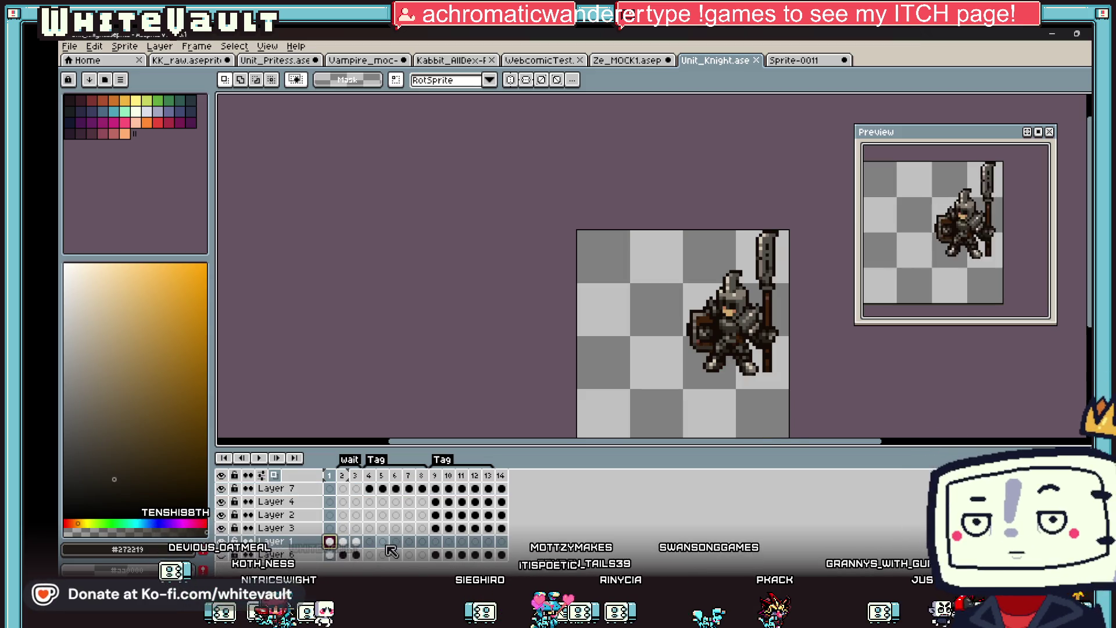
{"action": "left_click", "coordinate": [343, 528]}
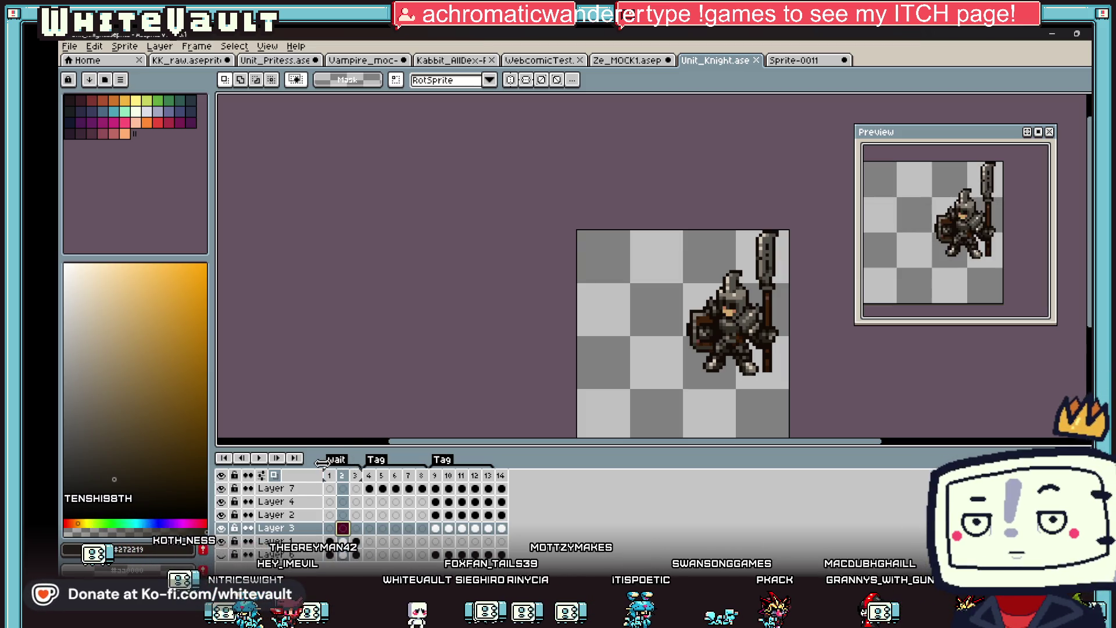
{"action": "left_click", "coordinate": [329, 542]}
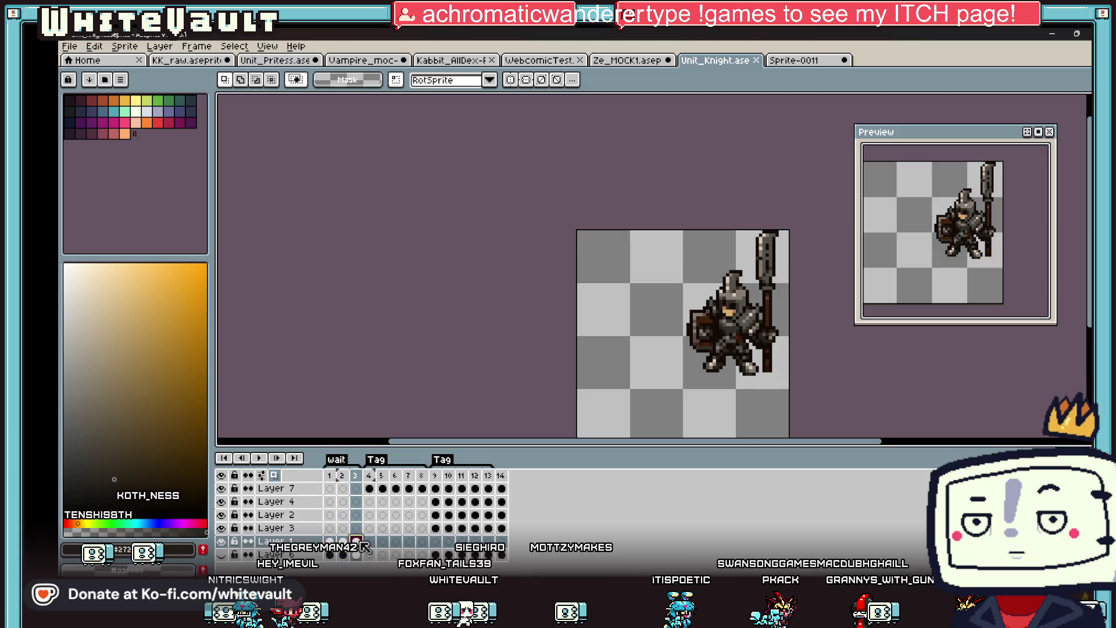
{"action": "left_click", "coordinate": [330, 541]}
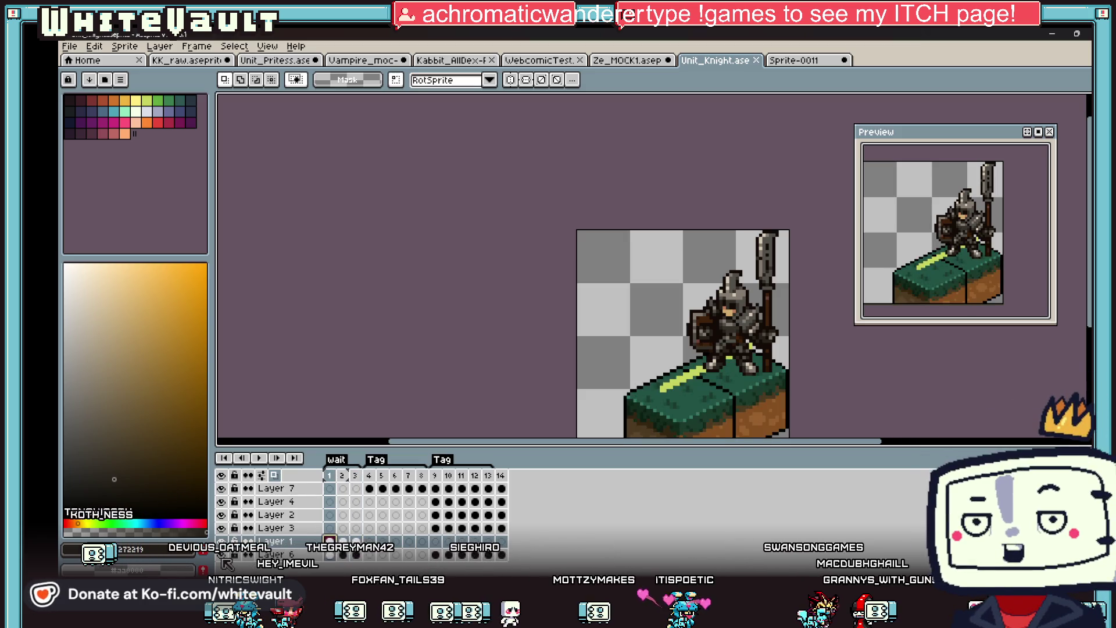
{"action": "left_click", "coordinate": [341, 555]}
{"action": "left_click", "coordinate": [329, 555]}
{"action": "left_click", "coordinate": [343, 555]}
{"action": "left_click", "coordinate": [356, 555]}
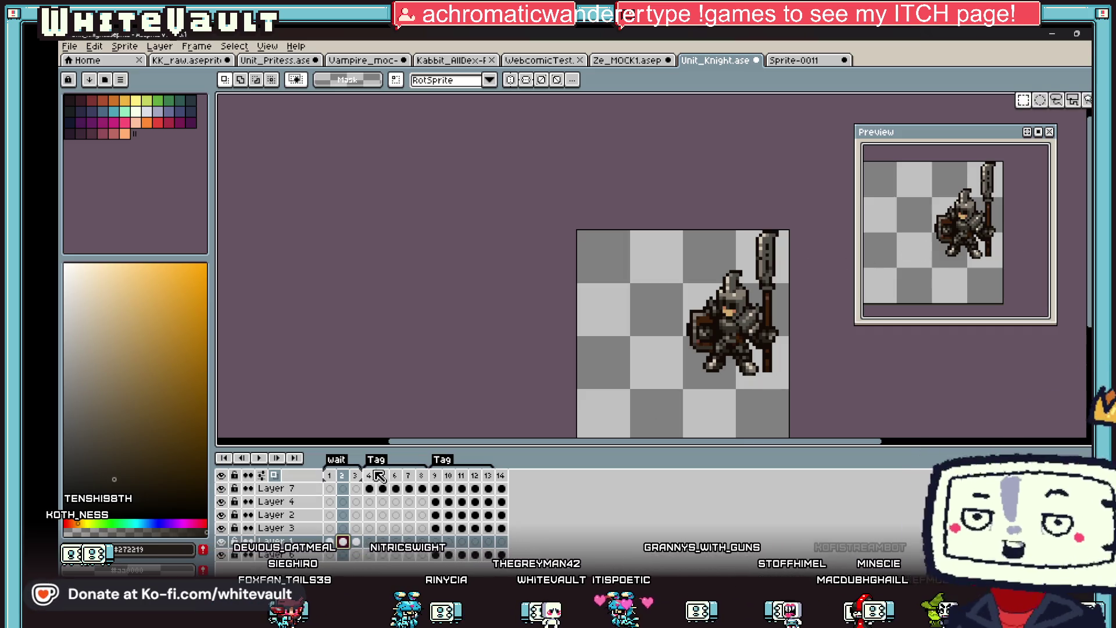
{"action": "scroll", "coordinate": [688, 364], "scroll_direction": "up", "scroll_amount": 3}
Raise the knight's shield one pixel on the idle frame, then show frame 4.
{"action": "left_click_drag", "start_coordinate": [528, 169], "coordinate": [695, 375]}
{"action": "left_click_drag", "start_coordinate": [636, 203], "coordinate": [723, 360]}
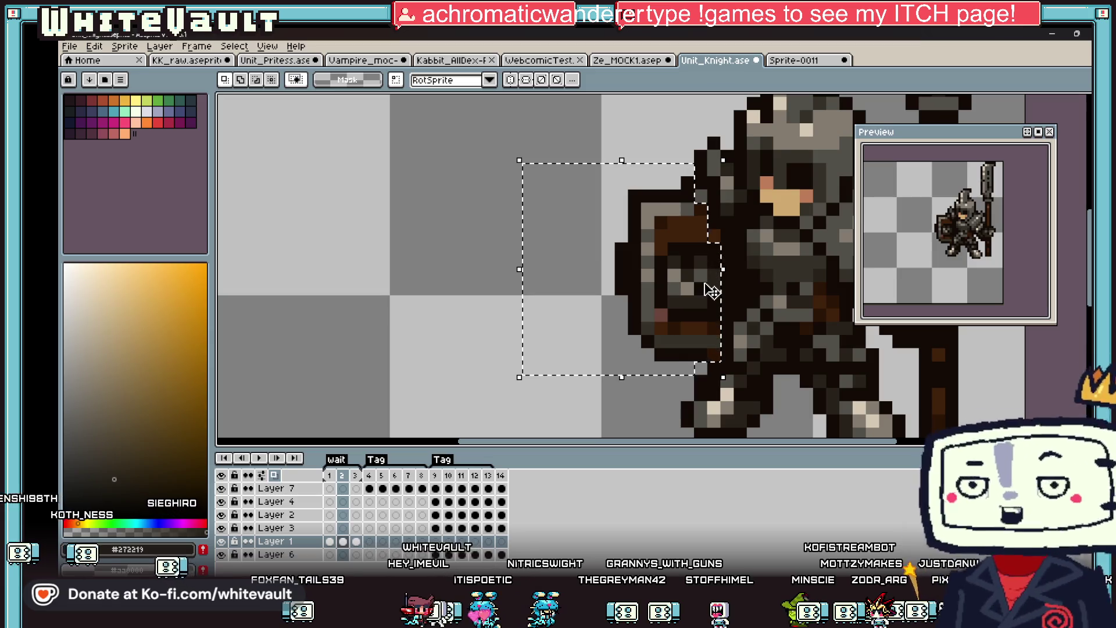
{"action": "left_click_drag", "start_coordinate": [715, 304], "coordinate": [701, 289]}
{"action": "key", "text": "ctrl+d"}
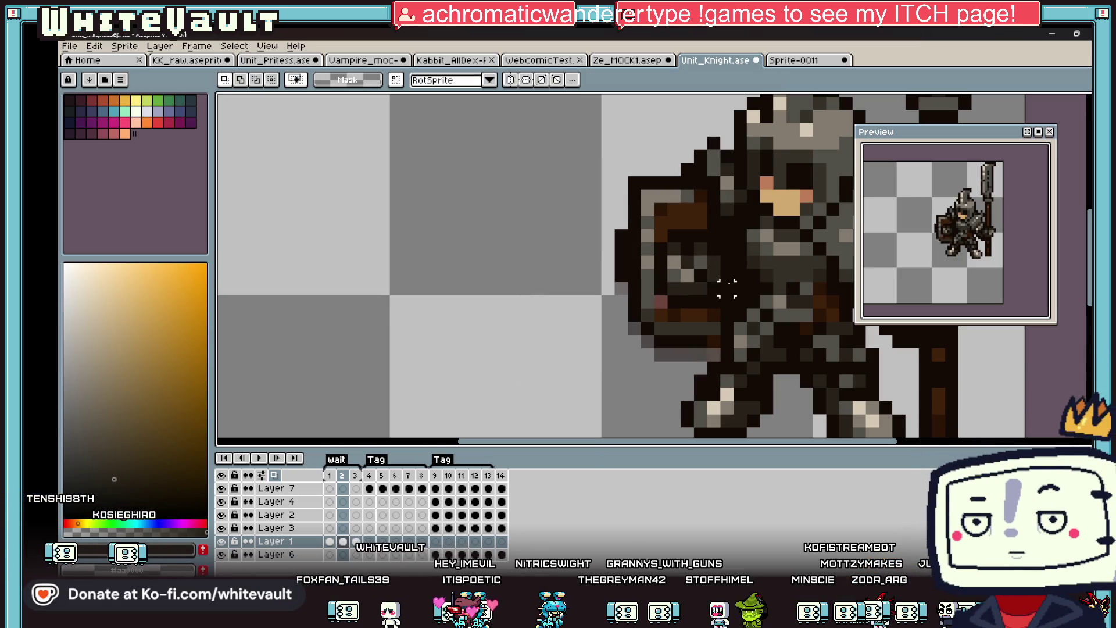
{"action": "scroll", "coordinate": [700, 289], "scroll_direction": "down", "scroll_amount": 6}
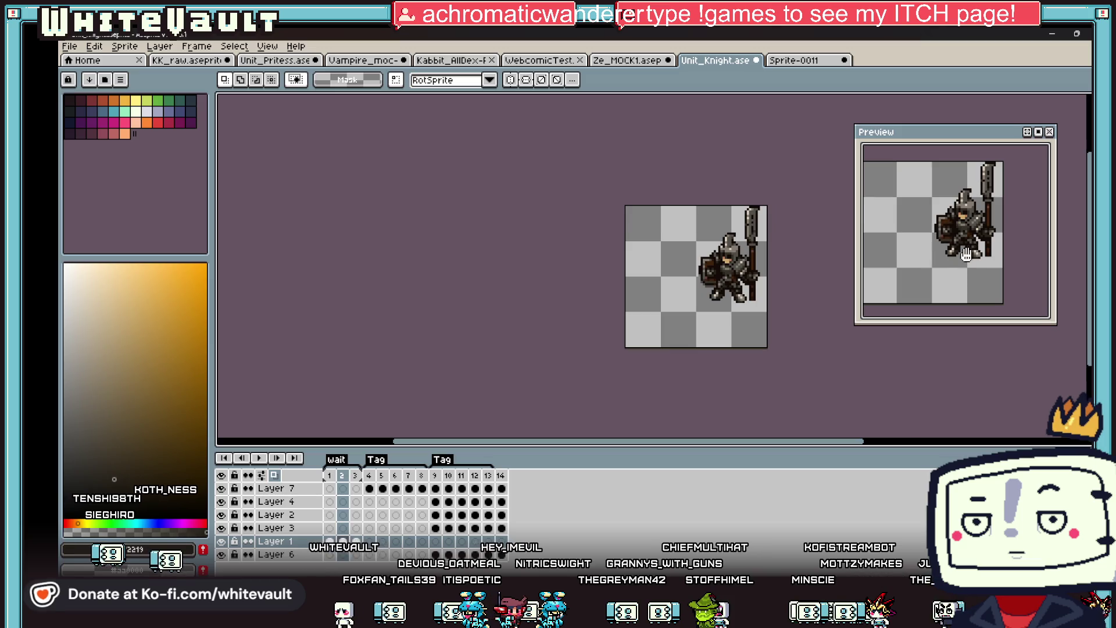
{"action": "scroll", "coordinate": [975, 220], "scroll_direction": "up", "scroll_amount": 1}
{"action": "scroll", "coordinate": [952, 208], "scroll_direction": "down", "scroll_amount": 1}
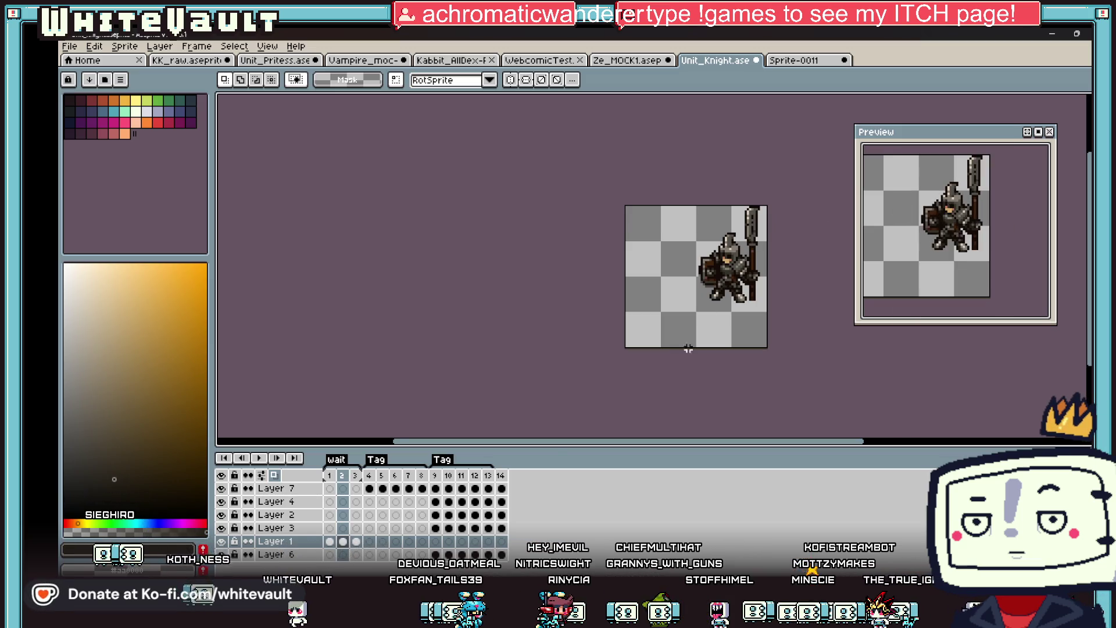
{"action": "left_click", "coordinate": [370, 489]}
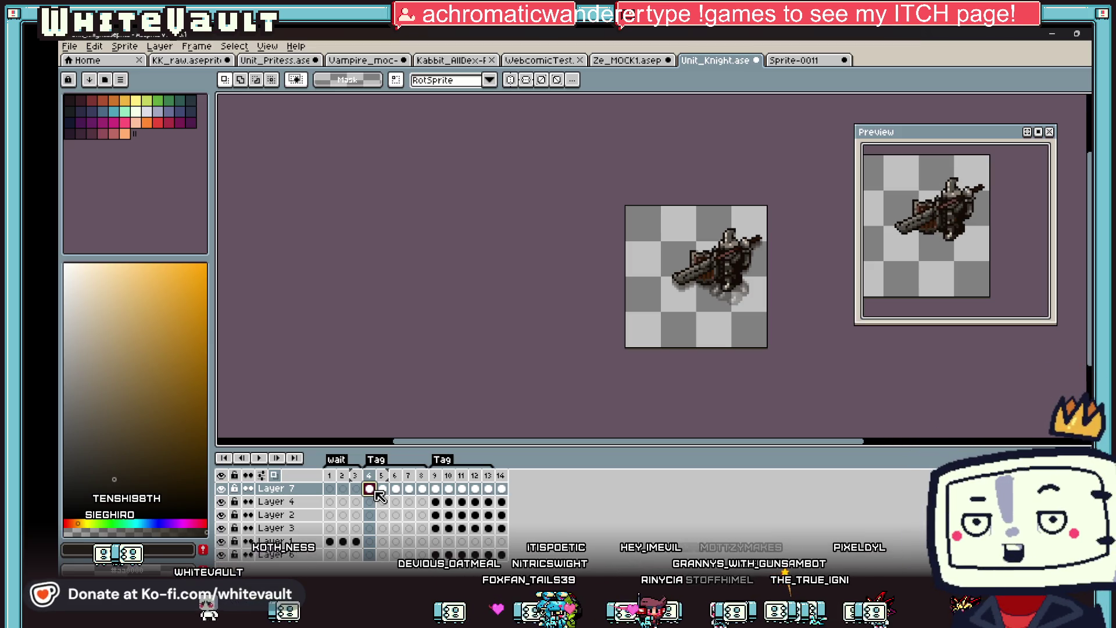
Preview the animation, then paint a dark reddish-brown pixel on frame 8's armour.
{"action": "left_click", "coordinate": [257, 459]}
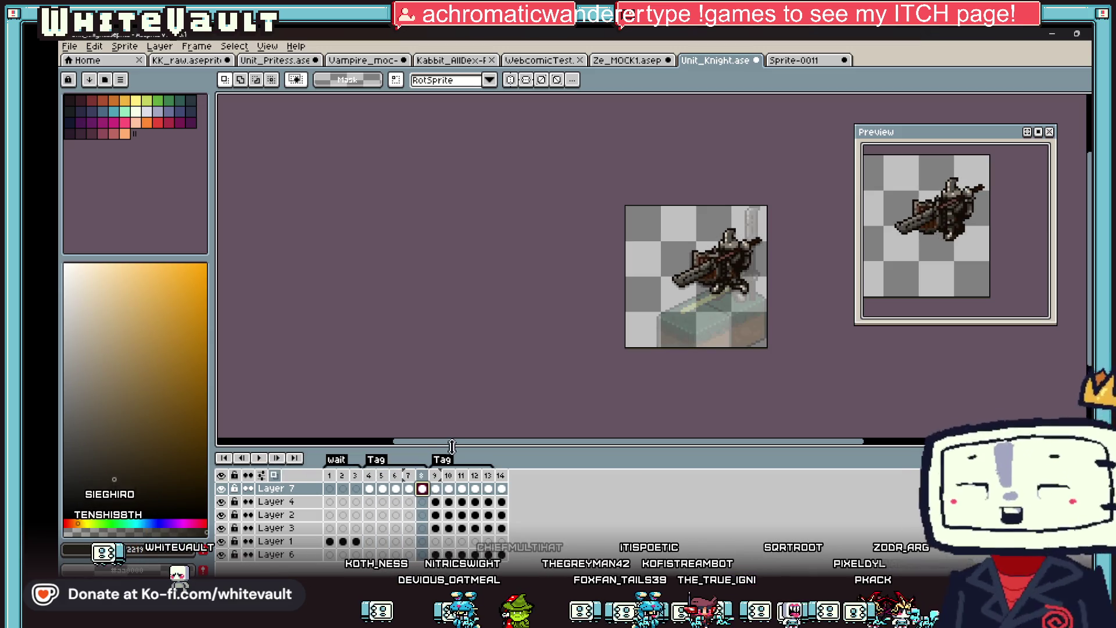
{"action": "scroll", "coordinate": [746, 229], "scroll_direction": "up", "scroll_amount": 5}
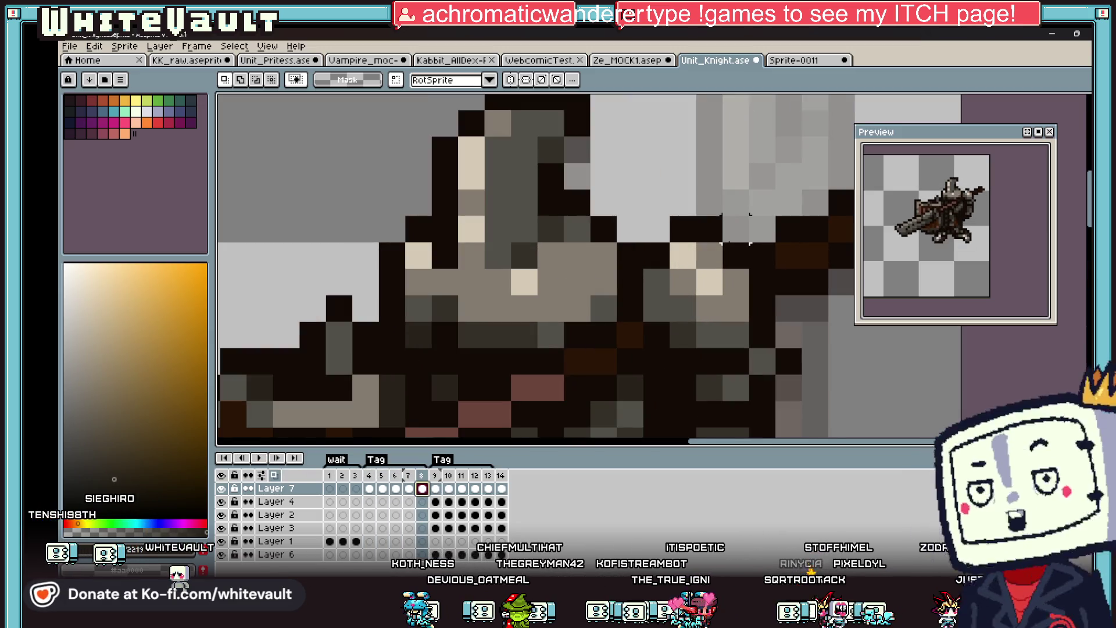
{"action": "key", "text": "i"}
{"action": "left_click", "coordinate": [716, 257]}
{"action": "key", "text": "b"}
{"action": "left_click", "coordinate": [665, 232]}
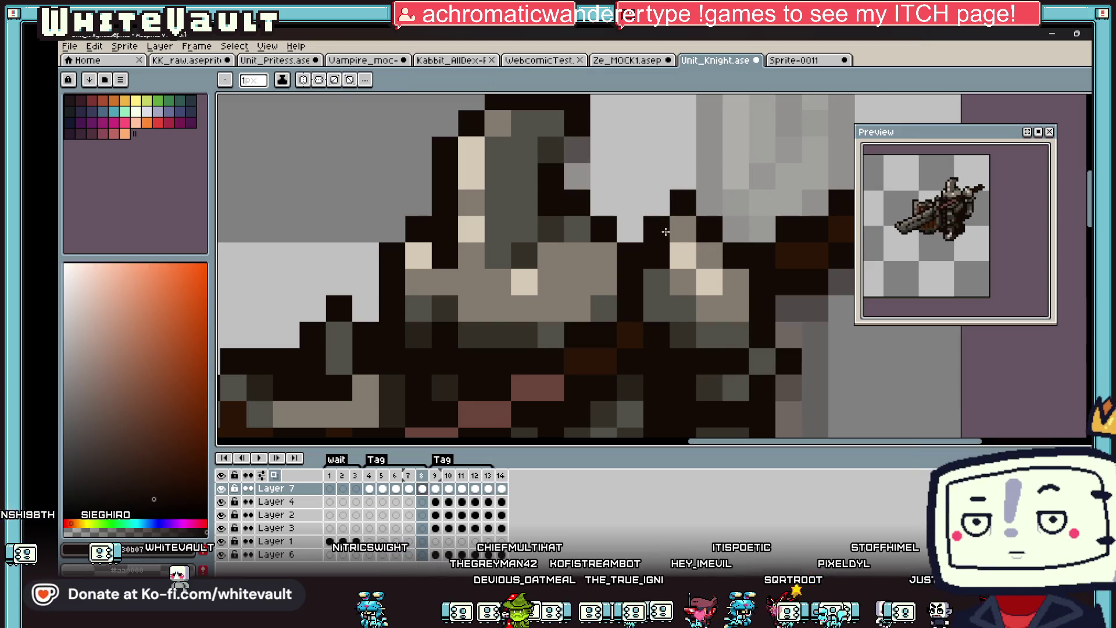
On frame 7, eyedrop the brown and darken three pixels of the lunging pose.
{"action": "key", "text": "i"}
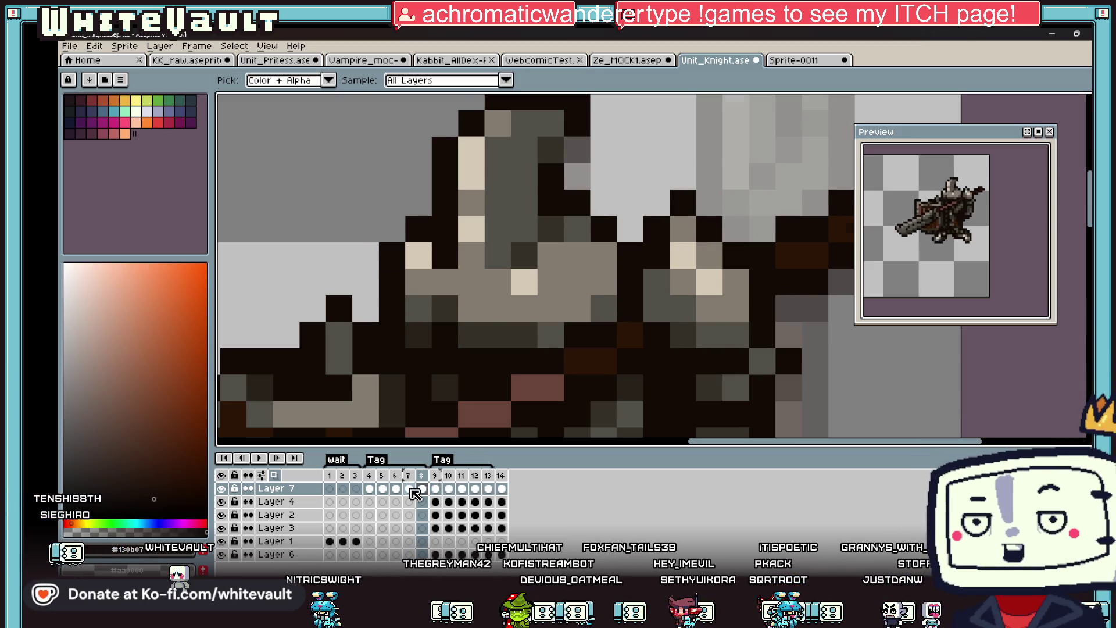
{"action": "left_click", "coordinate": [410, 489]}
{"action": "left_click", "coordinate": [710, 268]}
{"action": "key", "text": "b"}
{"action": "left_click", "coordinate": [680, 231]}
{"action": "left_click", "coordinate": [657, 256]}
{"action": "left_click", "coordinate": [736, 257]}
{"action": "scroll", "coordinate": [810, 277], "scroll_direction": "down", "scroll_amount": 5}
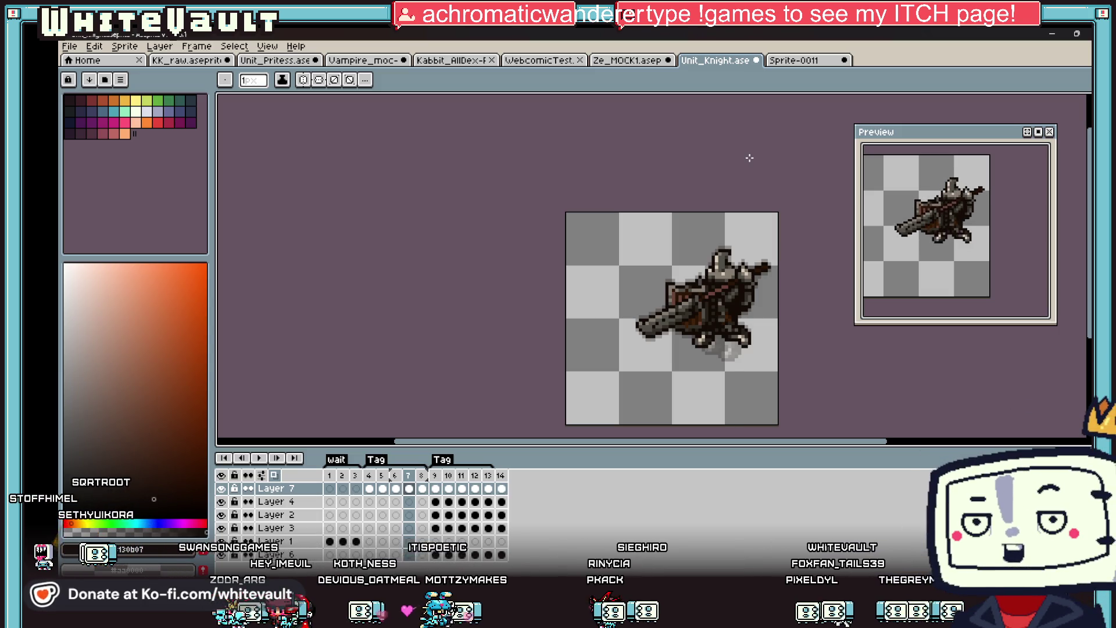
{"action": "scroll", "coordinate": [637, 277], "scroll_direction": "down", "scroll_amount": 1}
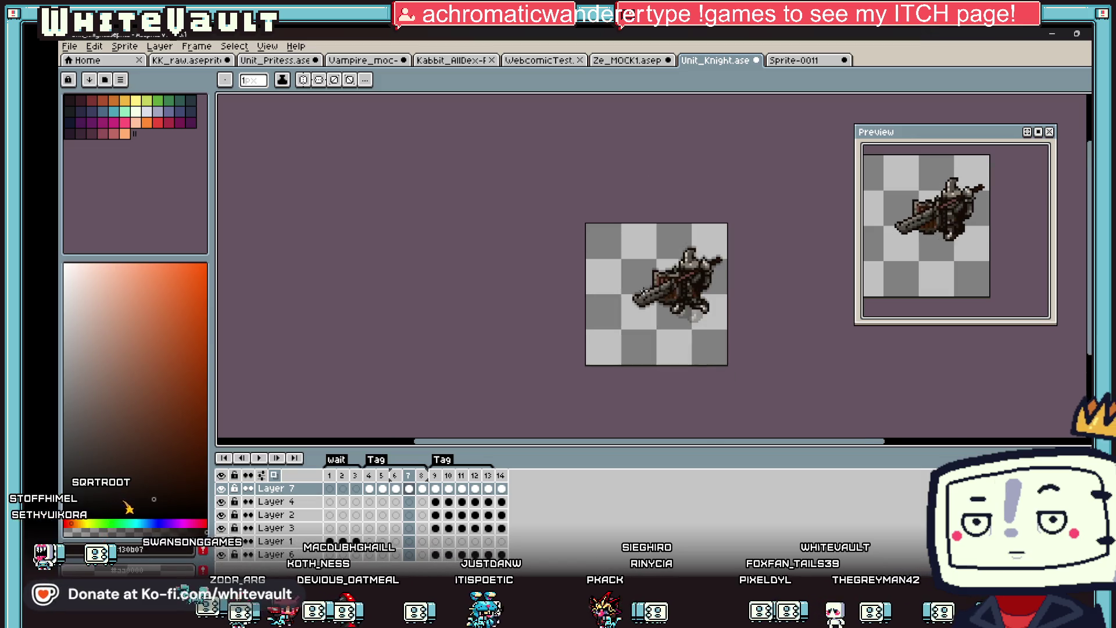
Delete frames 10–14 and fill in with six duplicates of frame 9.
{"action": "scroll", "coordinate": [651, 294], "scroll_direction": "up", "scroll_amount": 1}
{"action": "key", "text": "Right"}
{"action": "key", "text": "Right"}
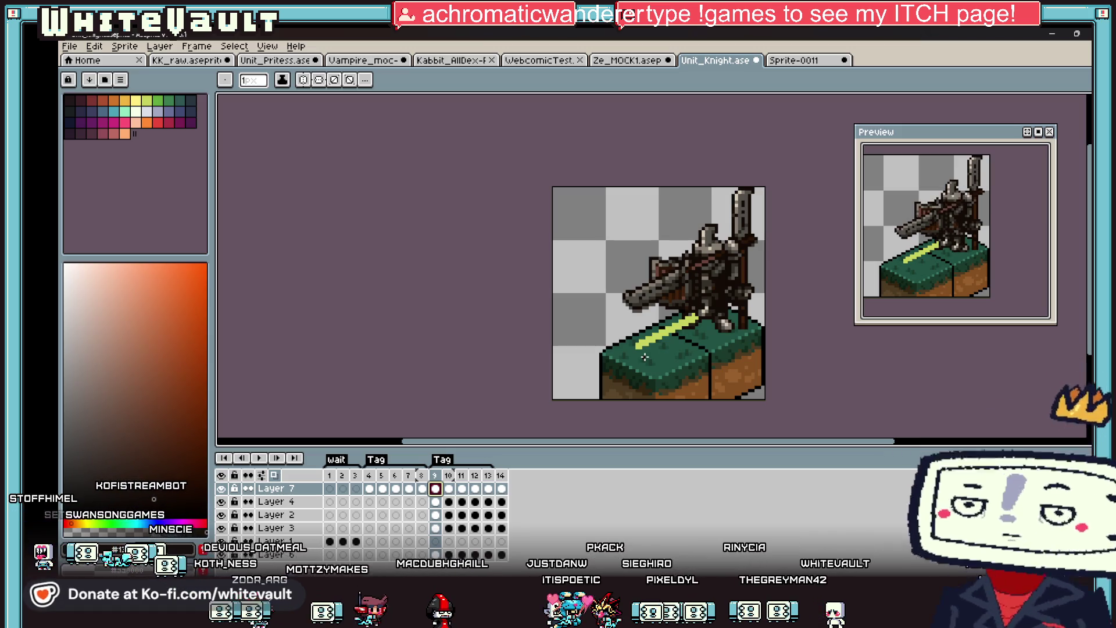
{"action": "left_click", "coordinate": [499, 476]}
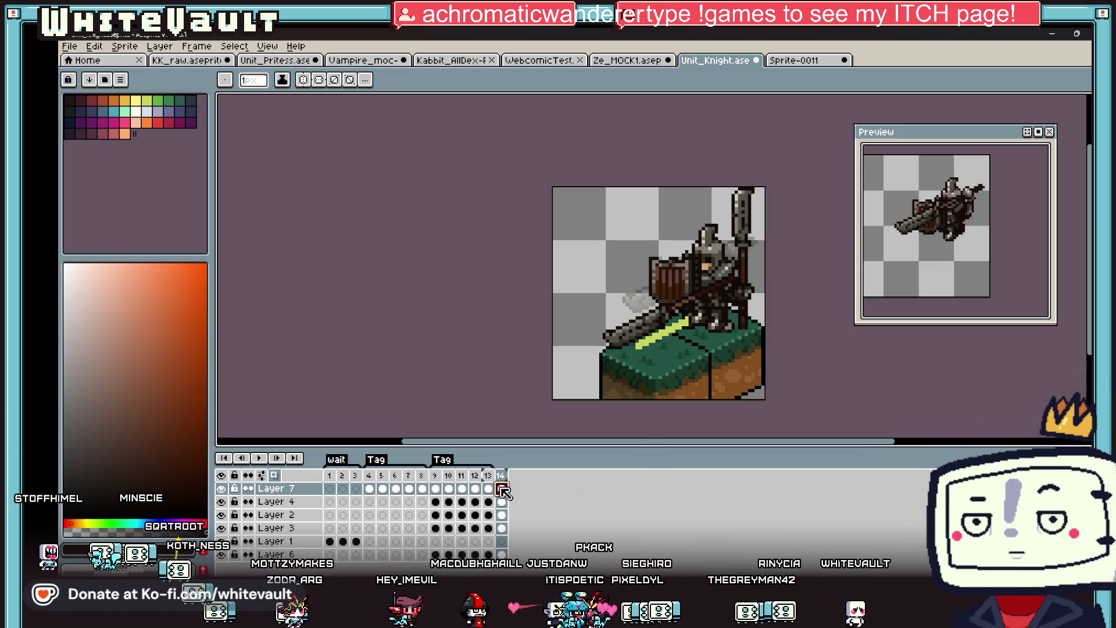
{"action": "left_click", "coordinate": [438, 478]}
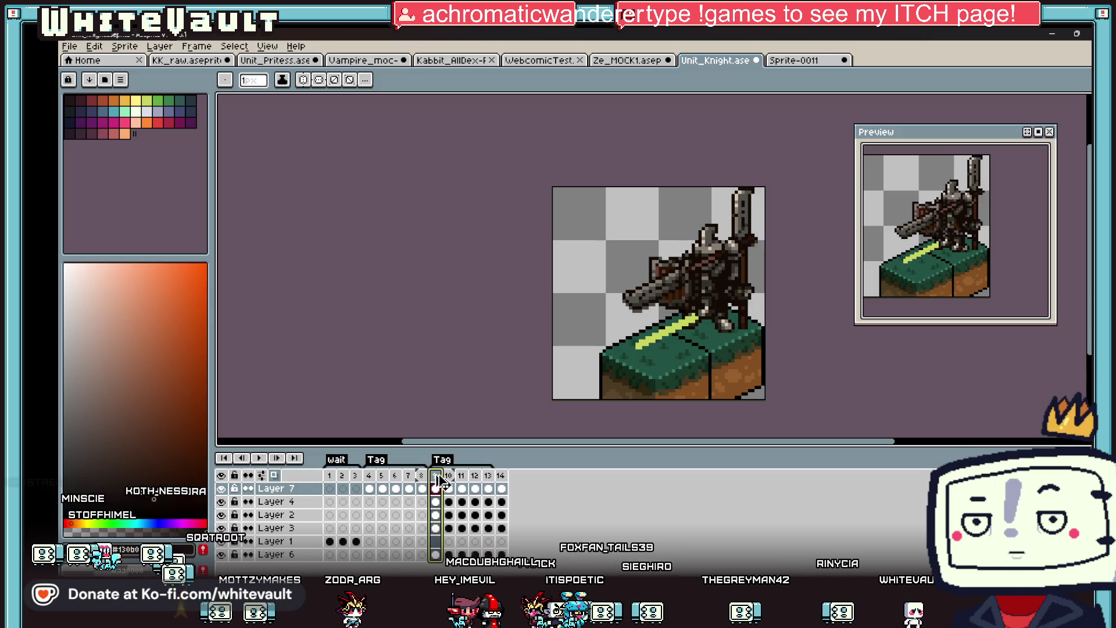
{"action": "key", "text": "alt+c"}
{"action": "key", "text": "alt+c"}
{"action": "key", "text": "alt+c"}
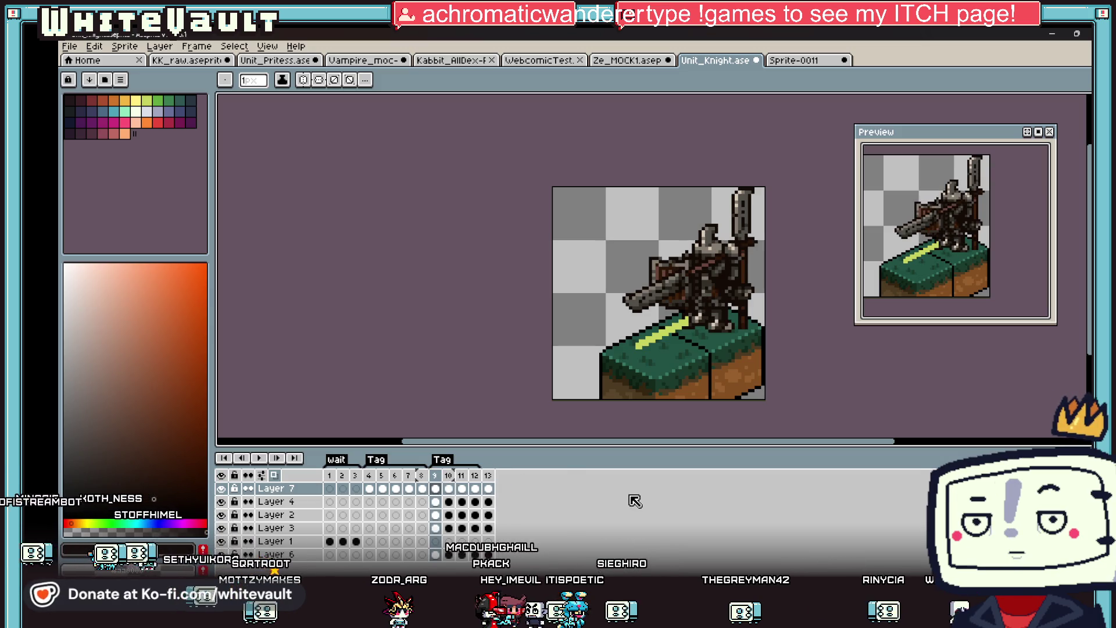
{"action": "key", "text": "alt+c"}
{"action": "key", "text": "alt+c"}
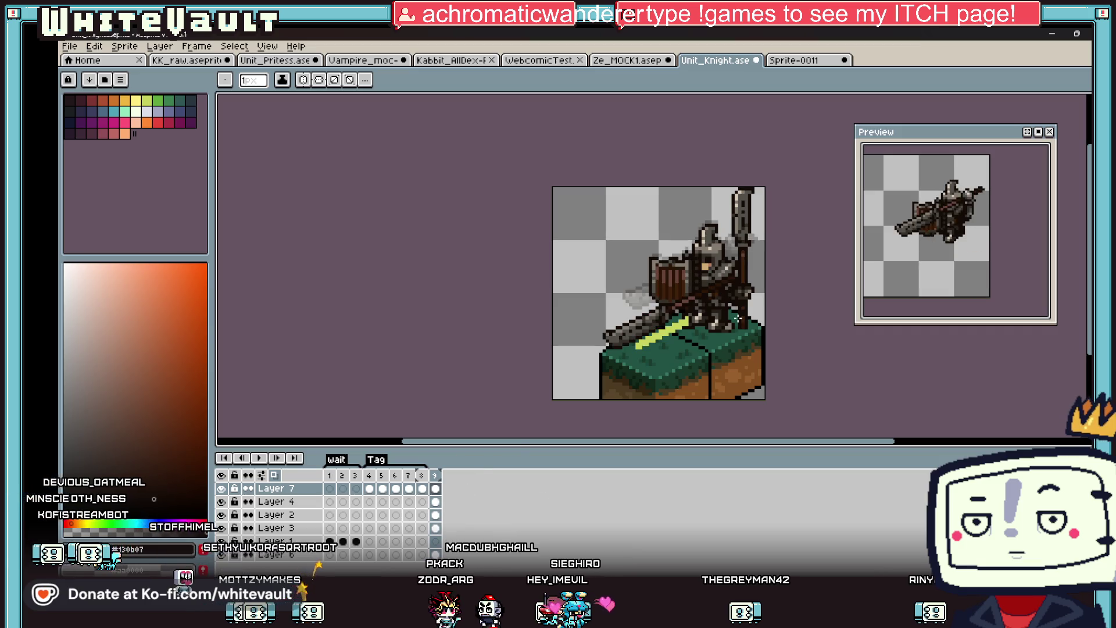
{"action": "key", "text": "alt+n"}
{"action": "key", "text": "alt+n"}
{"action": "key", "text": "alt+n"}
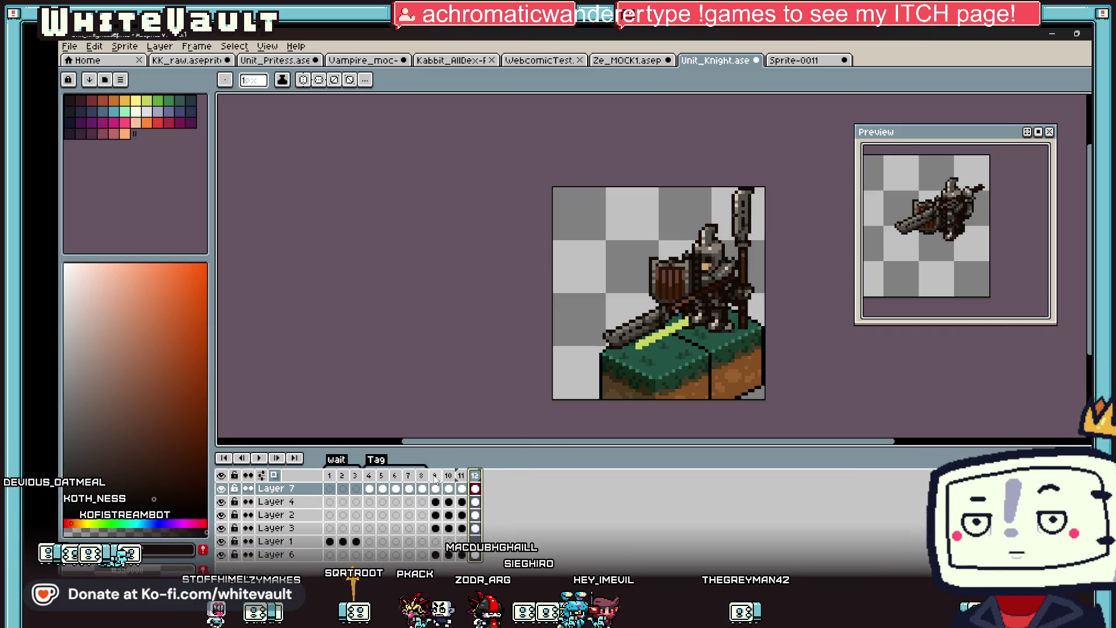
{"action": "key", "text": "alt+n"}
{"action": "key", "text": "alt+n"}
{"action": "key", "text": "alt+n"}
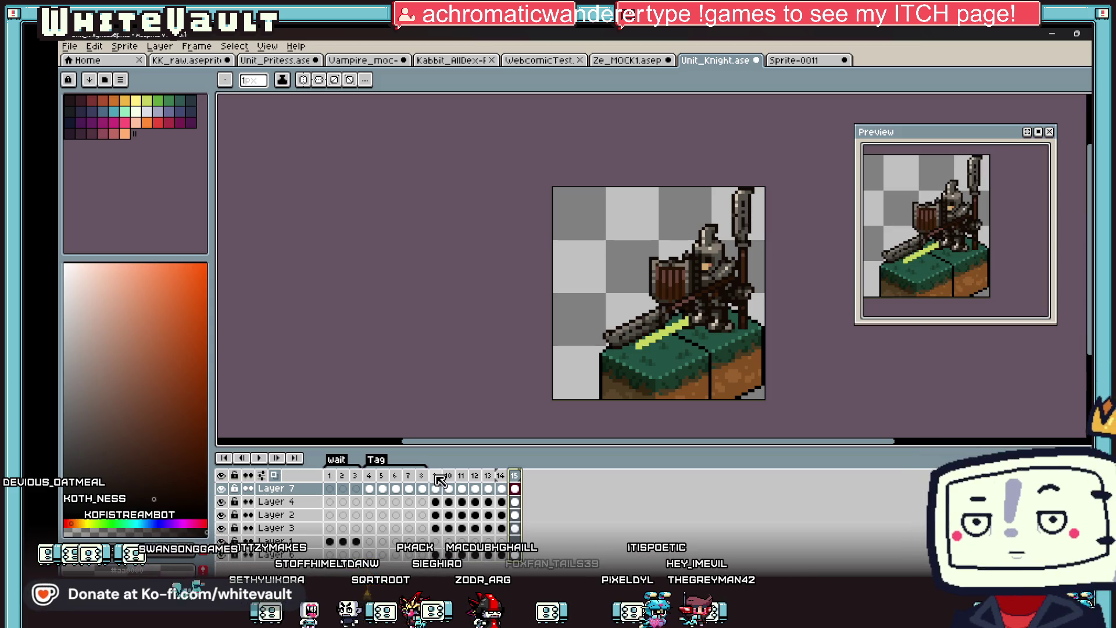
Create a new tag spanning frames 9–15.
{"action": "left_click_drag", "start_coordinate": [438, 475], "coordinate": [514, 476]}
{"action": "right_click", "coordinate": [515, 476]}
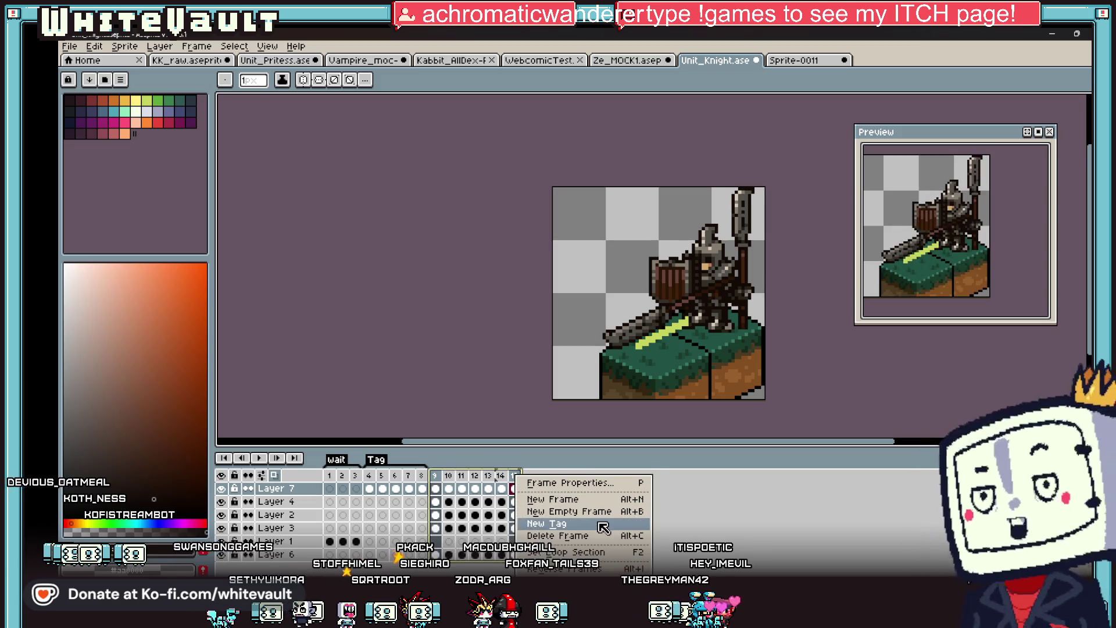
{"action": "left_click", "coordinate": [603, 525]}
{"action": "left_click", "coordinate": [590, 384]}
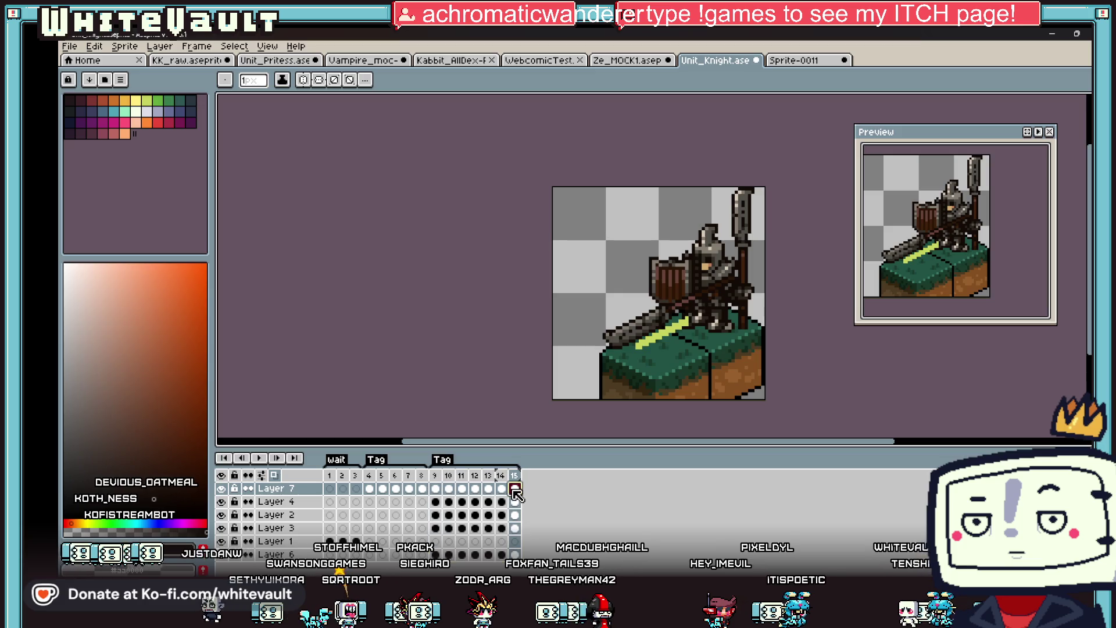
{"action": "scroll", "coordinate": [744, 294], "scroll_direction": "down", "scroll_amount": 3}
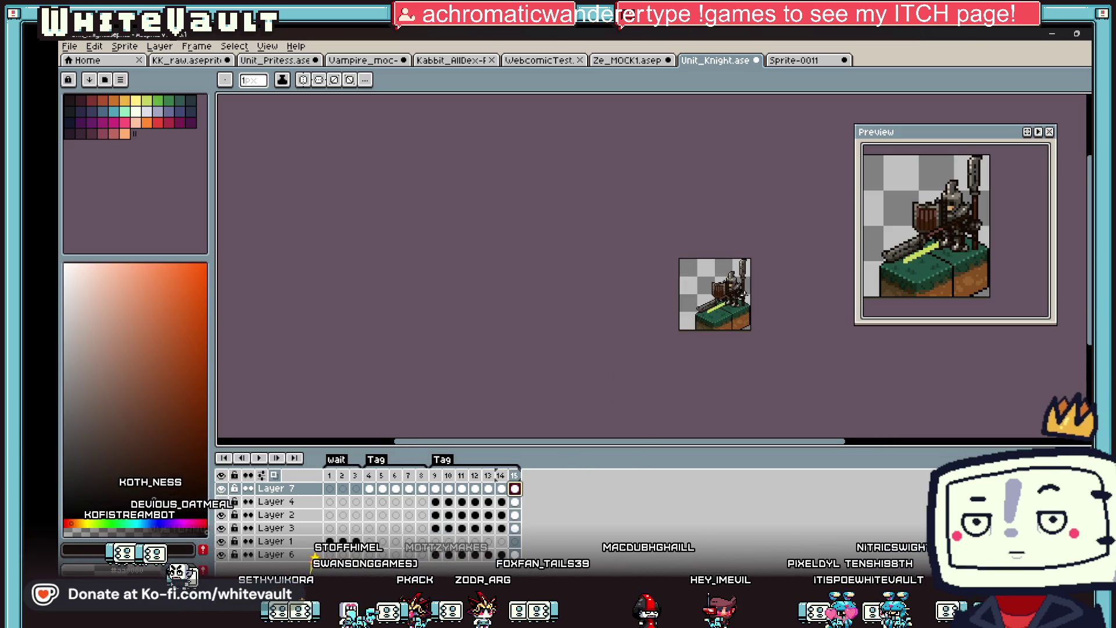
Nudge the knight and its ground tile left and down using a rectangular selection.
{"action": "scroll", "coordinate": [744, 295], "scroll_direction": "up", "scroll_amount": 2}
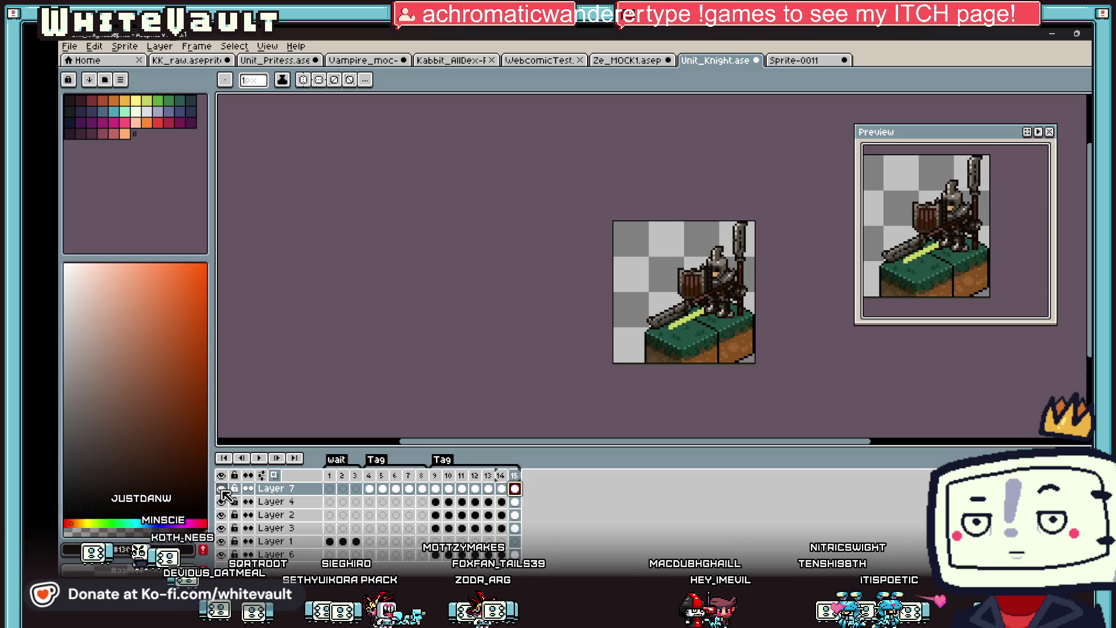
{"action": "left_click_drag", "start_coordinate": [613, 256], "coordinate": [677, 289]}
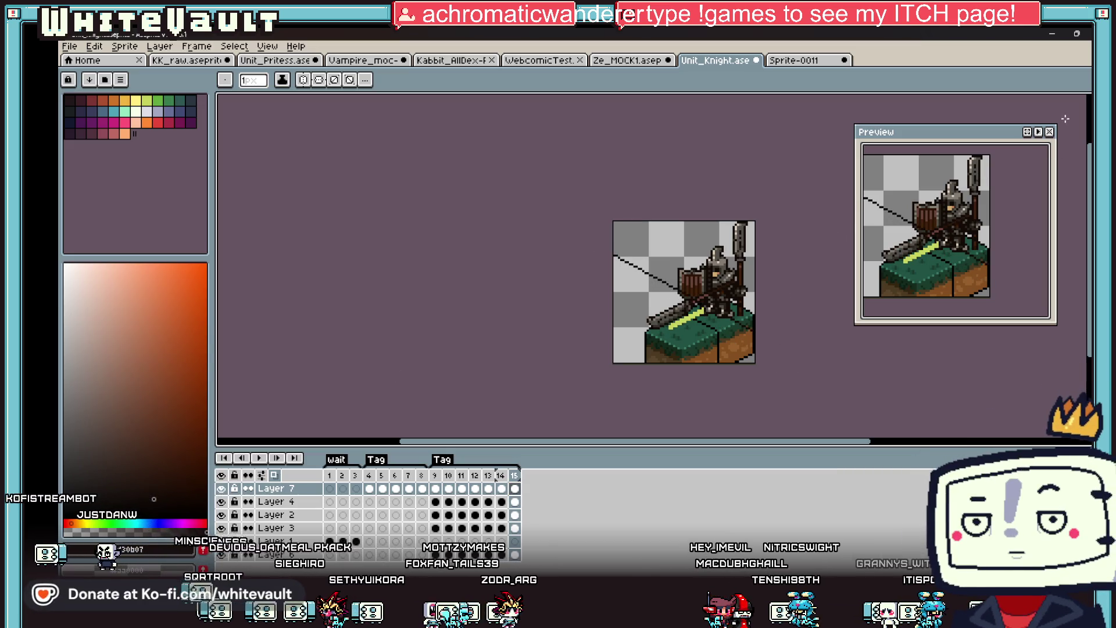
{"action": "key", "text": "m"}
{"action": "left_click_drag", "start_coordinate": [611, 252], "coordinate": [786, 365]}
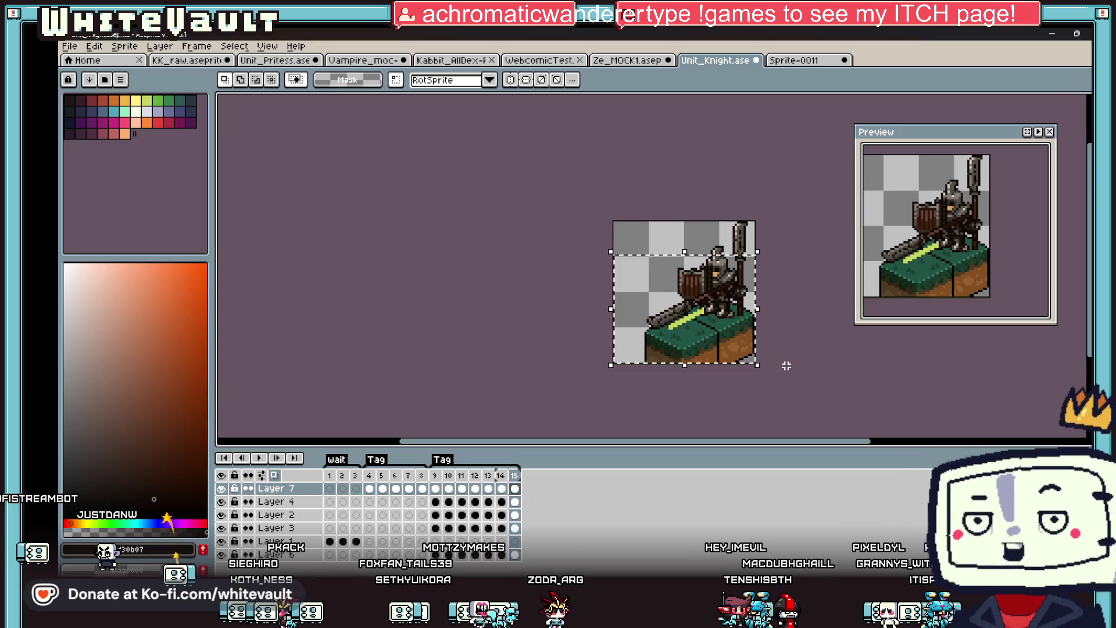
{"action": "key", "text": "Left"}
{"action": "key", "text": "Left"}
{"action": "key", "text": "Left"}
{"action": "key", "text": "Down"}
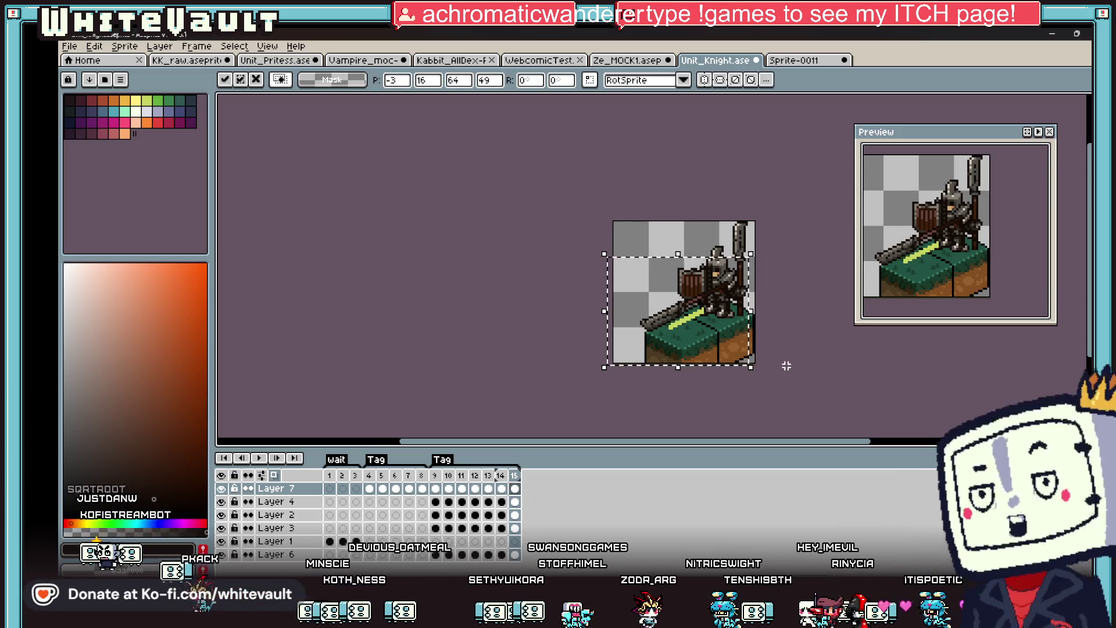
{"action": "key", "text": "ctrl+d"}
Select and deselect the whole knight frame, then switch to the Ze_MOCK1.asep mock-up sheet.
{"action": "scroll", "coordinate": [771, 295], "scroll_direction": "up", "scroll_amount": 2}
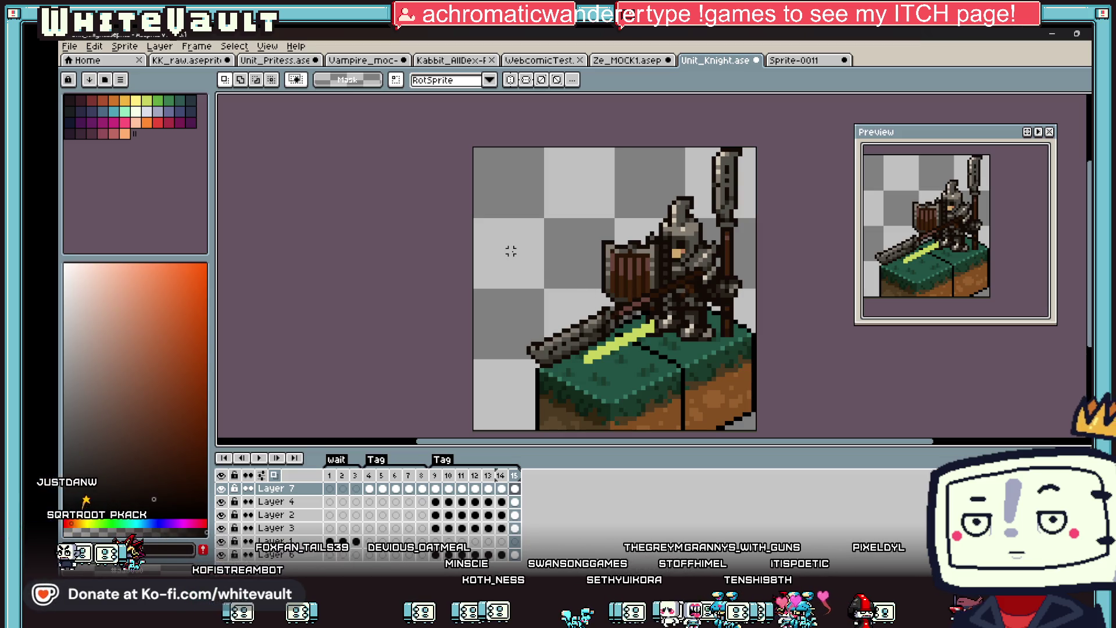
{"action": "scroll", "coordinate": [627, 306], "scroll_direction": "down", "scroll_amount": 2}
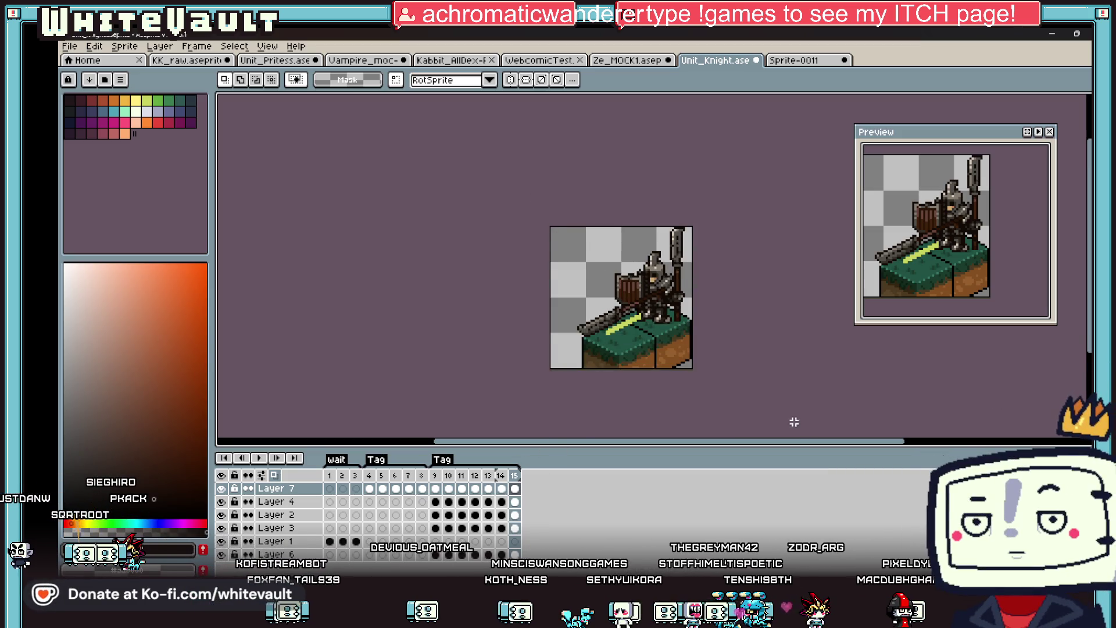
{"action": "key", "text": "ctrl+a"}
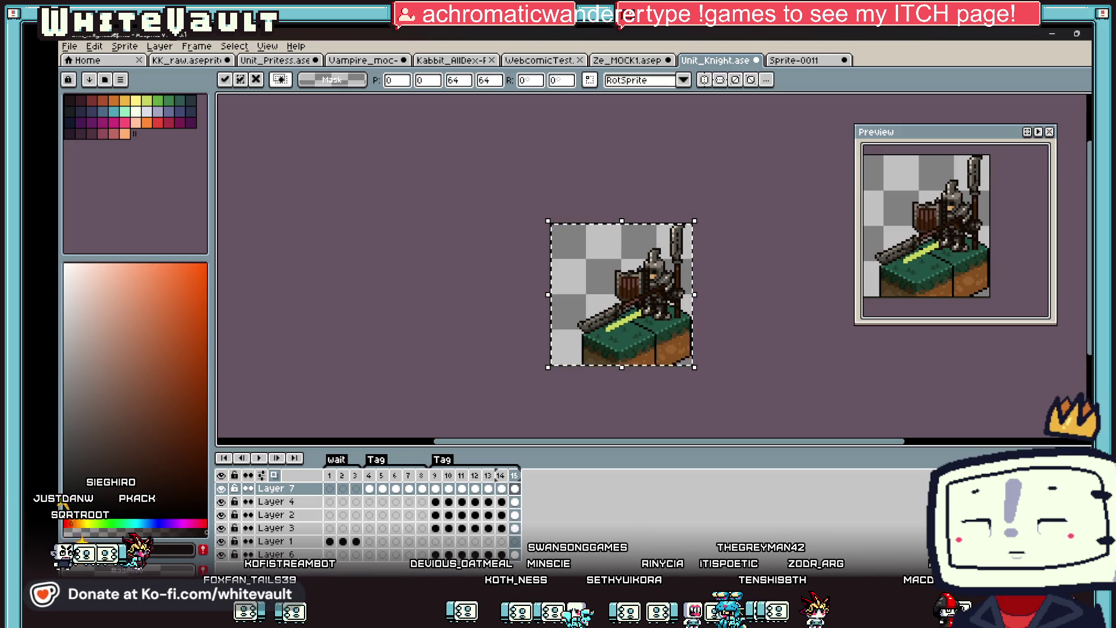
{"action": "key", "text": "ctrl+d"}
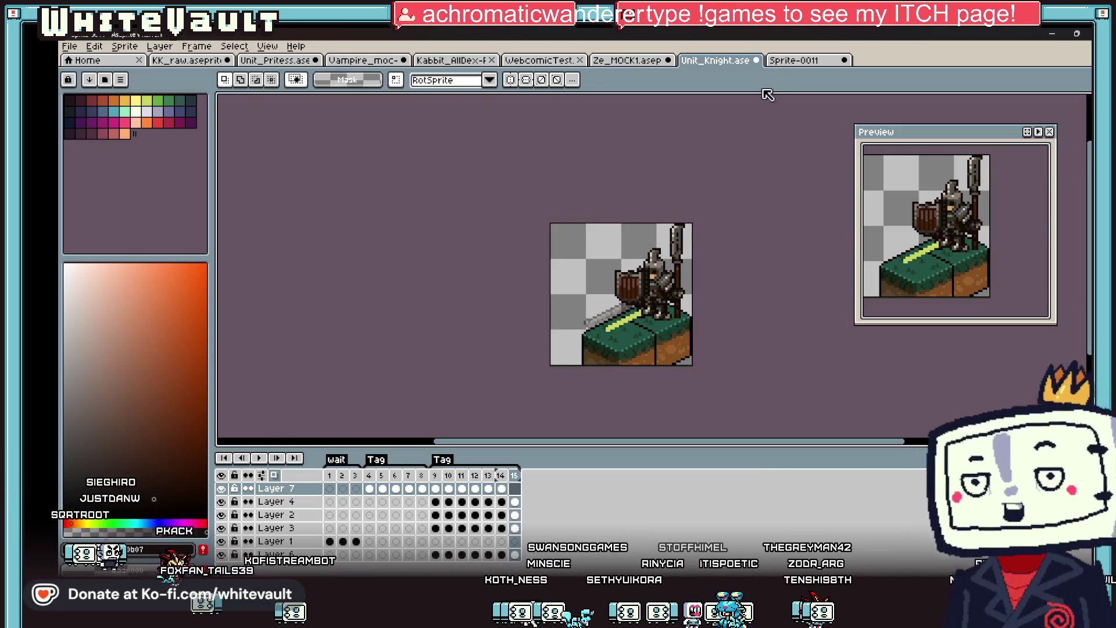
{"action": "key", "text": "ctrl+Tab"}
{"action": "key", "text": "ctrl+shift+Tab"}
{"action": "key", "text": "ctrl+shift+Tab"}
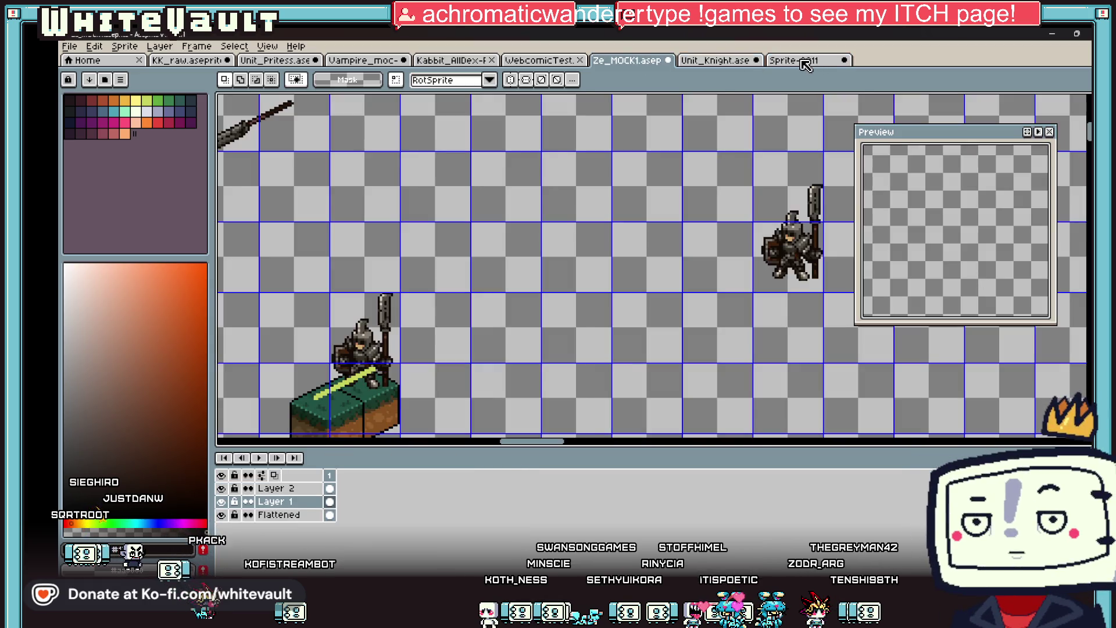
Close Sprite-0011 without saving and return to the Ze_MOCK1 mock-up sheet.
{"action": "left_click", "coordinate": [805, 65]}
{"action": "left_click", "coordinate": [844, 60]}
{"action": "key", "text": "n"}
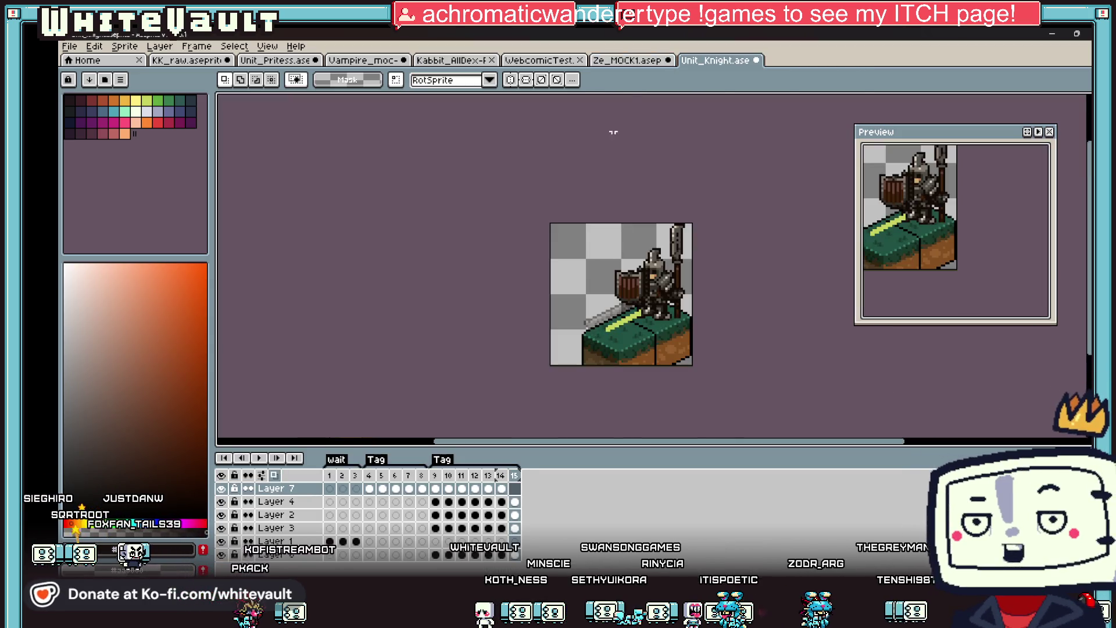
{"action": "key", "text": "ctrl+shift+Tab"}
{"action": "scroll", "coordinate": [605, 191], "scroll_direction": "down", "scroll_amount": 2}
{"action": "scroll", "coordinate": [605, 191], "scroll_direction": "up", "scroll_amount": 2}
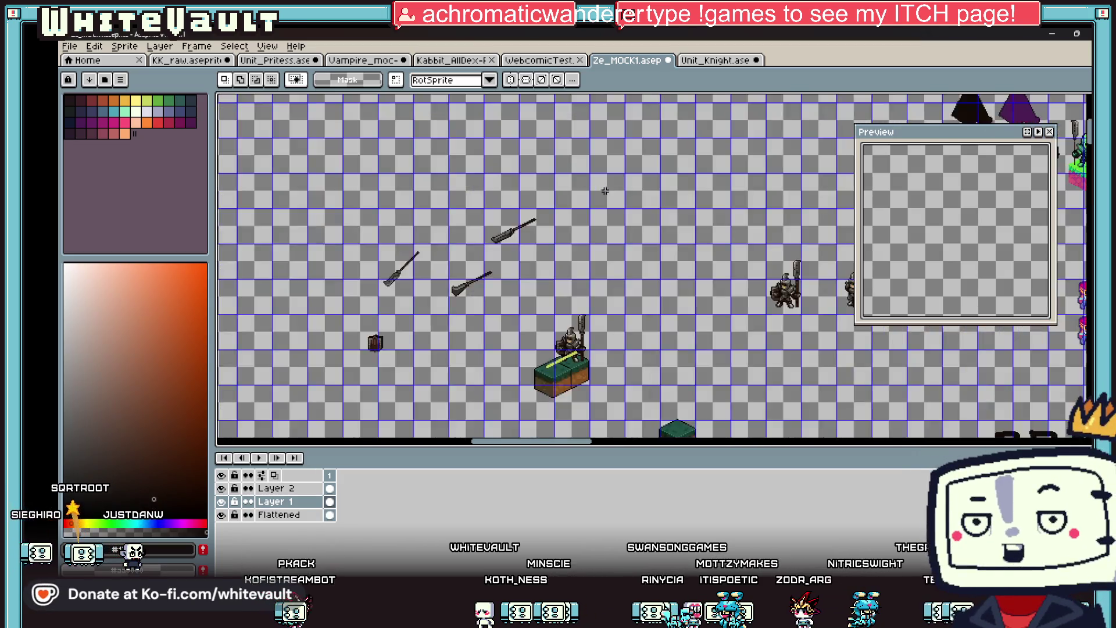
{"action": "scroll", "coordinate": [605, 191], "scroll_direction": "up", "scroll_amount": 2}
Paste the copied sprite into the mock-up, test-move a knight, then undo the move.
{"action": "key", "text": "ctrl+v"}
{"action": "scroll", "coordinate": [655, 260], "scroll_direction": "down", "scroll_amount": 1}
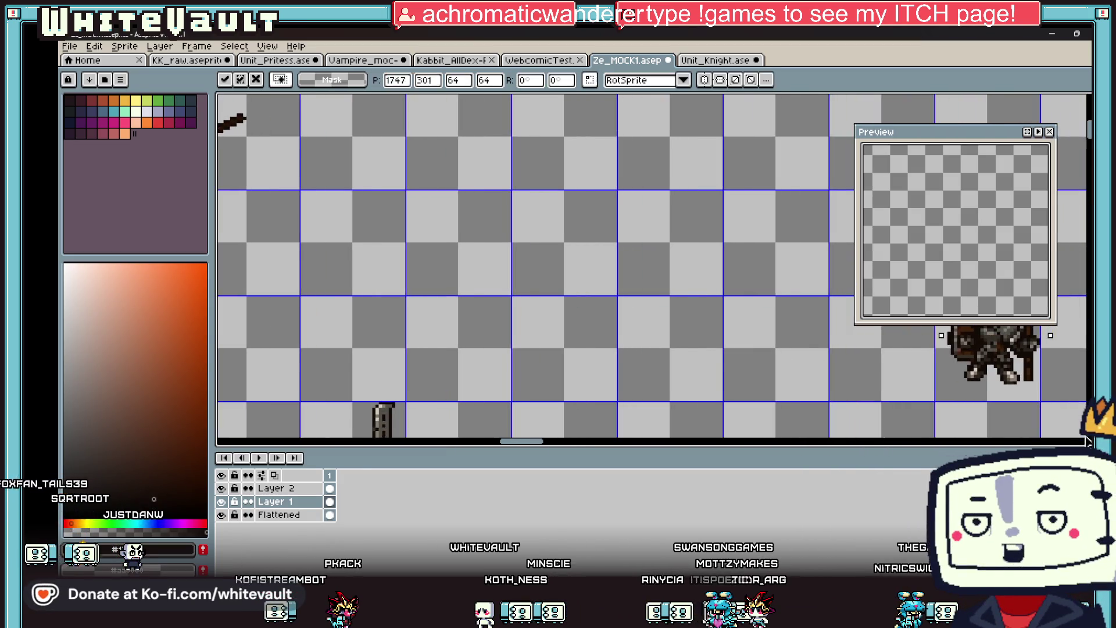
{"action": "scroll", "coordinate": [616, 249], "scroll_direction": "up", "scroll_amount": 1}
{"action": "scroll", "coordinate": [631, 250], "scroll_direction": "down", "scroll_amount": 2}
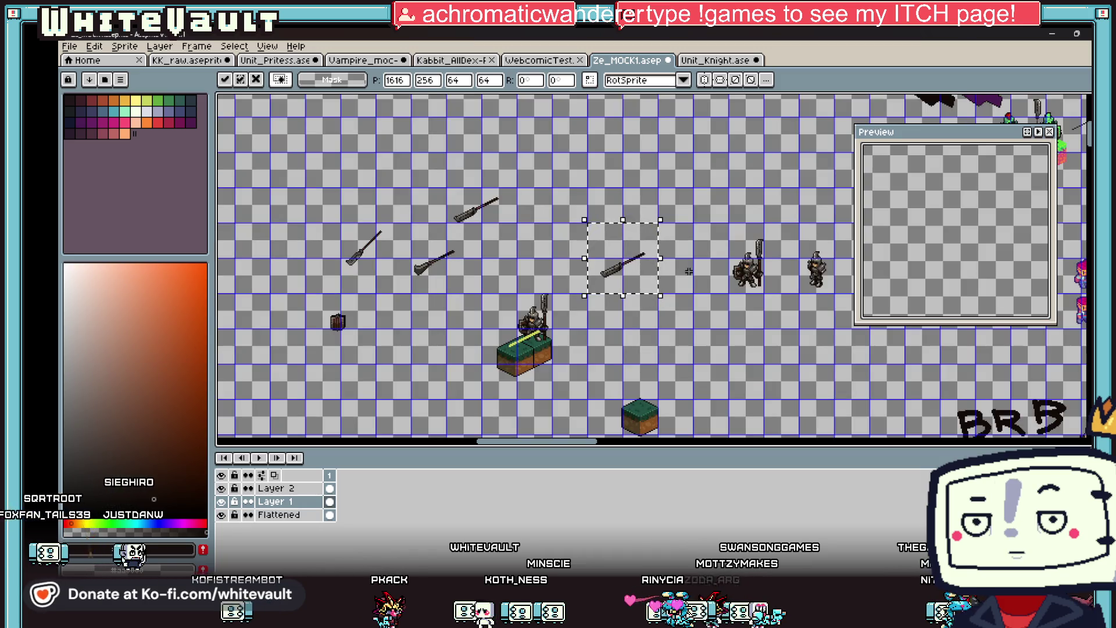
{"action": "scroll", "coordinate": [796, 255], "scroll_direction": "up", "scroll_amount": 1}
{"action": "left_click_drag", "start_coordinate": [837, 290], "coordinate": [710, 244]}
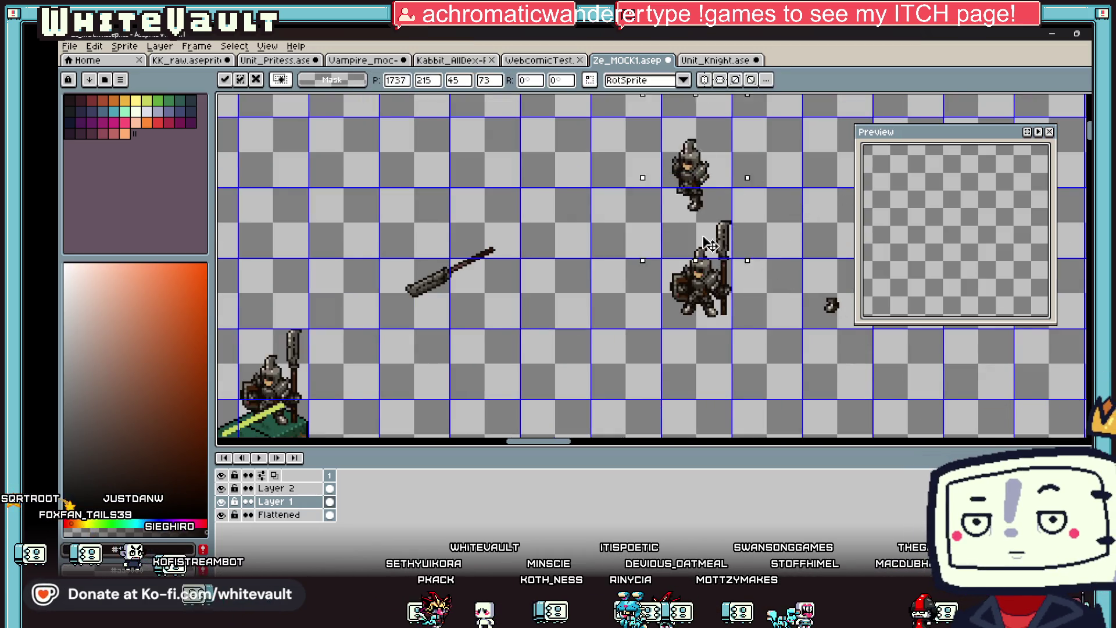
{"action": "key", "text": "ctrl+z"}
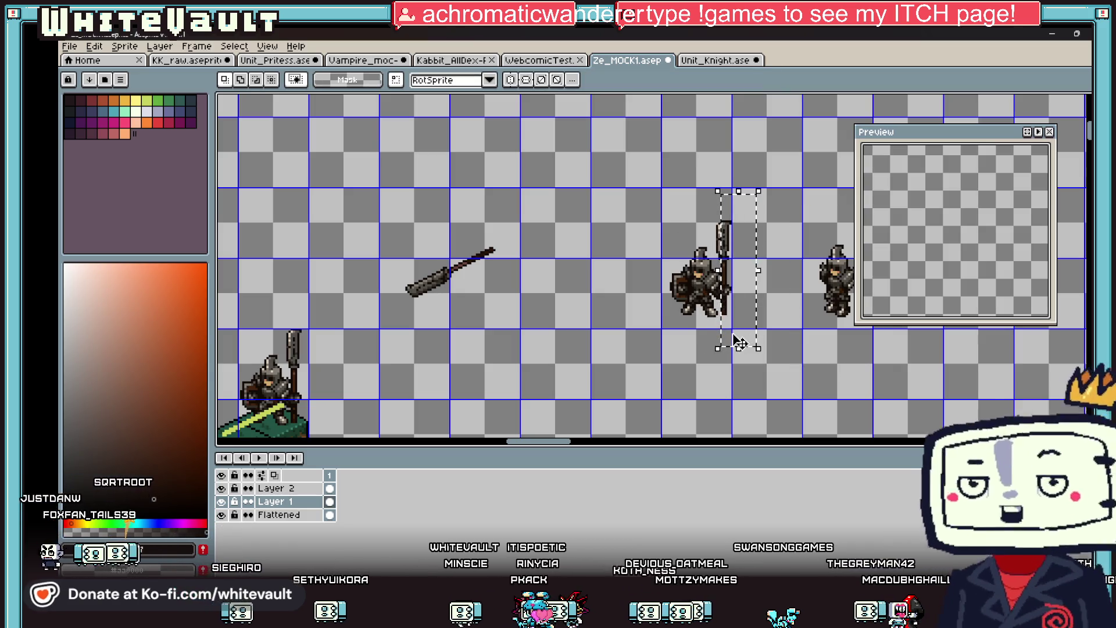
{"action": "scroll", "coordinate": [723, 245], "scroll_direction": "up", "scroll_amount": 1}
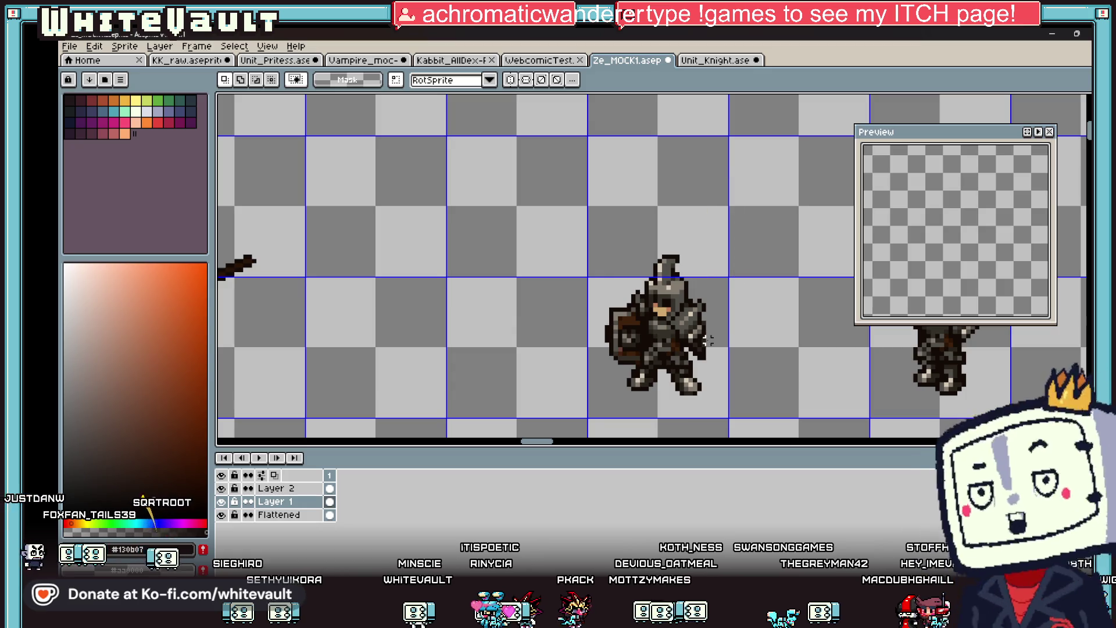
{"action": "scroll", "coordinate": [699, 331], "scroll_direction": "down", "scroll_amount": 1}
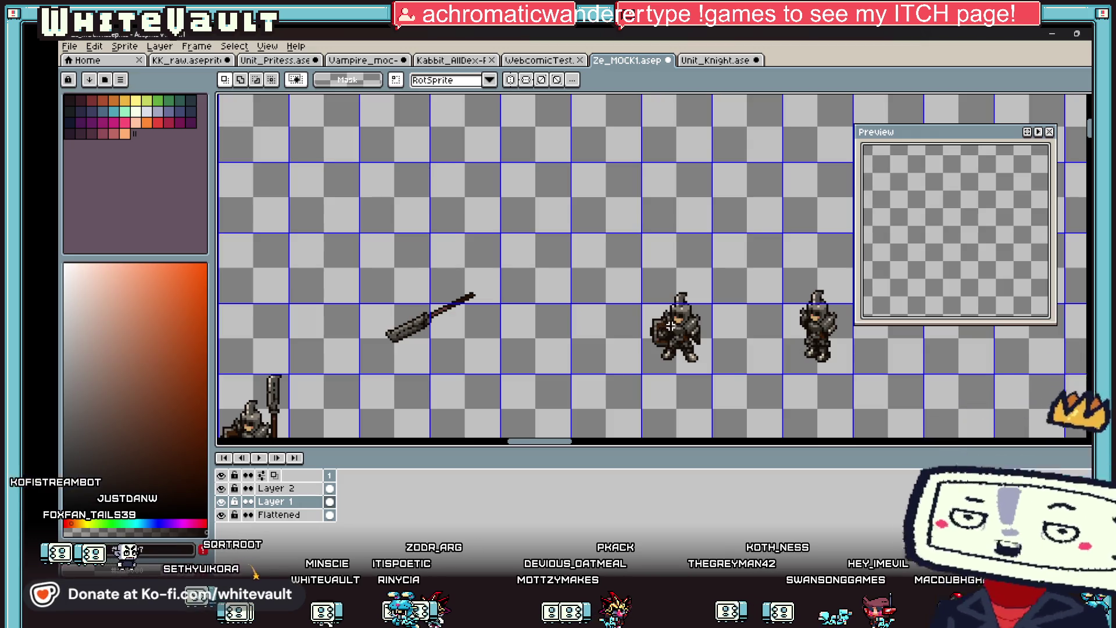
Select the knight's shield and drag it up off the knight.
{"action": "scroll", "coordinate": [664, 327], "scroll_direction": "up", "scroll_amount": 2}
{"action": "scroll", "coordinate": [652, 322], "scroll_direction": "up", "scroll_amount": 1}
{"action": "left_click_drag", "start_coordinate": [547, 290], "coordinate": [658, 419]}
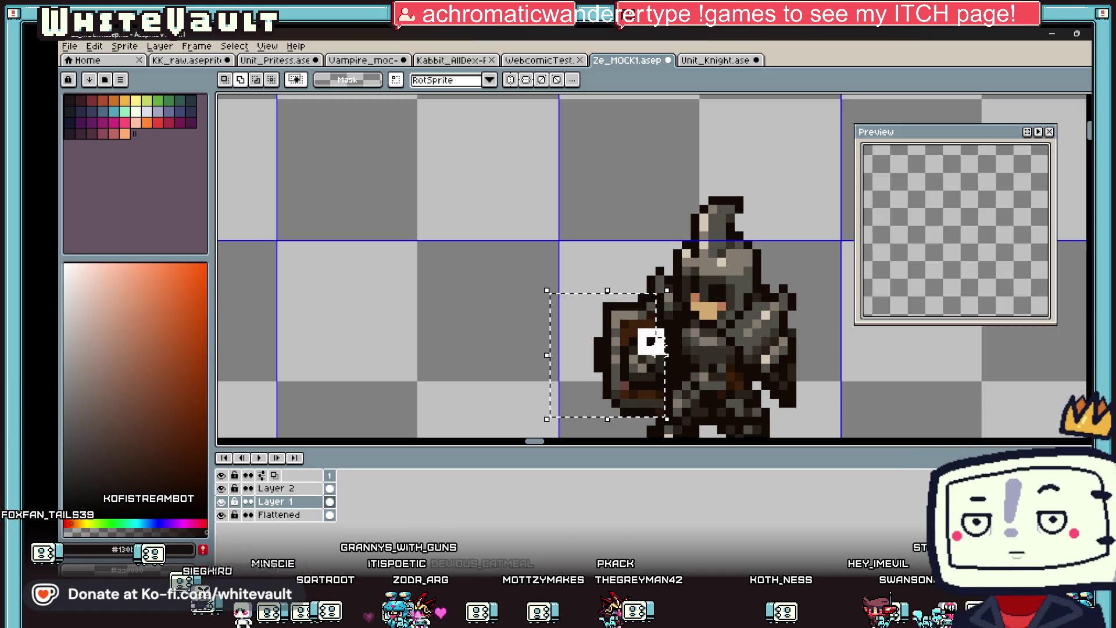
{"action": "scroll", "coordinate": [661, 408], "scroll_direction": "down", "scroll_amount": 1}
{"action": "left_click_drag", "start_coordinate": [663, 436], "coordinate": [676, 238]}
Shift the knight up-left, commit it, then select it from the shoulder down.
{"action": "mouse_move", "coordinate": [577, 267]}
{"action": "left_mouse_down"}
{"action": "mouse_move", "coordinate": [789, 426]}
{"action": "mouse_move", "coordinate": [433, 293]}
{"action": "left_mouse_up"}
{"action": "scroll", "coordinate": [459, 305], "scroll_direction": "down", "scroll_amount": 2}
{"action": "scroll", "coordinate": [465, 308], "scroll_direction": "up", "scroll_amount": 2}
{"action": "scroll", "coordinate": [424, 286], "scroll_direction": "down", "scroll_amount": 1}
{"action": "scroll", "coordinate": [423, 286], "scroll_direction": "up", "scroll_amount": 3}
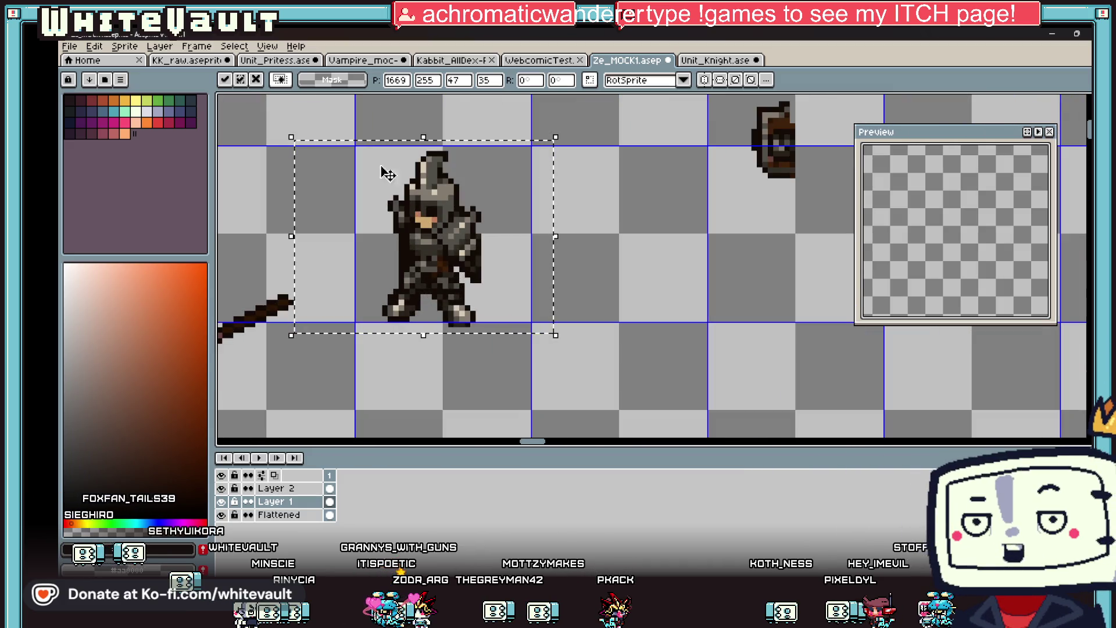
{"action": "mouse_move", "coordinate": [349, 127]}
{"action": "left_mouse_down"}
{"action": "mouse_move", "coordinate": [497, 247]}
{"action": "mouse_move", "coordinate": [501, 258]}
{"action": "mouse_move", "coordinate": [470, 267]}
{"action": "left_mouse_up"}
{"action": "key", "text": "ctrl+d"}
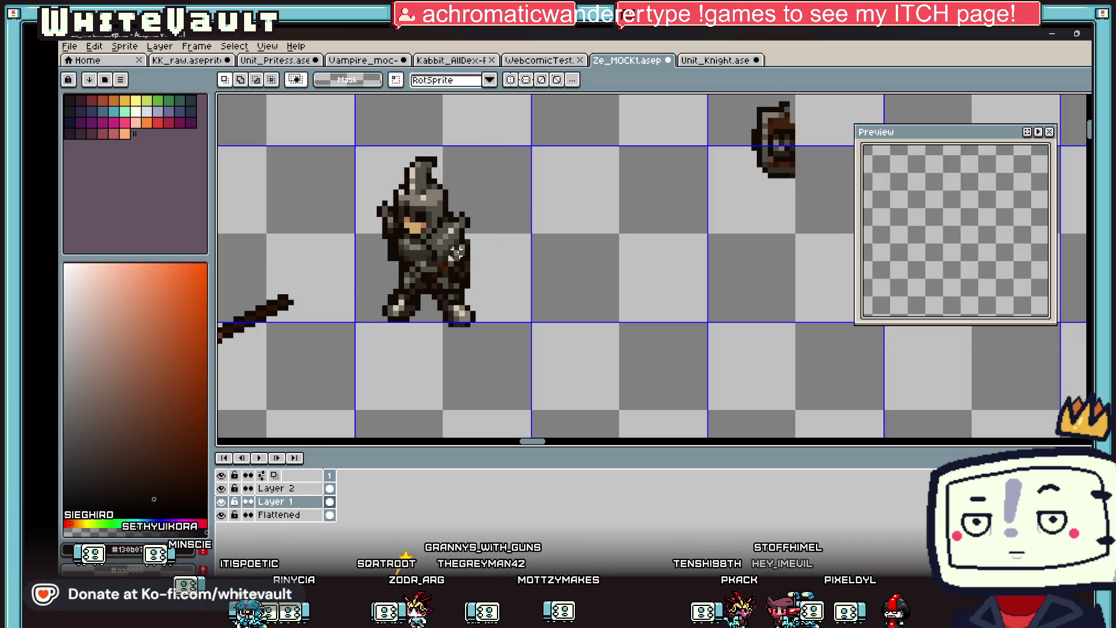
{"action": "scroll", "coordinate": [456, 247], "scroll_direction": "up", "scroll_amount": 1}
{"action": "left_click_drag", "start_coordinate": [446, 194], "coordinate": [533, 283]}
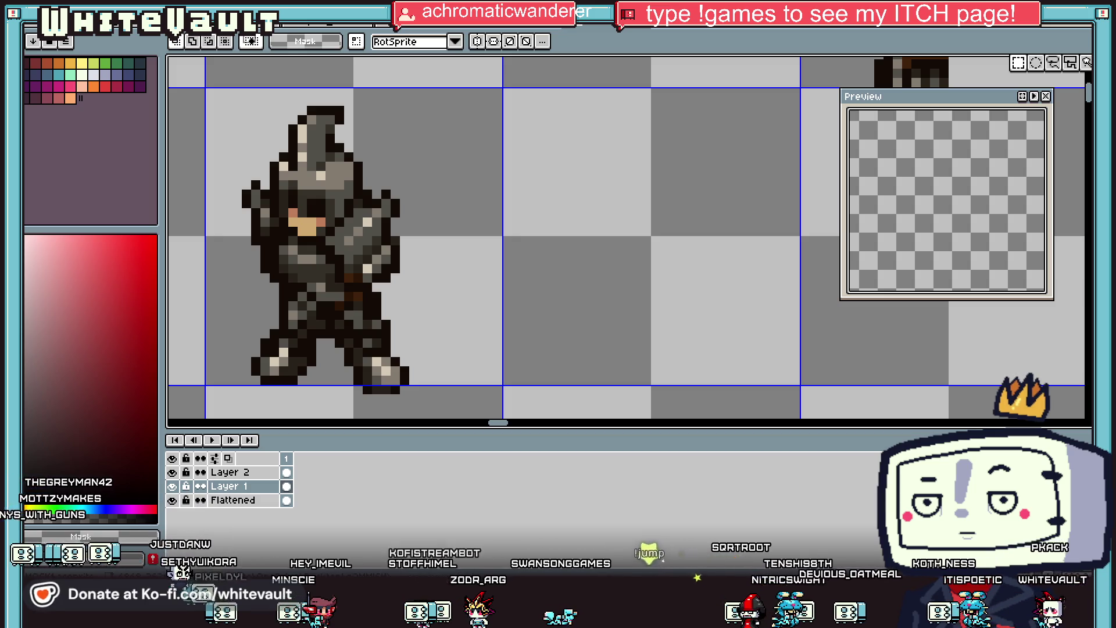
Move the Preview window aside, select the purple character tile, and close the Preview.
{"action": "scroll", "coordinate": [642, 308], "scroll_direction": "down", "scroll_amount": 3}
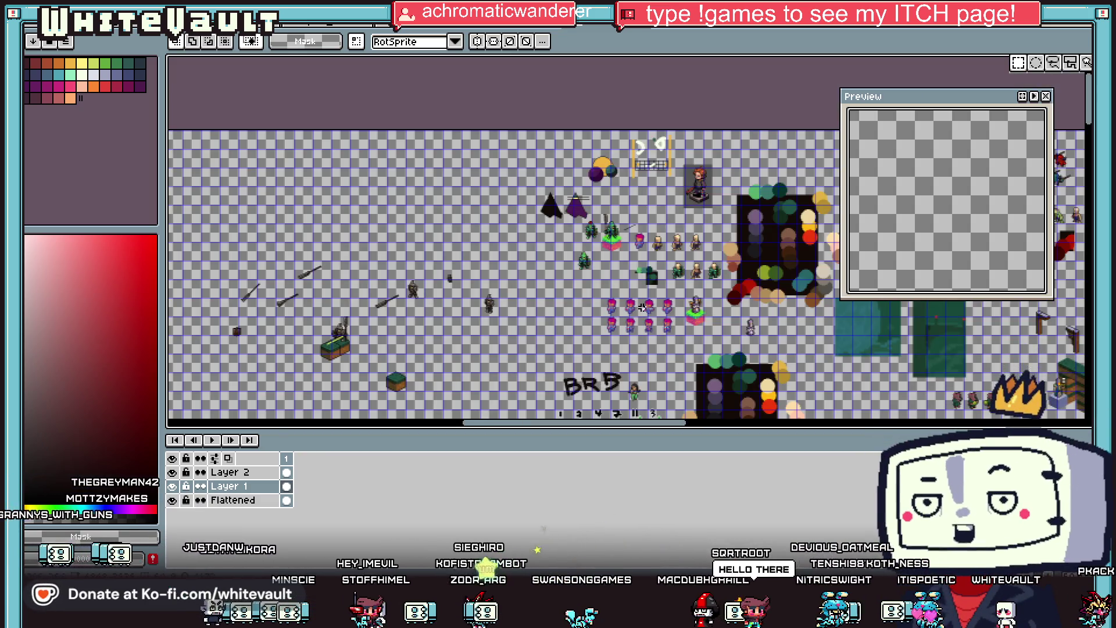
{"action": "mouse_move", "coordinate": [1010, 101]}
{"action": "left_mouse_down"}
{"action": "mouse_move", "coordinate": [867, 80]}
{"action": "mouse_move", "coordinate": [968, 85]}
{"action": "left_mouse_up"}
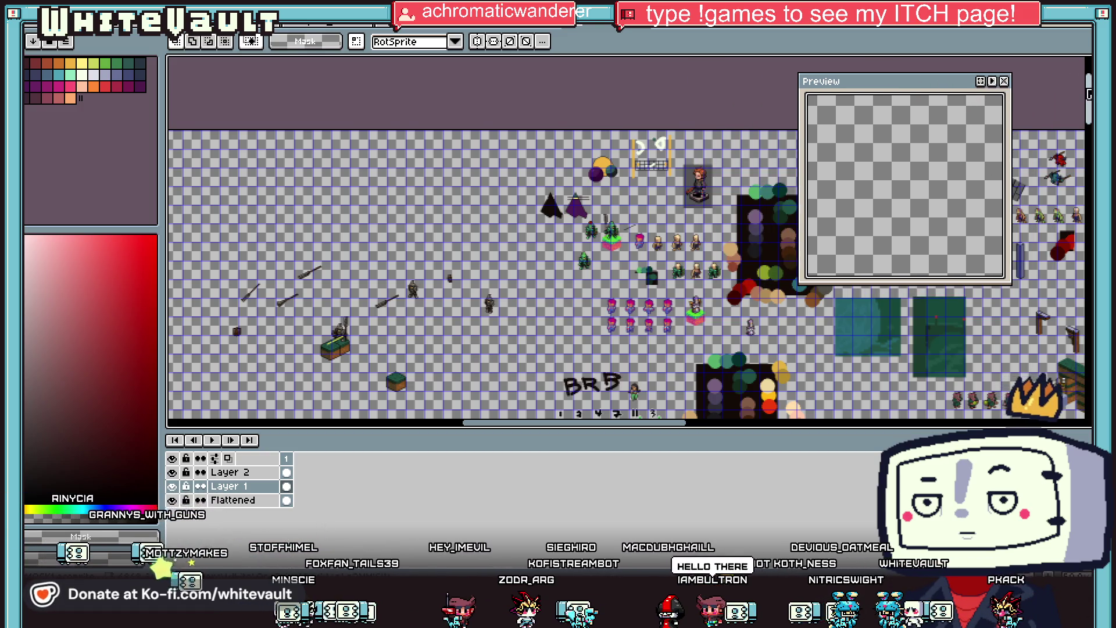
{"action": "scroll", "coordinate": [605, 289], "scroll_direction": "up", "scroll_amount": 5}
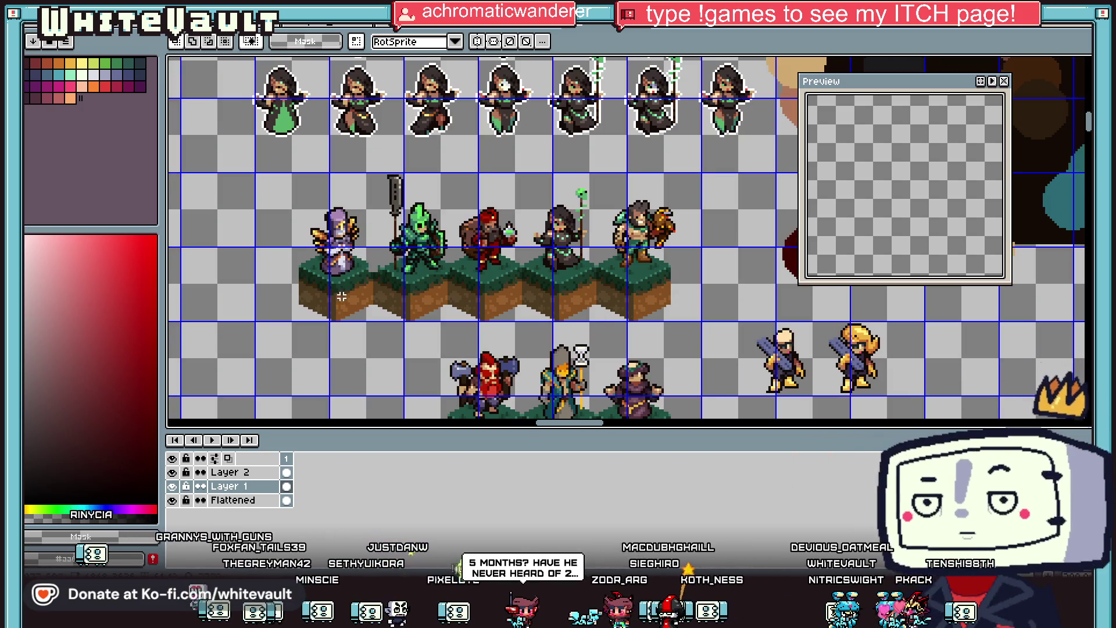
{"action": "left_click_drag", "start_coordinate": [257, 194], "coordinate": [373, 310]}
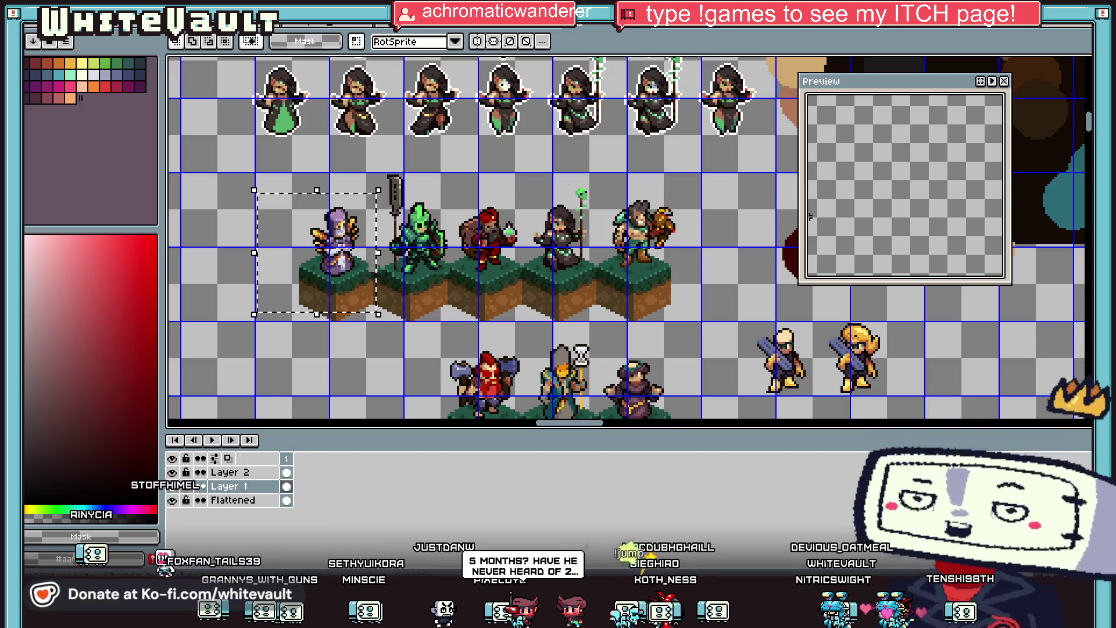
{"action": "left_click", "coordinate": [1004, 81]}
{"action": "scroll", "coordinate": [1004, 81], "scroll_direction": "down", "scroll_amount": 3}
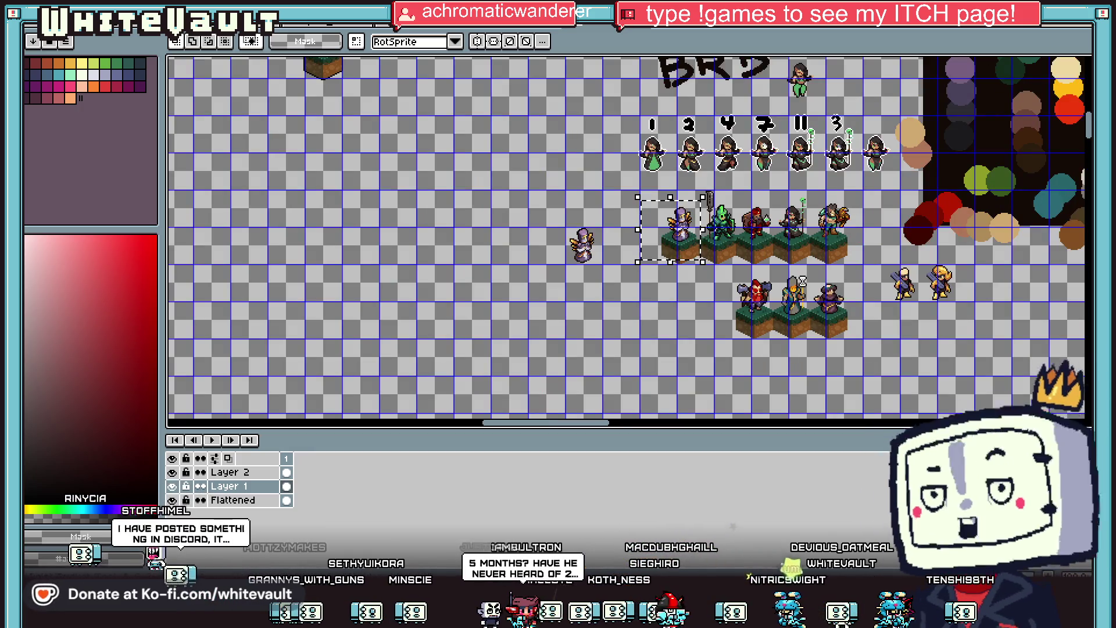
{"action": "scroll", "coordinate": [1004, 81], "scroll_direction": "up", "scroll_amount": 1}
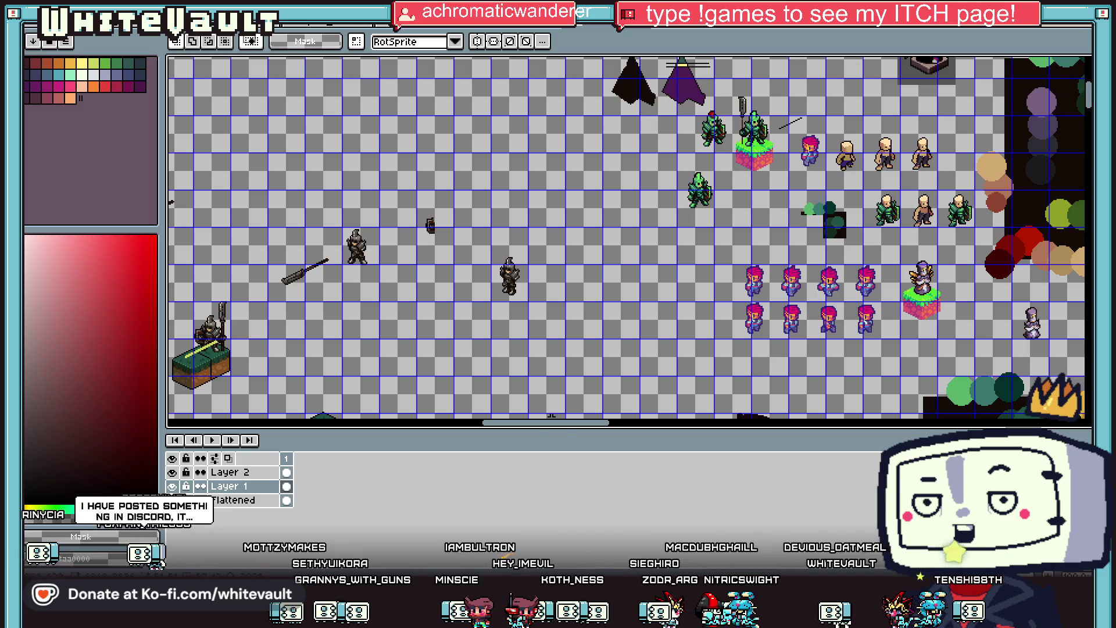
{"action": "scroll", "coordinate": [633, 140], "scroll_direction": "right", "scroll_amount": 10}
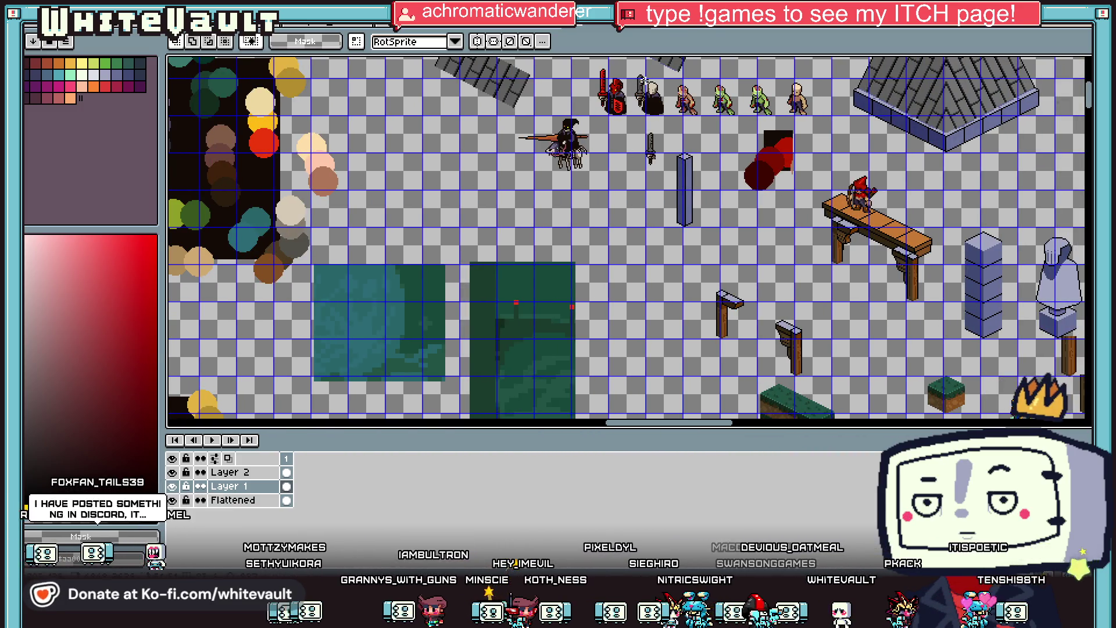
{"action": "scroll", "coordinate": [669, 74], "scroll_direction": "up", "scroll_amount": 1}
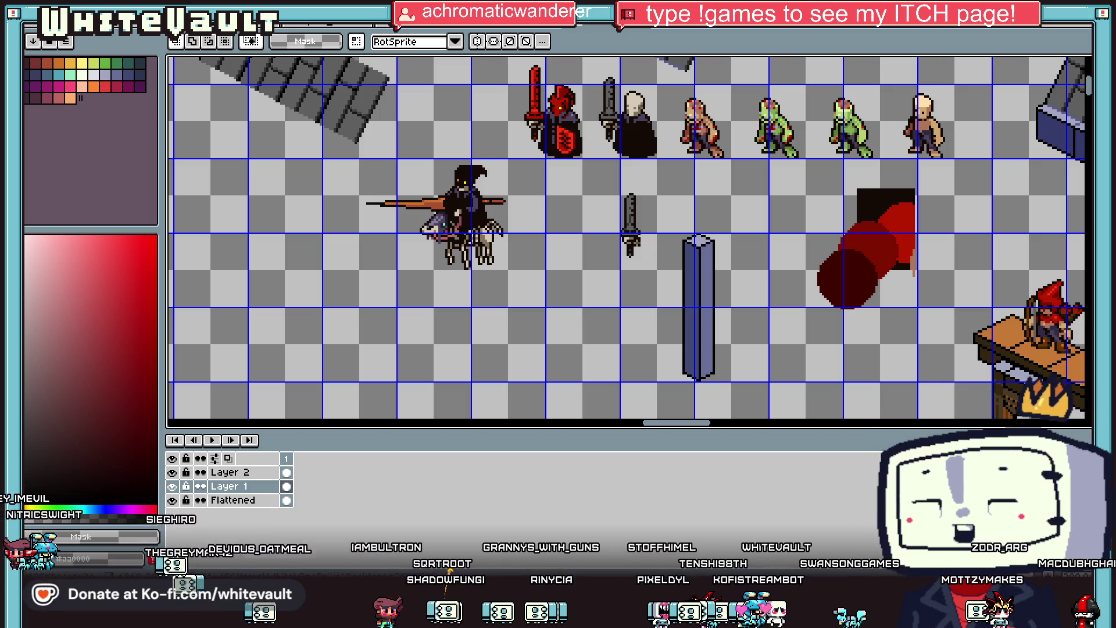
{"action": "scroll", "coordinate": [804, 89], "scroll_direction": "down", "scroll_amount": 3}
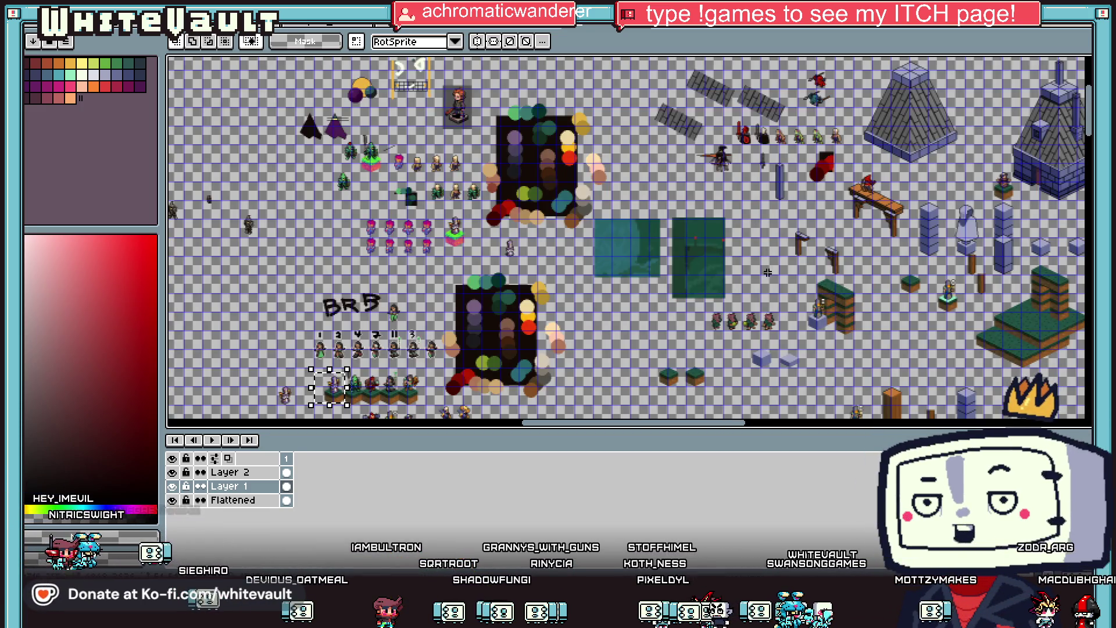
{"action": "left_click_drag", "start_coordinate": [703, 422], "coordinate": [527, 453]}
{"action": "scroll", "coordinate": [954, 251], "scroll_direction": "down", "scroll_amount": 3}
{"action": "scroll", "coordinate": [955, 251], "scroll_direction": "up", "scroll_amount": 3}
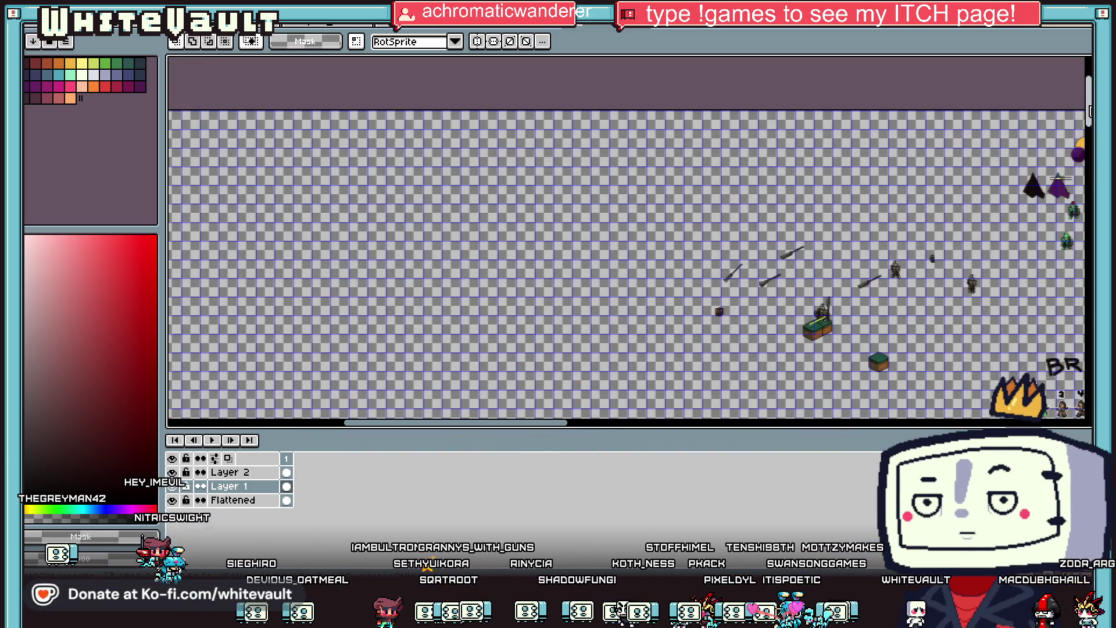
{"action": "scroll", "coordinate": [955, 251], "scroll_direction": "up", "scroll_amount": 2}
{"action": "scroll", "coordinate": [923, 308], "scroll_direction": "up", "scroll_amount": 1}
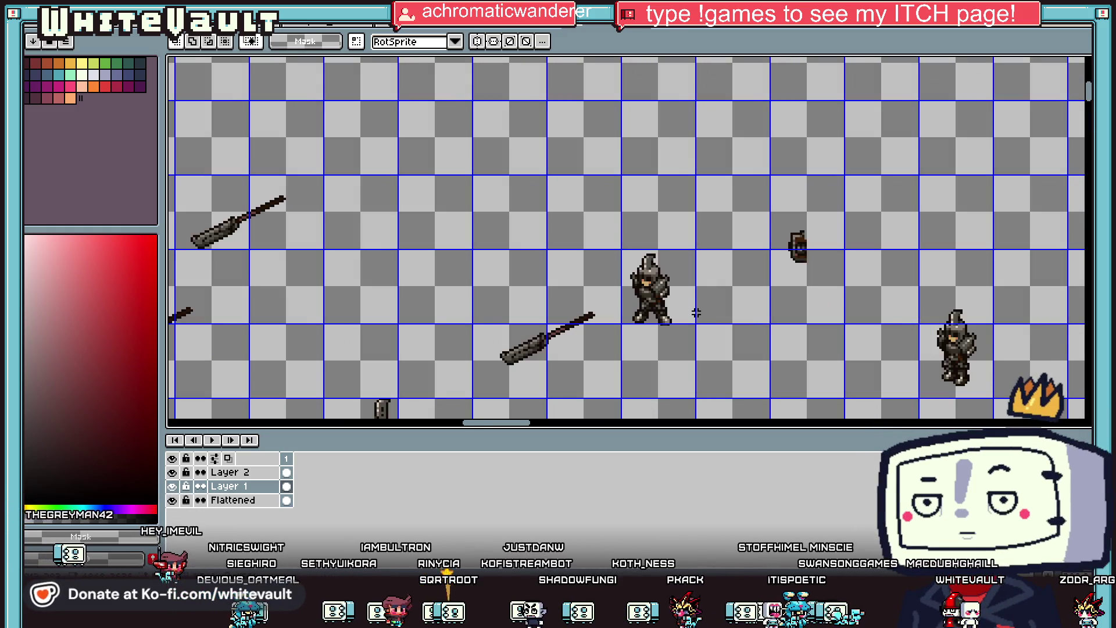
{"action": "scroll", "coordinate": [696, 312], "scroll_direction": "up", "scroll_amount": 2}
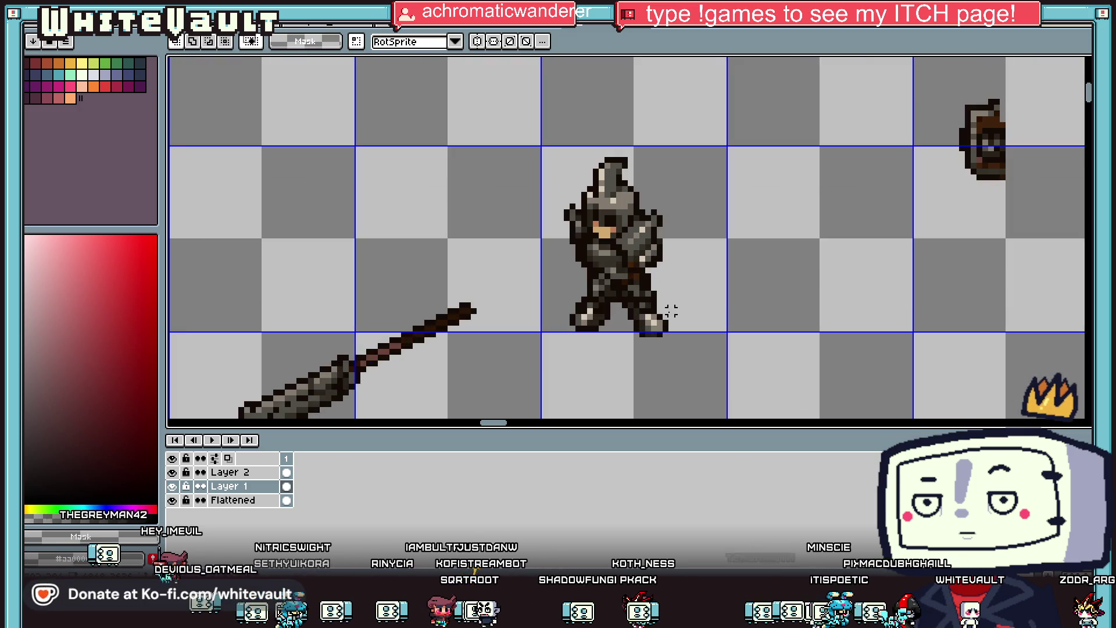
{"action": "scroll", "coordinate": [650, 308], "scroll_direction": "up", "scroll_amount": 1}
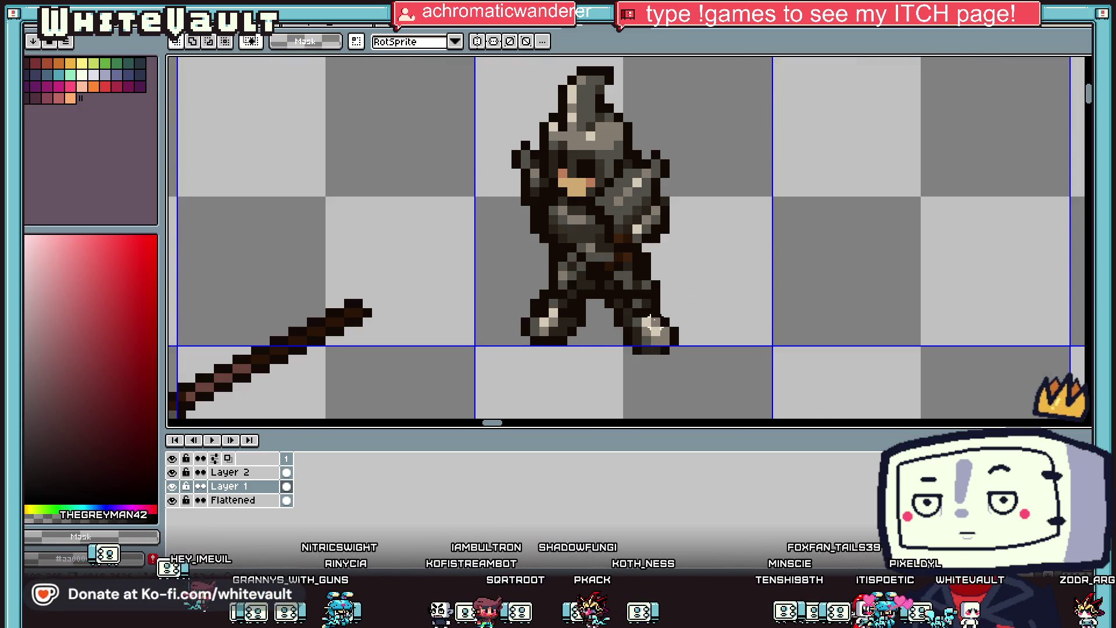
{"action": "scroll", "coordinate": [622, 317], "scroll_direction": "up", "scroll_amount": 1}
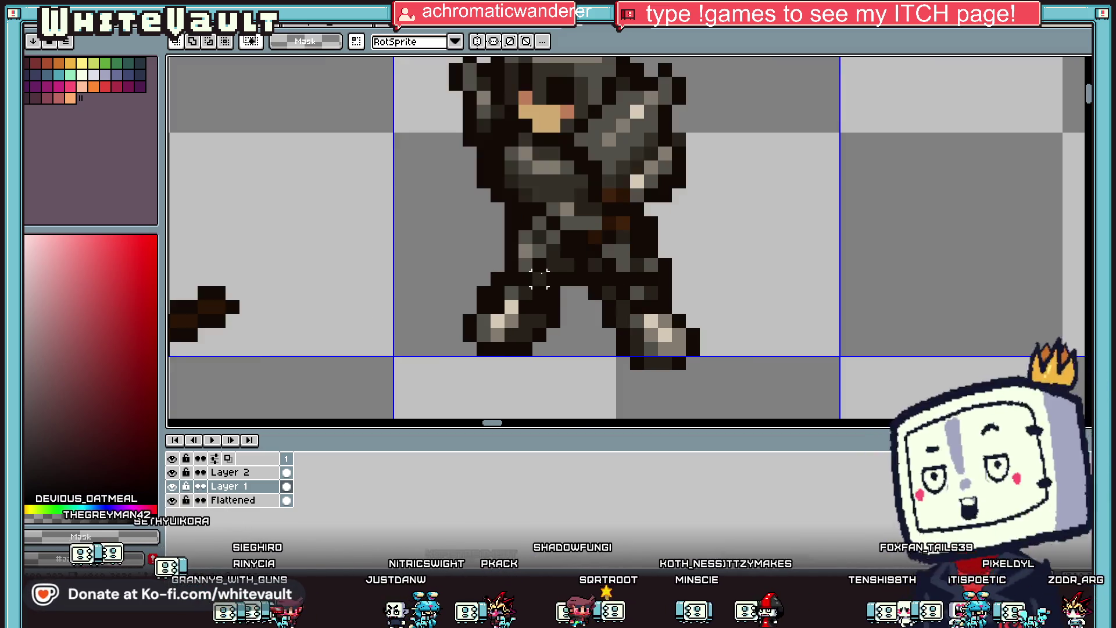
{"action": "scroll", "coordinate": [539, 279], "scroll_direction": "down", "scroll_amount": 3}
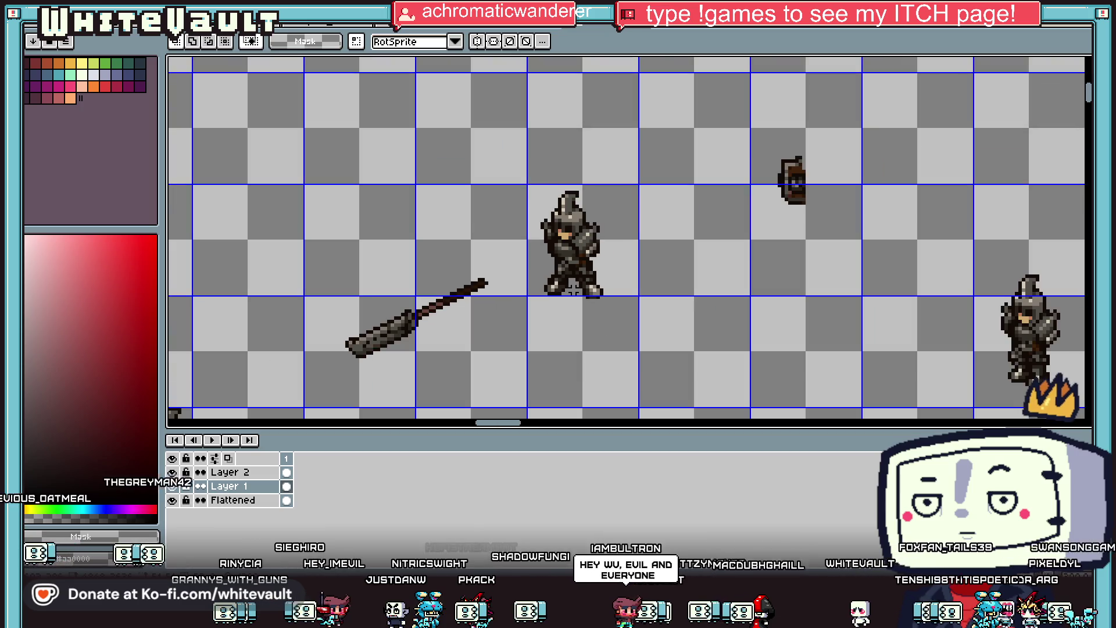
{"action": "scroll", "coordinate": [582, 284], "scroll_direction": "up", "scroll_amount": 1}
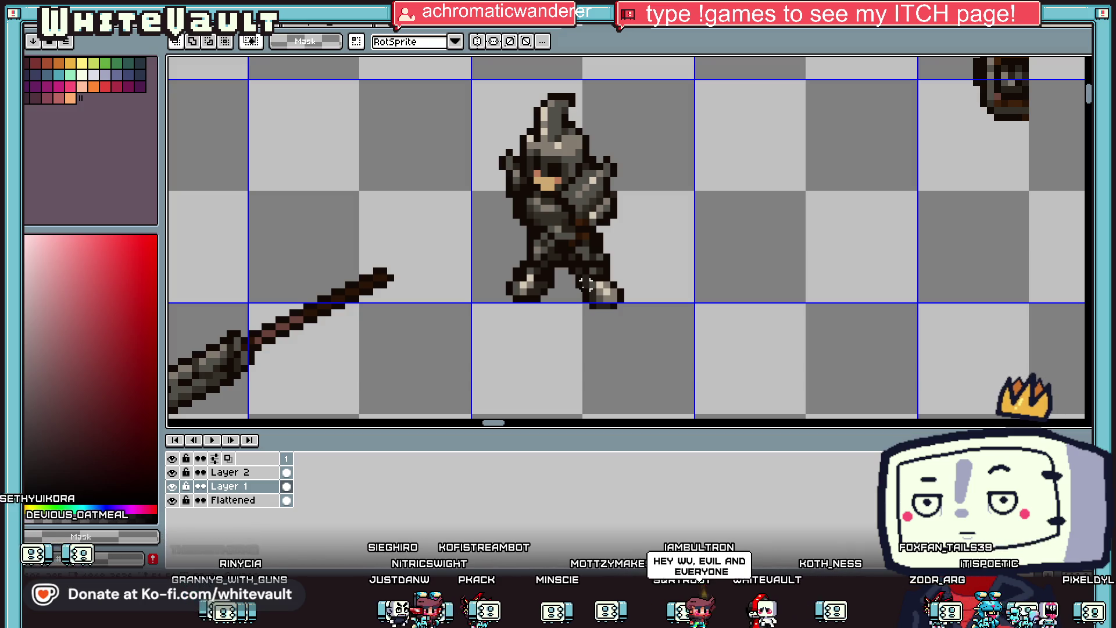
{"action": "scroll", "coordinate": [517, 273], "scroll_direction": "up", "scroll_amount": 1}
Select the knight's left boot, then the whole knight, and commit the change.
{"action": "left_click_drag", "start_coordinate": [501, 253], "coordinate": [565, 345]}
{"action": "mouse_move", "coordinate": [605, 262]}
{"action": "left_mouse_down"}
{"action": "mouse_move", "coordinate": [567, 291]}
{"action": "mouse_move", "coordinate": [561, 330]}
{"action": "left_mouse_up"}
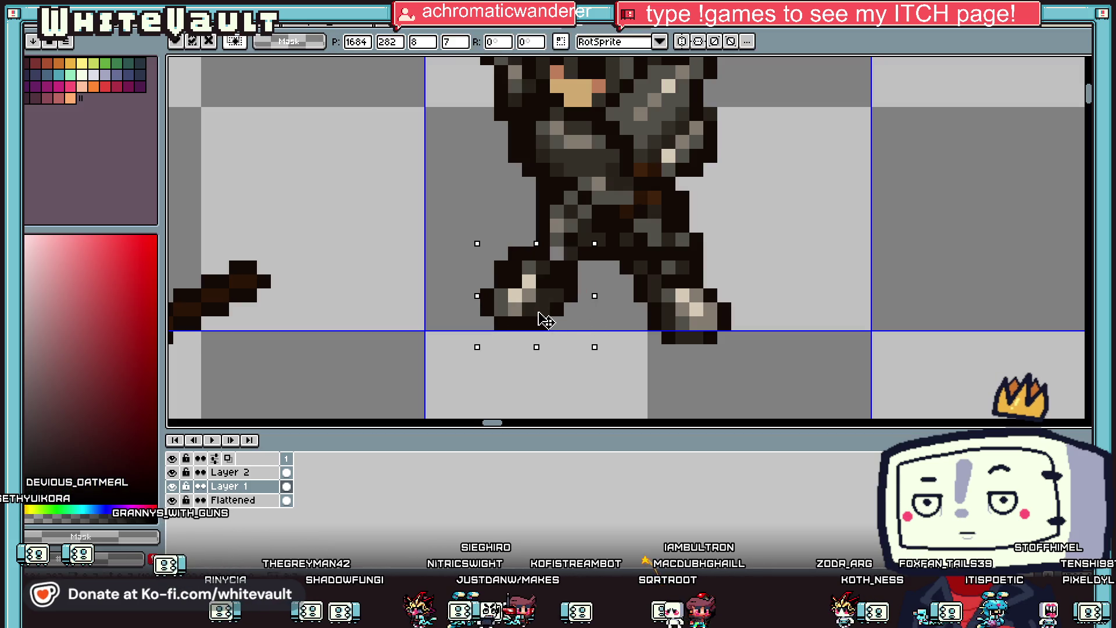
{"action": "scroll", "coordinate": [561, 314], "scroll_direction": "down", "scroll_amount": 2}
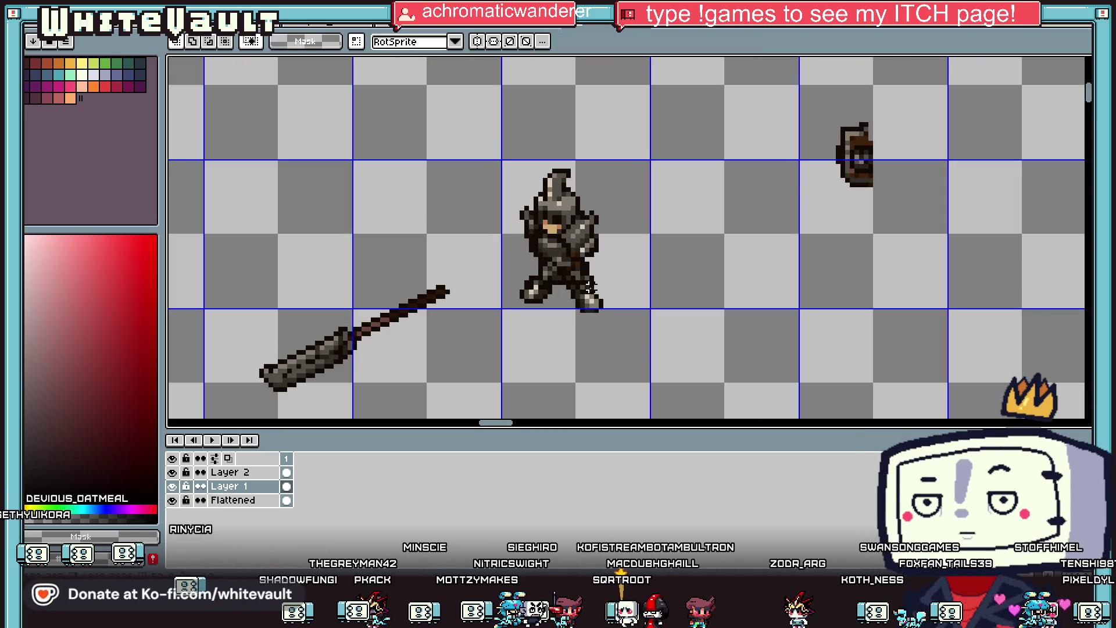
{"action": "mouse_move", "coordinate": [494, 131]}
{"action": "left_mouse_down"}
{"action": "mouse_move", "coordinate": [581, 274]}
{"action": "mouse_move", "coordinate": [642, 335]}
{"action": "left_mouse_up"}
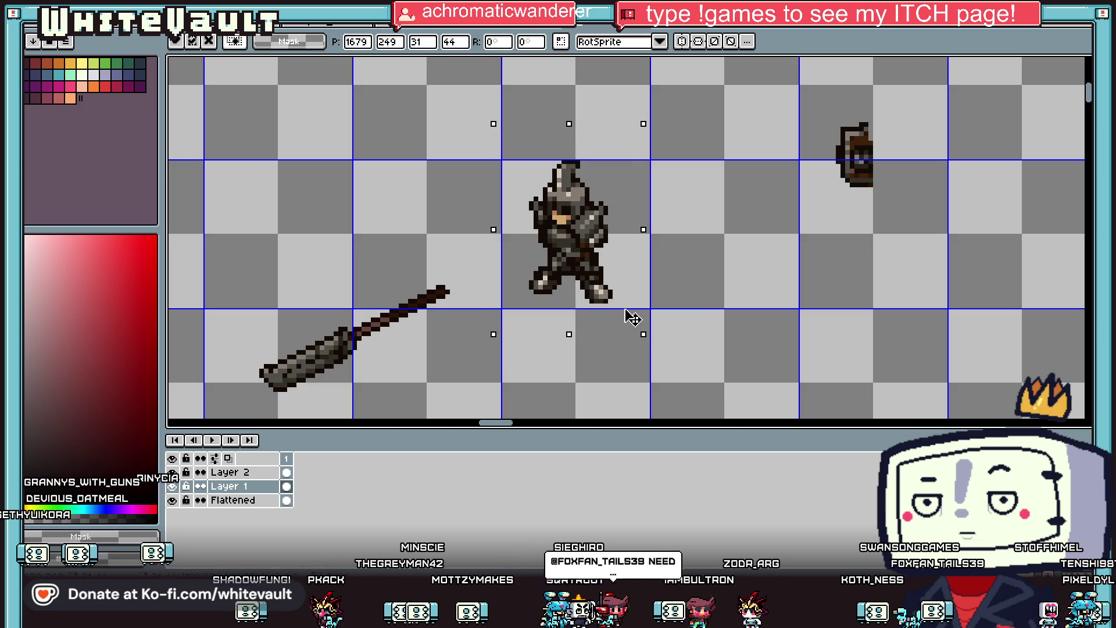
{"action": "scroll", "coordinate": [626, 316], "scroll_direction": "up", "scroll_amount": 1}
{"action": "key", "text": "Return"}
Shift the knight's right leg one pixel to the right and commit.
{"action": "scroll", "coordinate": [585, 269], "scroll_direction": "up", "scroll_amount": 3}
{"action": "mouse_move", "coordinate": [499, 241]}
{"action": "left_mouse_down"}
{"action": "mouse_move", "coordinate": [636, 349]}
{"action": "mouse_move", "coordinate": [707, 358]}
{"action": "left_mouse_up"}
{"action": "key", "text": "Right"}
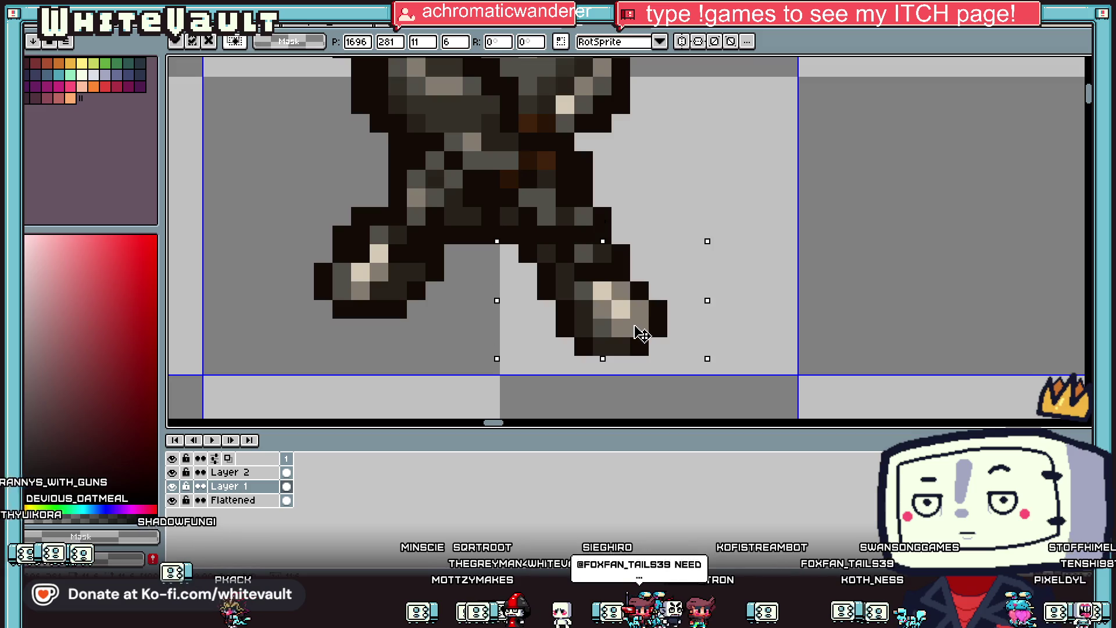
{"action": "key", "text": "Return"}
Select the knight's head, torso and hips, then pick dark brown for the Pencil.
{"action": "scroll", "coordinate": [588, 214], "scroll_direction": "down", "scroll_amount": 4}
{"action": "left_click_drag", "start_coordinate": [482, 71], "coordinate": [631, 201]}
{"action": "scroll", "coordinate": [631, 200], "scroll_direction": "up", "scroll_amount": 2}
{"action": "mouse_move", "coordinate": [459, 152]}
{"action": "left_mouse_down"}
{"action": "mouse_move", "coordinate": [581, 194]}
{"action": "mouse_move", "coordinate": [581, 220]}
{"action": "mouse_move", "coordinate": [626, 205]}
{"action": "mouse_move", "coordinate": [587, 235]}
{"action": "mouse_move", "coordinate": [557, 235]}
{"action": "left_mouse_up"}
{"action": "mouse_move", "coordinate": [500, 205]}
{"action": "left_mouse_down"}
{"action": "mouse_move", "coordinate": [556, 266]}
{"action": "mouse_move", "coordinate": [549, 254]}
{"action": "left_mouse_up"}
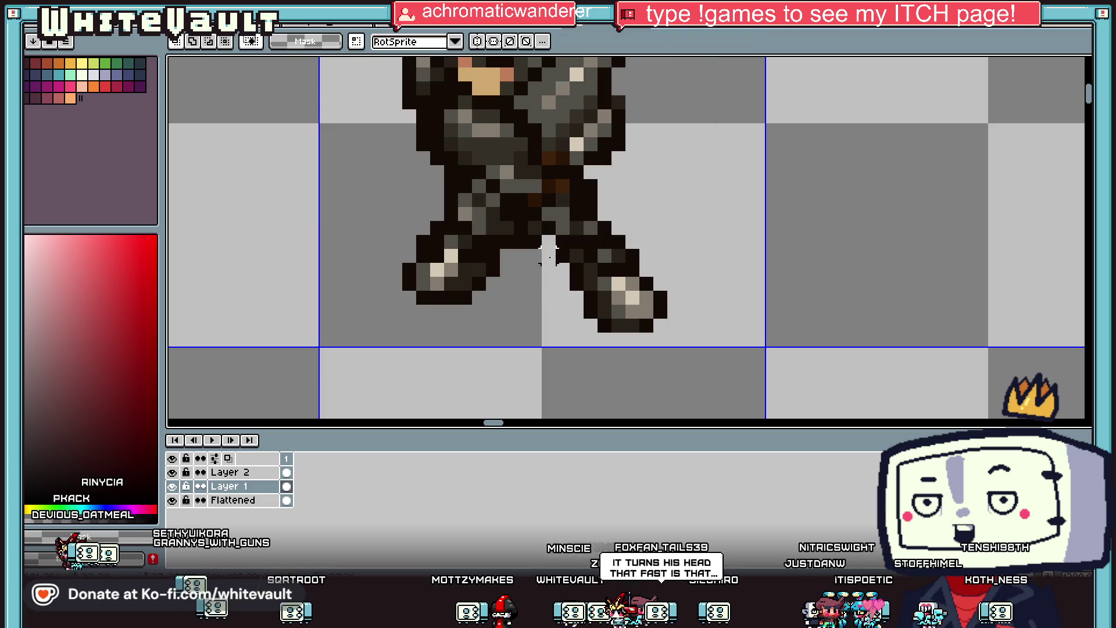
{"action": "key", "text": "b"}
{"action": "left_click", "coordinate": [473, 229], "text": "alt"}
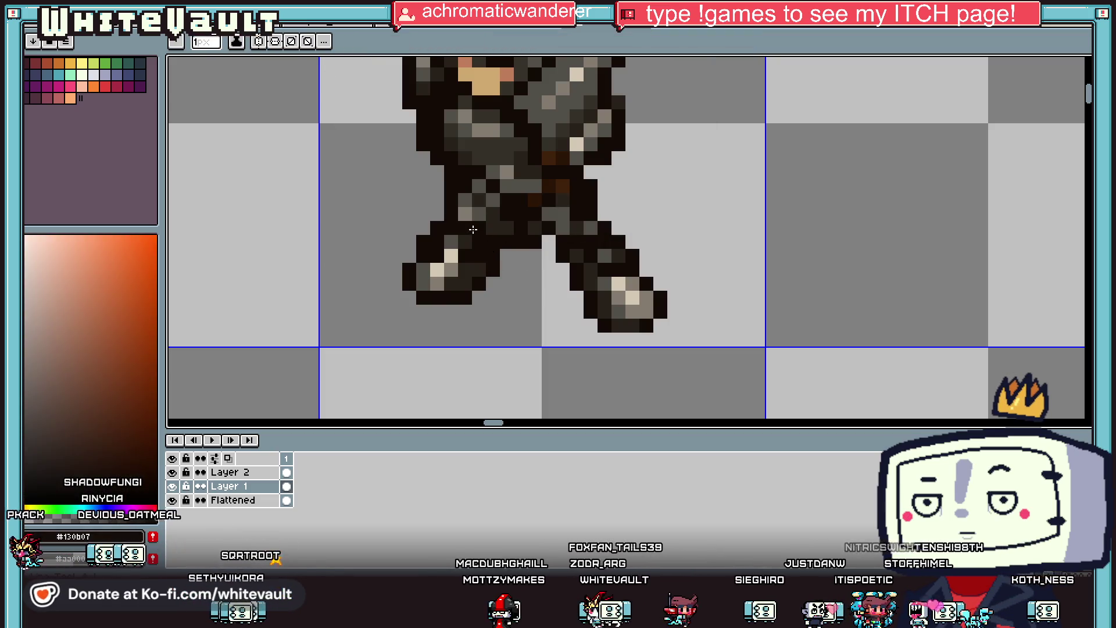
{"action": "scroll", "coordinate": [471, 218], "scroll_direction": "down", "scroll_amount": 4}
{"action": "scroll", "coordinate": [523, 227], "scroll_direction": "up", "scroll_amount": 4}
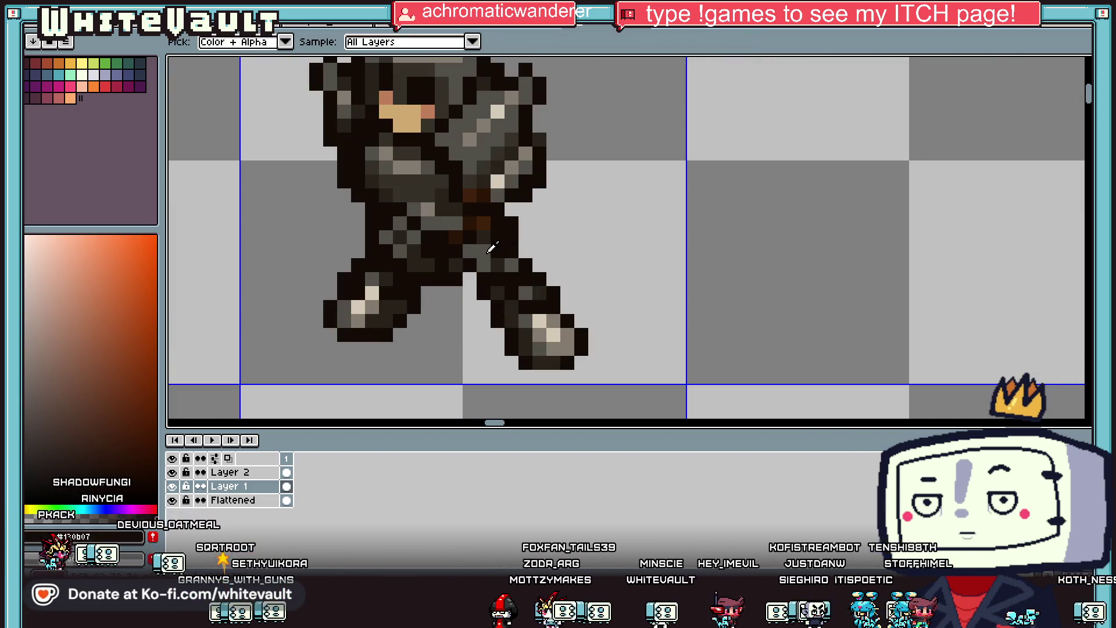
{"action": "left_click", "coordinate": [491, 253], "text": "alt"}
{"action": "left_click", "coordinate": [492, 198], "text": "alt"}
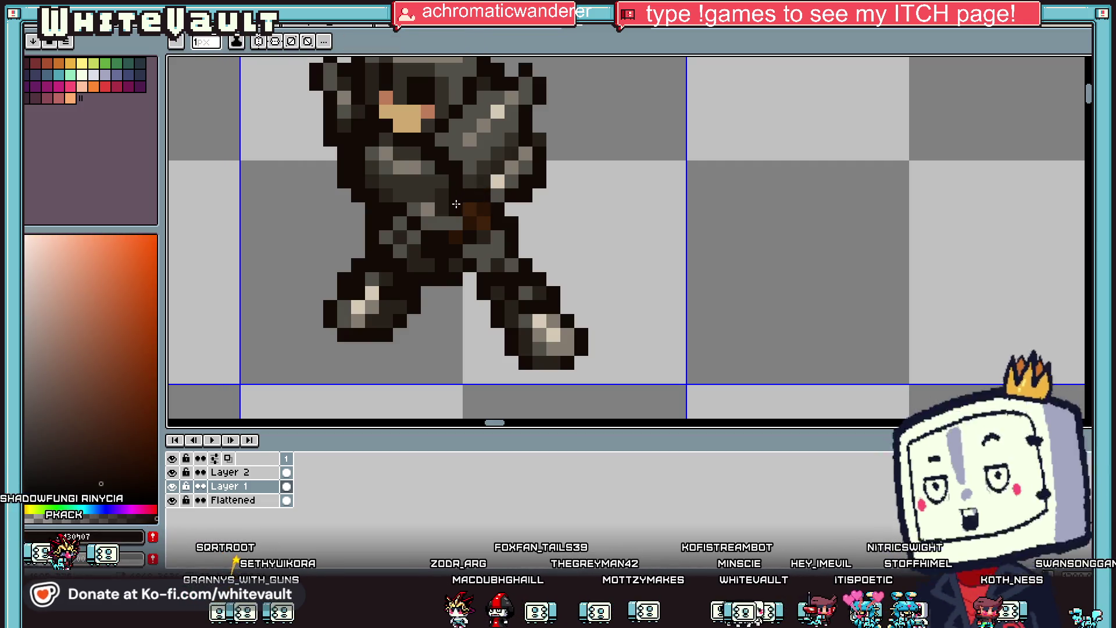
{"action": "scroll", "coordinate": [485, 224], "scroll_direction": "down", "scroll_amount": 2}
{"action": "scroll", "coordinate": [486, 224], "scroll_direction": "down", "scroll_amount": 1}
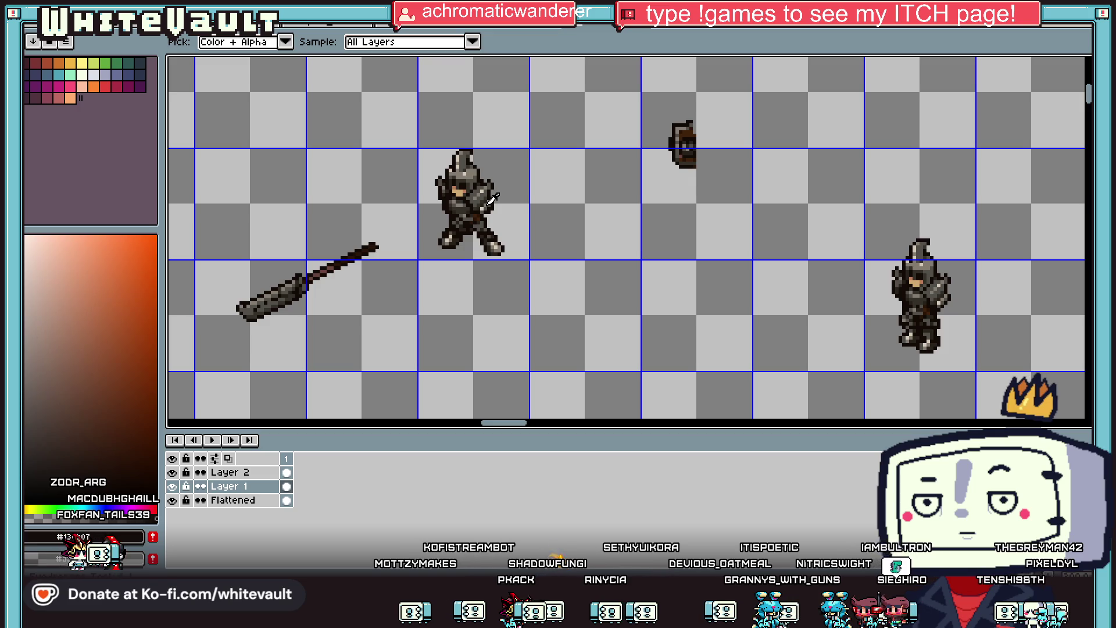
Move the shield beside the knight and commit its new position.
{"action": "scroll", "coordinate": [492, 198], "scroll_direction": "down", "scroll_amount": 3}
{"action": "scroll", "coordinate": [484, 193], "scroll_direction": "up", "scroll_amount": 2}
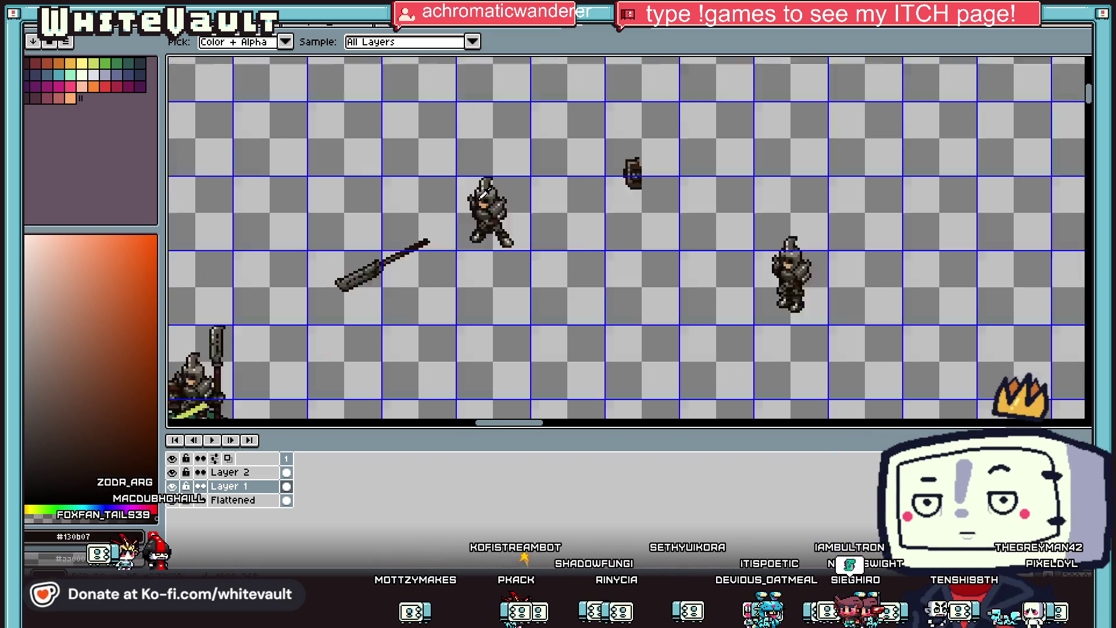
{"action": "scroll", "coordinate": [487, 192], "scroll_direction": "up", "scroll_amount": 4}
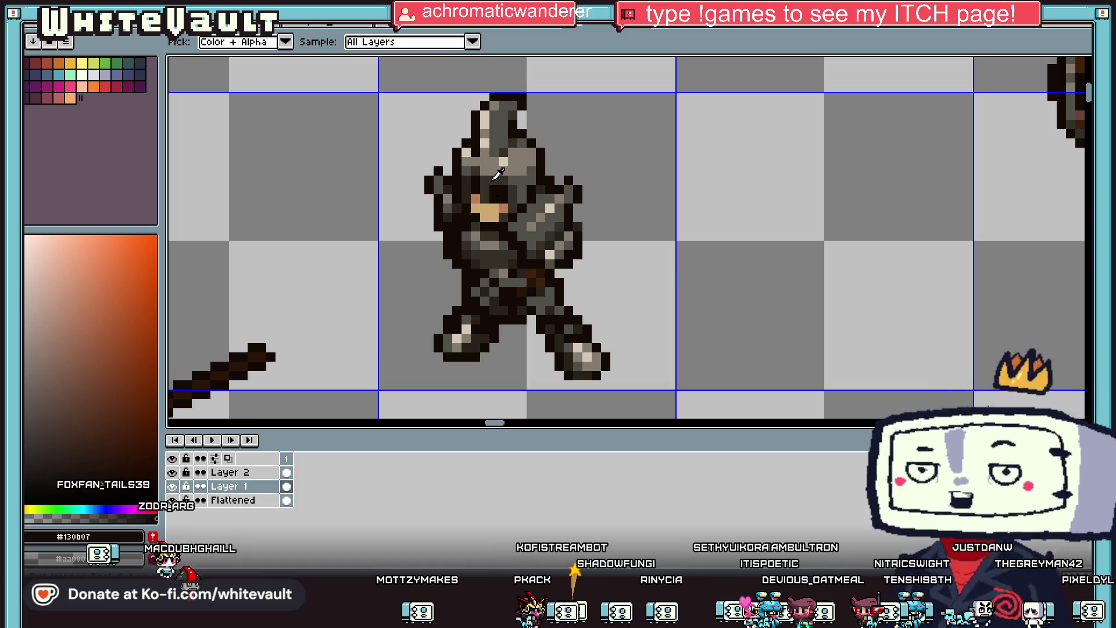
{"action": "scroll", "coordinate": [494, 176], "scroll_direction": "up", "scroll_amount": 1}
{"action": "scroll", "coordinate": [495, 185], "scroll_direction": "down", "scroll_amount": 3}
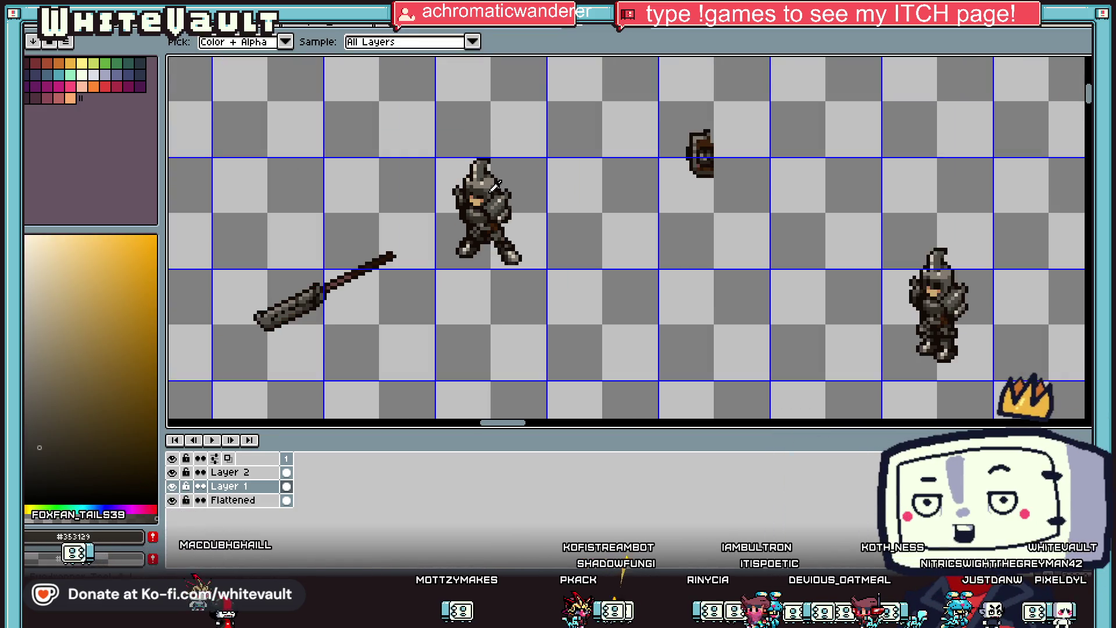
{"action": "scroll", "coordinate": [496, 192], "scroll_direction": "down", "scroll_amount": 1}
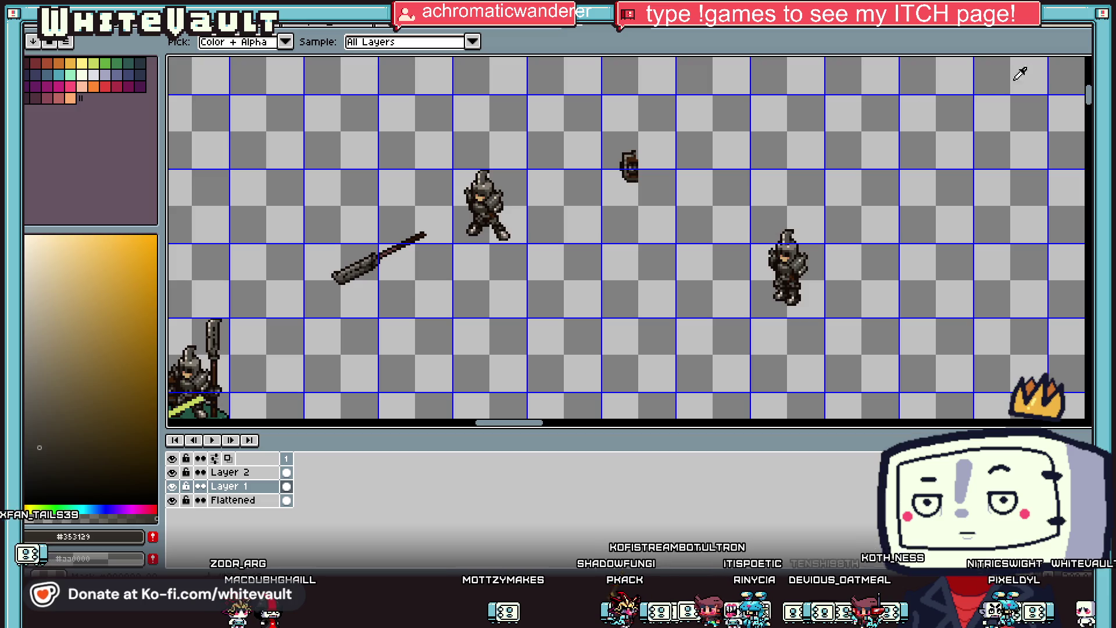
{"action": "key", "text": "s"}
{"action": "mouse_move", "coordinate": [542, 131]}
{"action": "left_mouse_down"}
{"action": "mouse_move", "coordinate": [632, 210]}
{"action": "mouse_move", "coordinate": [504, 235]}
{"action": "left_mouse_up"}
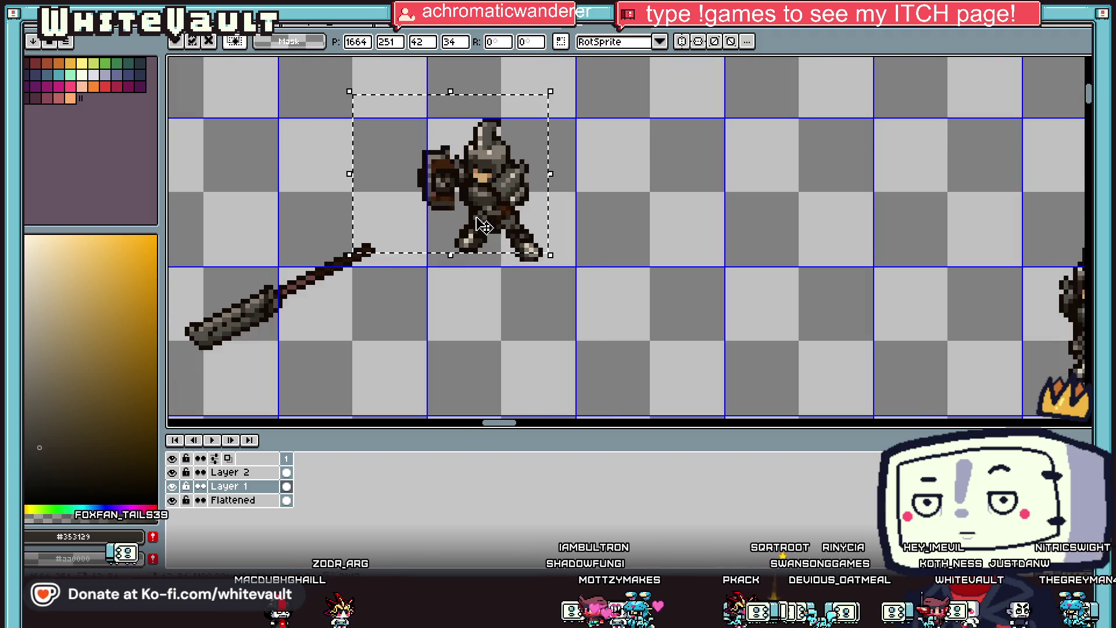
{"action": "scroll", "coordinate": [479, 221], "scroll_direction": "up", "scroll_amount": 1}
{"action": "mouse_move", "coordinate": [352, 108]}
{"action": "left_mouse_down"}
{"action": "mouse_move", "coordinate": [439, 224]}
{"action": "mouse_move", "coordinate": [432, 202]}
{"action": "left_mouse_up"}
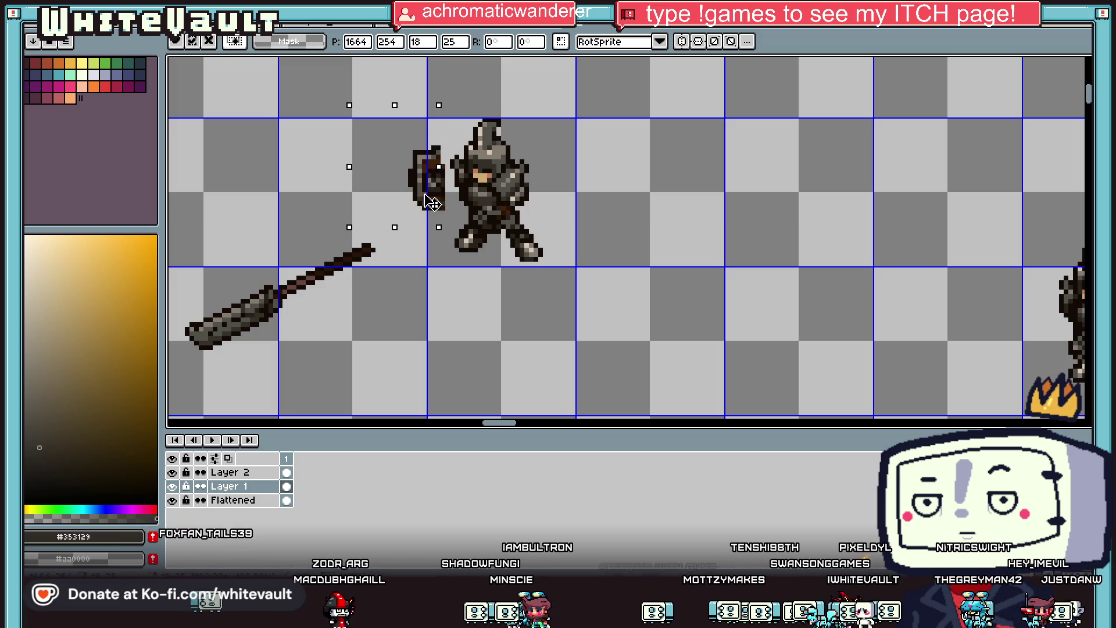
{"action": "left_click", "coordinate": [435, 149]}
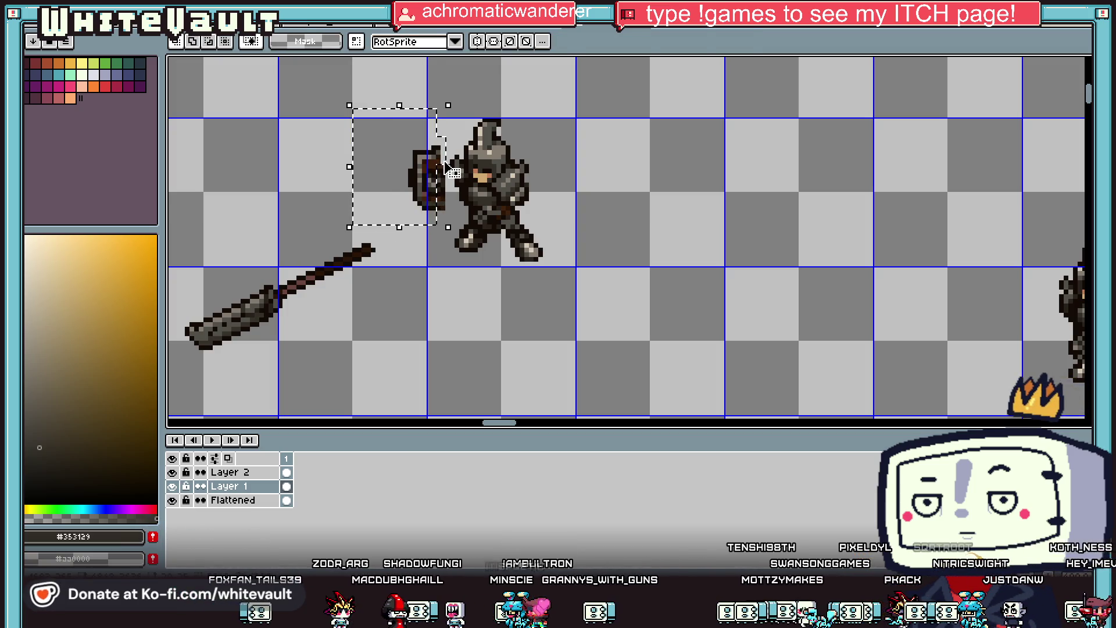
{"action": "left_click", "coordinate": [442, 163]}
Shift the knight and shield together slightly left and commit.
{"action": "scroll", "coordinate": [424, 158], "scroll_direction": "up", "scroll_amount": 1}
{"action": "left_click_drag", "start_coordinate": [392, 118], "coordinate": [459, 250]}
{"action": "left_click_drag", "start_coordinate": [662, 92], "coordinate": [464, 361]}
{"action": "left_click_drag", "start_coordinate": [551, 318], "coordinate": [526, 313]}
{"action": "key", "text": "Return"}
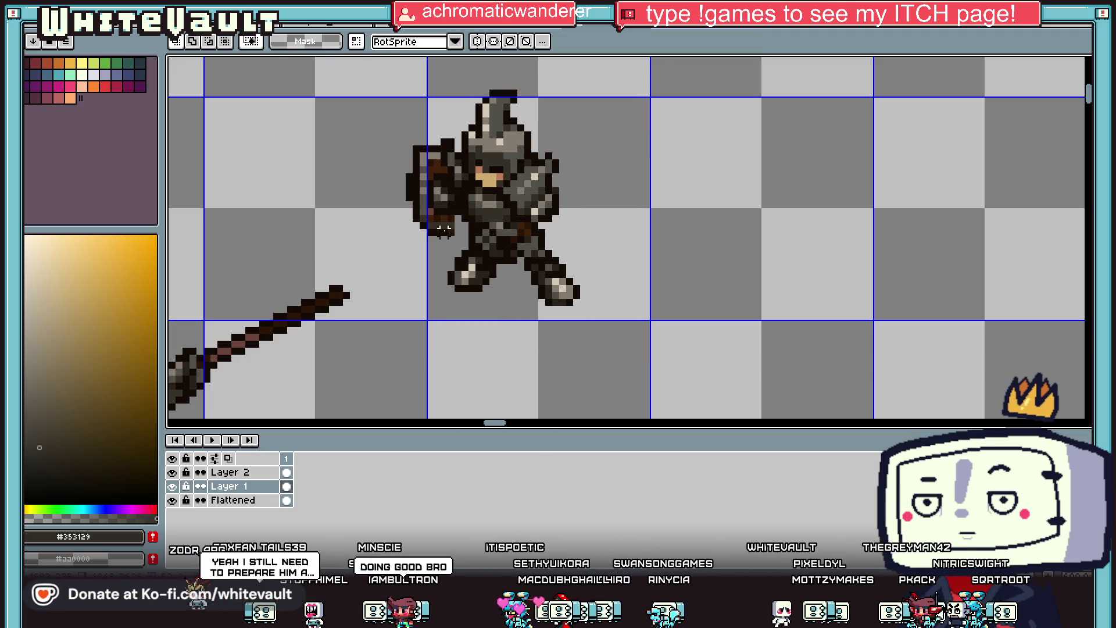
{"action": "scroll", "coordinate": [449, 230], "scroll_direction": "up", "scroll_amount": 2}
Sample browns from the knight and paint dark brown hand-grip pixels.
{"action": "key", "text": "i"}
{"action": "left_click", "coordinate": [454, 233]}
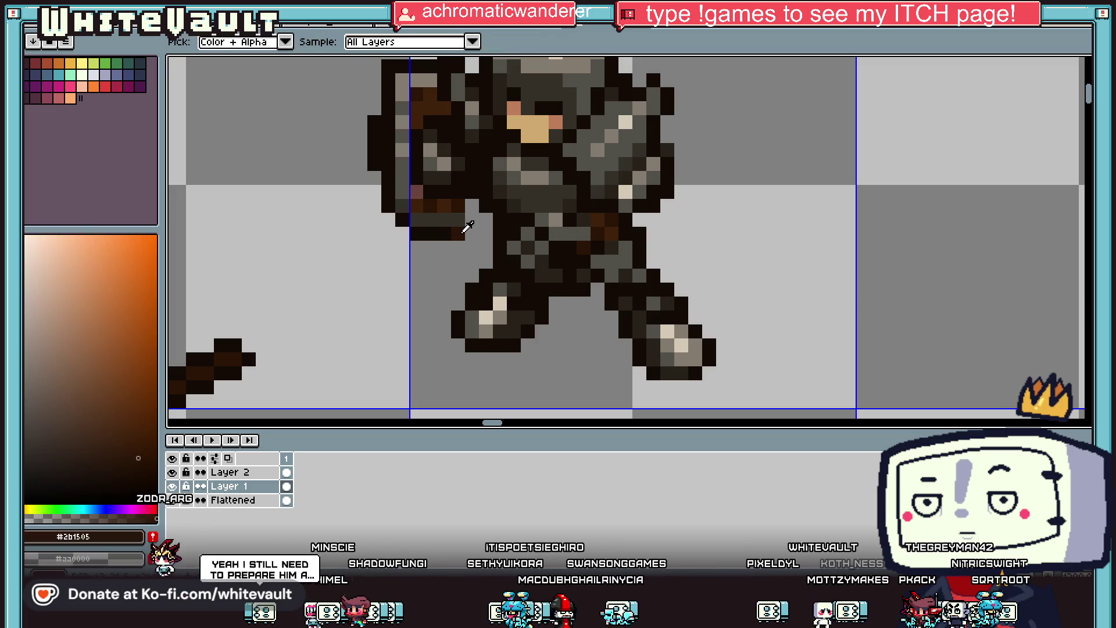
{"action": "left_click_drag", "start_coordinate": [471, 233], "coordinate": [486, 233]}
{"action": "left_click", "coordinate": [458, 229], "text": "alt"}
{"action": "left_click", "coordinate": [463, 215], "text": "alt"}
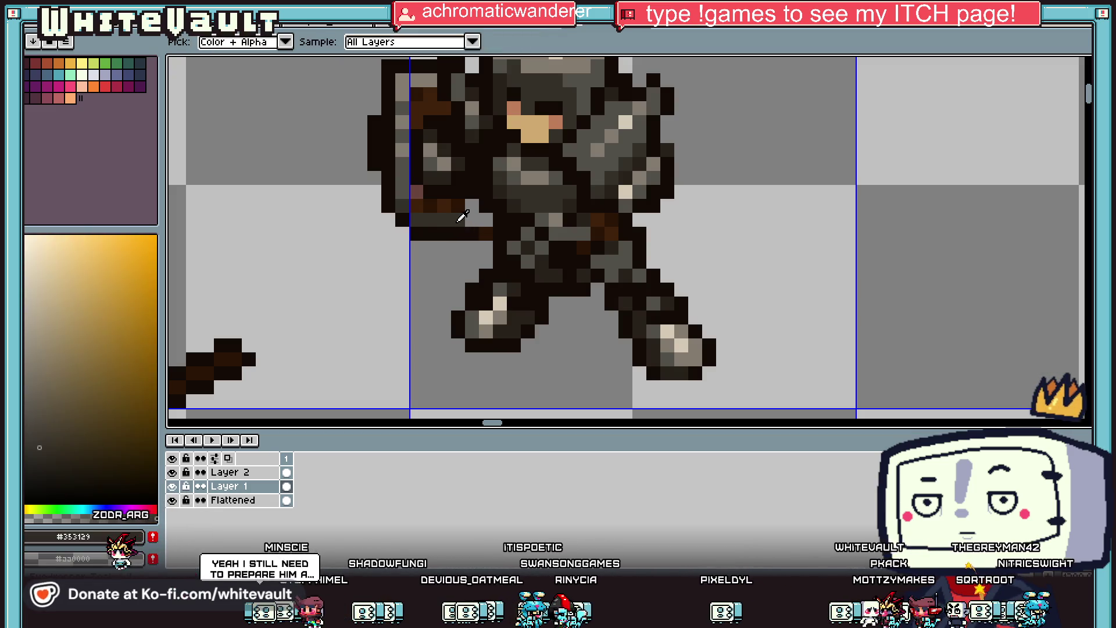
{"action": "scroll", "coordinate": [468, 170], "scroll_direction": "down", "scroll_amount": 3}
{"action": "scroll", "coordinate": [468, 170], "scroll_direction": "up", "scroll_amount": 2}
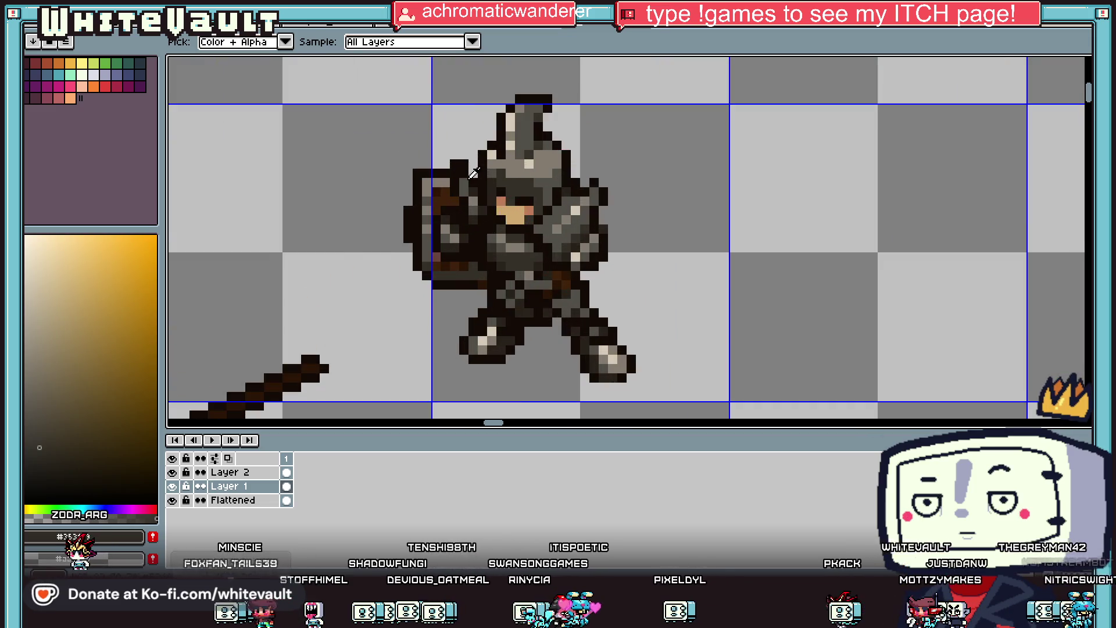
{"action": "left_click", "coordinate": [482, 185], "text": "alt"}
{"action": "scroll", "coordinate": [486, 189], "scroll_direction": "down", "scroll_amount": 3}
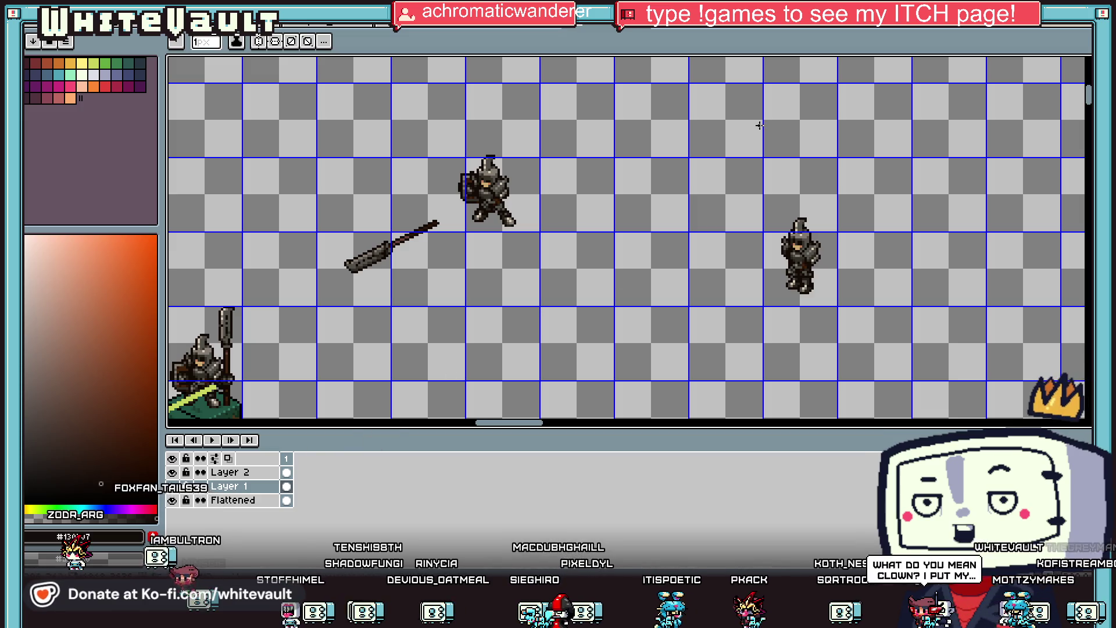
{"action": "scroll", "coordinate": [759, 125], "scroll_direction": "down", "scroll_amount": 1}
{"action": "scroll", "coordinate": [610, 179], "scroll_direction": "up", "scroll_amount": 3}
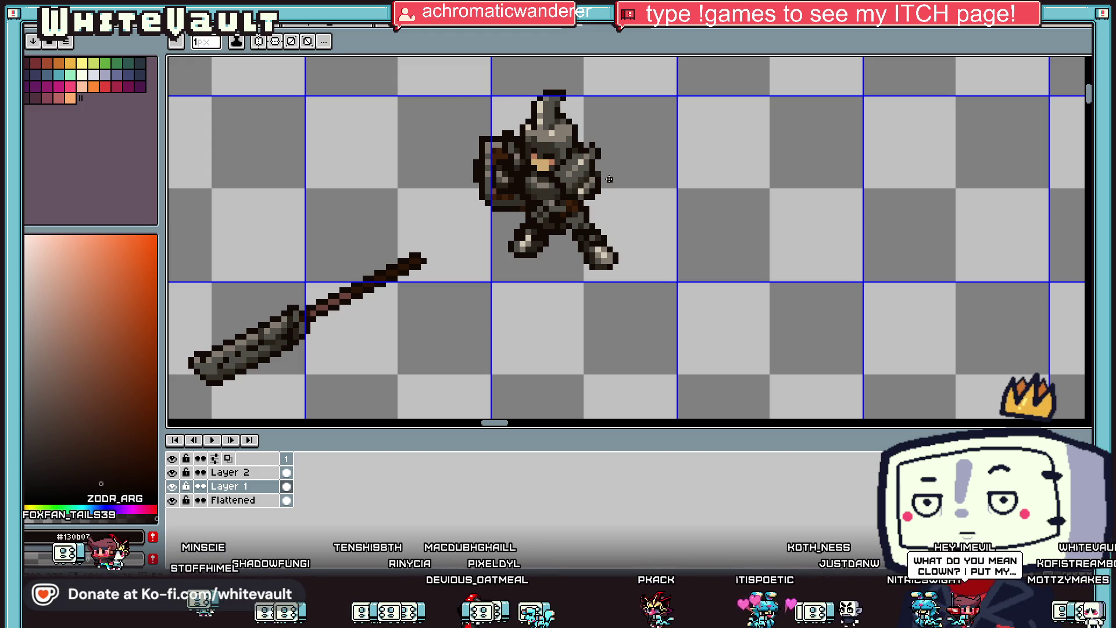
{"action": "scroll", "coordinate": [564, 119], "scroll_direction": "down", "scroll_amount": 3}
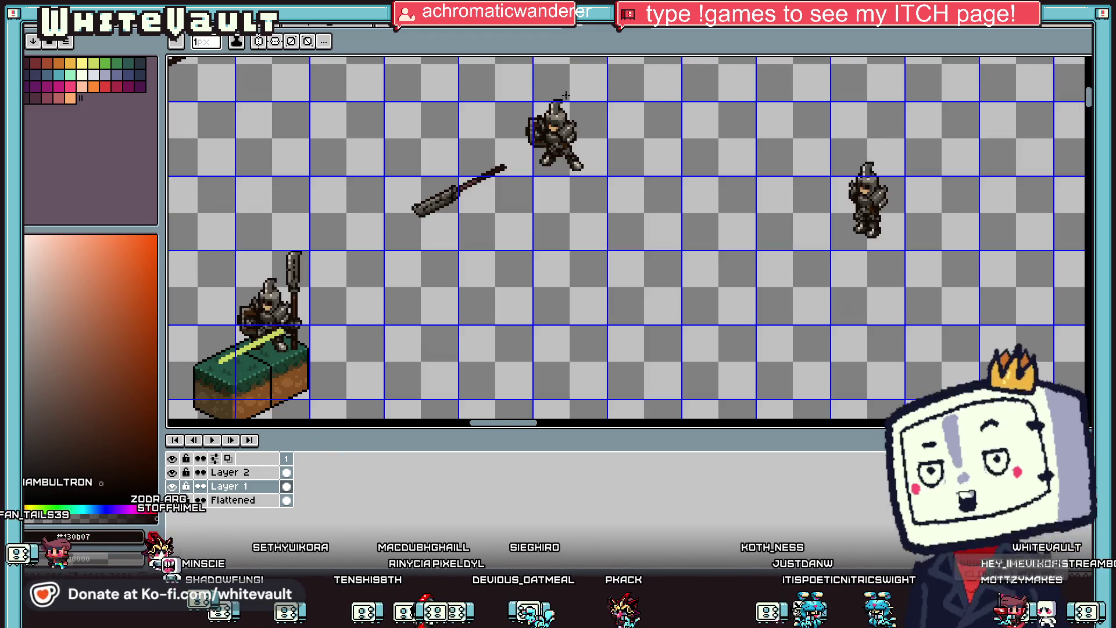
{"action": "key", "text": "shift+m"}
{"action": "scroll", "coordinate": [581, 119], "scroll_direction": "up", "scroll_amount": 2}
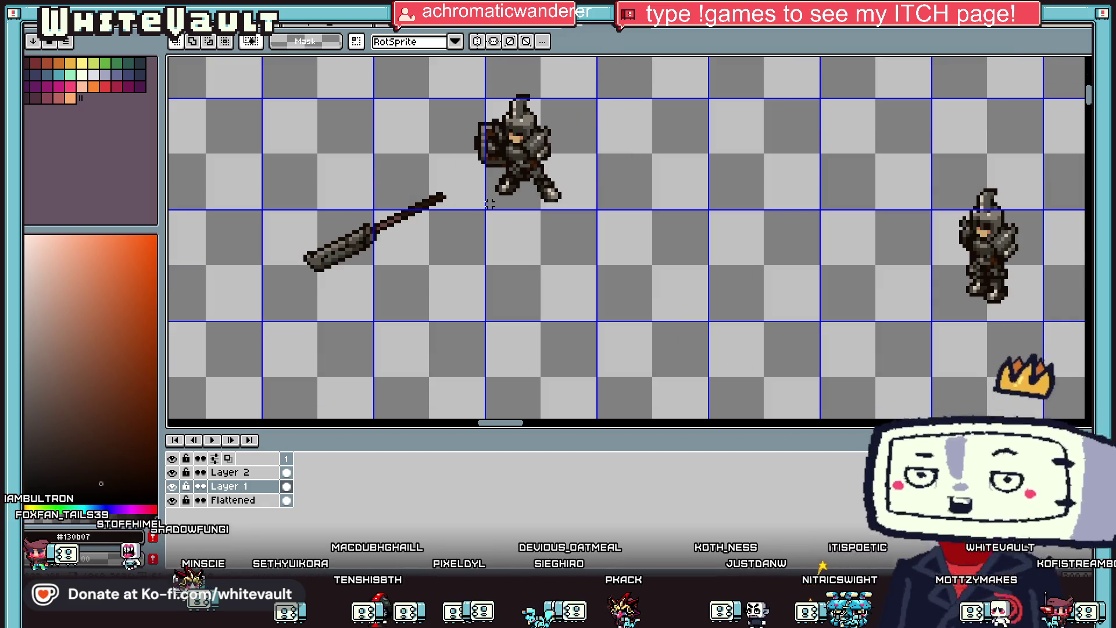
Place a copy of the knight to the right and reposition part of that second knight.
{"action": "left_click_drag", "start_coordinate": [623, 64], "coordinate": [472, 234]}
{"action": "left_click_drag", "start_coordinate": [524, 201], "coordinate": [705, 200]}
{"action": "key", "text": "Return"}
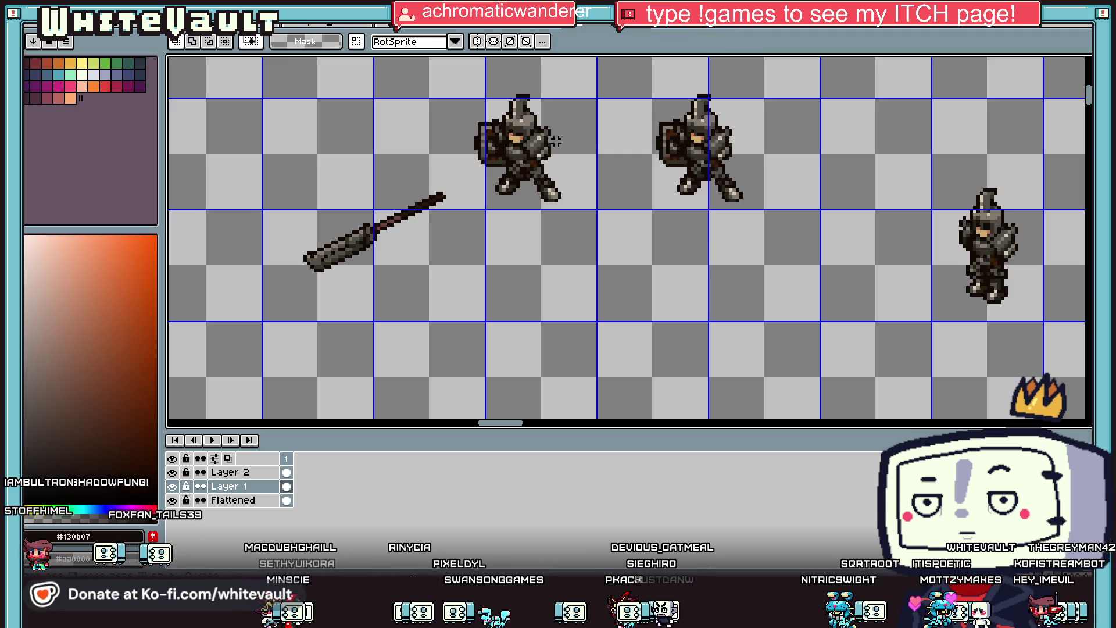
{"action": "scroll", "coordinate": [747, 144], "scroll_direction": "up", "scroll_amount": 5}
{"action": "mouse_move", "coordinate": [696, 71]}
{"action": "left_mouse_down"}
{"action": "mouse_move", "coordinate": [791, 138]}
{"action": "mouse_move", "coordinate": [825, 188]}
{"action": "left_mouse_up"}
{"action": "mouse_move", "coordinate": [675, 104]}
{"action": "left_mouse_down"}
{"action": "mouse_move", "coordinate": [781, 214]}
{"action": "mouse_move", "coordinate": [641, 153]}
{"action": "mouse_move", "coordinate": [659, 153]}
{"action": "left_mouse_up"}
{"action": "left_click", "coordinate": [633, 158]}
{"action": "key", "text": "b"}
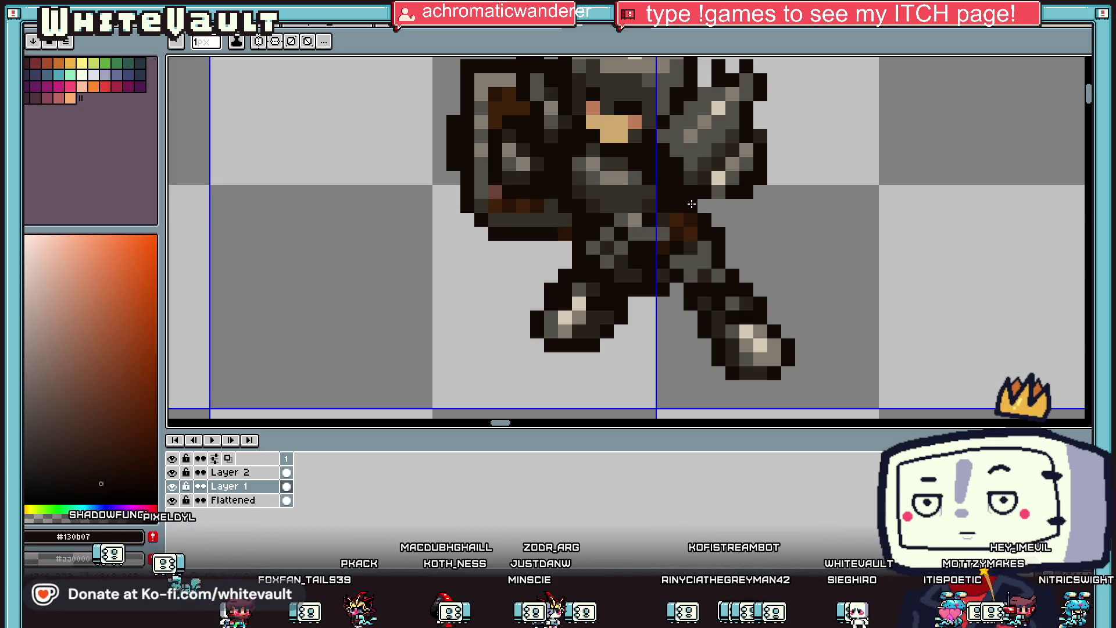
{"action": "scroll", "coordinate": [692, 204], "scroll_direction": "down", "scroll_amount": 6}
Copy the first knight further right as a third pose and drop it in place.
{"action": "key", "text": "w"}
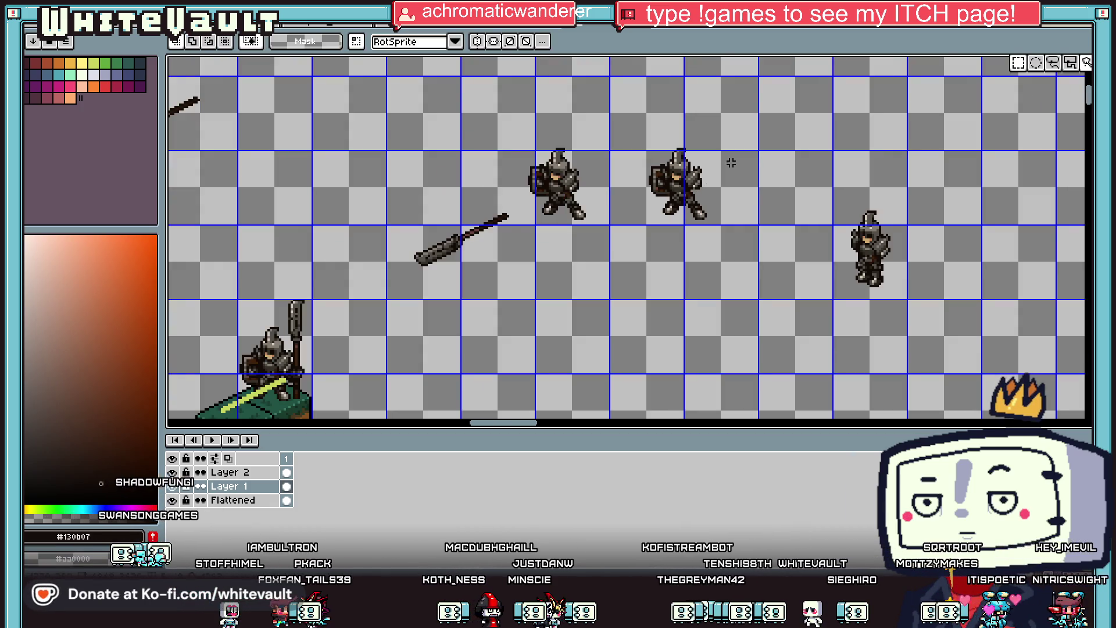
{"action": "scroll", "coordinate": [695, 185], "scroll_direction": "up", "scroll_amount": 1}
{"action": "left_click_drag", "start_coordinate": [428, 95], "coordinate": [591, 267]}
{"action": "left_click_drag", "start_coordinate": [507, 213], "coordinate": [874, 213]}
{"action": "scroll", "coordinate": [874, 213], "scroll_direction": "up", "scroll_amount": 2}
{"action": "key", "text": "ctrl+d"}
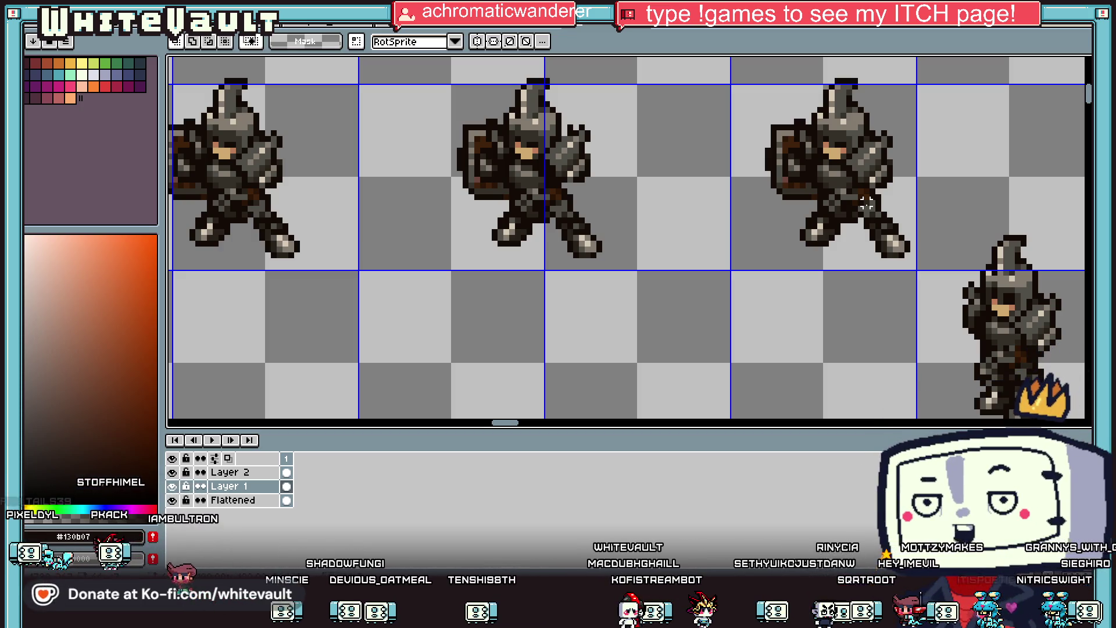
{"action": "scroll", "coordinate": [878, 202], "scroll_direction": "down", "scroll_amount": 3}
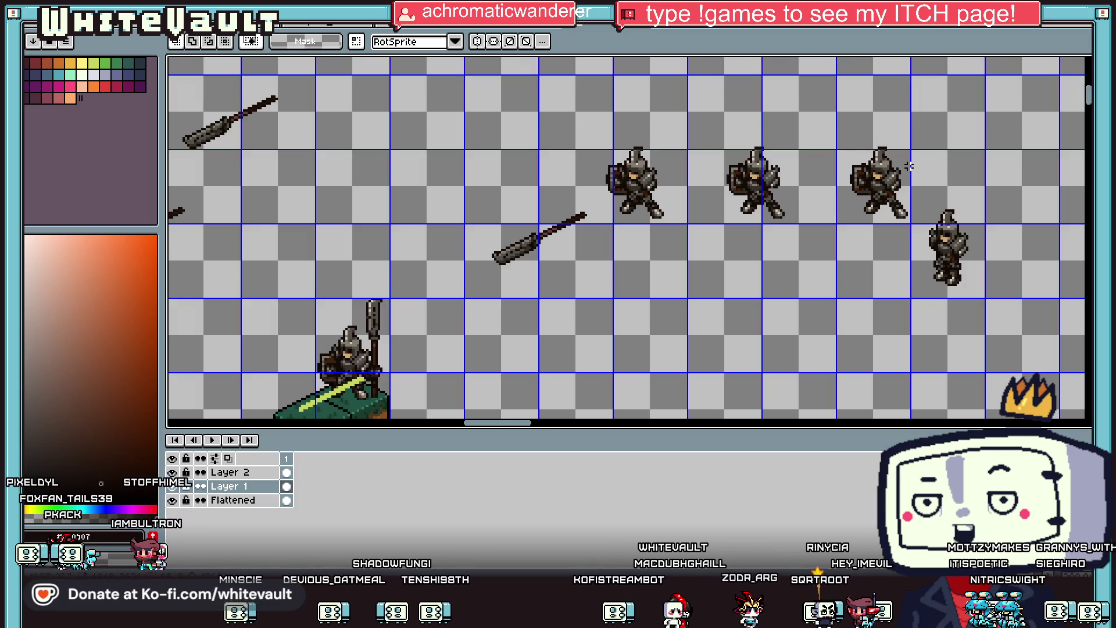
Select the right knight's arm, stretch it wider leftward, and rotate it about 26.6°.
{"action": "scroll", "coordinate": [892, 182], "scroll_direction": "up", "scroll_amount": 2}
{"action": "scroll", "coordinate": [892, 182], "scroll_direction": "down", "scroll_amount": 2}
{"action": "scroll", "coordinate": [912, 162], "scroll_direction": "up", "scroll_amount": 4}
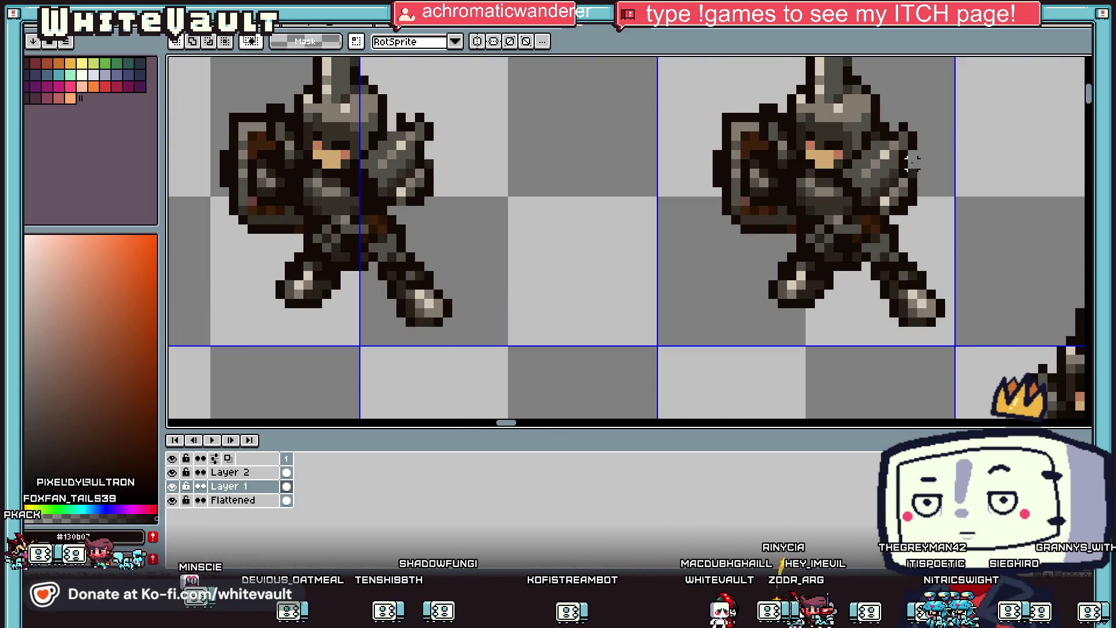
{"action": "left_click_drag", "start_coordinate": [878, 121], "coordinate": [948, 217]}
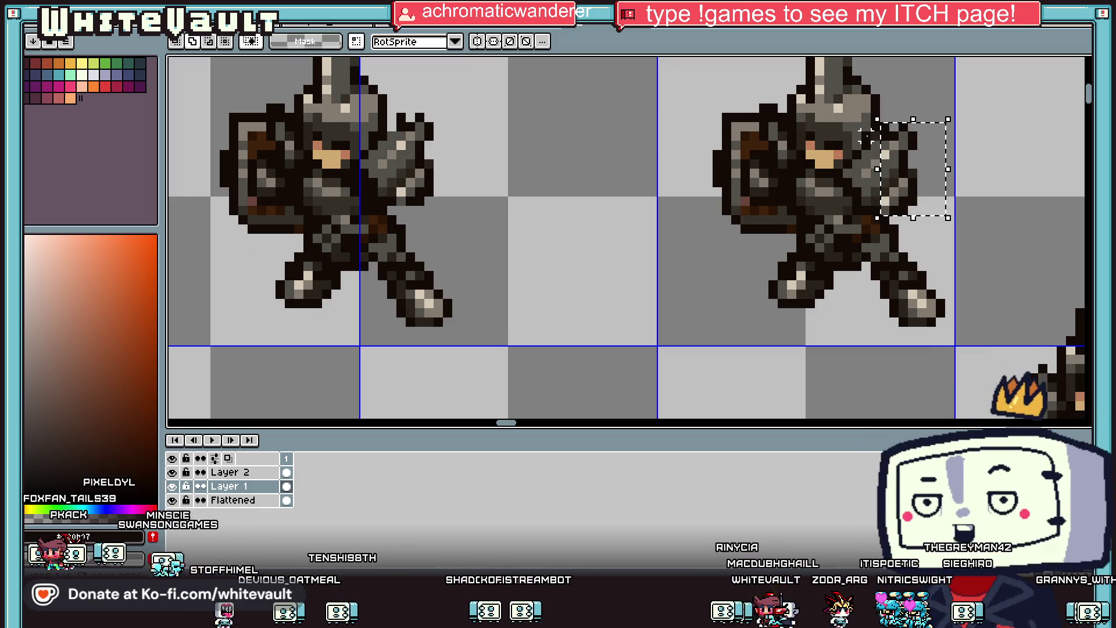
{"action": "left_click_drag", "start_coordinate": [878, 169], "coordinate": [858, 170]}
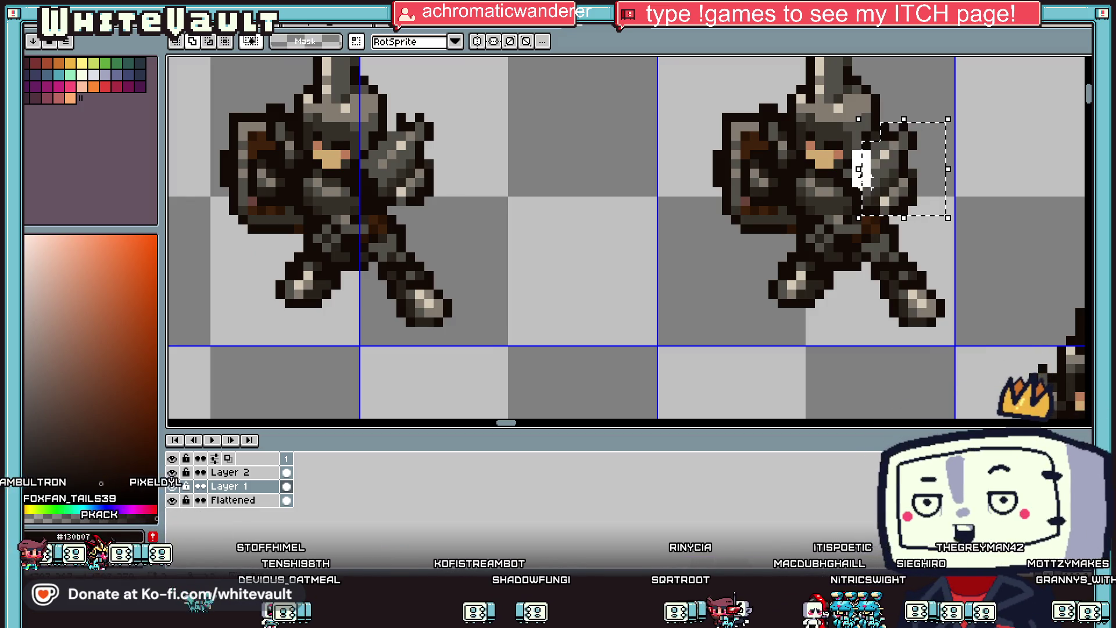
{"action": "left_click_drag", "start_coordinate": [850, 169], "coordinate": [838, 178]}
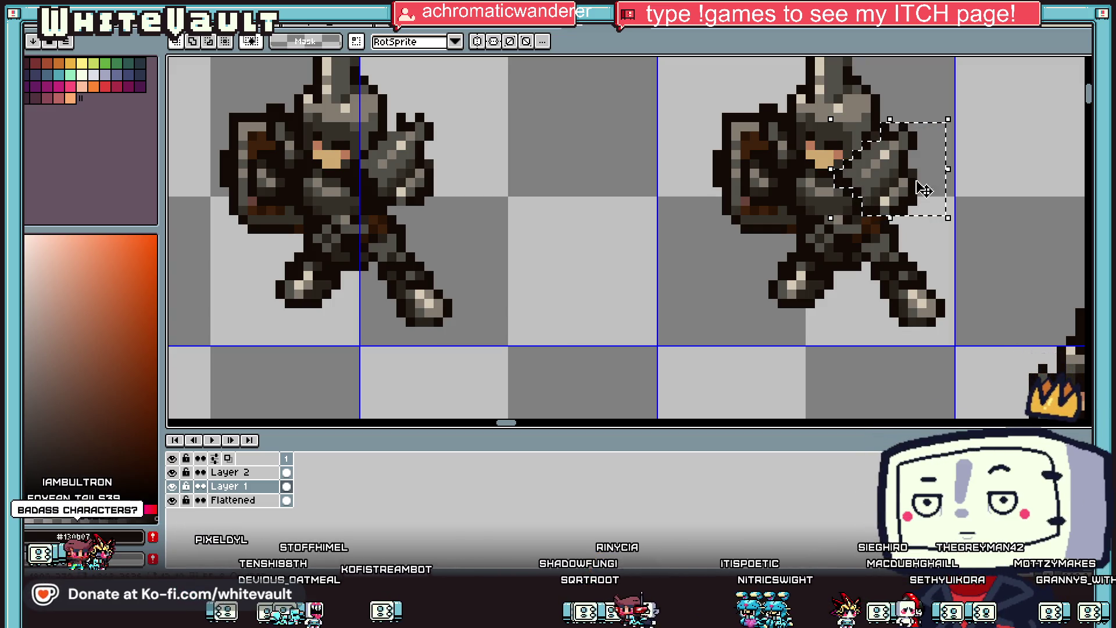
{"action": "mouse_move", "coordinate": [956, 225]}
{"action": "left_mouse_down"}
{"action": "mouse_move", "coordinate": [860, 237]}
{"action": "mouse_move", "coordinate": [918, 239]}
{"action": "mouse_move", "coordinate": [1081, 150]}
{"action": "mouse_move", "coordinate": [684, 182]}
{"action": "mouse_move", "coordinate": [761, 125]}
{"action": "mouse_move", "coordinate": [760, 157]}
{"action": "mouse_move", "coordinate": [706, 202]}
{"action": "left_mouse_up"}
Touch up the arm with dark outline pixels and erase a stray pixel beneath it.
{"action": "scroll", "coordinate": [665, 168], "scroll_direction": "up", "scroll_amount": 2}
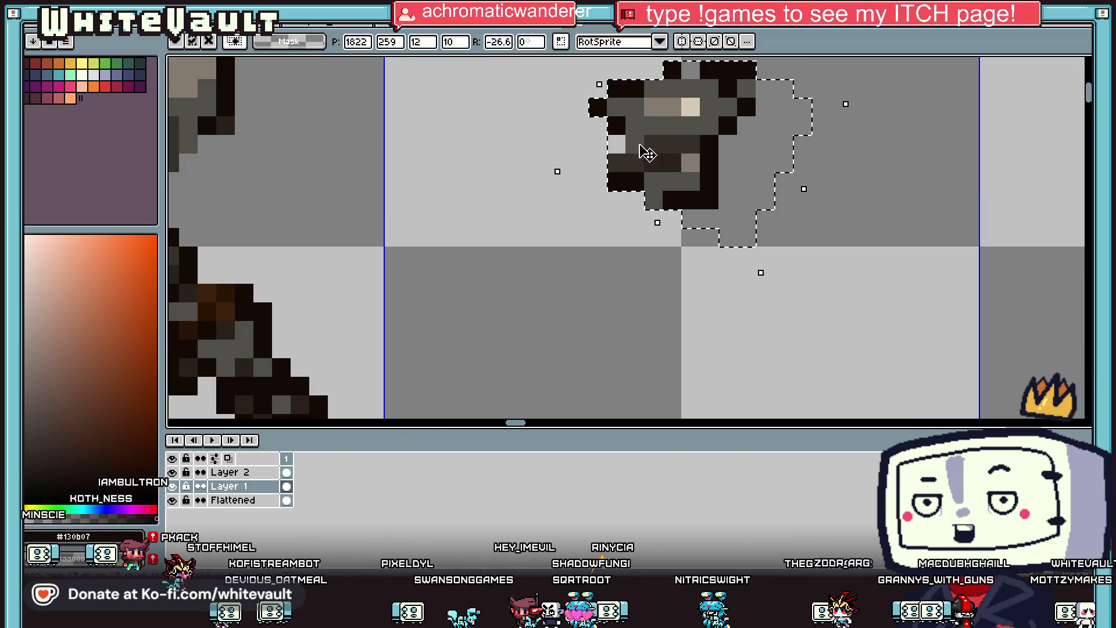
{"action": "key", "text": "b"}
{"action": "left_click", "coordinate": [597, 125]}
{"action": "left_click", "coordinate": [623, 139], "text": "alt"}
{"action": "left_click", "coordinate": [615, 140], "text": "alt"}
{"action": "left_click", "coordinate": [616, 163]}
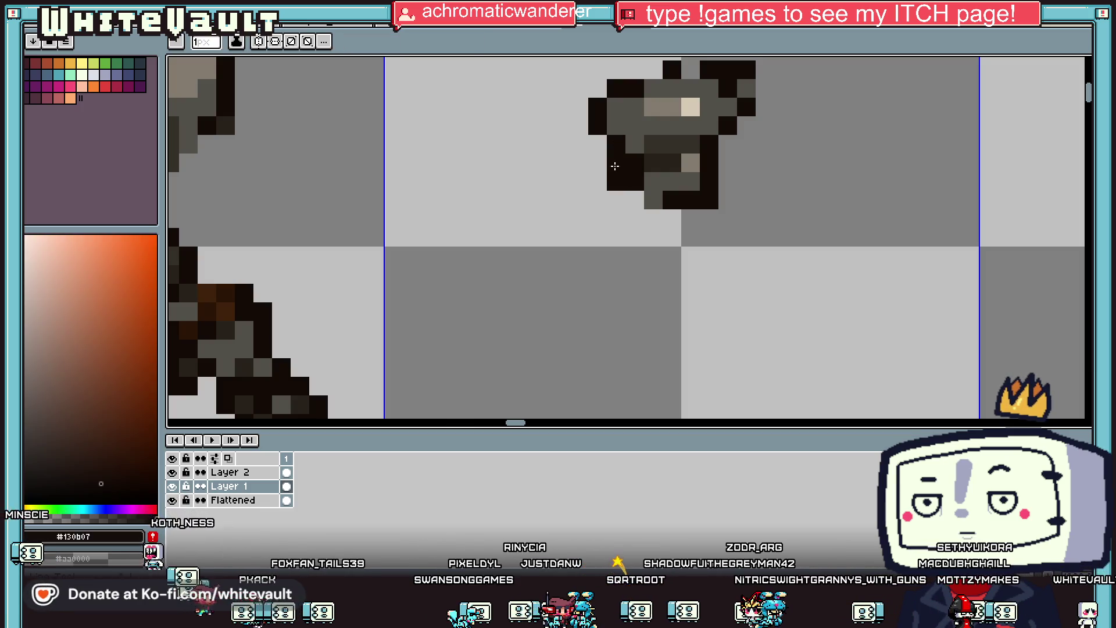
{"action": "left_click", "coordinate": [629, 198], "text": "alt"}
{"action": "left_click", "coordinate": [616, 181]}
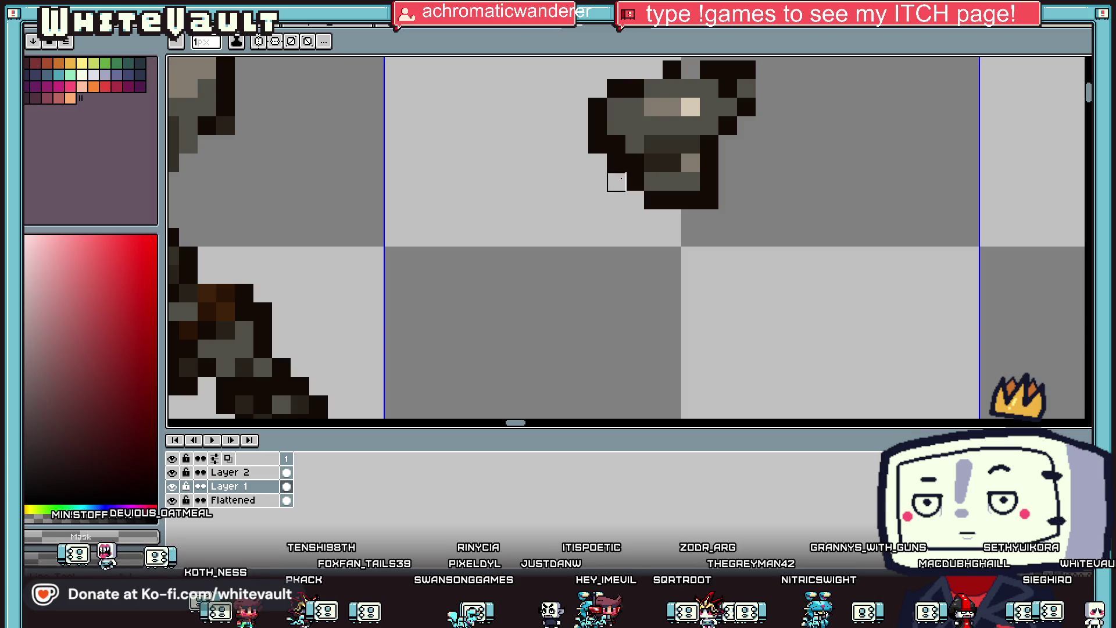
{"action": "scroll", "coordinate": [598, 145], "scroll_direction": "down", "scroll_amount": 3}
{"action": "scroll", "coordinate": [640, 116], "scroll_direction": "up", "scroll_amount": 2}
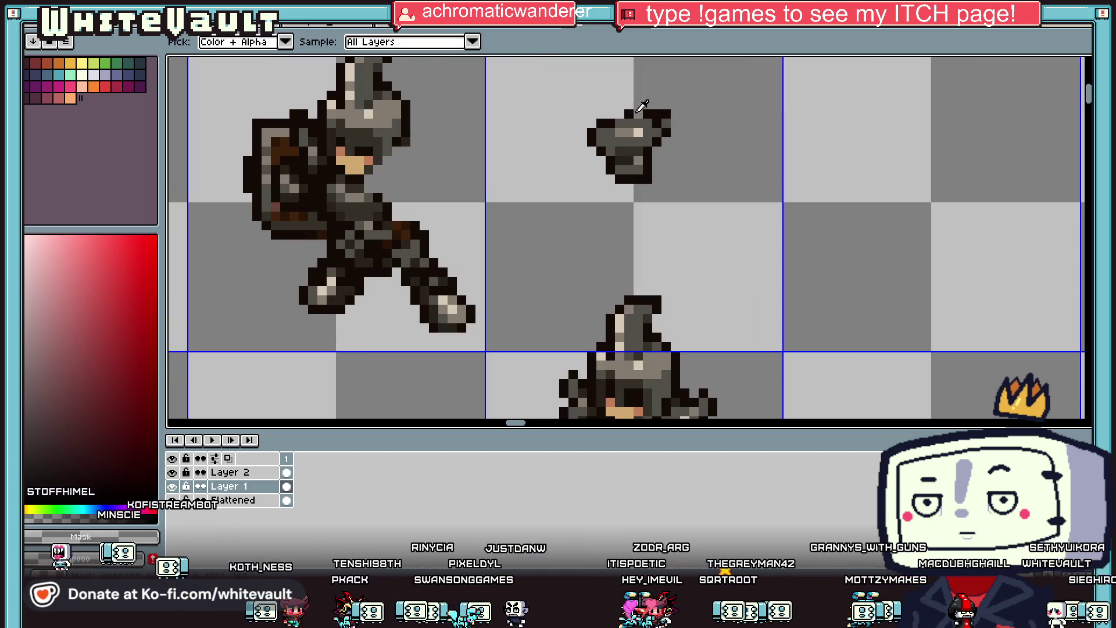
Marquee the loose armour piece and move it onto the third knight's shoulder.
{"action": "left_click", "coordinate": [640, 113], "text": "alt"}
{"action": "scroll", "coordinate": [619, 114], "scroll_direction": "down", "scroll_amount": 3}
{"action": "scroll", "coordinate": [640, 134], "scroll_direction": "up", "scroll_amount": 3}
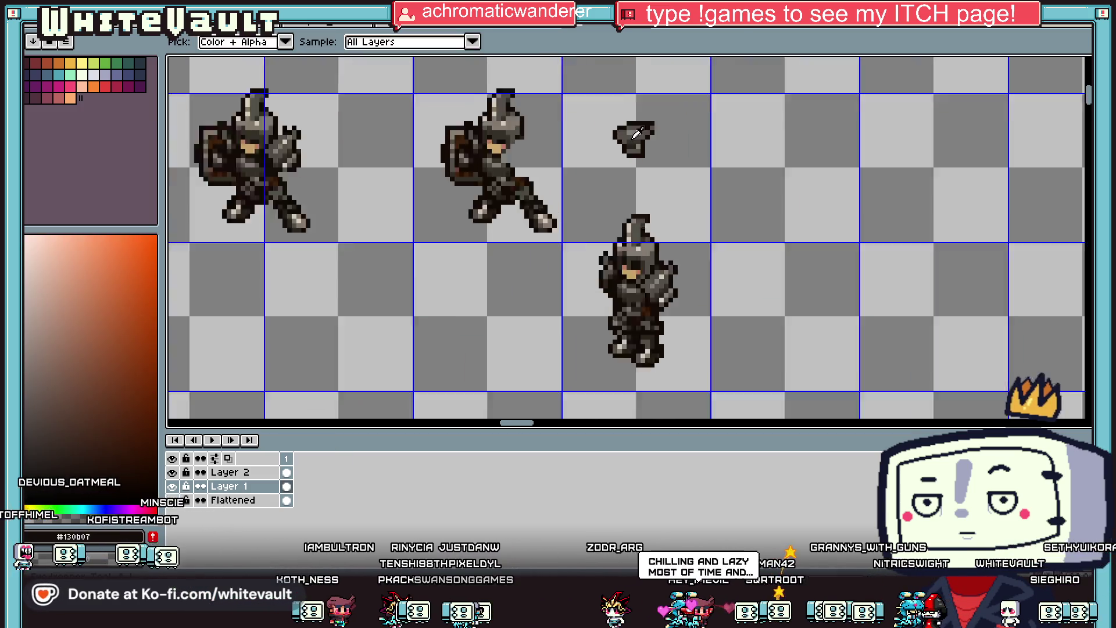
{"action": "scroll", "coordinate": [643, 138], "scroll_direction": "down", "scroll_amount": 2}
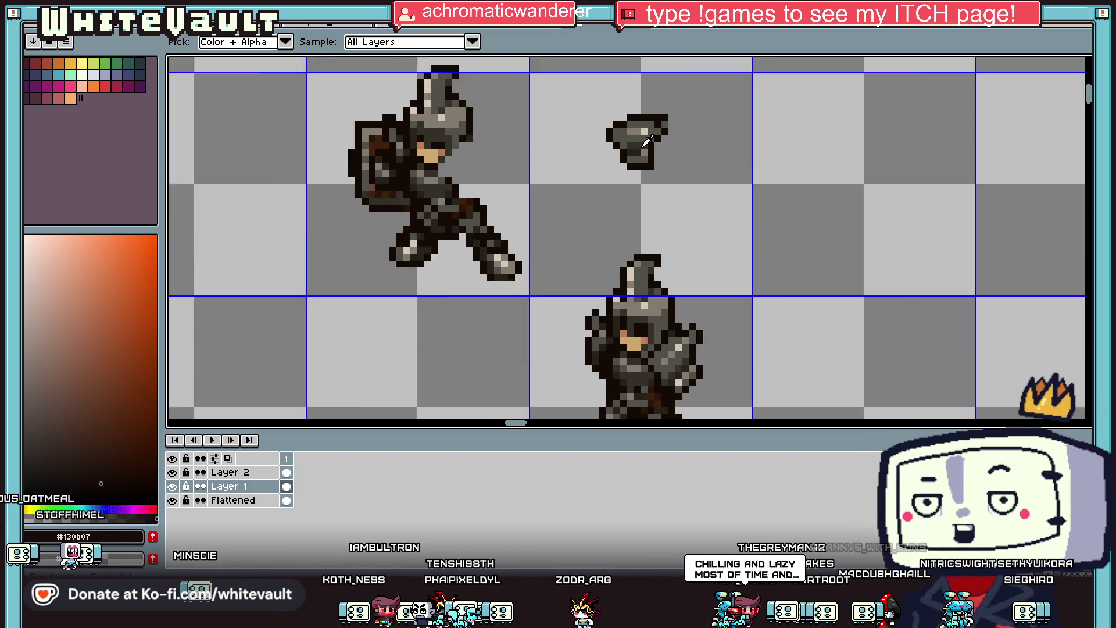
{"action": "key", "text": "m"}
{"action": "mouse_move", "coordinate": [575, 85]}
{"action": "left_mouse_down"}
{"action": "mouse_move", "coordinate": [720, 190]}
{"action": "mouse_move", "coordinate": [551, 205]}
{"action": "left_mouse_up"}
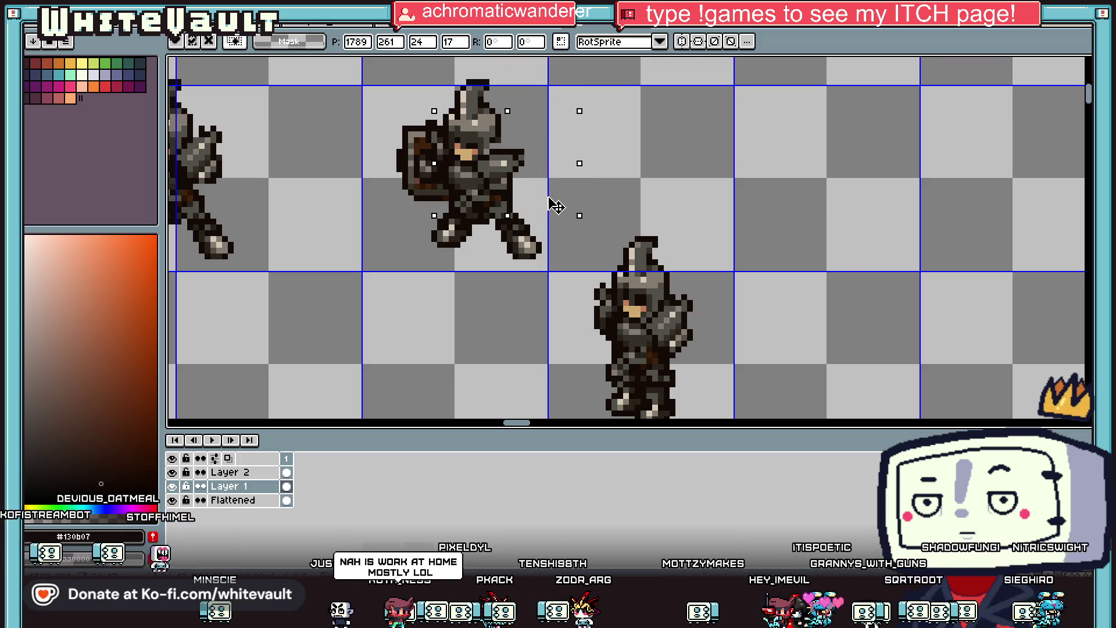
{"action": "scroll", "coordinate": [503, 138], "scroll_direction": "up", "scroll_amount": 2}
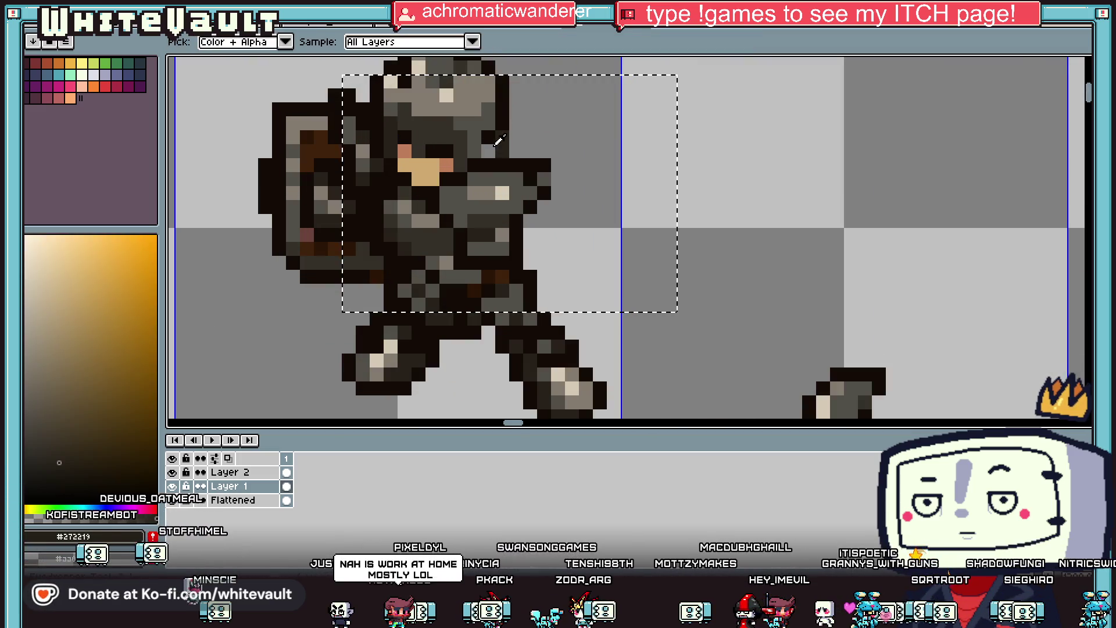
Select the row of three knight poses and return to the knight-on-grass animation document.
{"action": "key", "text": "b"}
{"action": "left_click", "coordinate": [470, 135], "text": "alt"}
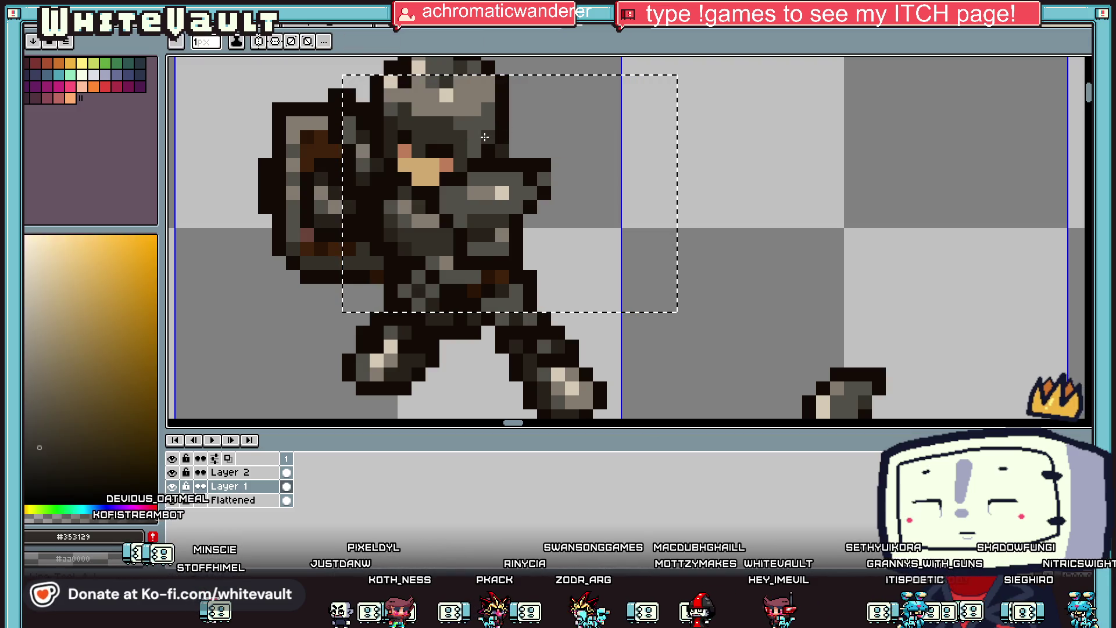
{"action": "scroll", "coordinate": [506, 150], "scroll_direction": "down", "scroll_amount": 2}
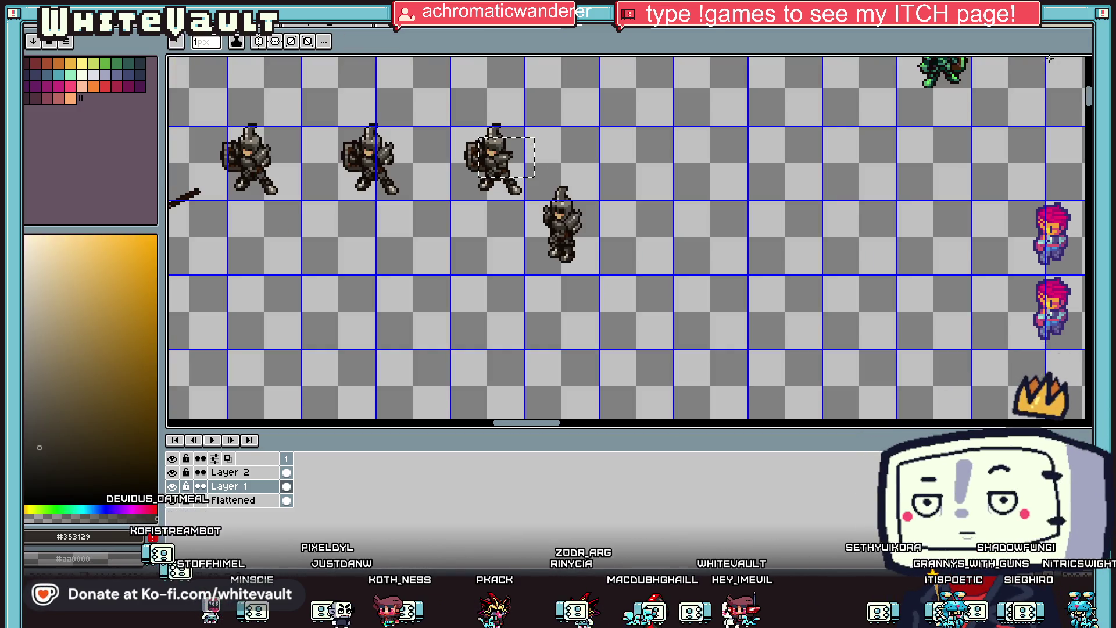
{"action": "key", "text": "m"}
{"action": "left_click_drag", "start_coordinate": [205, 107], "coordinate": [532, 210]}
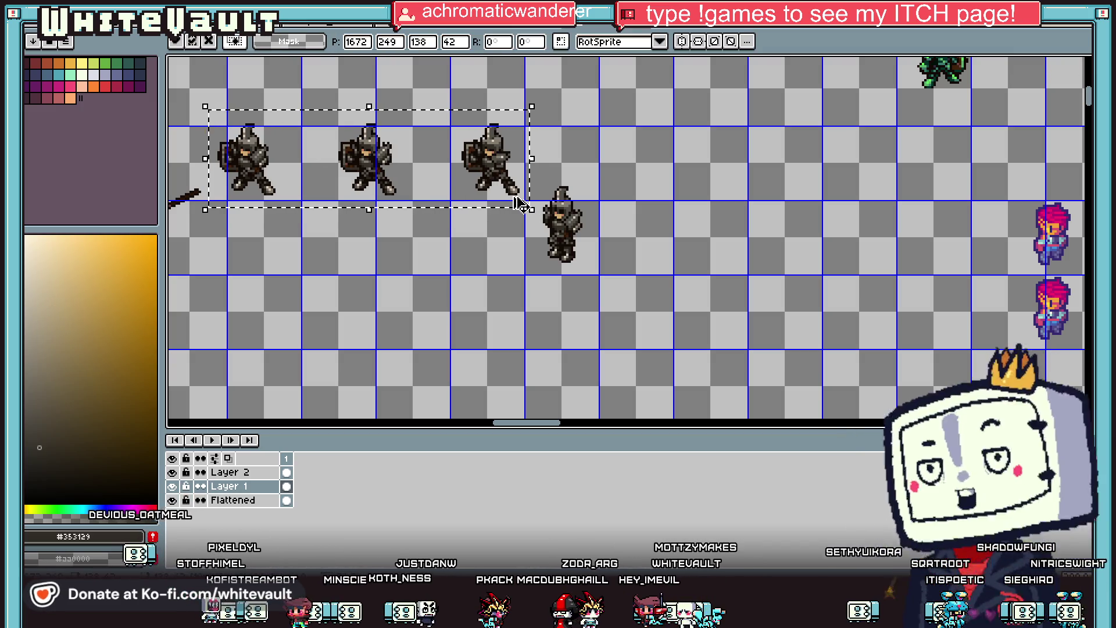
{"action": "key", "text": "ctrl+Tab"}
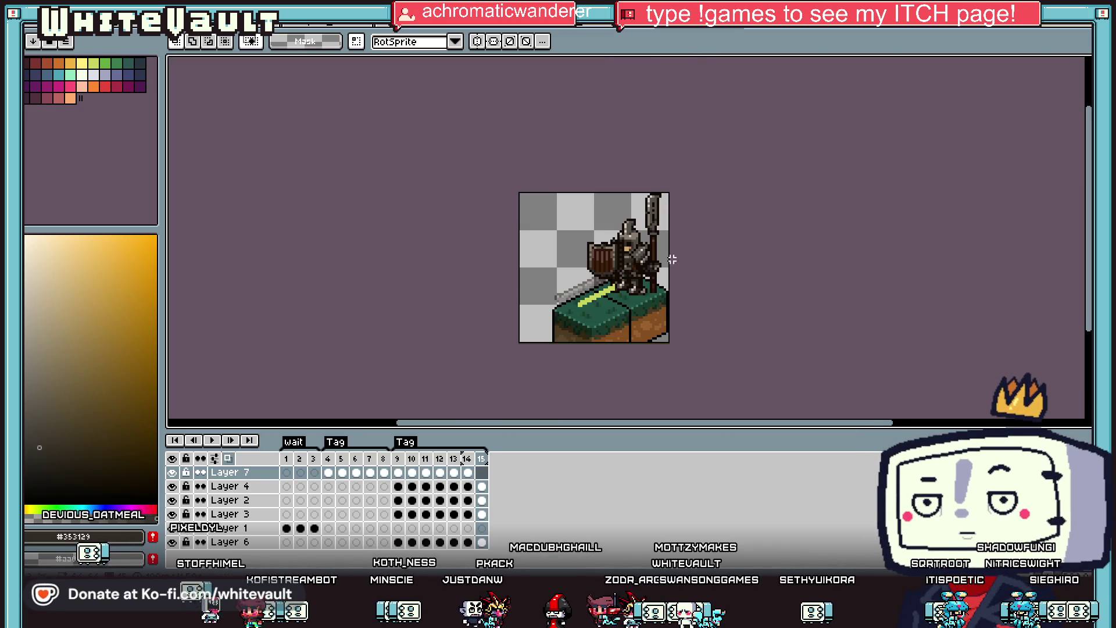
Add a new empty Layer 8 above Layer 7 at frame 9.
{"action": "left_click", "coordinate": [398, 473]}
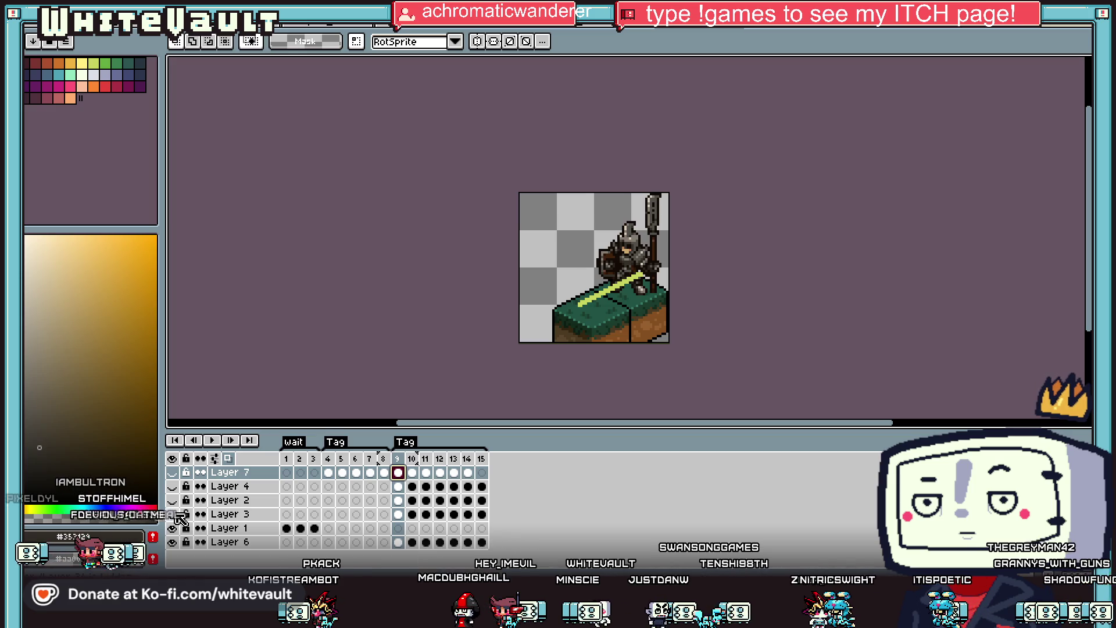
{"action": "right_click", "coordinate": [244, 471]}
{"action": "mouse_move", "coordinate": [318, 494]}
{"action": "left_click", "coordinate": [366, 494]}
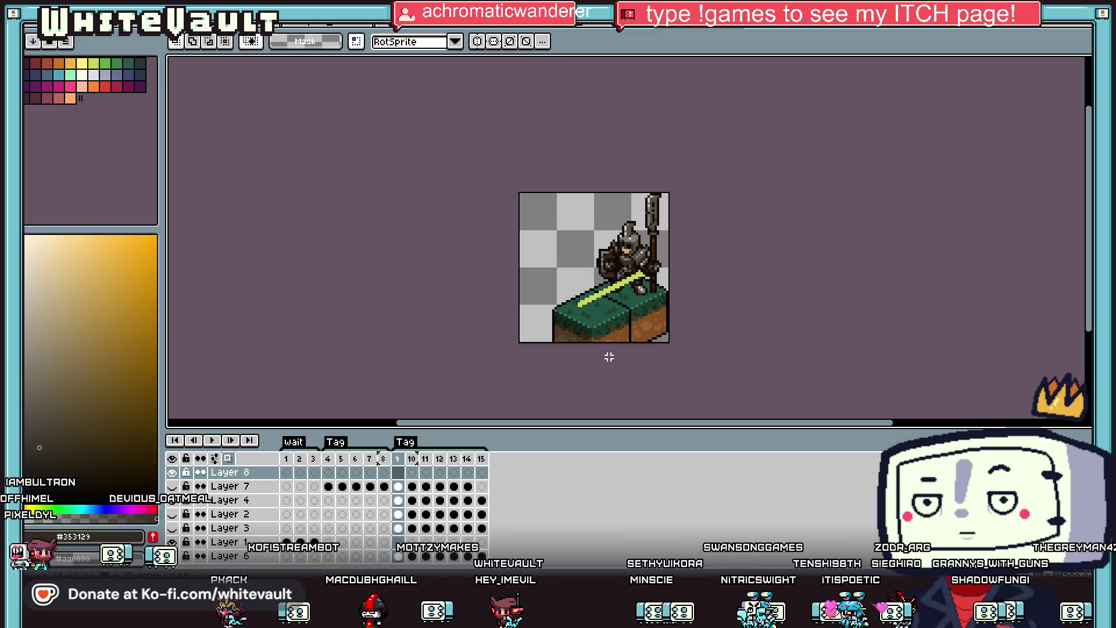
{"action": "scroll", "coordinate": [647, 271], "scroll_direction": "up", "scroll_amount": 1}
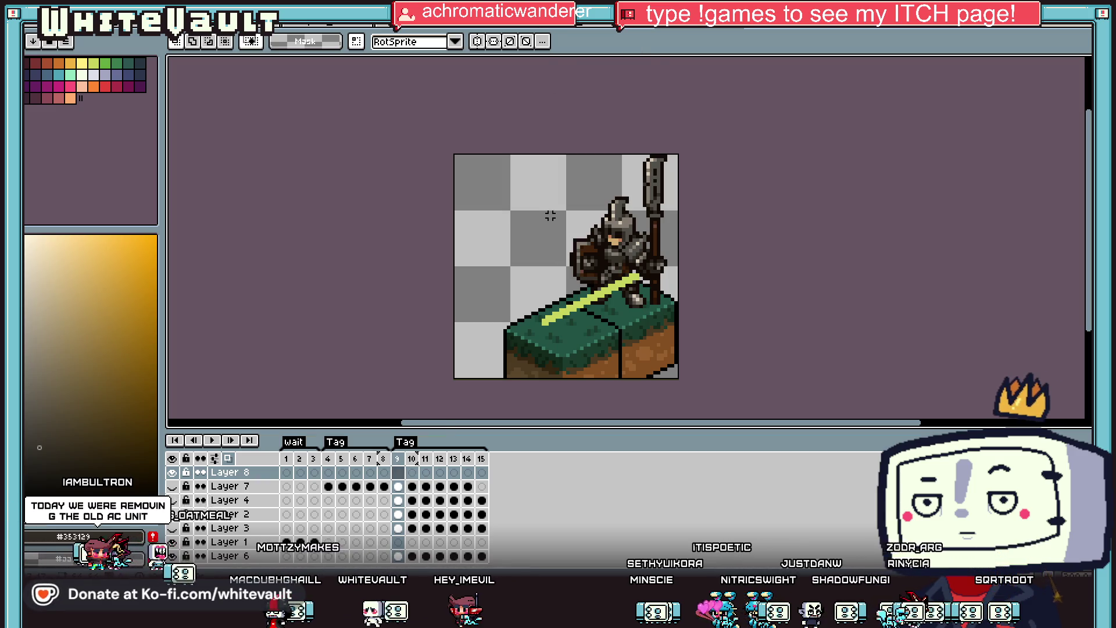
Paste the copied knight poses into Layer 8 frames 9 and 10, aligned over the knight.
{"action": "key", "text": "ctrl+v"}
{"action": "left_click_drag", "start_coordinate": [575, 256], "coordinate": [665, 268]}
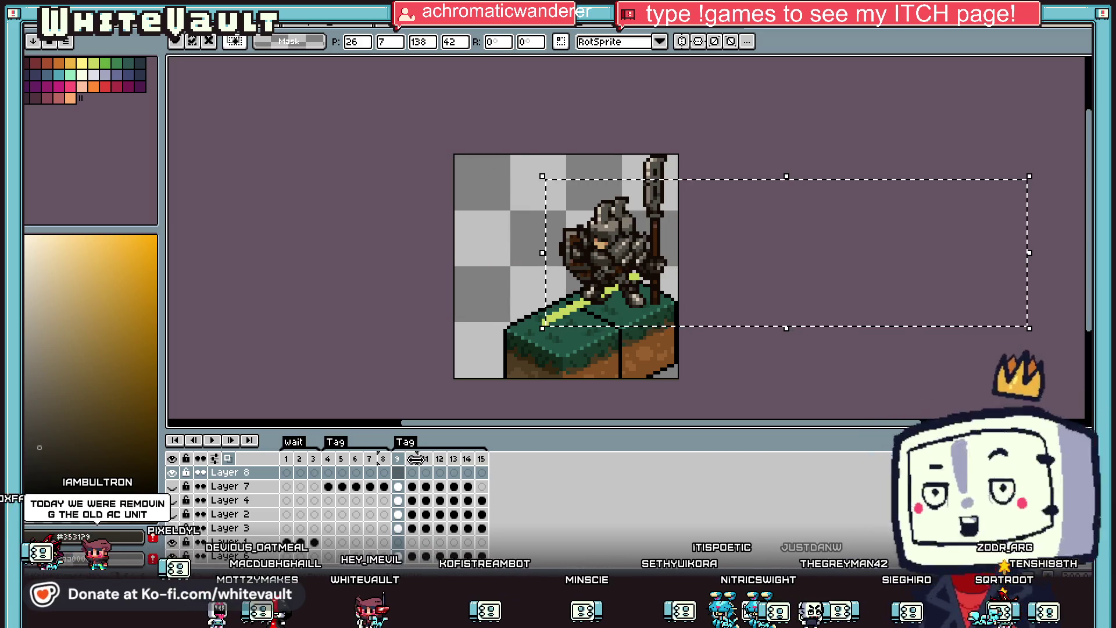
{"action": "key", "text": "Return"}
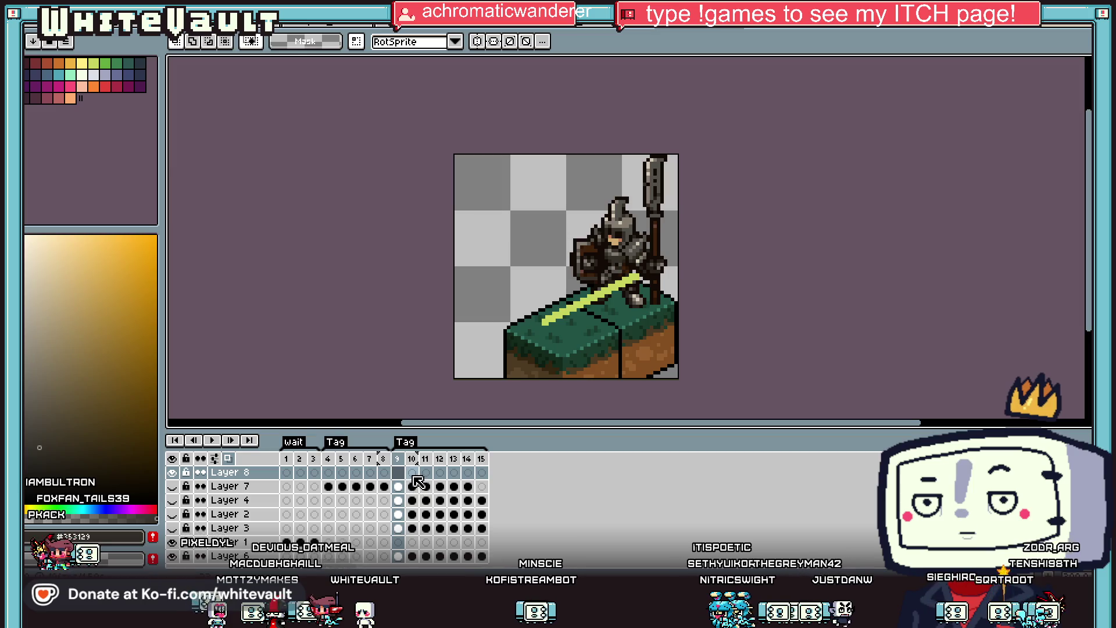
{"action": "left_click", "coordinate": [412, 473]}
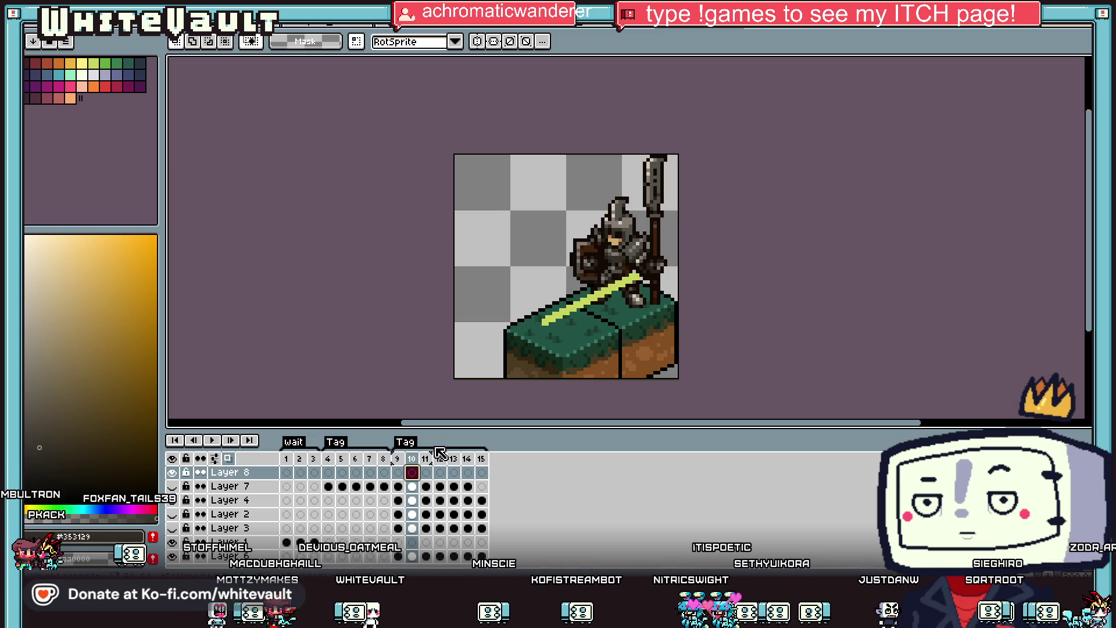
{"action": "key", "text": "ctrl+v"}
{"action": "left_click_drag", "start_coordinate": [663, 284], "coordinate": [758, 303]}
Paste the next knight poses into frames 11 and 12, commit, and clear the selection.
{"action": "left_click", "coordinate": [425, 473]}
{"action": "key", "text": "Return"}
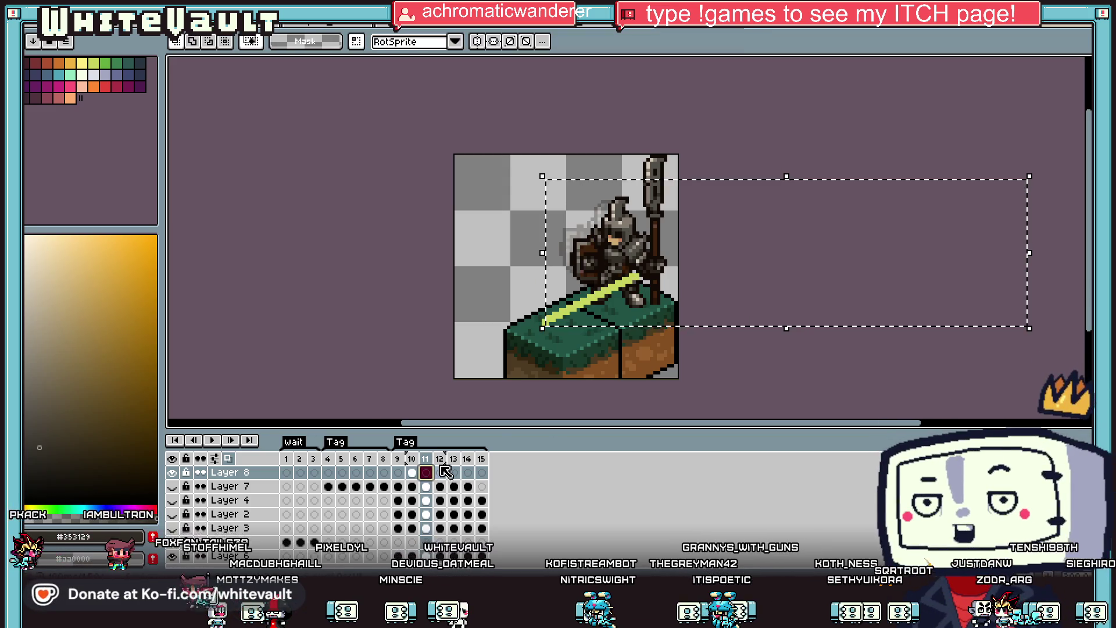
{"action": "key", "text": "ctrl+v"}
{"action": "mouse_move", "coordinate": [685, 292]}
{"action": "left_mouse_down"}
{"action": "mouse_move", "coordinate": [772, 286]}
{"action": "mouse_move", "coordinate": [652, 291]}
{"action": "mouse_move", "coordinate": [595, 310]}
{"action": "left_mouse_up"}
{"action": "left_click", "coordinate": [439, 473]}
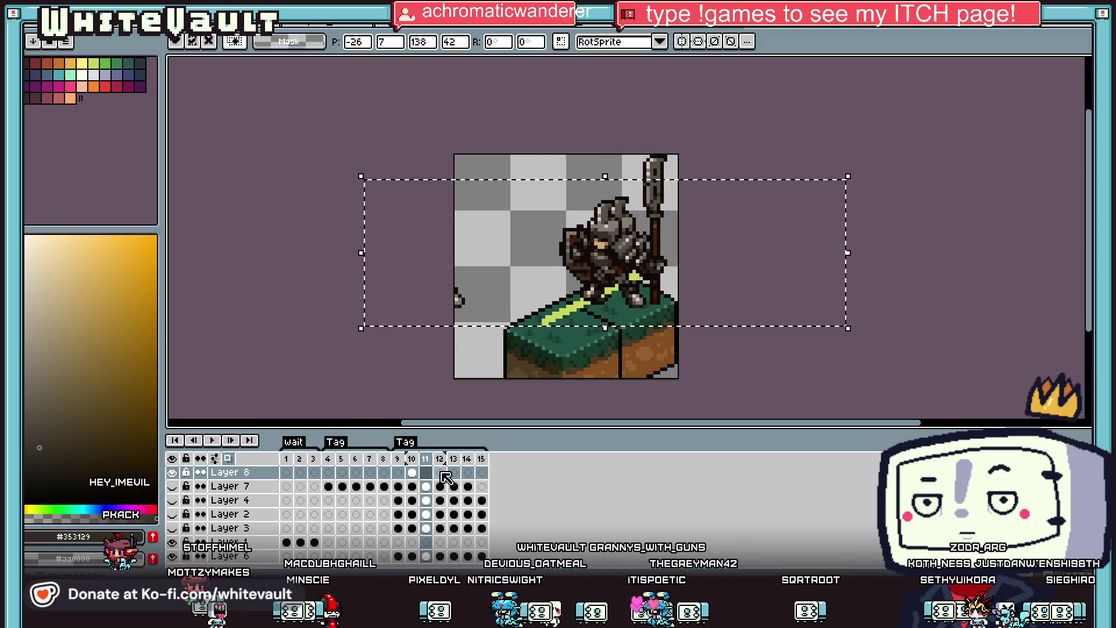
{"action": "key", "text": "ctrl+v"}
{"action": "left_click_drag", "start_coordinate": [760, 291], "coordinate": [481, 299]}
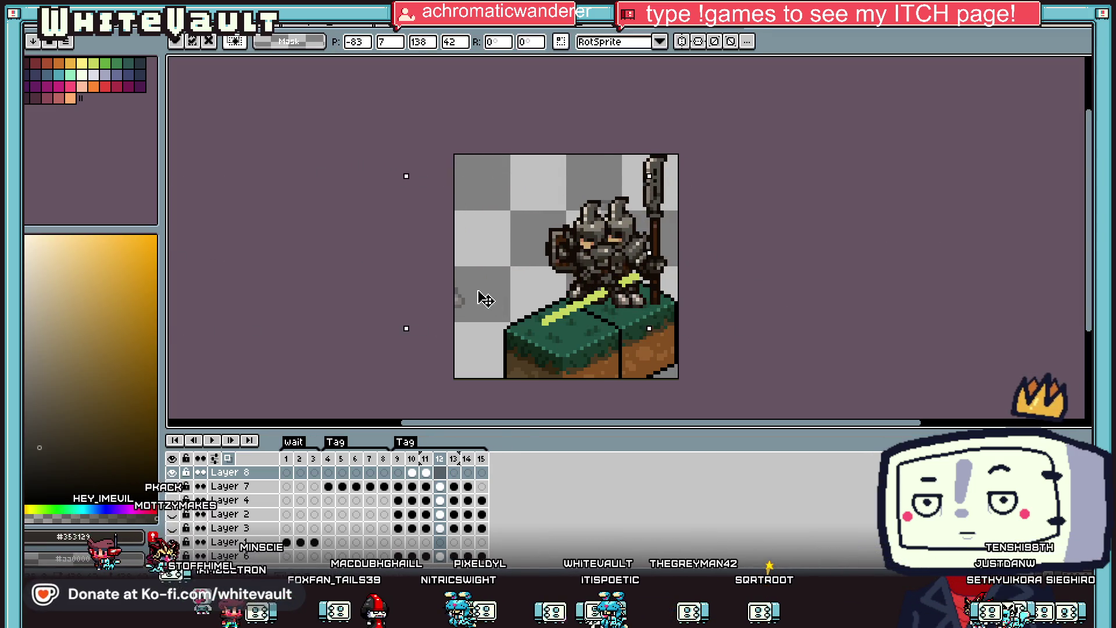
{"action": "key", "text": "Return"}
{"action": "scroll", "coordinate": [614, 272], "scroll_direction": "down", "scroll_amount": 1}
{"action": "key", "text": "ctrl+d"}
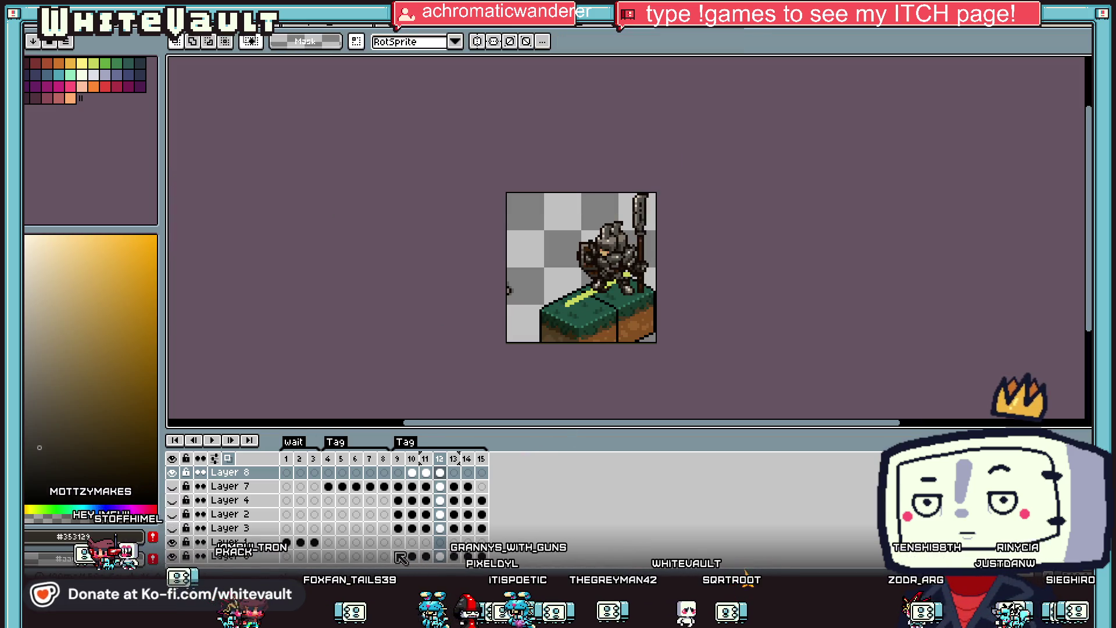
{"action": "left_click", "coordinate": [329, 488]}
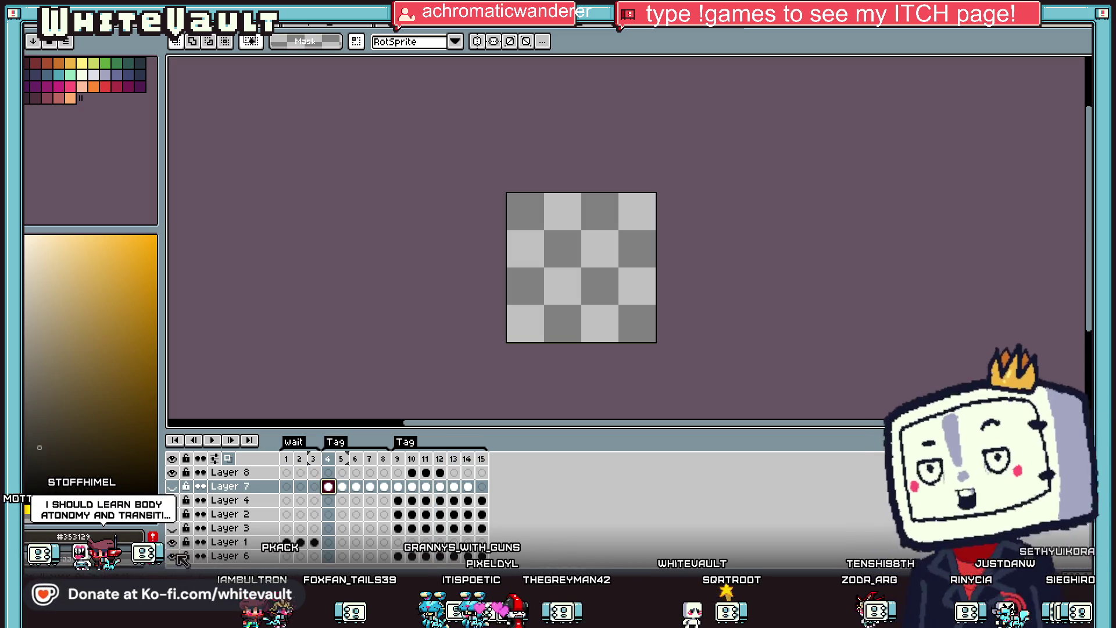
Paste Layer 7's frame 5 gun pose into Layer 8 frame 9, then delete it again.
{"action": "left_click", "coordinate": [342, 487]}
{"action": "left_click", "coordinate": [172, 487]}
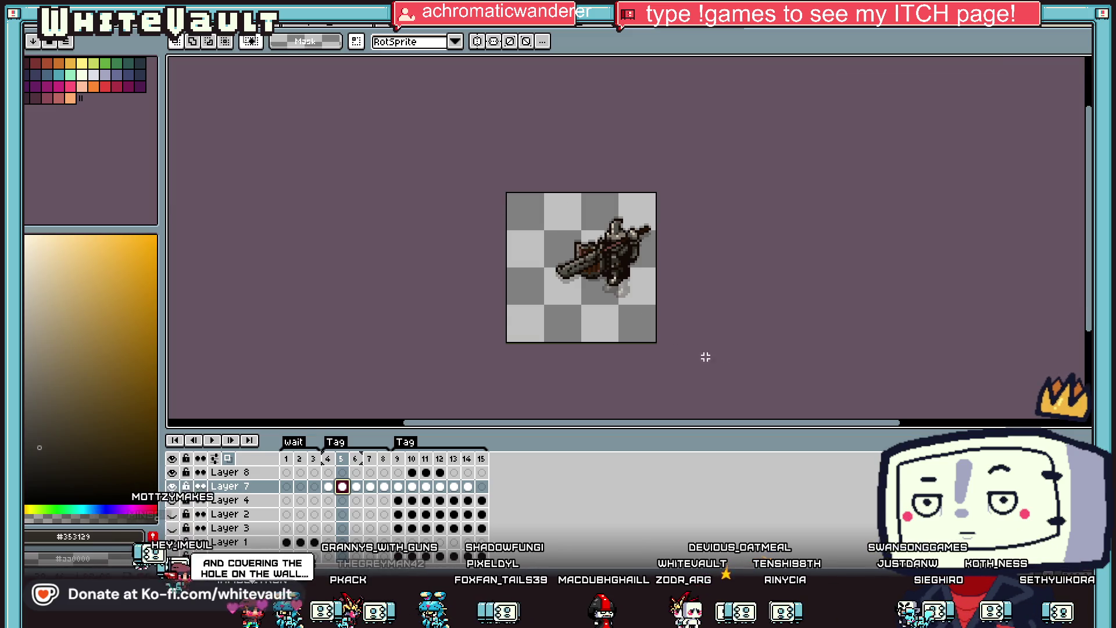
{"action": "key", "text": "ctrl+a"}
{"action": "scroll", "coordinate": [637, 286], "scroll_direction": "up", "scroll_amount": 1}
{"action": "left_click", "coordinate": [637, 286]}
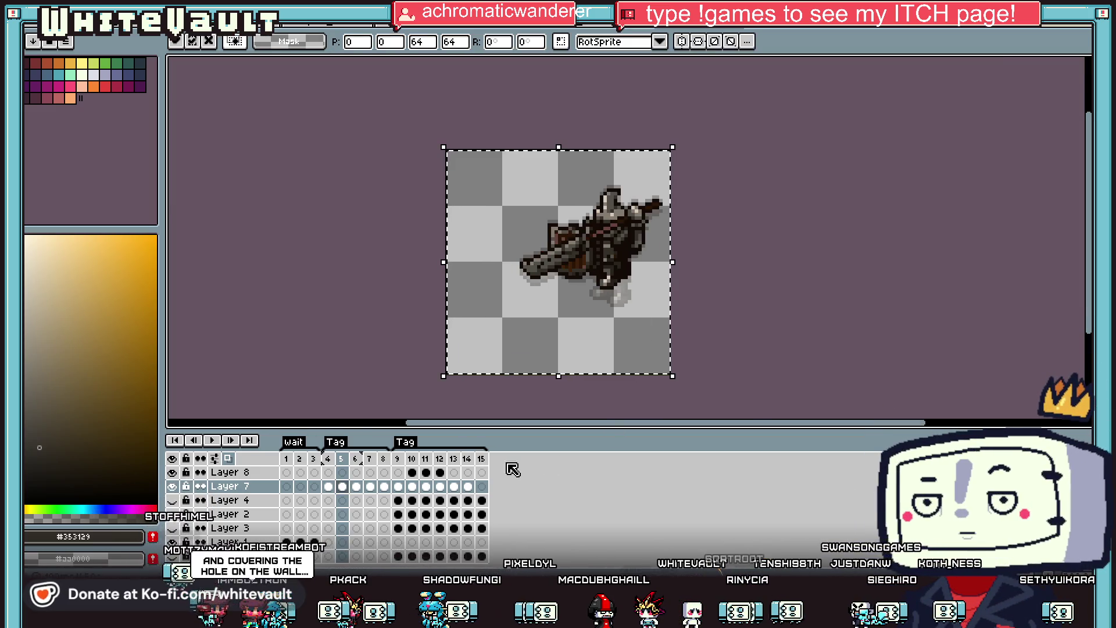
{"action": "left_click", "coordinate": [398, 472]}
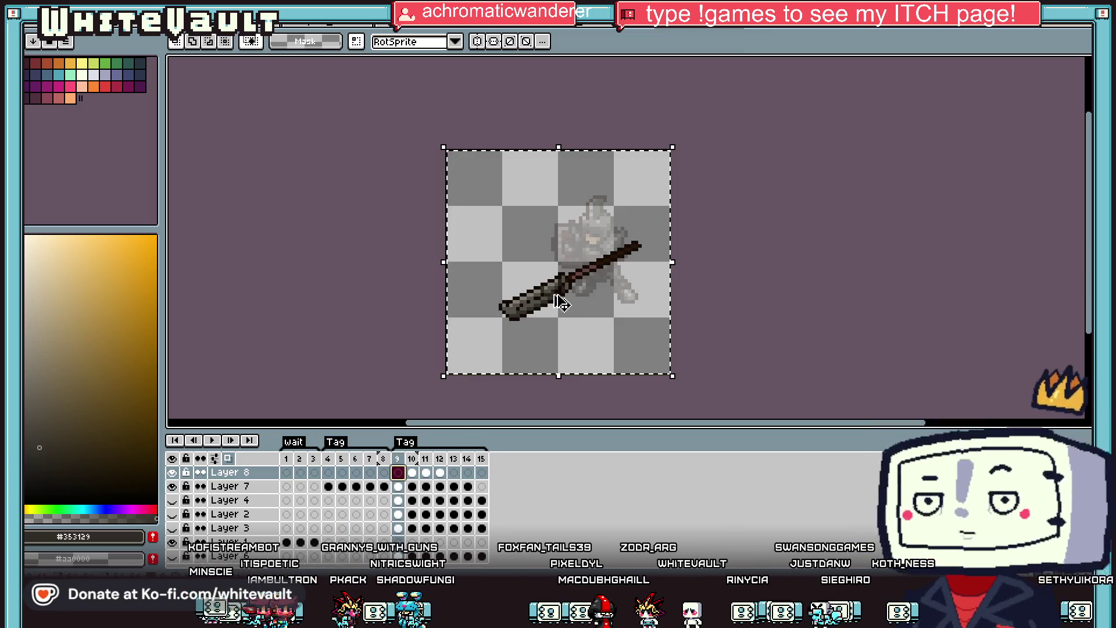
{"action": "key", "text": "ctrl+v"}
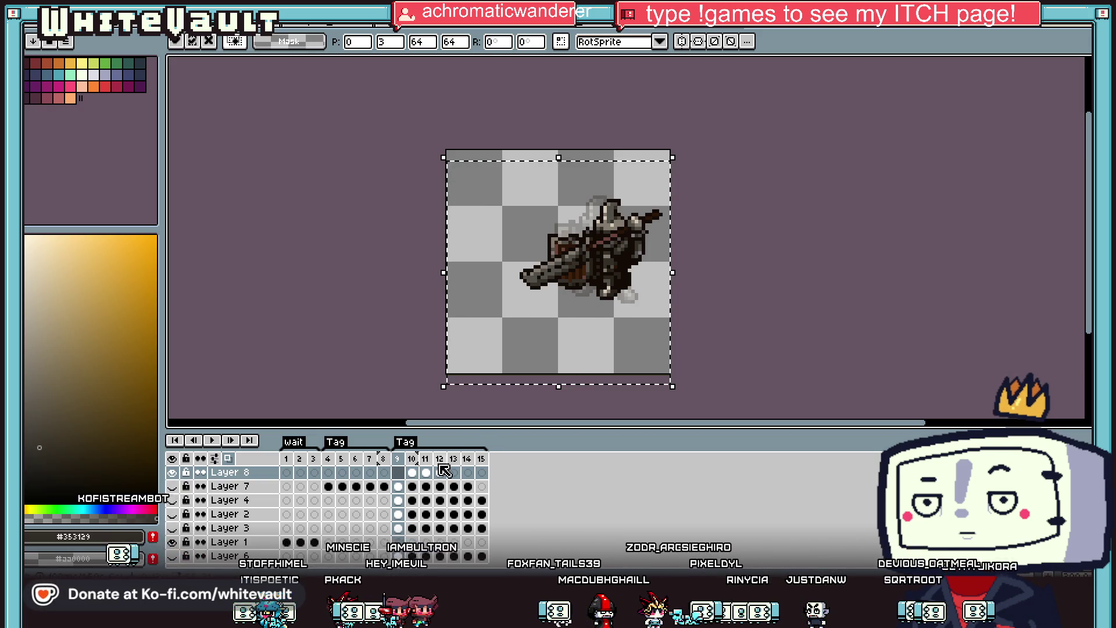
{"action": "left_click", "coordinate": [786, 332]}
{"action": "left_click", "coordinate": [411, 473]}
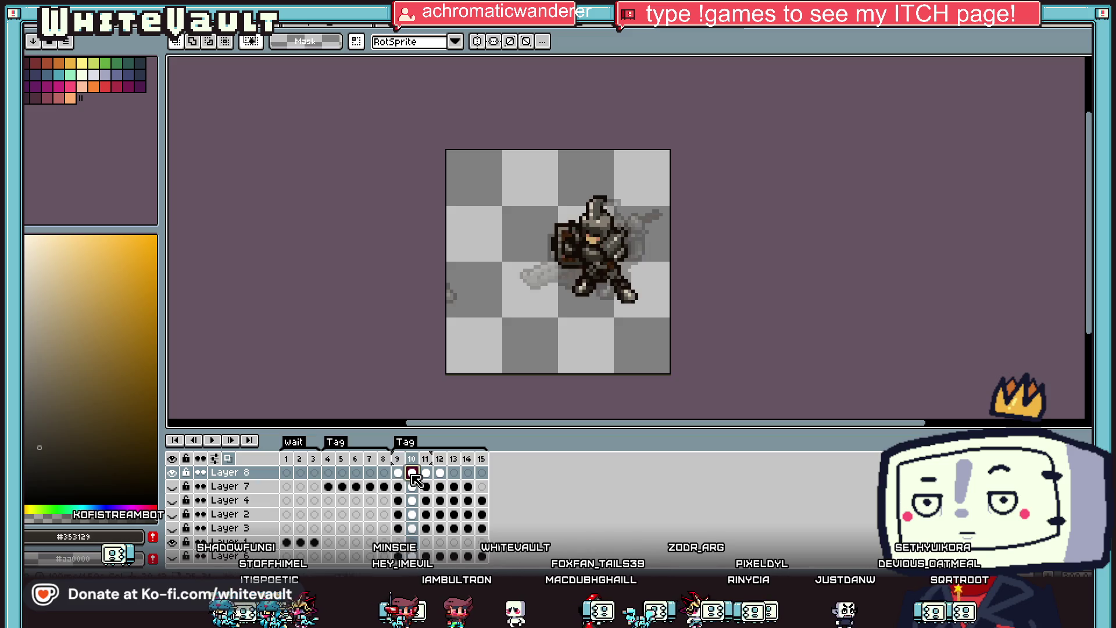
{"action": "left_click", "coordinate": [399, 473]}
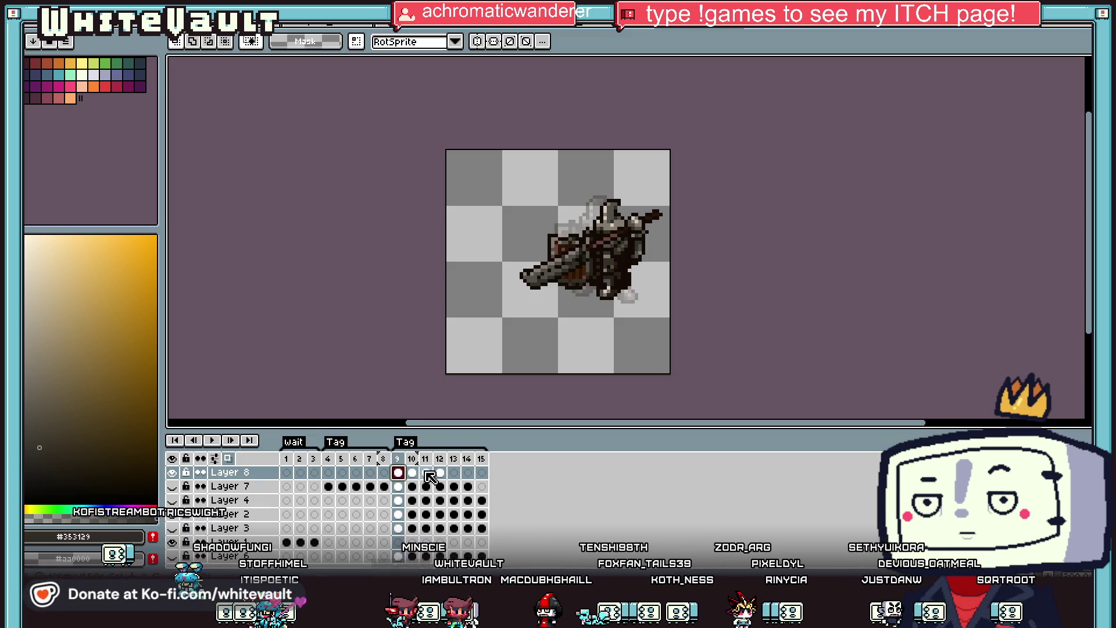
{"action": "key", "text": "ctrl+a"}
{"action": "key", "text": "Delete"}
Review the gun poses on Layer 7 frames 4–7 and the Layer 1 pose on frame 2.
{"action": "left_click", "coordinate": [328, 487]}
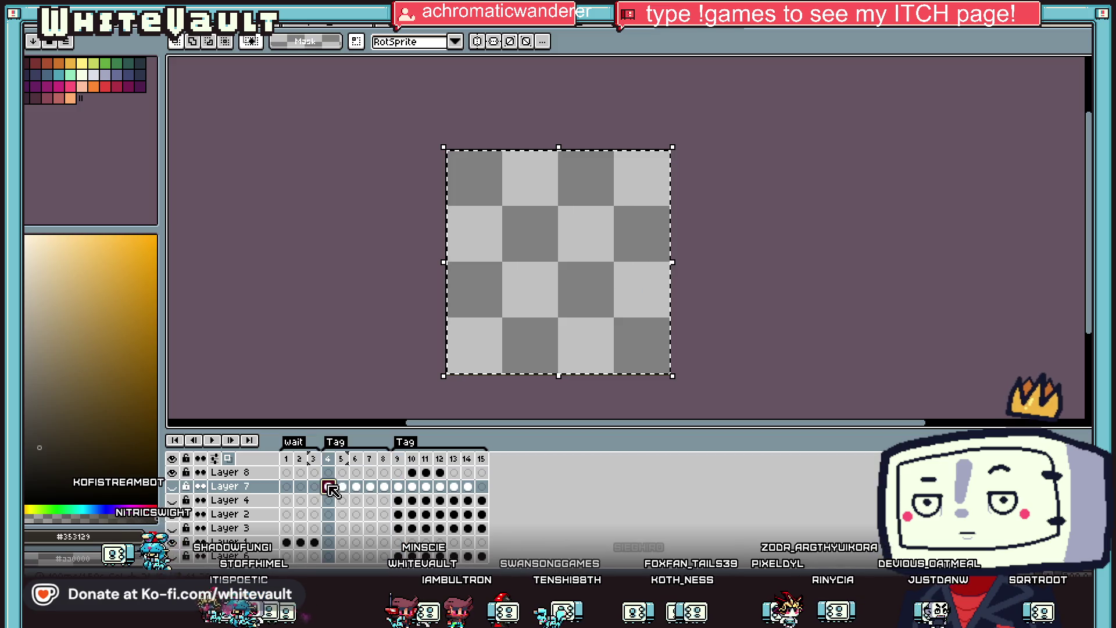
{"action": "left_click", "coordinate": [343, 487]}
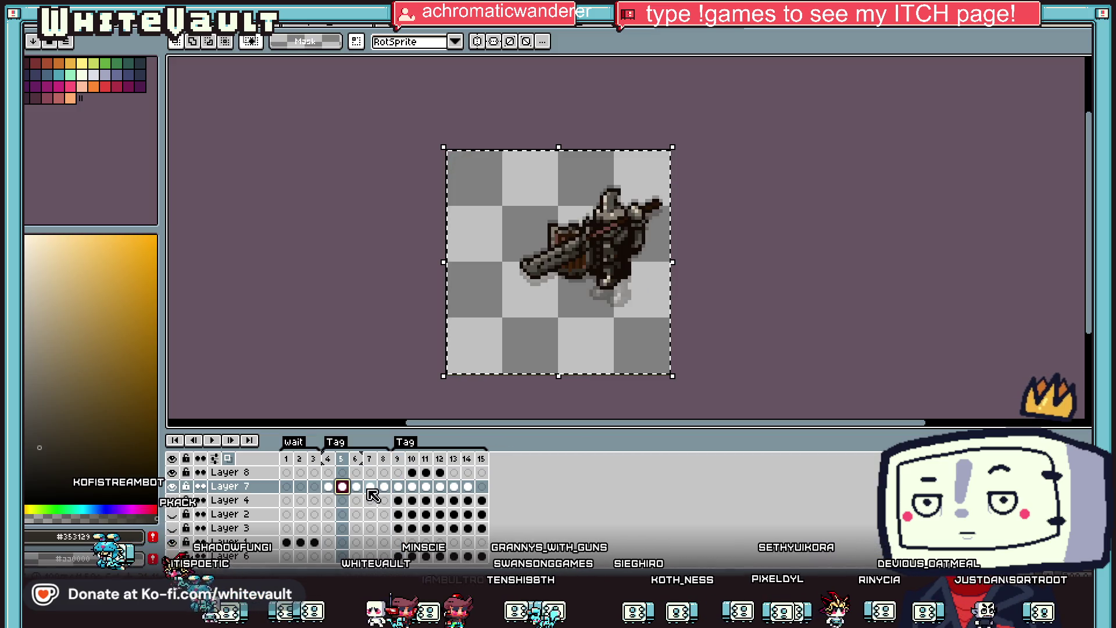
{"action": "left_click", "coordinate": [370, 487]}
{"action": "left_click", "coordinate": [357, 488]}
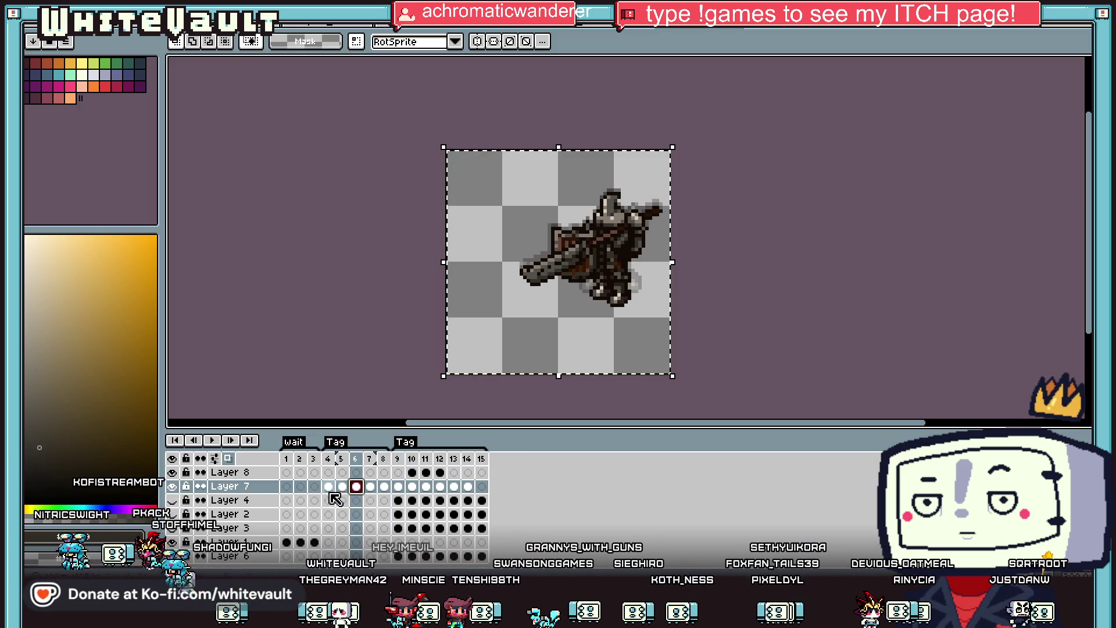
{"action": "left_click", "coordinate": [299, 542]}
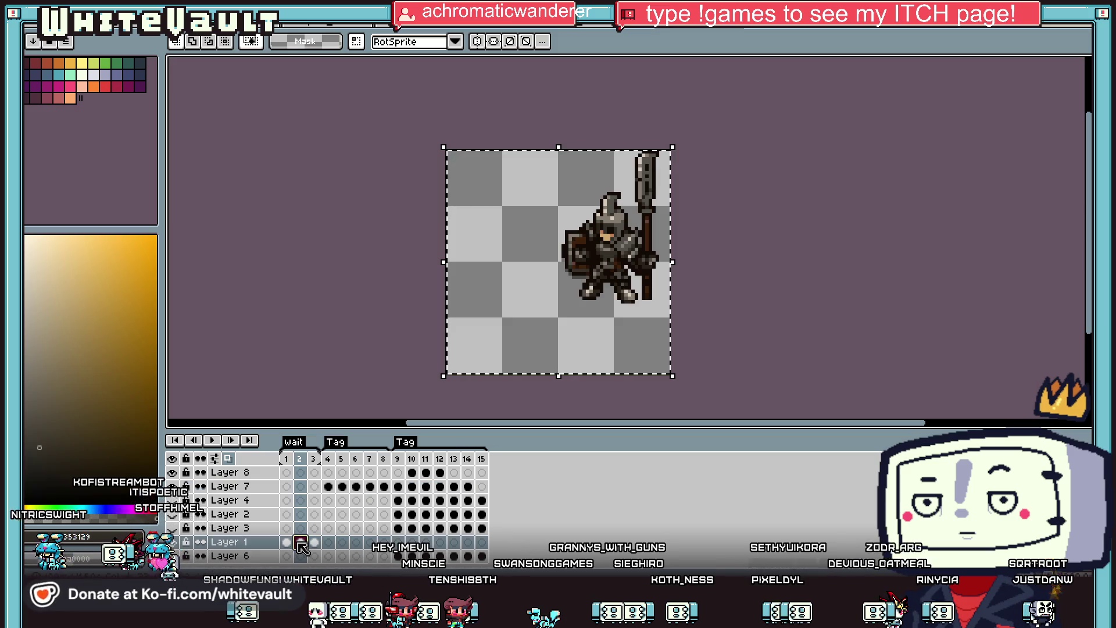
{"action": "left_click", "coordinate": [624, 254]}
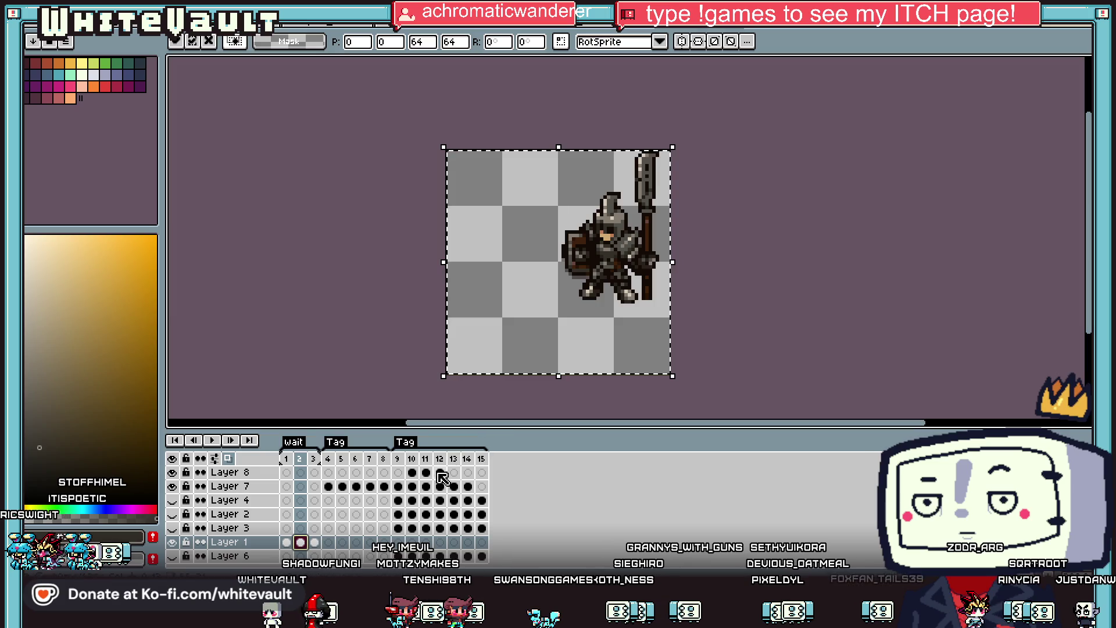
{"action": "left_click", "coordinate": [398, 473]}
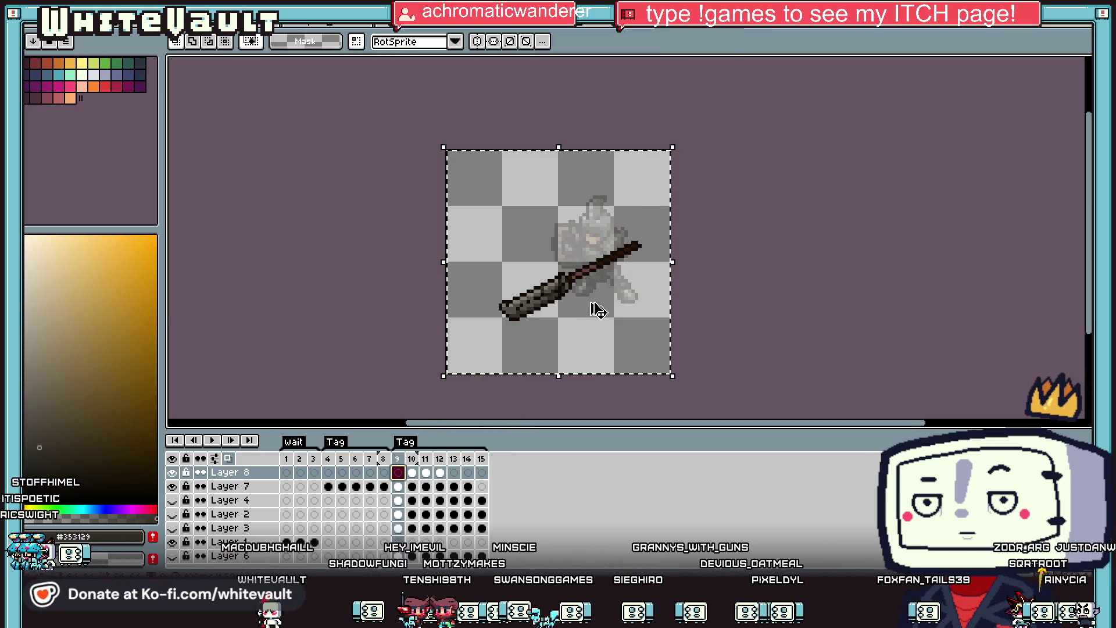
Hide Layer 7 and check the Layer 8 poses on frames 9 through 12.
{"action": "left_click", "coordinate": [172, 486]}
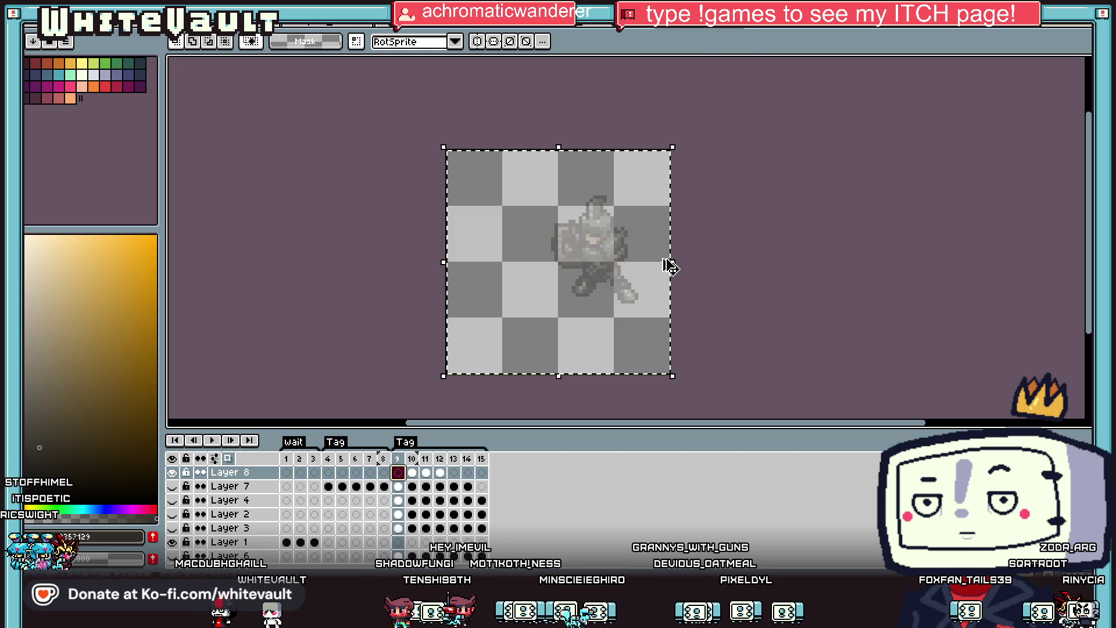
{"action": "key", "text": "ctrl+z"}
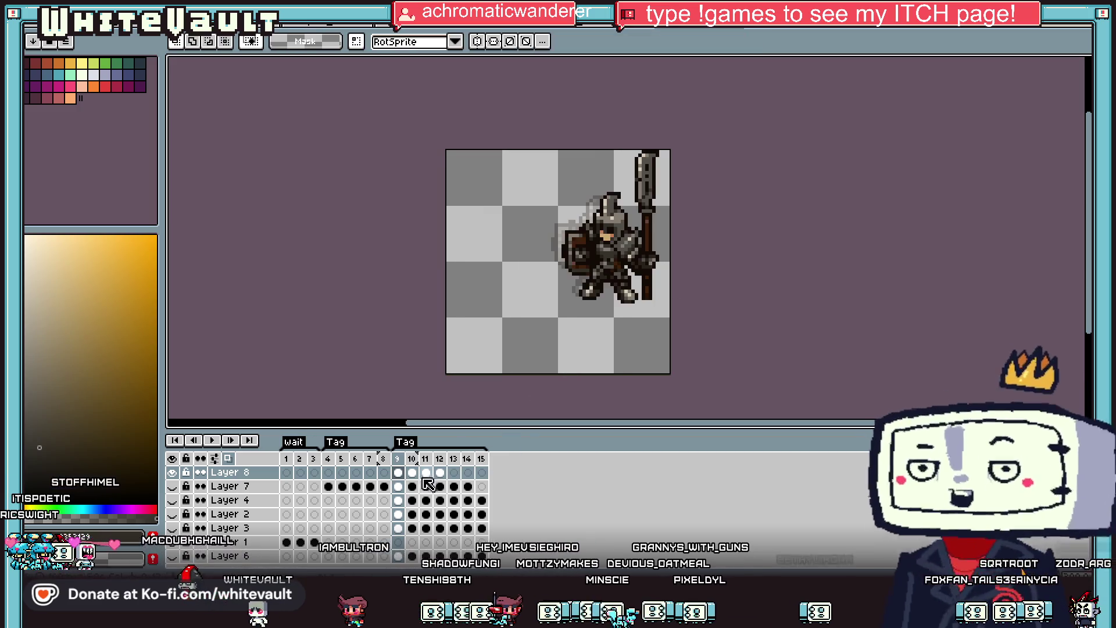
{"action": "left_click", "coordinate": [412, 473]}
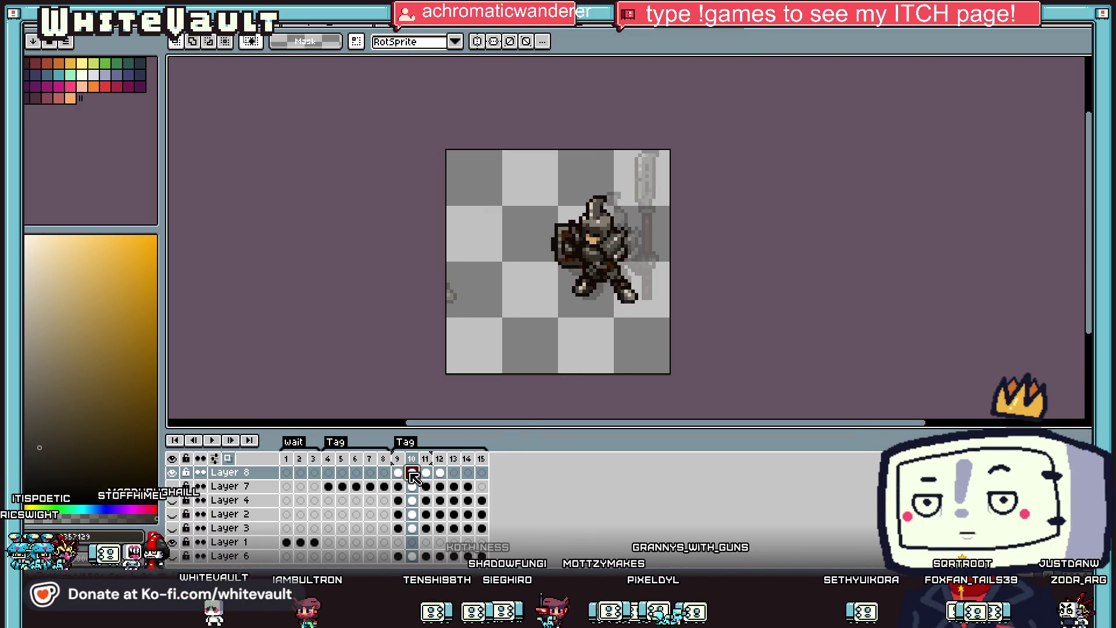
{"action": "left_click", "coordinate": [426, 473]}
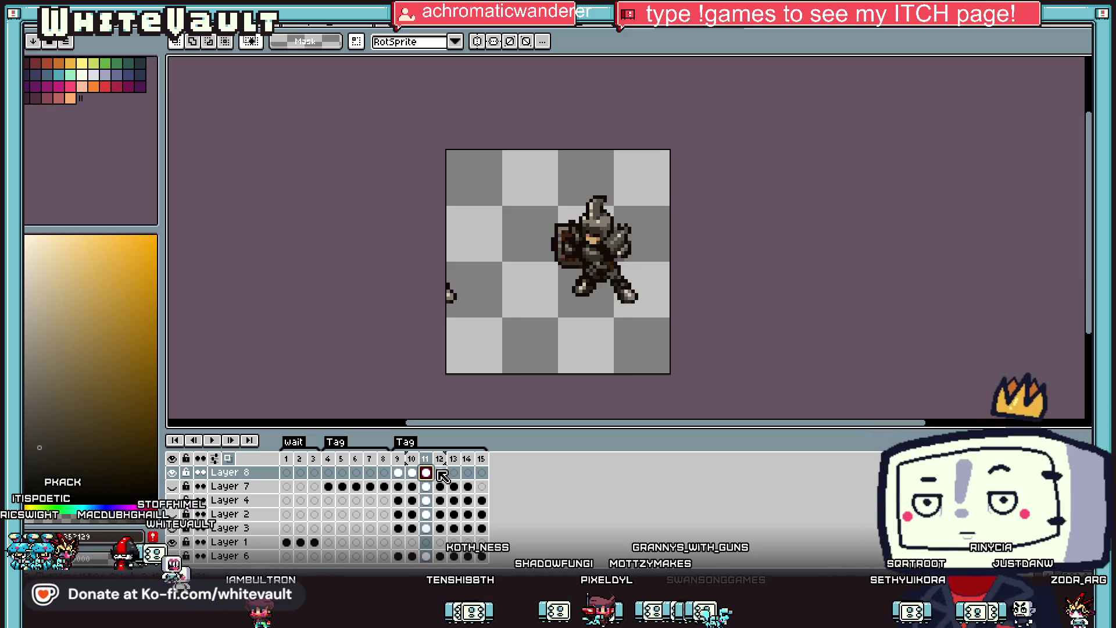
{"action": "left_click", "coordinate": [440, 473]}
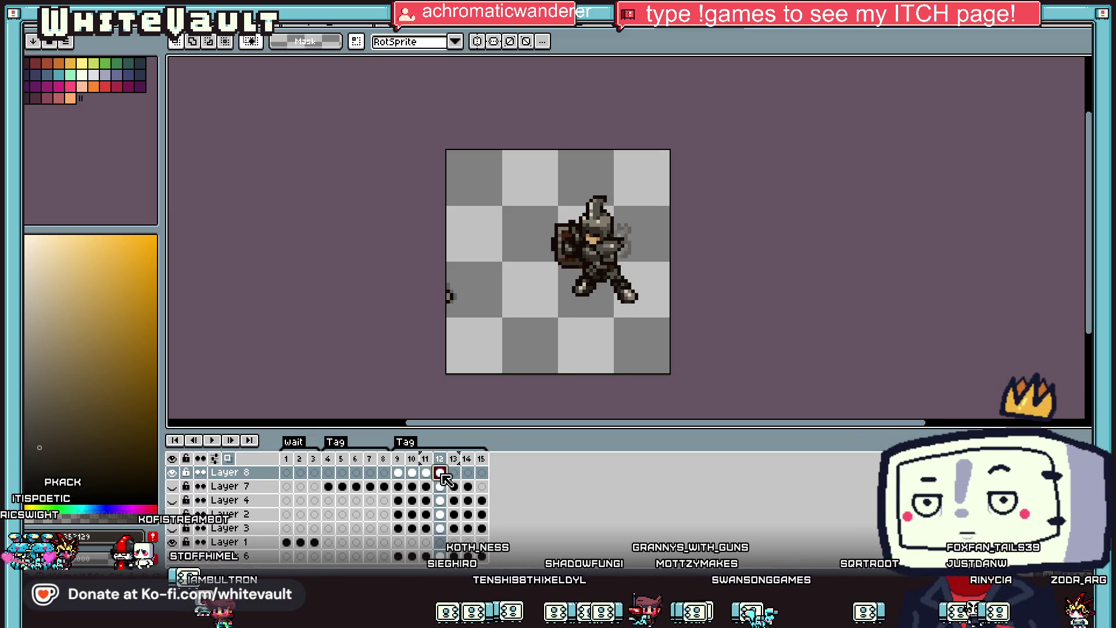
{"action": "left_click", "coordinate": [398, 473]}
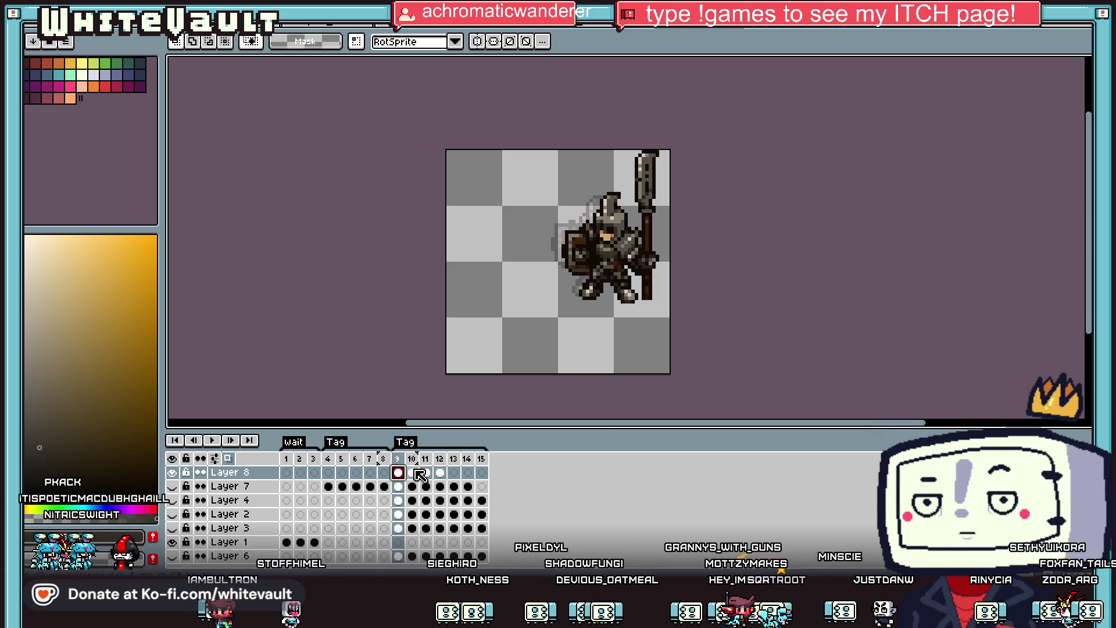
{"action": "left_click", "coordinate": [414, 472]}
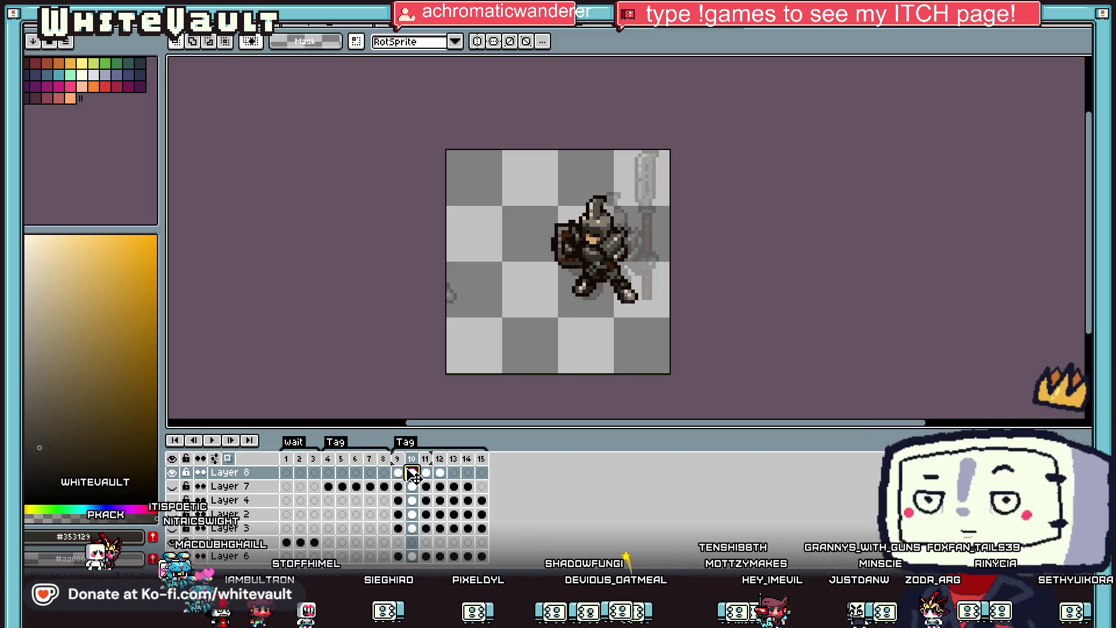
{"action": "left_click", "coordinate": [399, 474]}
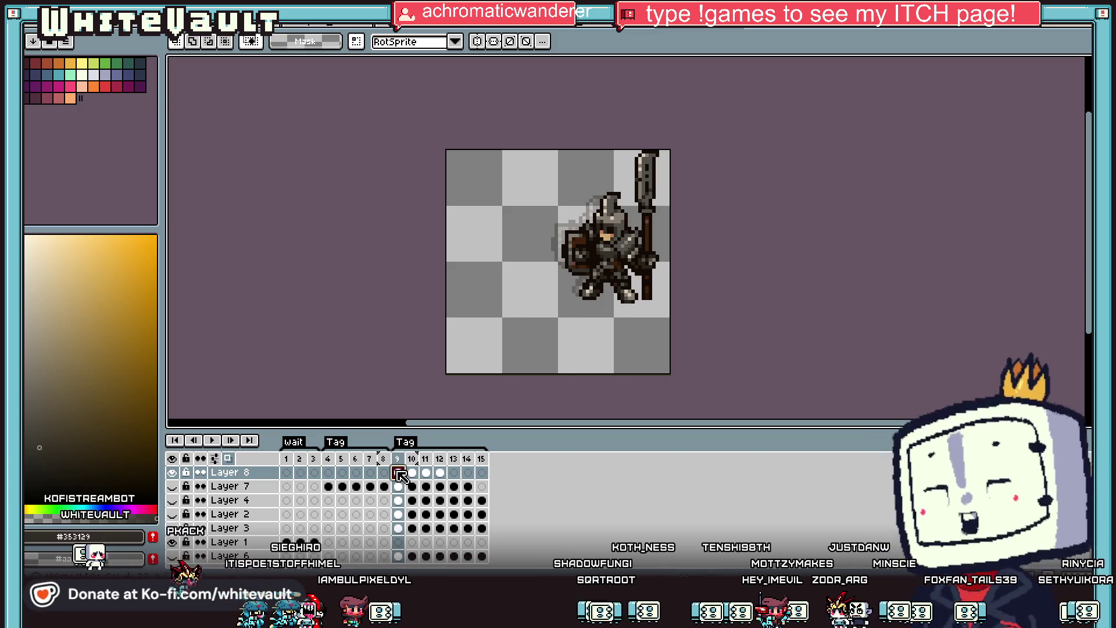
Select frames 9–15 and play, then stop, the attack animation preview.
{"action": "left_click_drag", "start_coordinate": [430, 472], "coordinate": [482, 472]}
{"action": "left_click", "coordinate": [428, 475]}
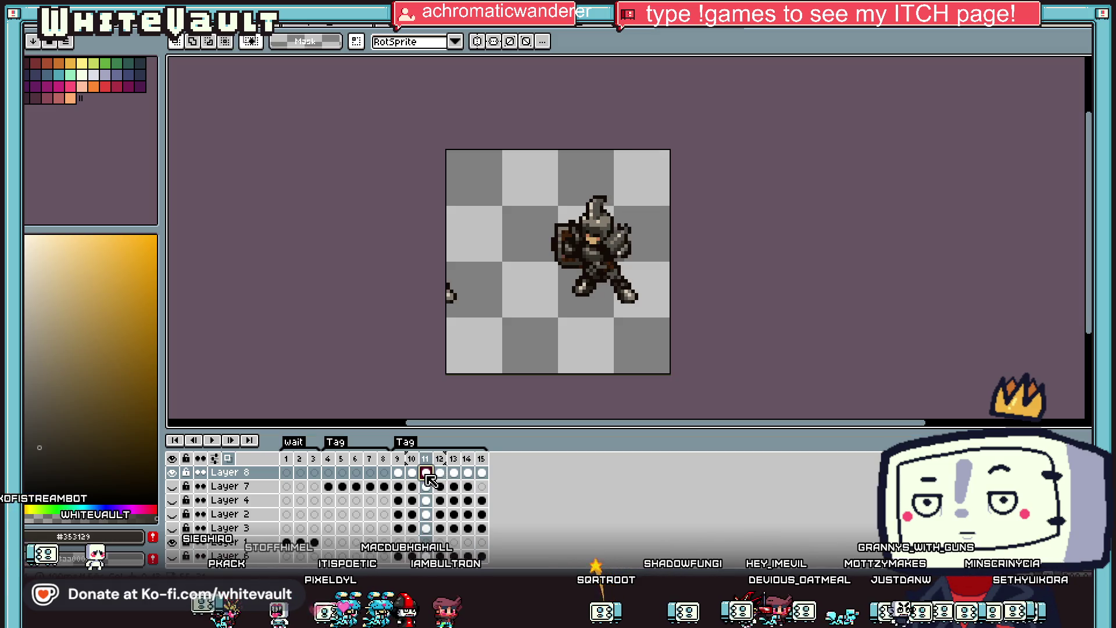
{"action": "key", "text": "Right"}
{"action": "key", "text": "Right"}
{"action": "key", "text": "Right"}
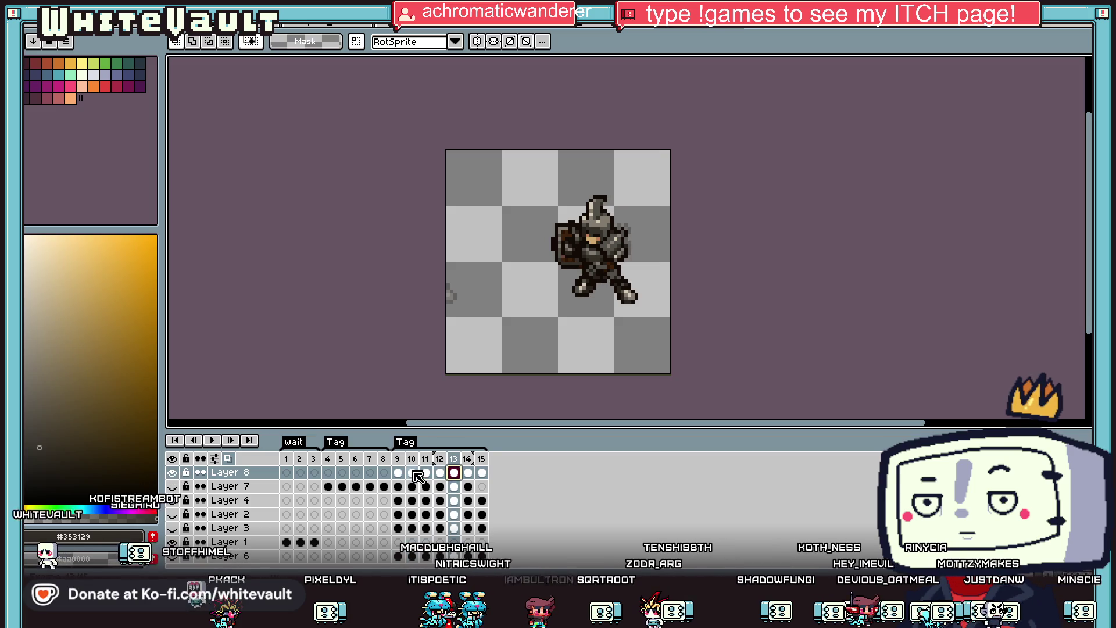
{"action": "left_click", "coordinate": [399, 473]}
{"action": "key", "text": "Right"}
{"action": "key", "text": "Right"}
{"action": "key", "text": "Right"}
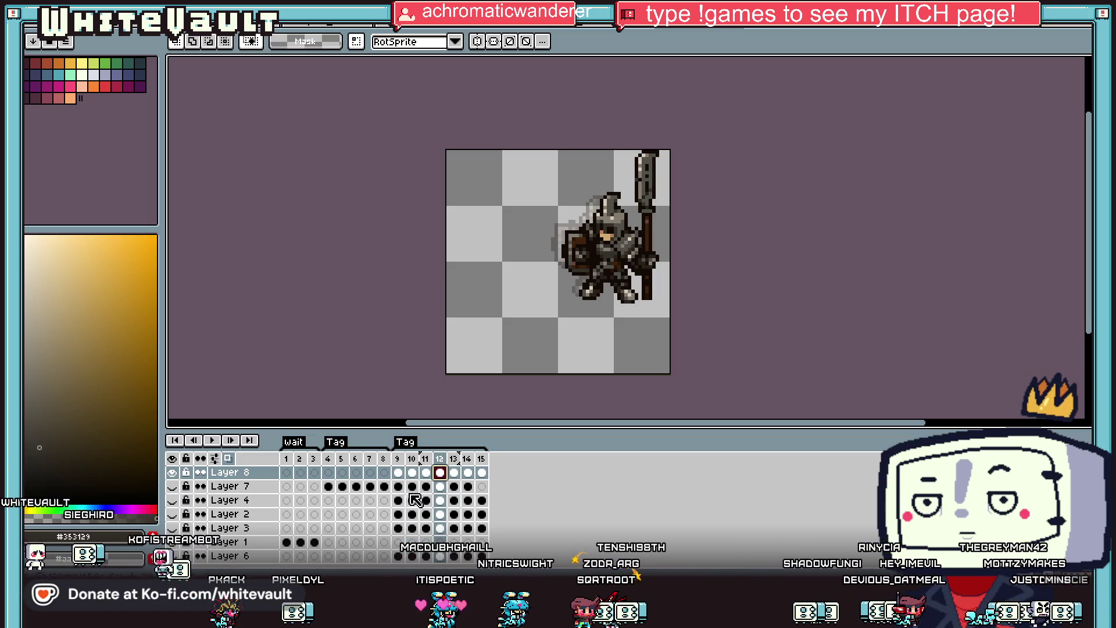
{"action": "key", "text": "Right"}
{"action": "key", "text": "Right"}
{"action": "left_click", "coordinate": [398, 472]}
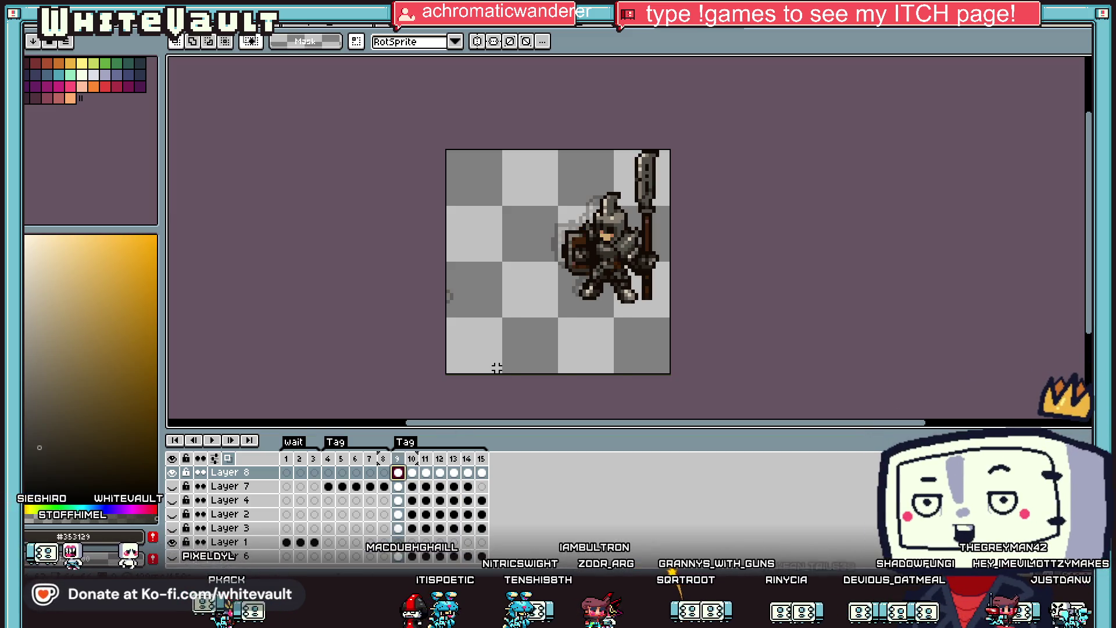
On frame 10, delete the stray spear and paste the upright spear tilted about 45°.
{"action": "left_click", "coordinate": [412, 472]}
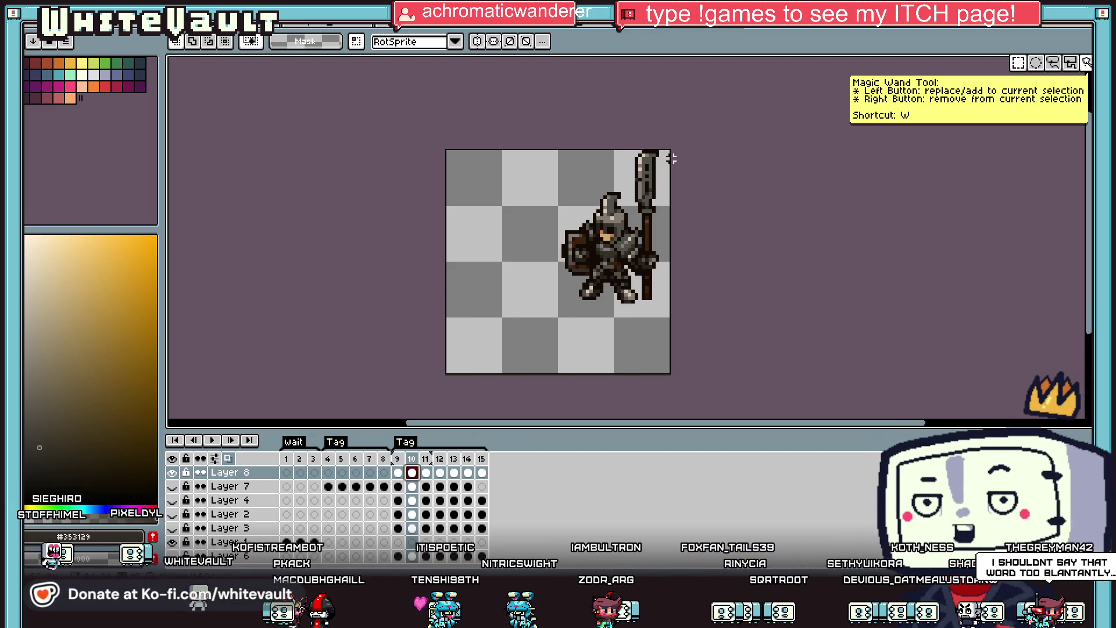
{"action": "left_click_drag", "start_coordinate": [667, 145], "coordinate": [633, 314]}
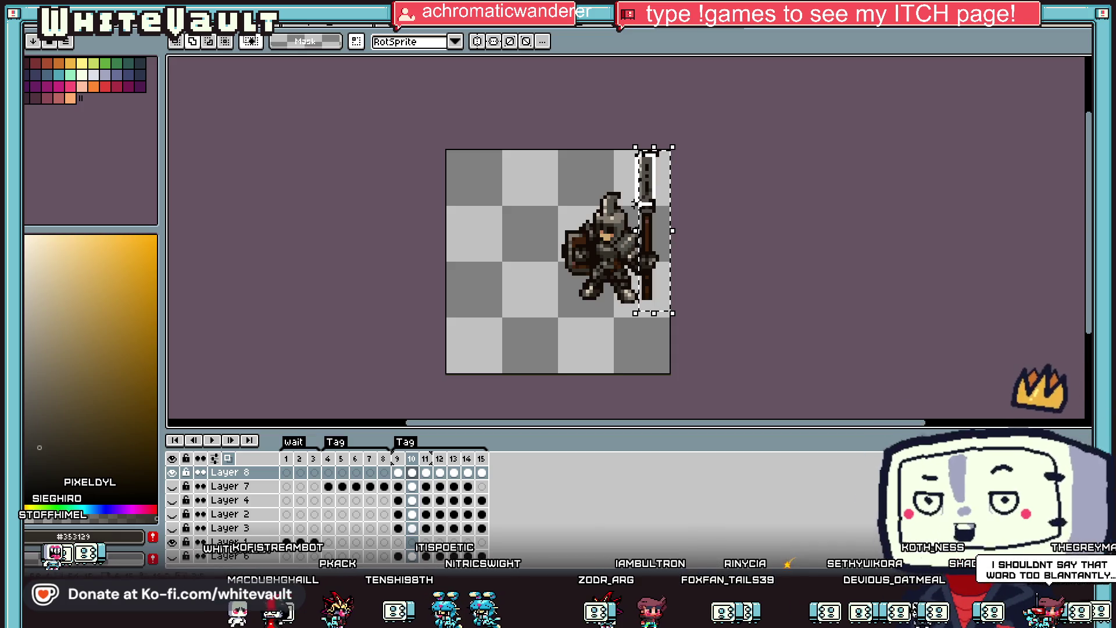
{"action": "key", "text": "Delete"}
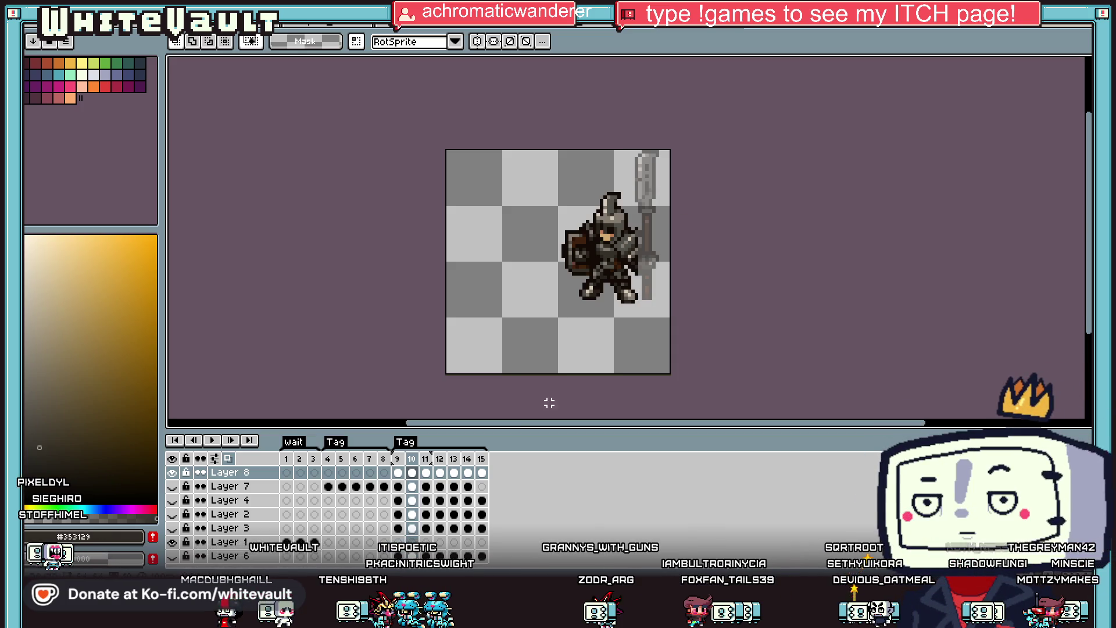
{"action": "left_click", "coordinate": [399, 472]}
{"action": "left_click", "coordinate": [412, 472]}
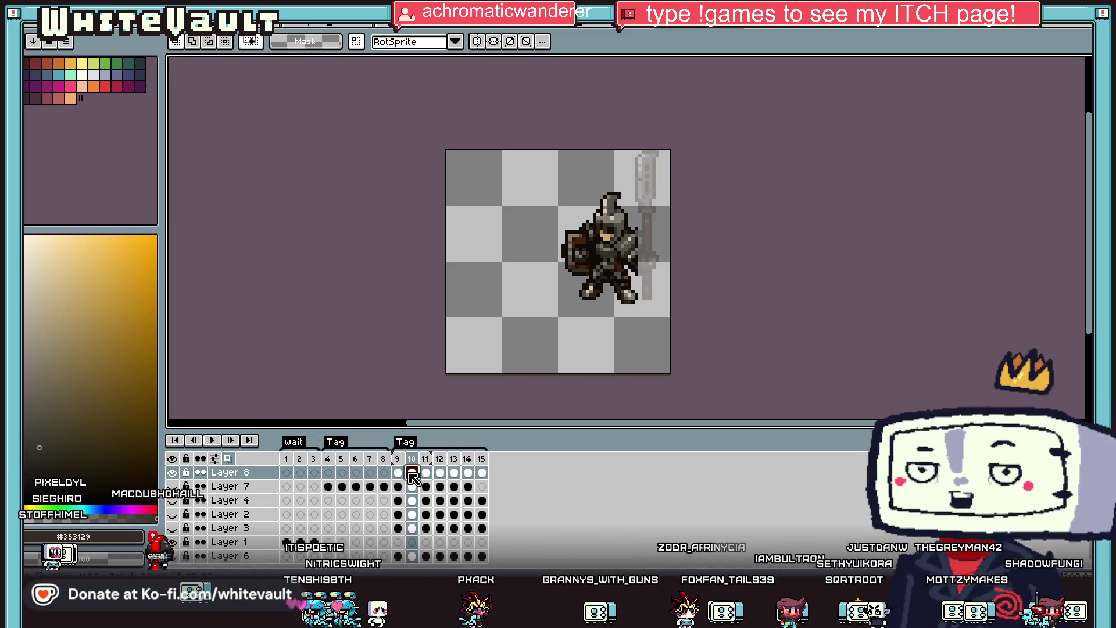
{"action": "key", "text": "ctrl+v"}
{"action": "mouse_move", "coordinate": [681, 325]}
{"action": "left_mouse_down"}
{"action": "mouse_move", "coordinate": [715, 199]}
{"action": "mouse_move", "coordinate": [715, 215]}
{"action": "mouse_move", "coordinate": [639, 270]}
{"action": "mouse_move", "coordinate": [637, 257]}
{"action": "left_mouse_up"}
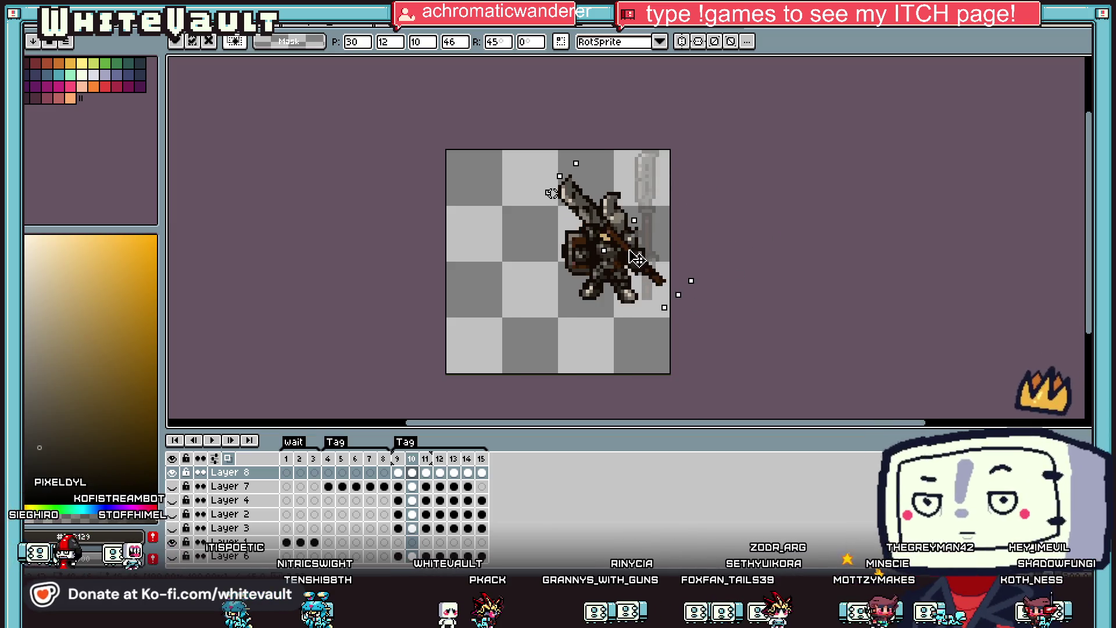
Paste the spear on frame 11, angle it up-right, and place it in the knight's hands.
{"action": "left_click", "coordinate": [428, 474]}
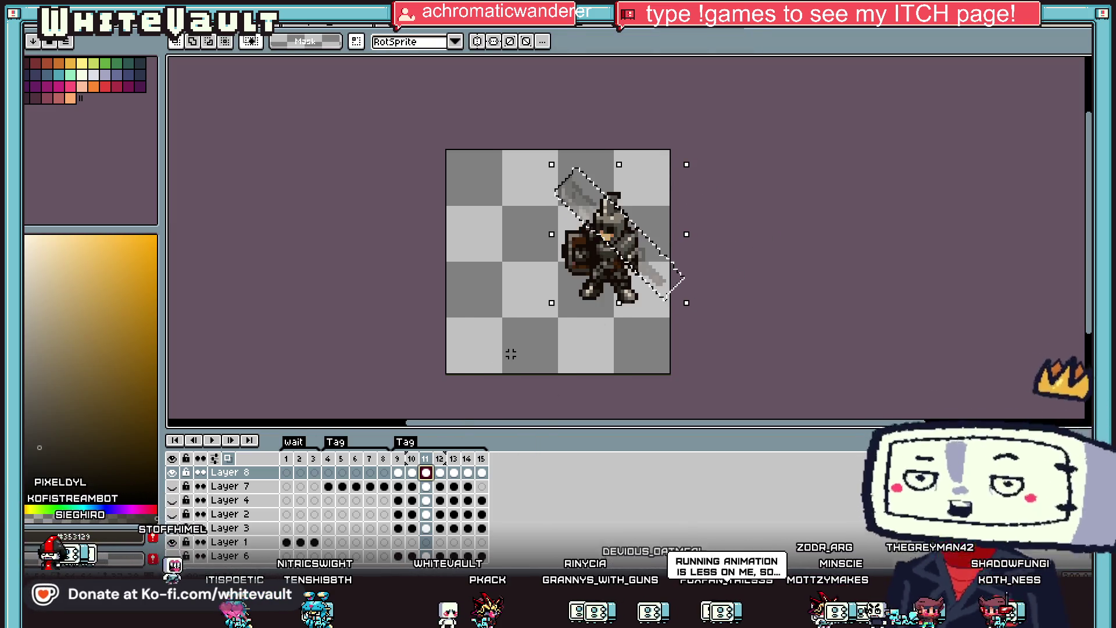
{"action": "key", "text": "ctrl+v"}
{"action": "mouse_move", "coordinate": [689, 326]}
{"action": "left_mouse_down"}
{"action": "mouse_move", "coordinate": [730, 279]}
{"action": "mouse_move", "coordinate": [810, 127]}
{"action": "mouse_move", "coordinate": [643, 256]}
{"action": "mouse_move", "coordinate": [666, 260]}
{"action": "left_mouse_up"}
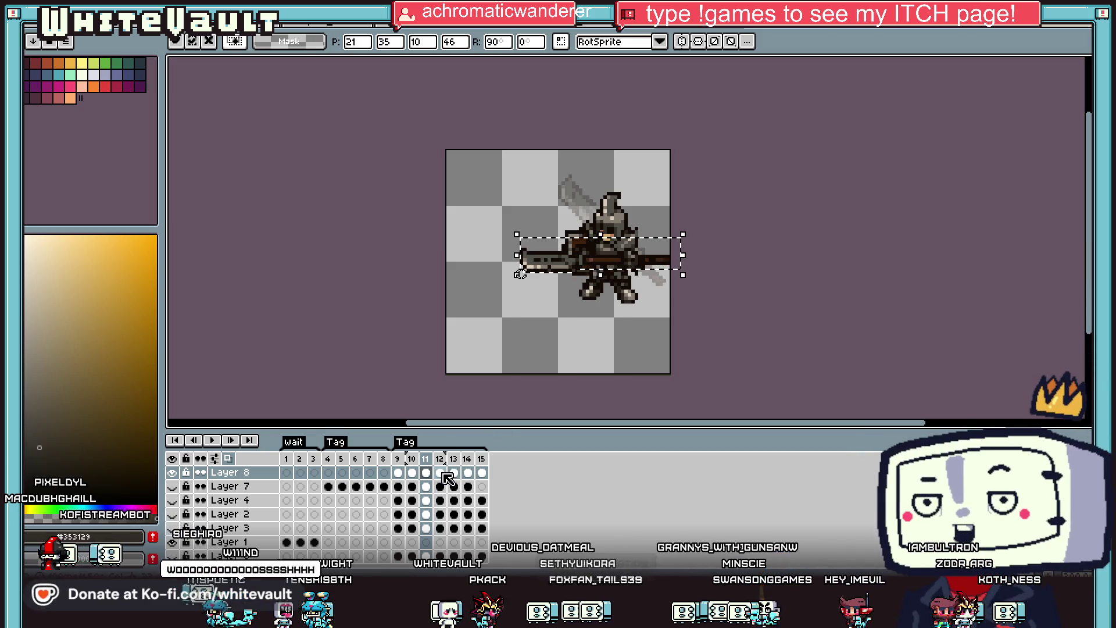
{"action": "left_click_drag", "start_coordinate": [688, 286], "coordinate": [705, 226]}
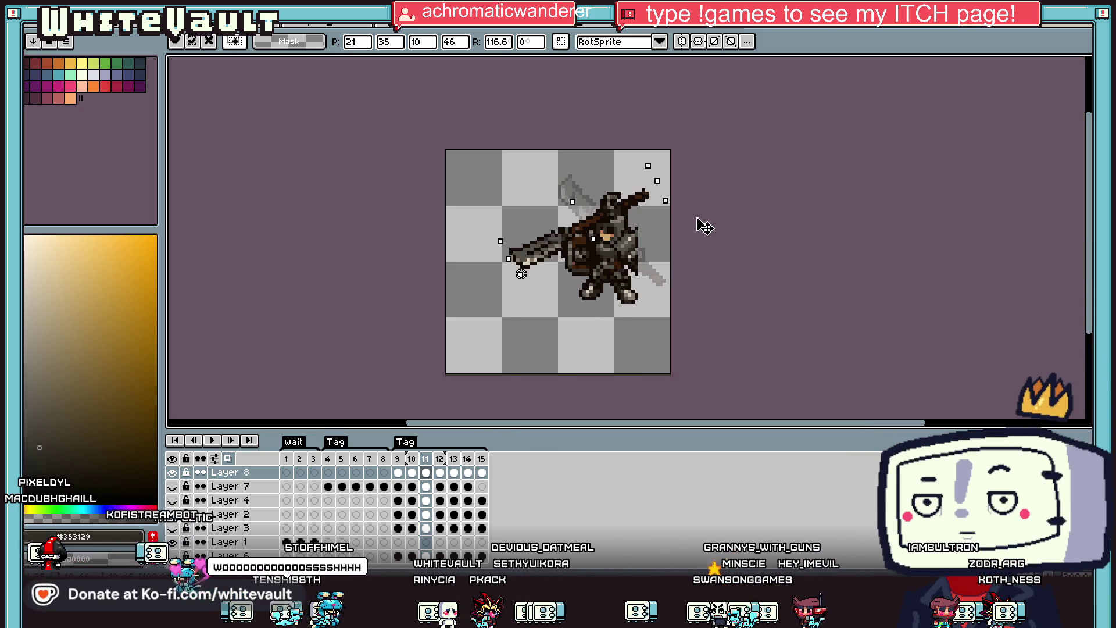
{"action": "left_click_drag", "start_coordinate": [622, 221], "coordinate": [647, 271]}
{"action": "key", "text": "Return"}
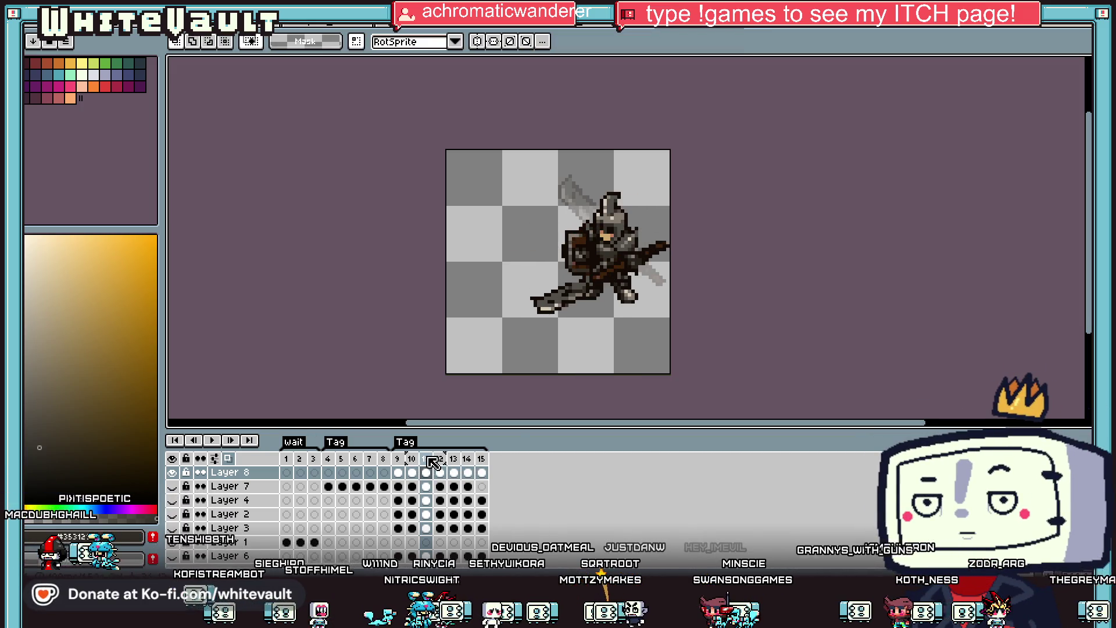
Select the tip, lower part and shaft of the frame 12 spear, then deselect.
{"action": "left_click", "coordinate": [447, 460]}
{"action": "left_click_drag", "start_coordinate": [671, 231], "coordinate": [640, 276]}
{"action": "left_click_drag", "start_coordinate": [516, 280], "coordinate": [583, 324]}
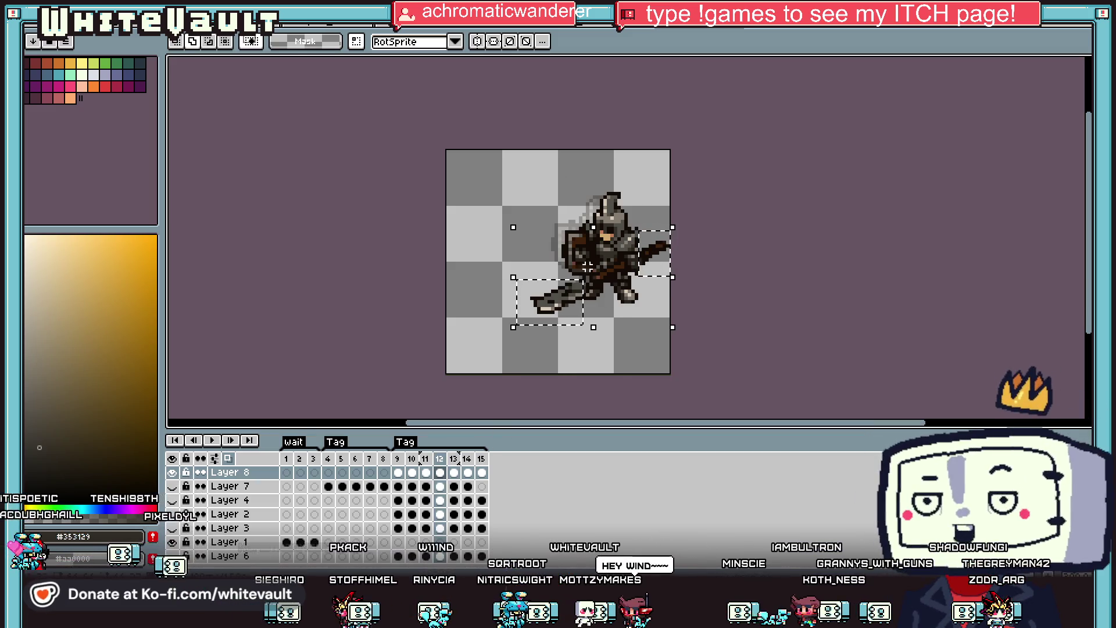
{"action": "left_click_drag", "start_coordinate": [567, 260], "coordinate": [636, 281]}
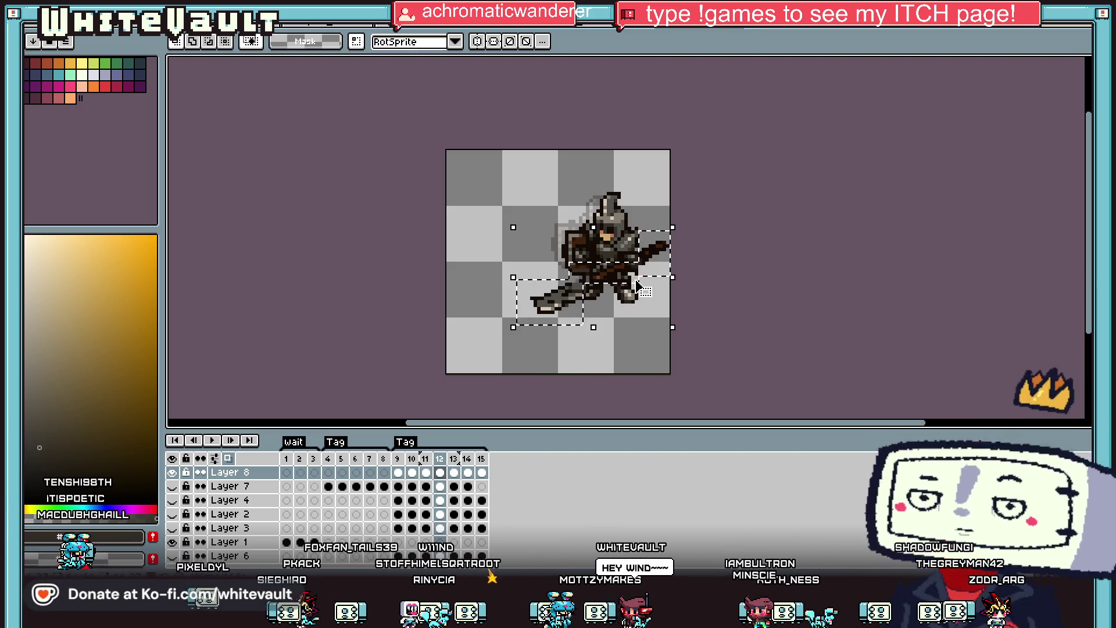
{"action": "key", "text": "ctrl+d"}
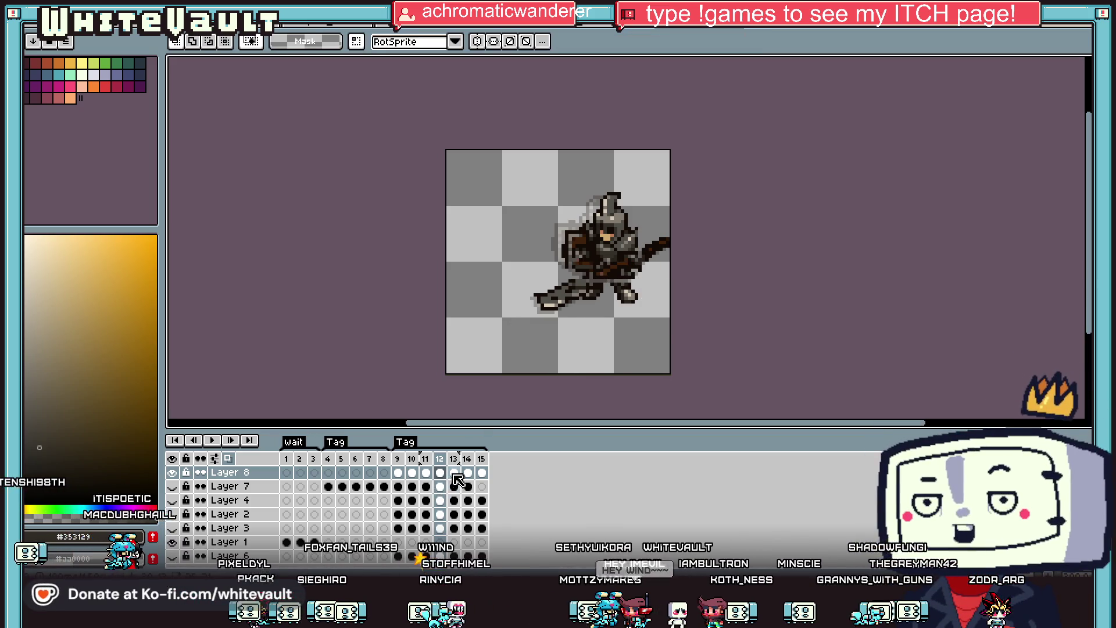
Select all of Layer 7 on frame 13, then return to Layer 8.
{"action": "left_click", "coordinate": [454, 473]}
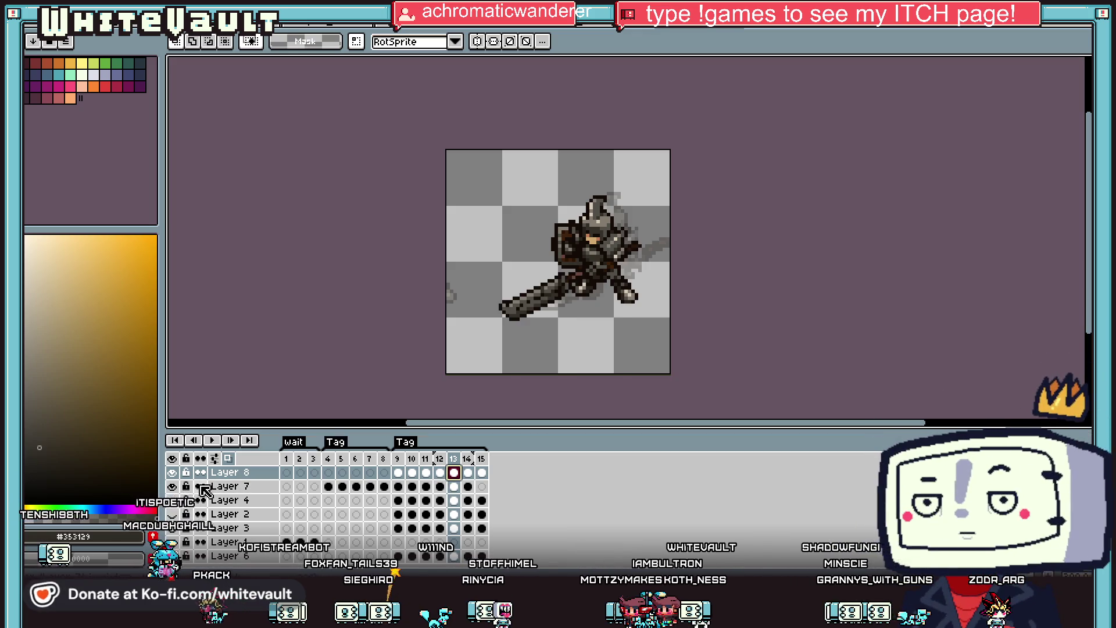
{"action": "left_click", "coordinate": [453, 487]}
{"action": "scroll", "coordinate": [423, 148], "scroll_direction": "down", "scroll_amount": 1}
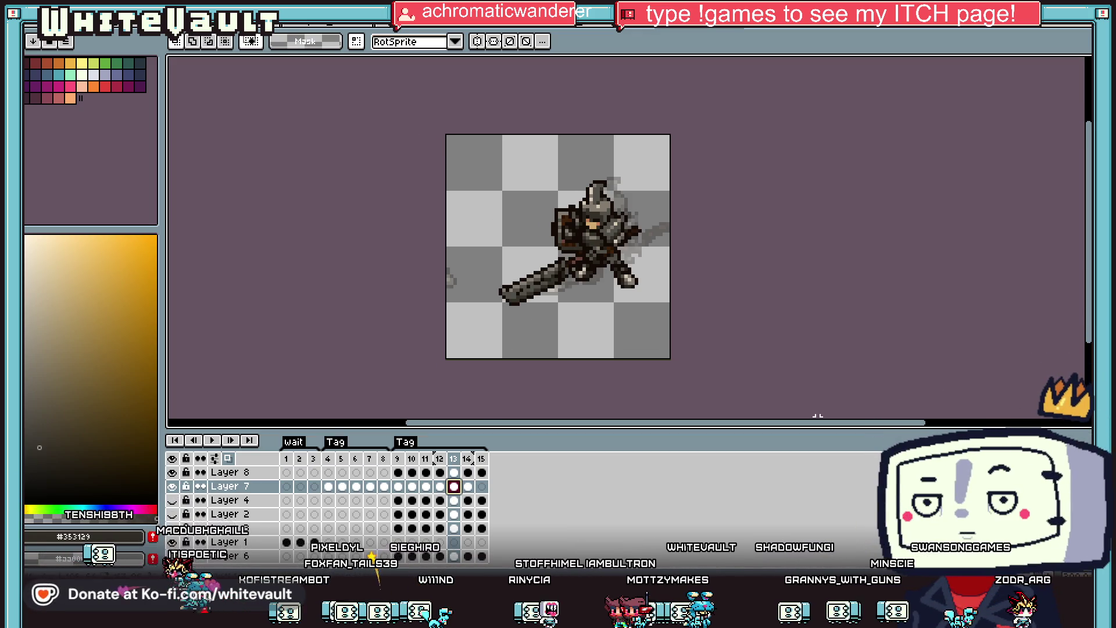
{"action": "key", "text": "ctrl+a"}
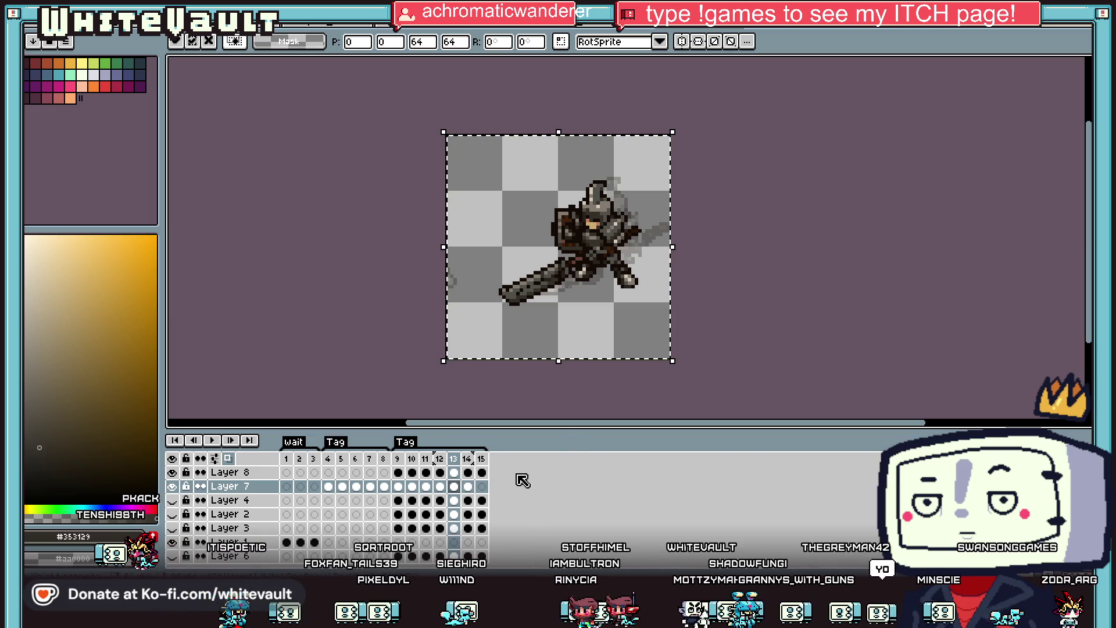
{"action": "left_click", "coordinate": [230, 472]}
Add a new Layer 9 above Layer 8 and step through frames 10 to 14.
{"action": "right_click", "coordinate": [255, 472]}
{"action": "mouse_move", "coordinate": [291, 491]}
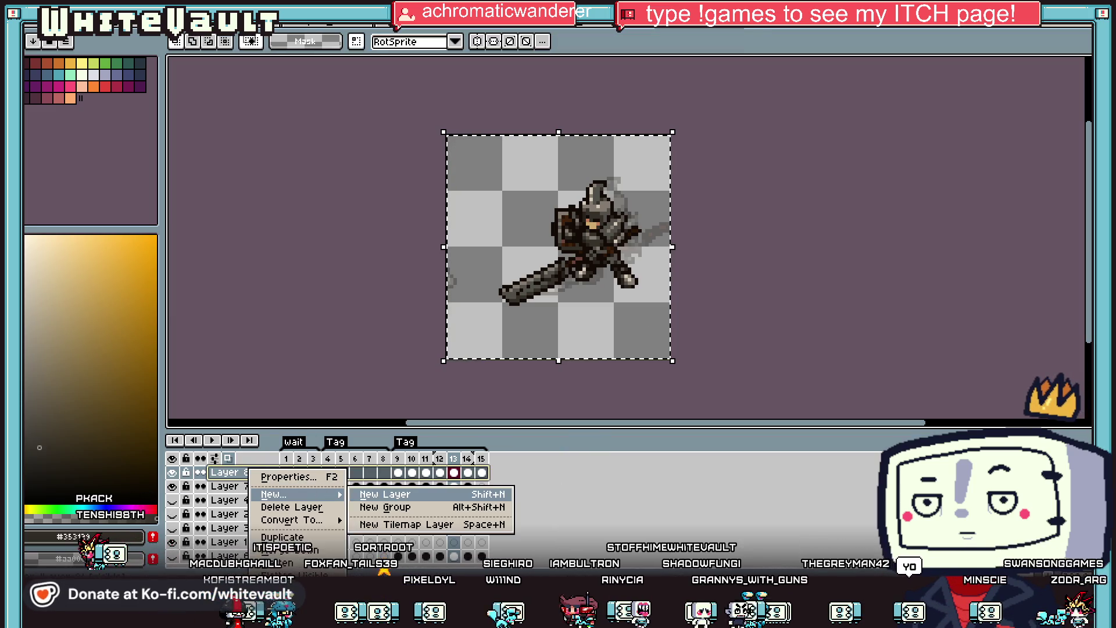
{"action": "left_click", "coordinate": [378, 491]}
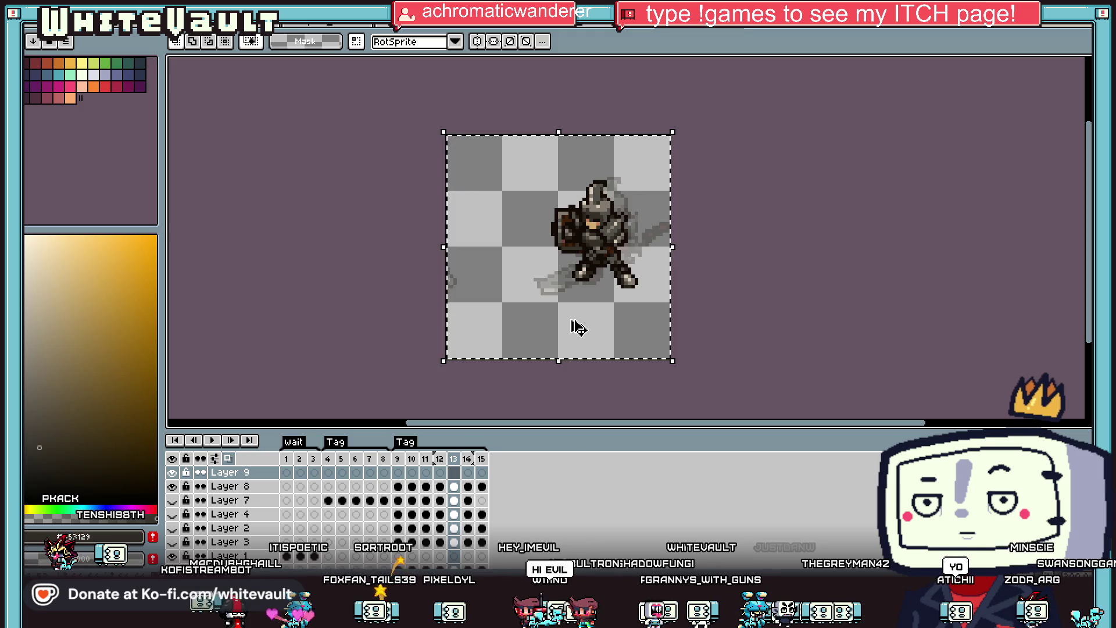
{"action": "left_click", "coordinate": [411, 472]}
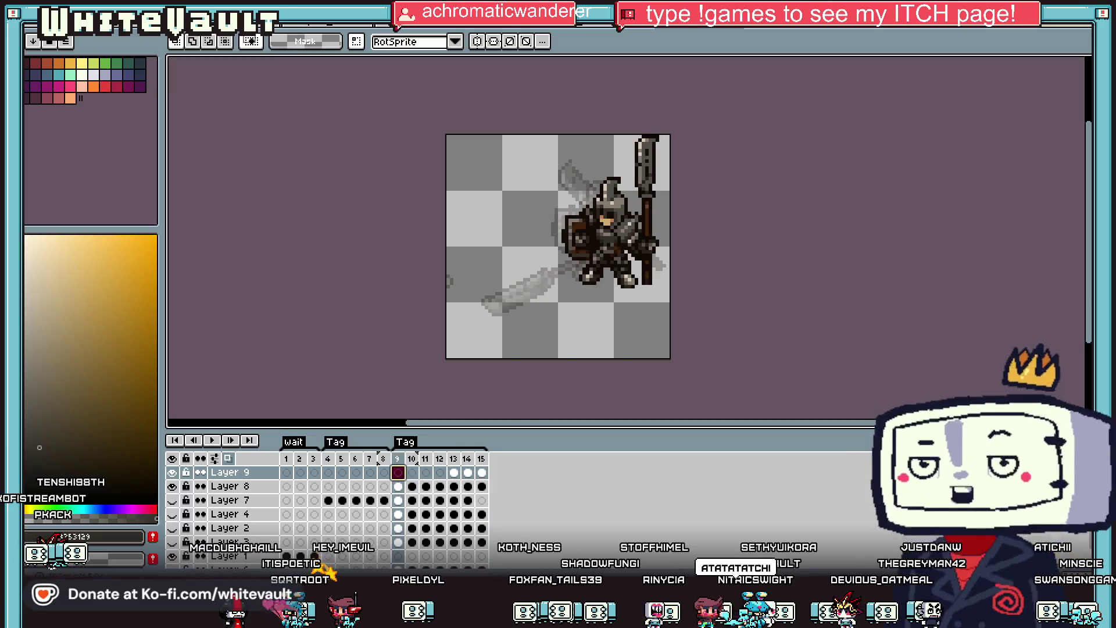
{"action": "left_click", "coordinate": [428, 472]}
{"action": "left_click", "coordinate": [440, 472]}
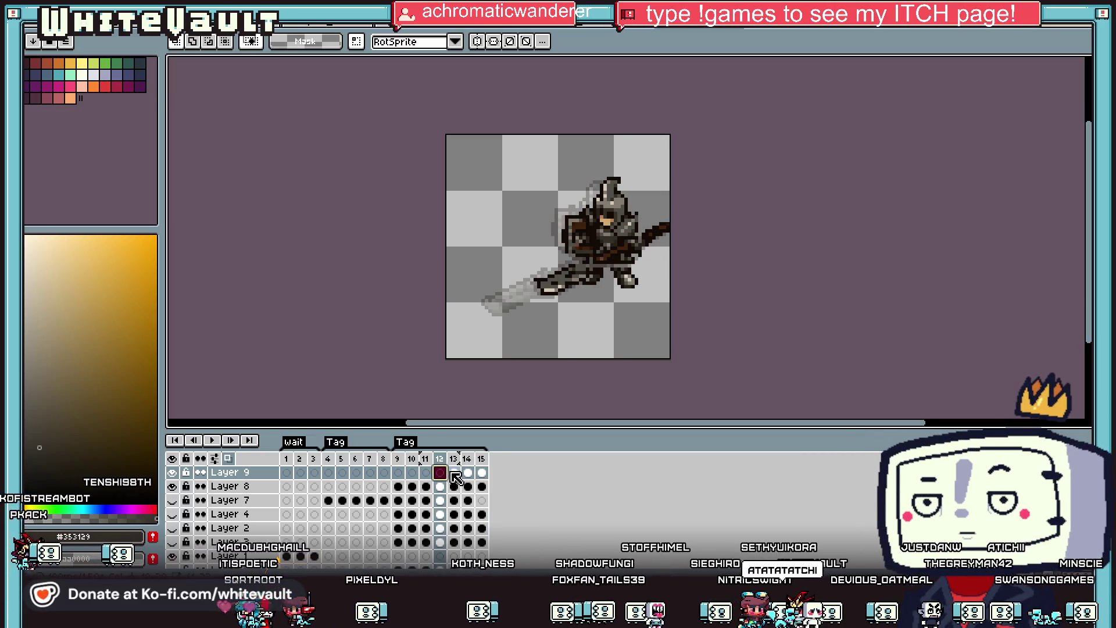
{"action": "left_click", "coordinate": [454, 472]}
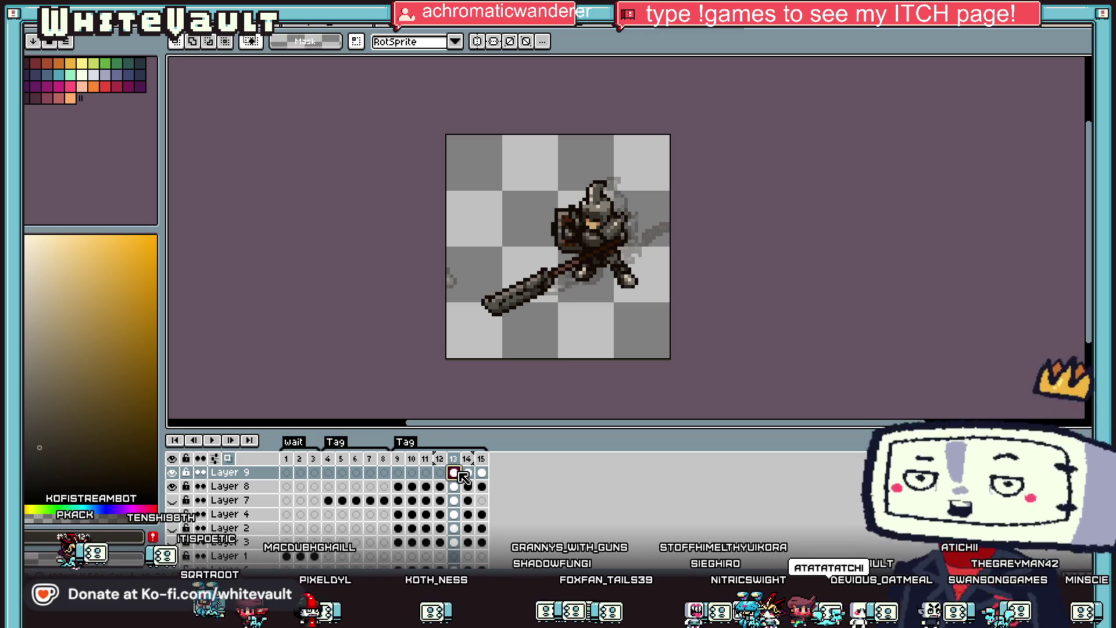
{"action": "left_click", "coordinate": [468, 473]}
Marquee frame 14's knight and spear, nudge it up-right, and compare with frames 12 and 15.
{"action": "left_click_drag", "start_coordinate": [458, 222], "coordinate": [710, 360]}
{"action": "key", "text": "Up"}
{"action": "key", "text": "Right"}
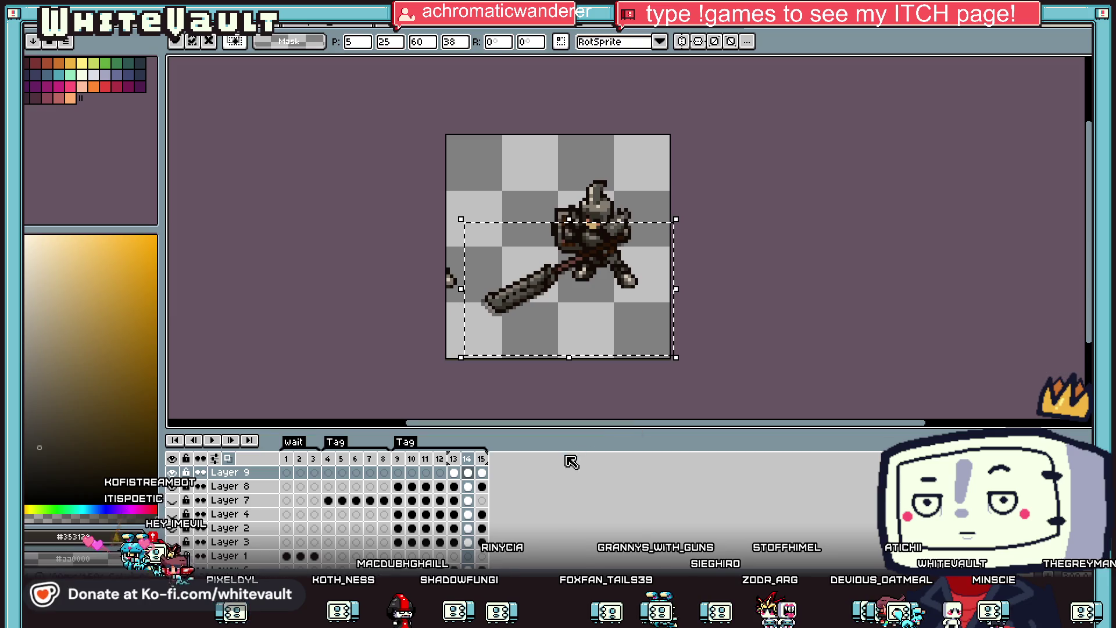
{"action": "left_click", "coordinate": [483, 472]}
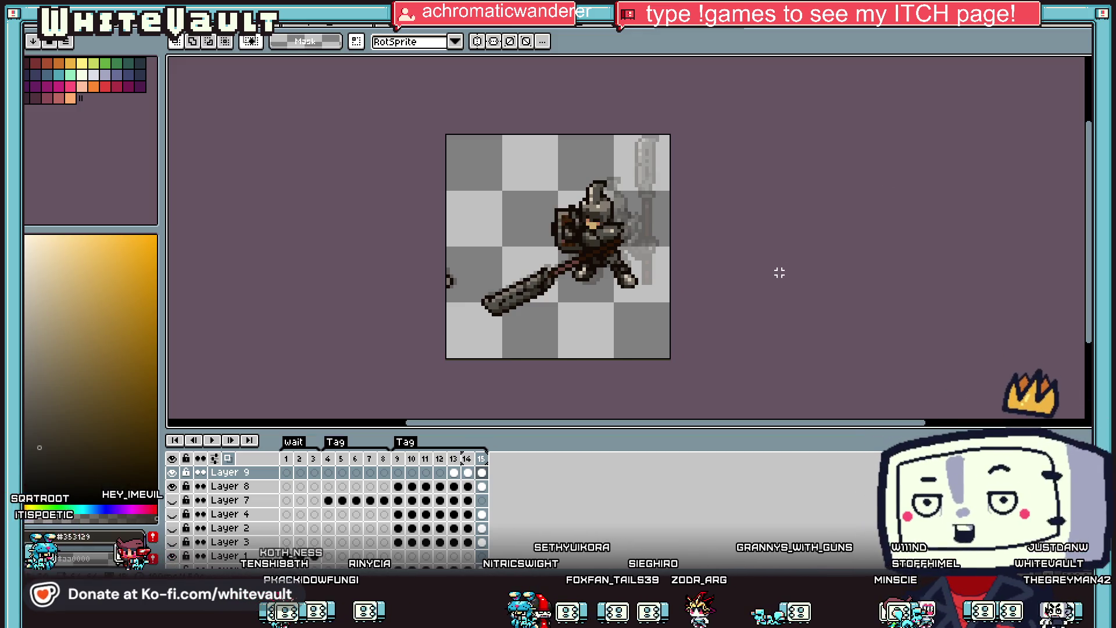
{"action": "key", "text": "comma"}
{"action": "left_click", "coordinate": [440, 474]}
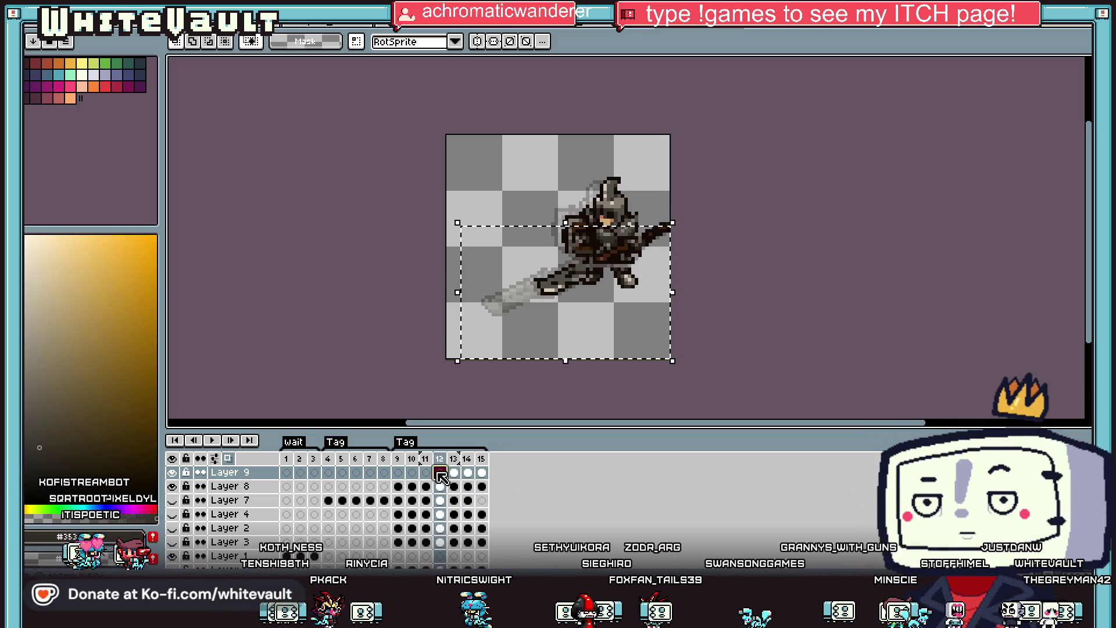
{"action": "left_click", "coordinate": [454, 472]}
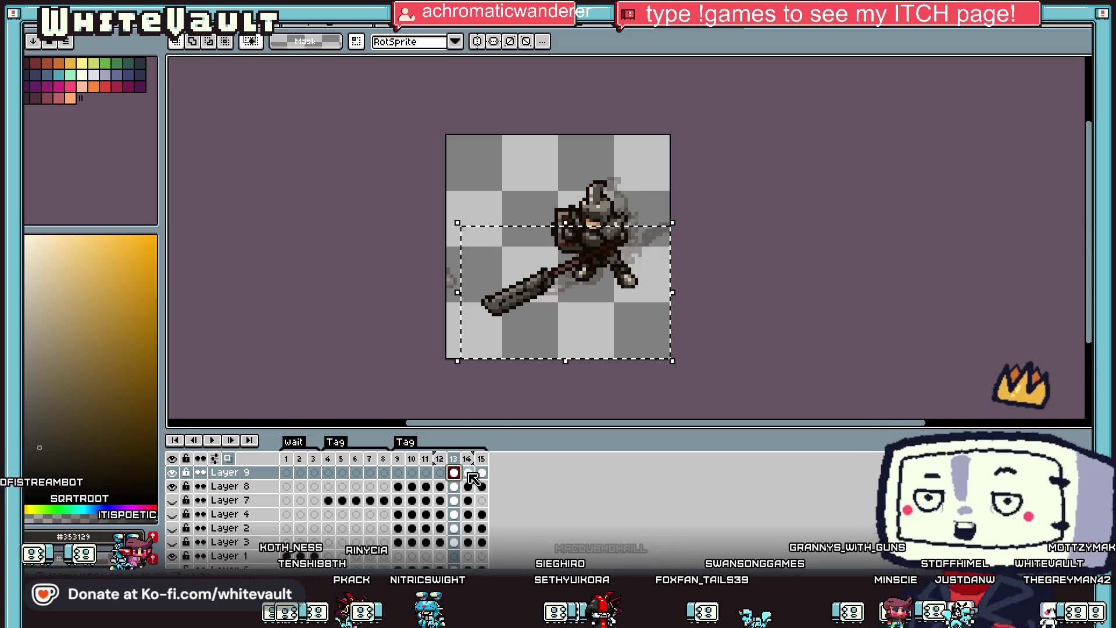
Nudge the frame 14 pose one pixel left and down, commit it, and deselect.
{"action": "left_click", "coordinate": [467, 472]}
{"action": "left_click", "coordinate": [526, 343]}
{"action": "key", "text": "Left"}
{"action": "key", "text": "Down"}
{"action": "key", "text": "period"}
{"action": "key", "text": "Return"}
{"action": "key", "text": "ctrl+d"}
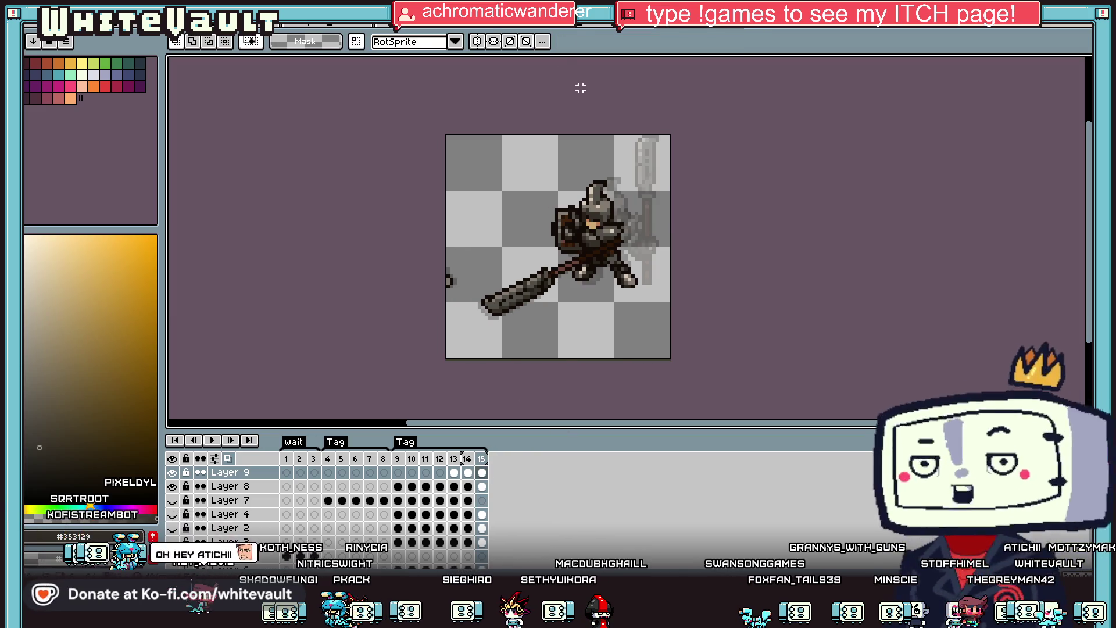
{"action": "key", "text": "alt+v"}
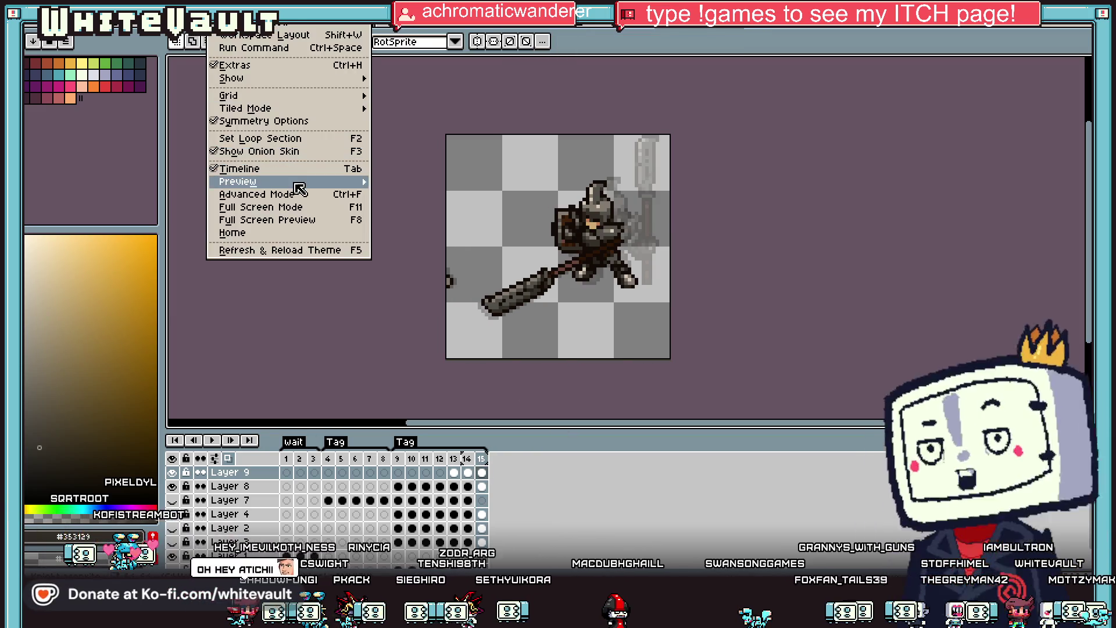
Open View > Preview, play the spear attack there and on the timeline, stop at frame 15, and zoom out.
{"action": "mouse_move", "coordinate": [233, 179]}
{"action": "left_click", "coordinate": [423, 176]}
{"action": "scroll", "coordinate": [907, 174], "scroll_direction": "up", "scroll_amount": 2}
{"action": "left_click", "coordinate": [992, 82]}
{"action": "scroll", "coordinate": [956, 180], "scroll_direction": "up", "scroll_amount": 1}
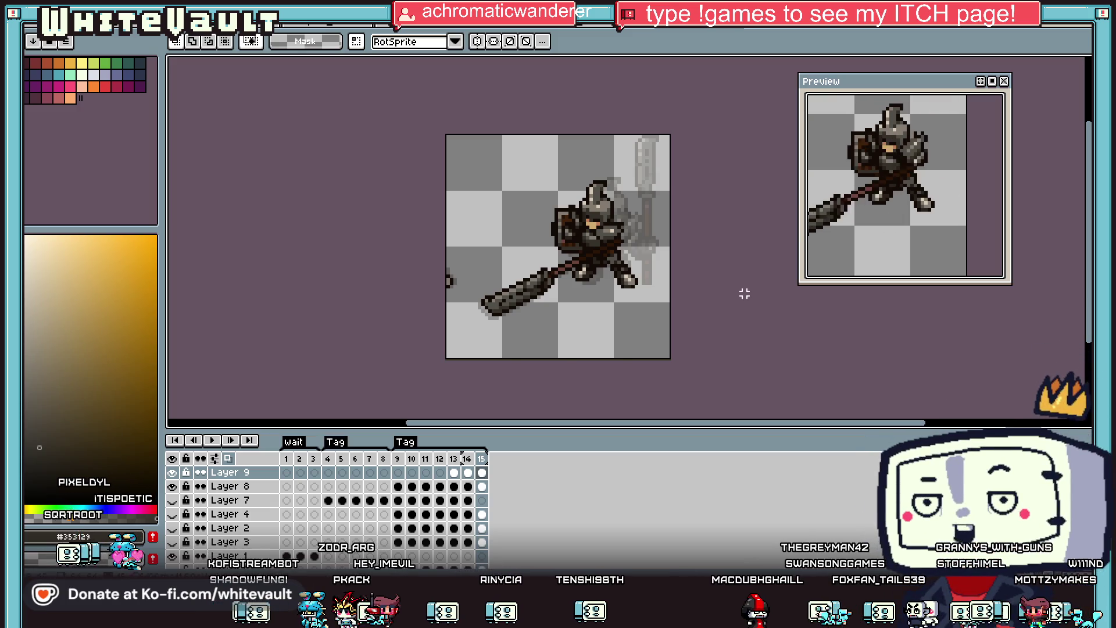
{"action": "left_click", "coordinate": [212, 440]}
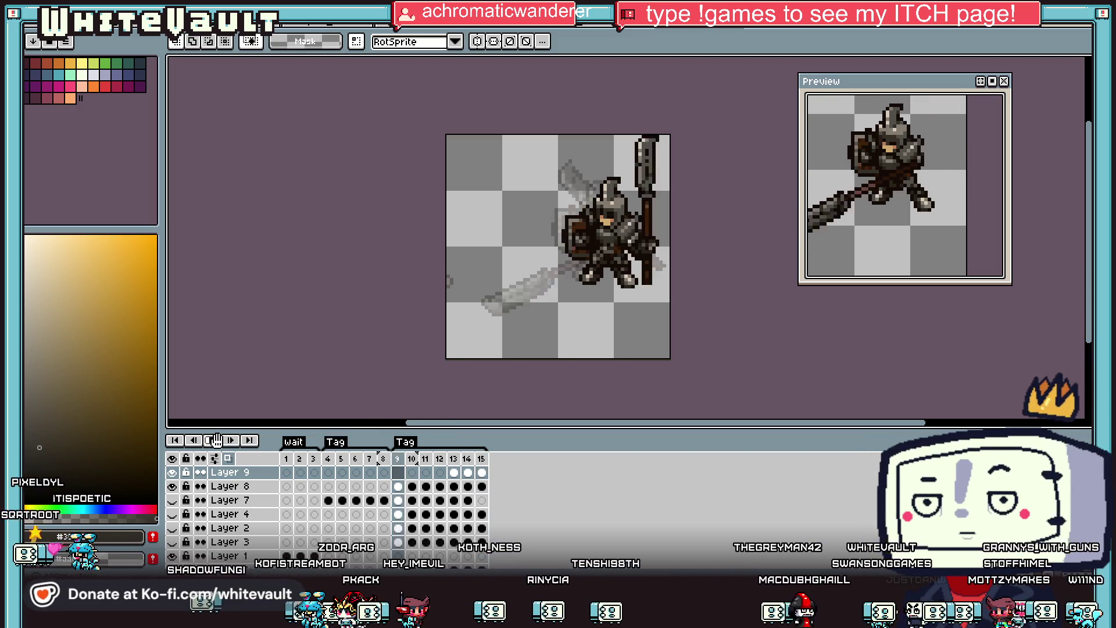
{"action": "left_click", "coordinate": [480, 487]}
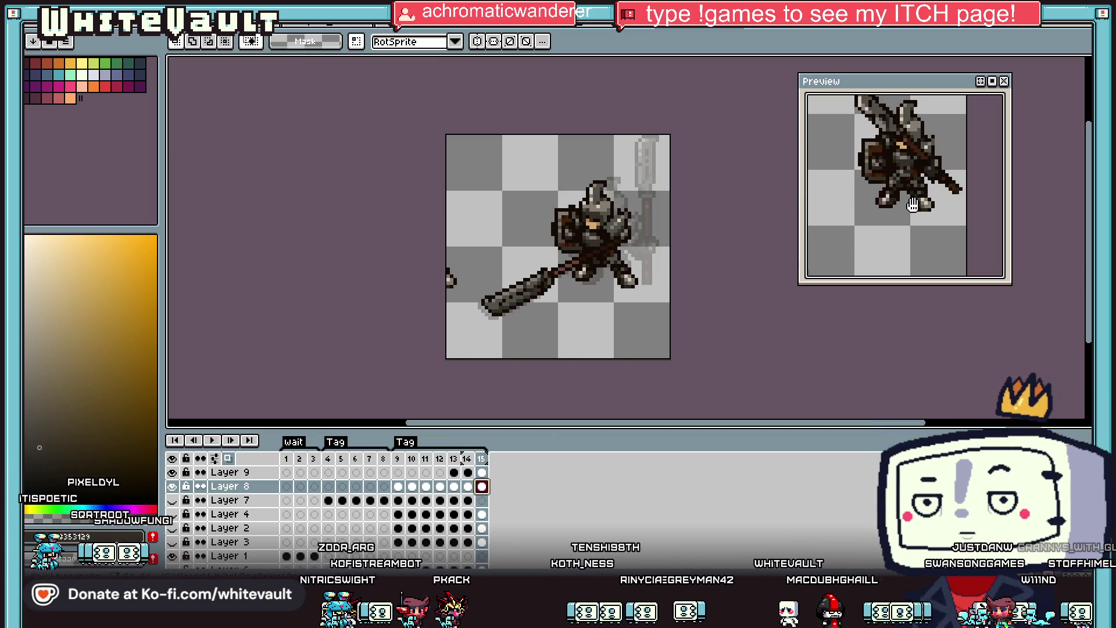
{"action": "scroll", "coordinate": [912, 205], "scroll_direction": "down", "scroll_amount": 1}
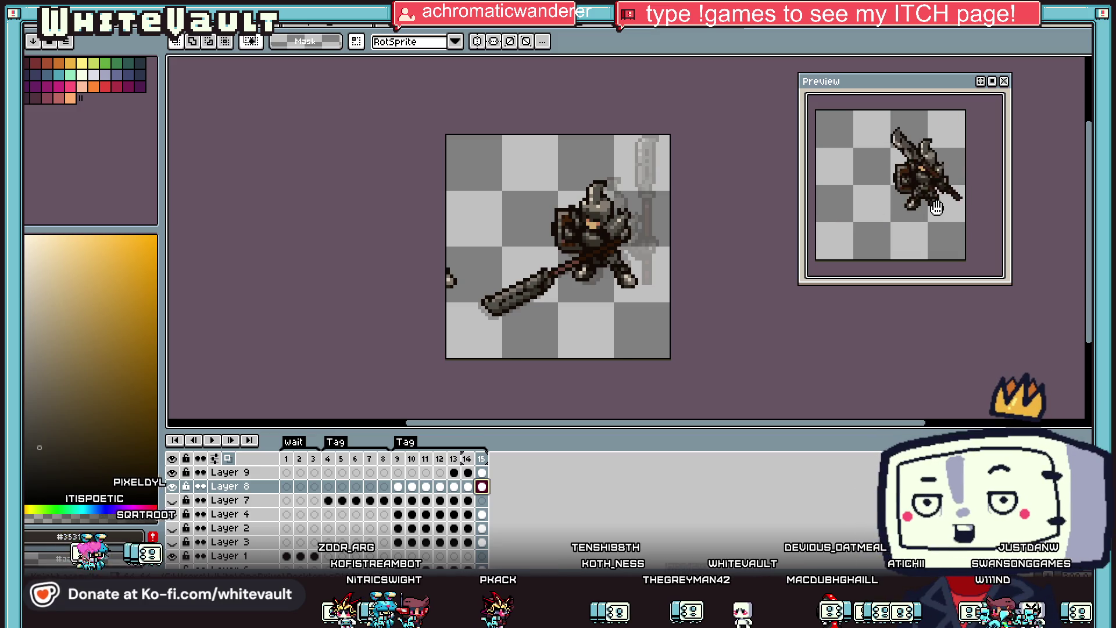
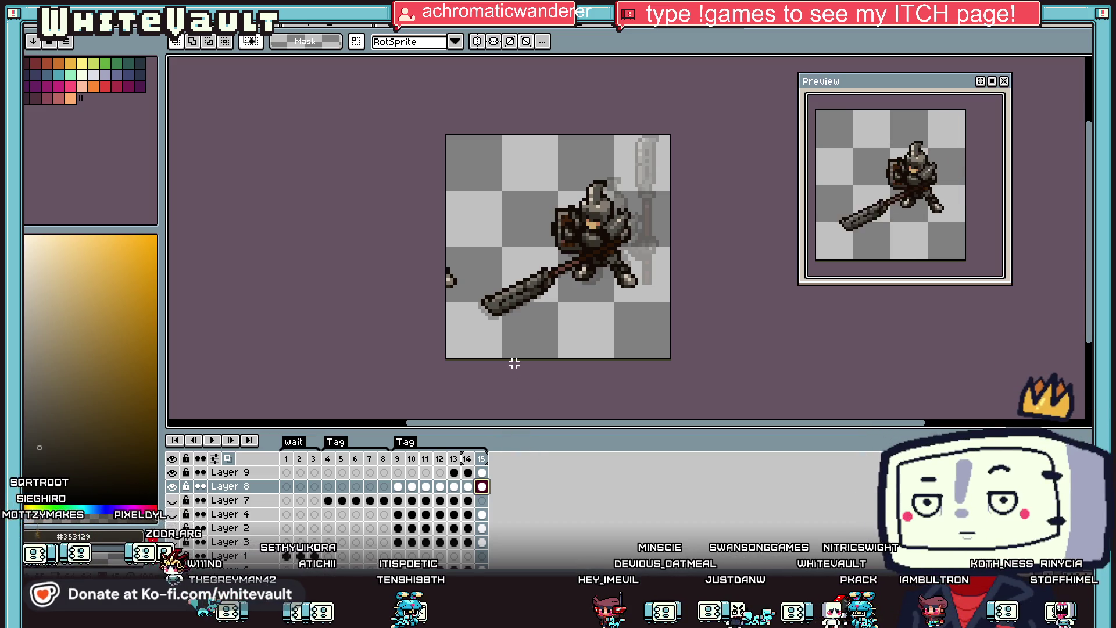
Step through Layer 8's attack frames 9 to 13 to review the lunge, ending on frame 13.
{"action": "scroll", "coordinate": [533, 333], "scroll_direction": "down", "scroll_amount": 1}
{"action": "left_click", "coordinate": [399, 487]}
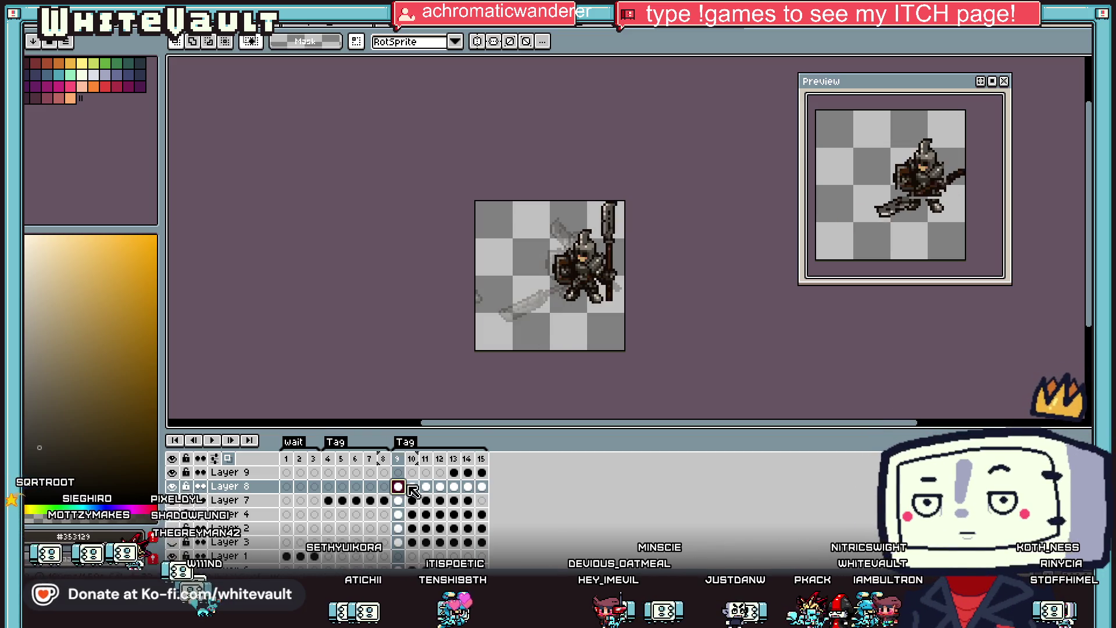
{"action": "left_click", "coordinate": [412, 486]}
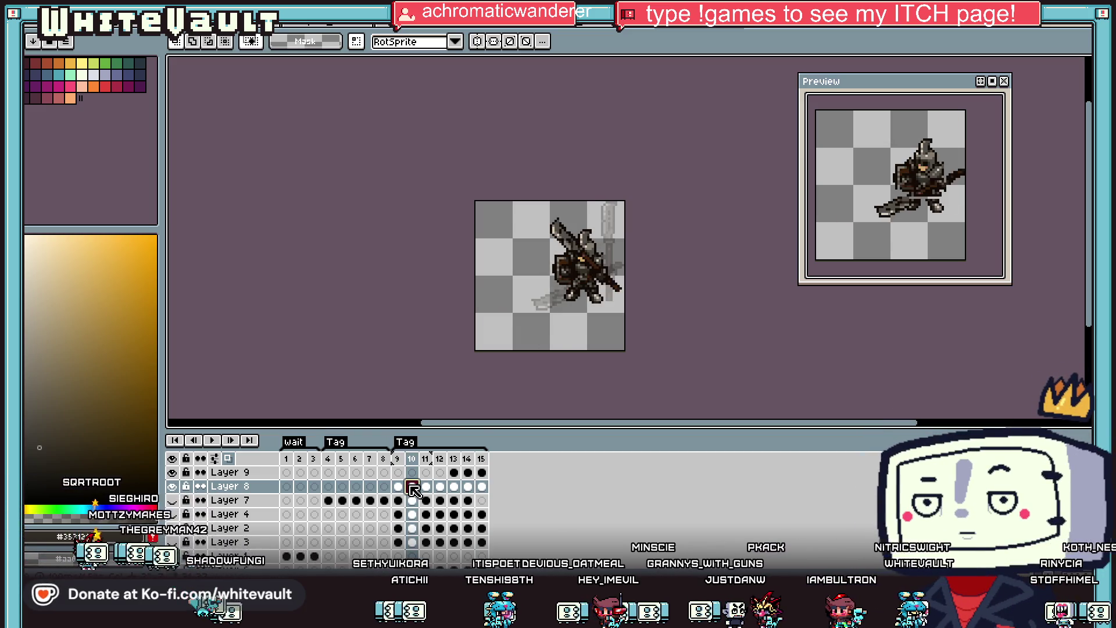
{"action": "left_click", "coordinate": [426, 487]}
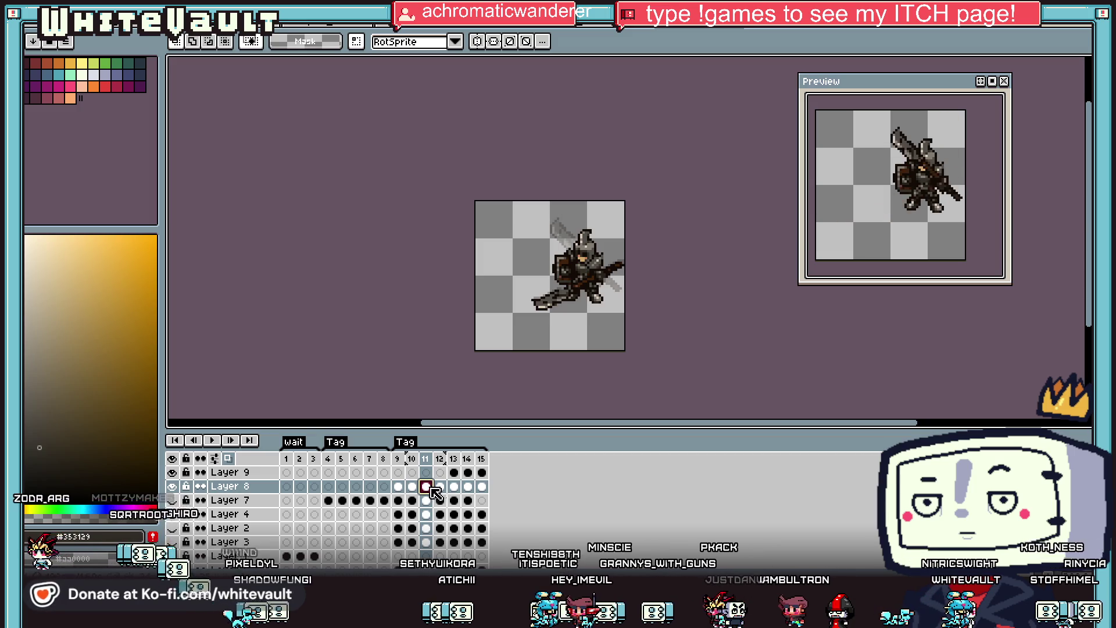
{"action": "left_click", "coordinate": [440, 487]}
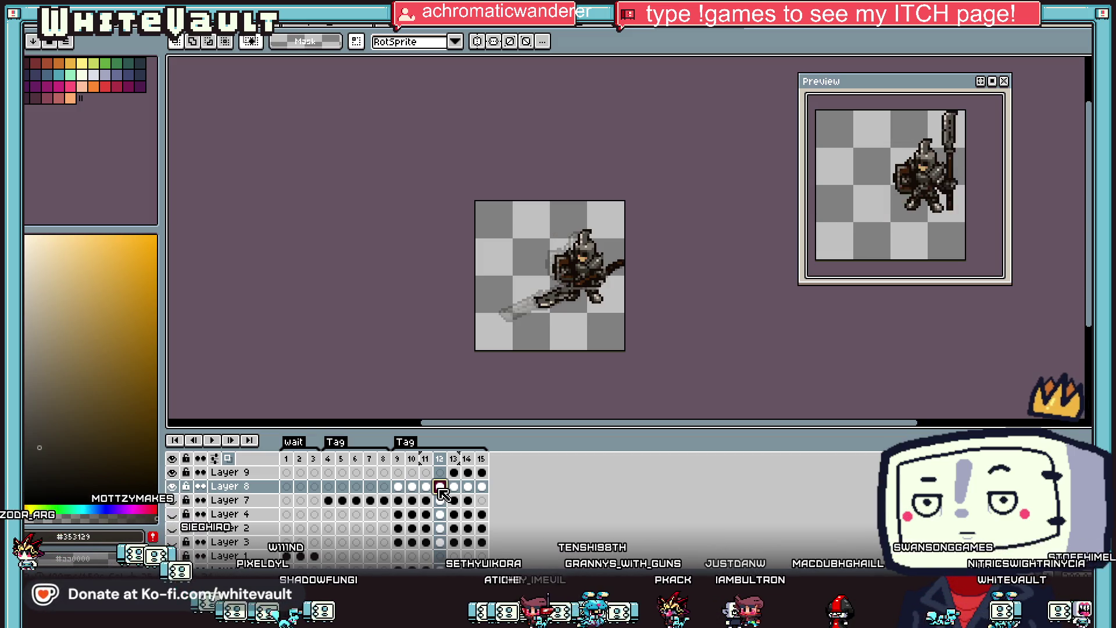
{"action": "left_click", "coordinate": [454, 487]}
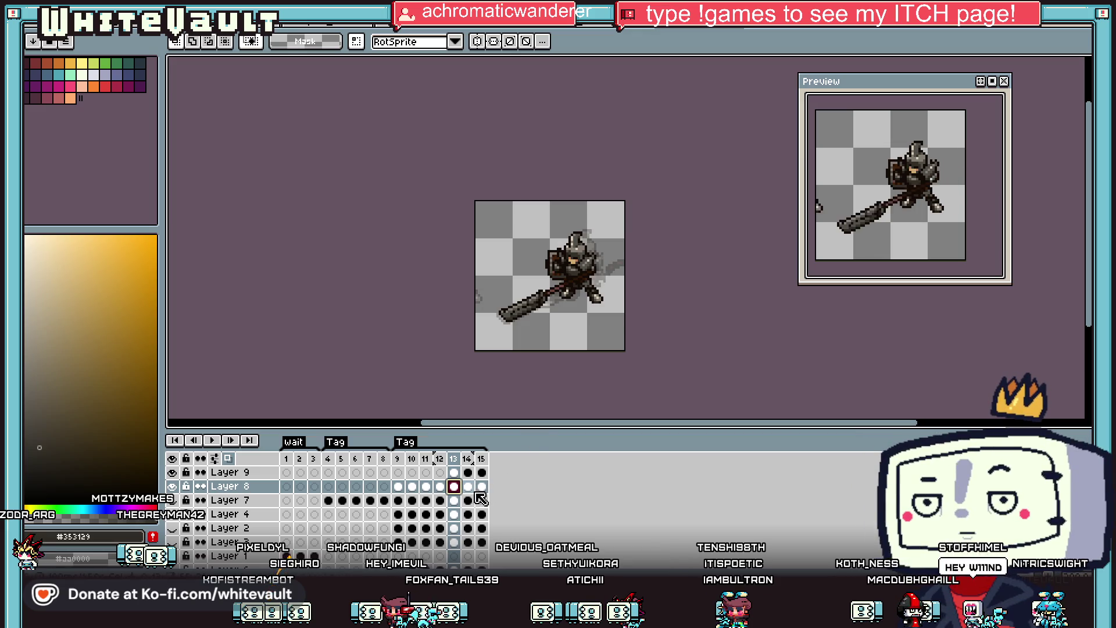
{"action": "key", "text": "Left"}
{"action": "key", "text": "Left"}
{"action": "key", "text": "Right"}
{"action": "key", "text": "Right"}
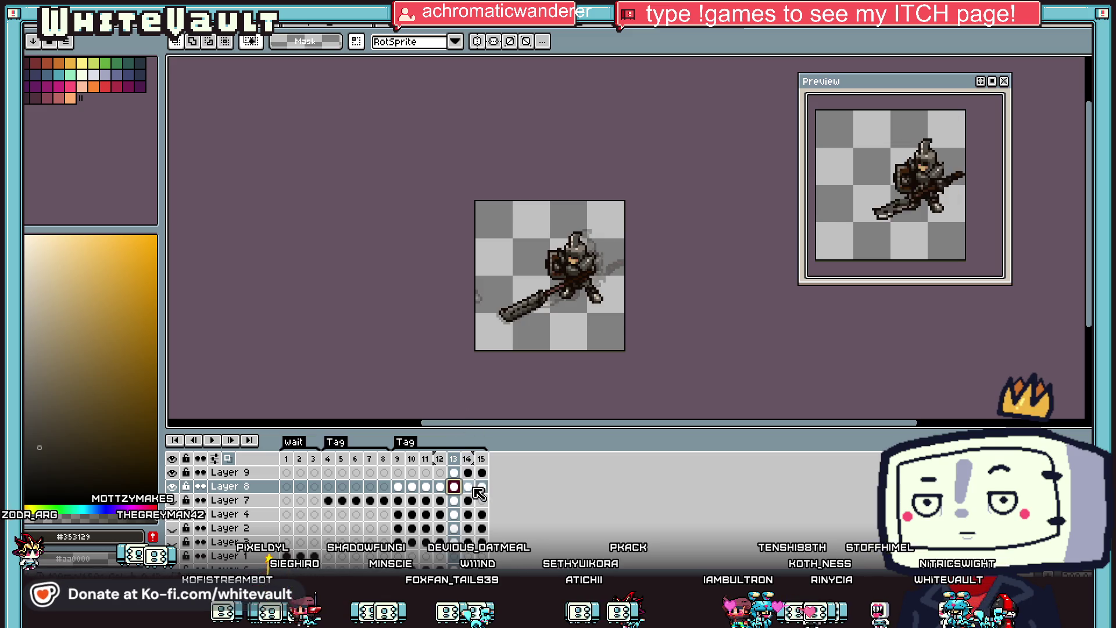
{"action": "scroll", "coordinate": [505, 299], "scroll_direction": "down", "scroll_amount": 2}
{"action": "scroll", "coordinate": [540, 301], "scroll_direction": "up", "scroll_amount": 2}
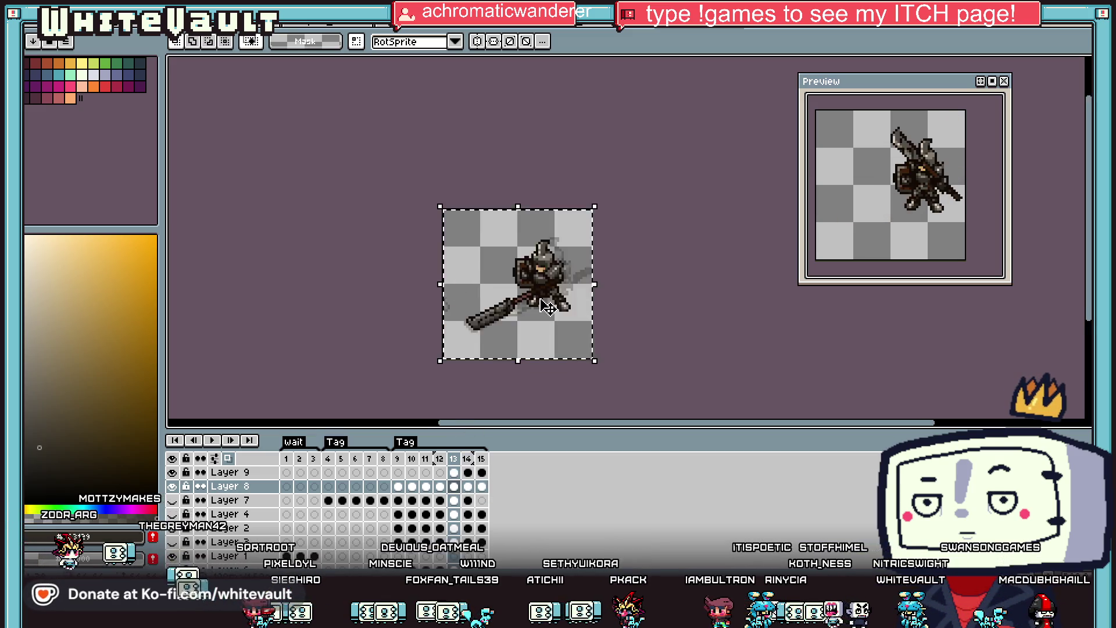
Copy the whole frame-13 knight and paste it in place on frame 12 of Layer 8.
{"action": "key", "text": "ctrl+a"}
{"action": "key", "text": "ctrl+d"}
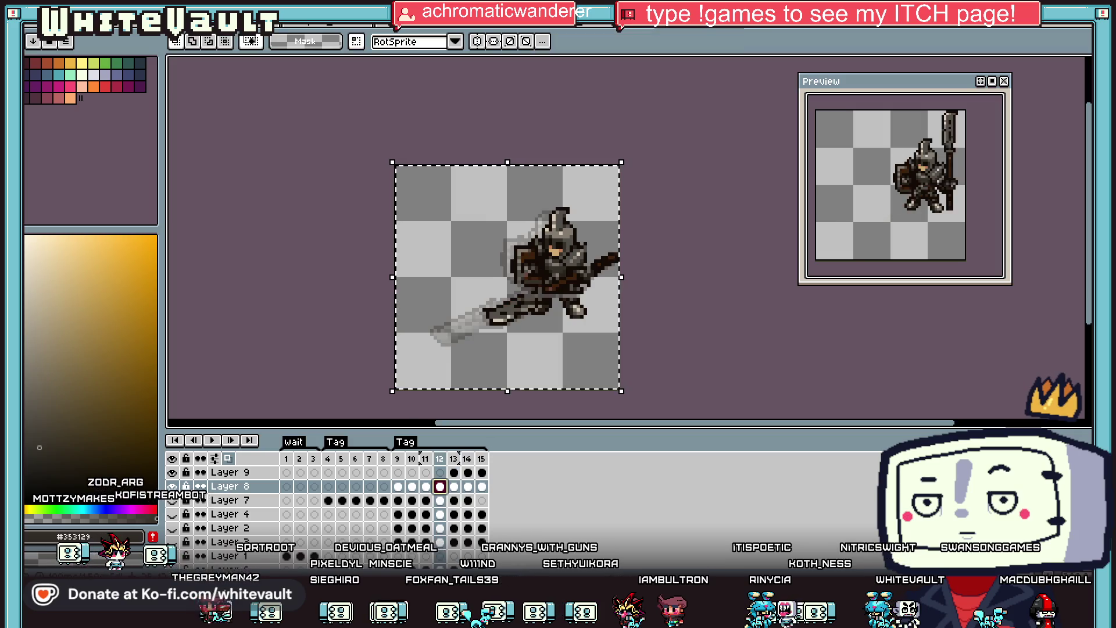
{"action": "left_click", "coordinate": [446, 489]}
{"action": "key", "text": "ctrl+v"}
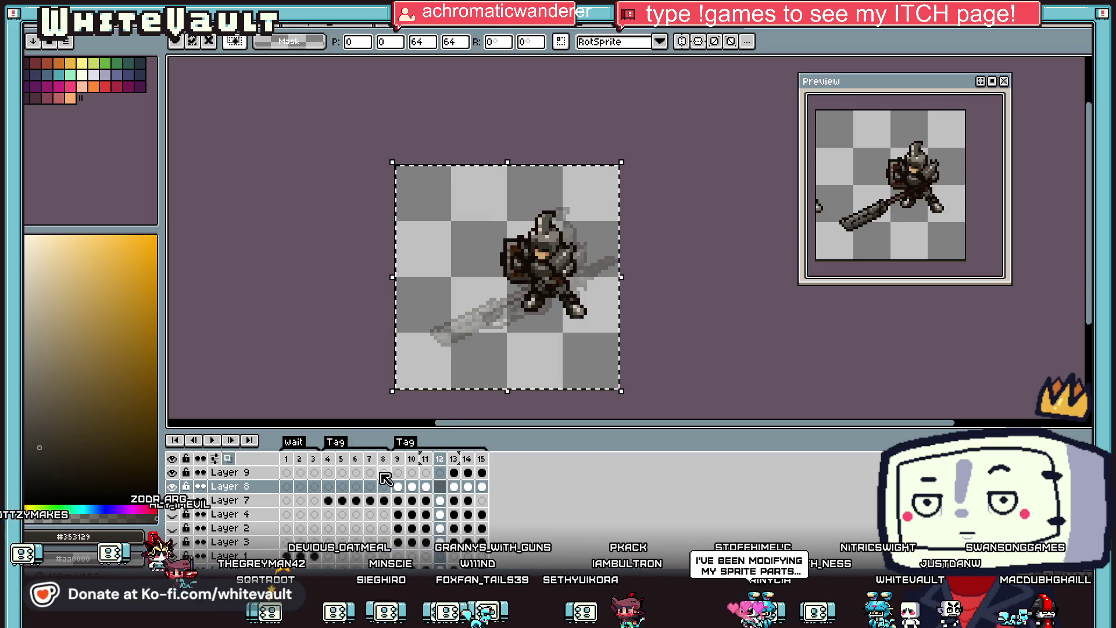
{"action": "key", "text": "Return"}
Delete the pasted knight's right foot, raise its lower legs about 34 pixels, and deselect.
{"action": "scroll", "coordinate": [564, 298], "scroll_direction": "up", "scroll_amount": 2}
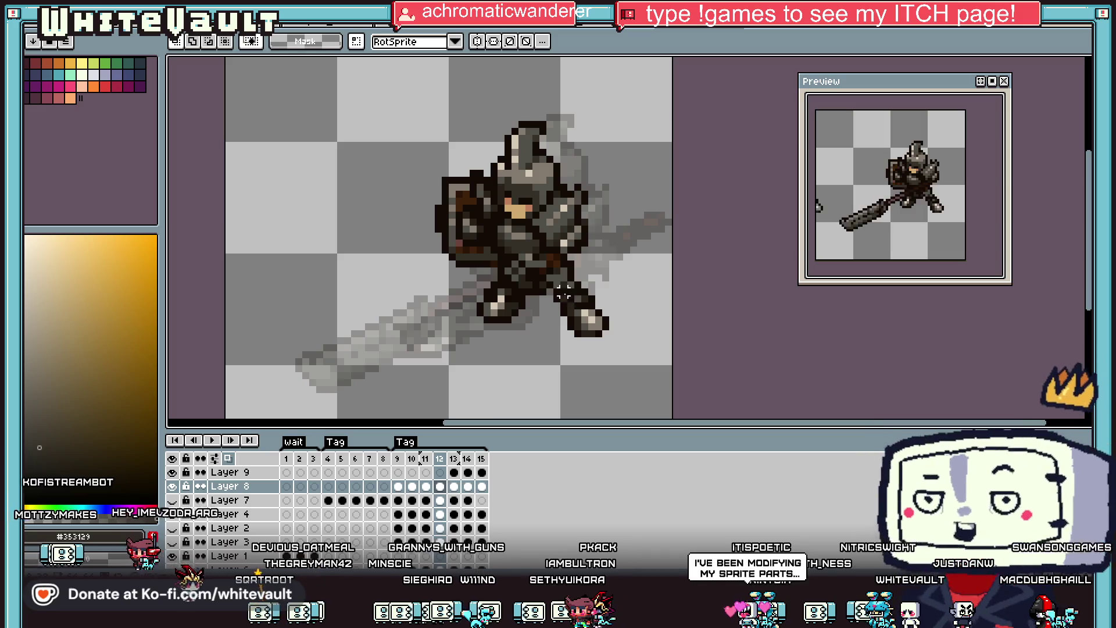
{"action": "left_click_drag", "start_coordinate": [543, 279], "coordinate": [618, 342]}
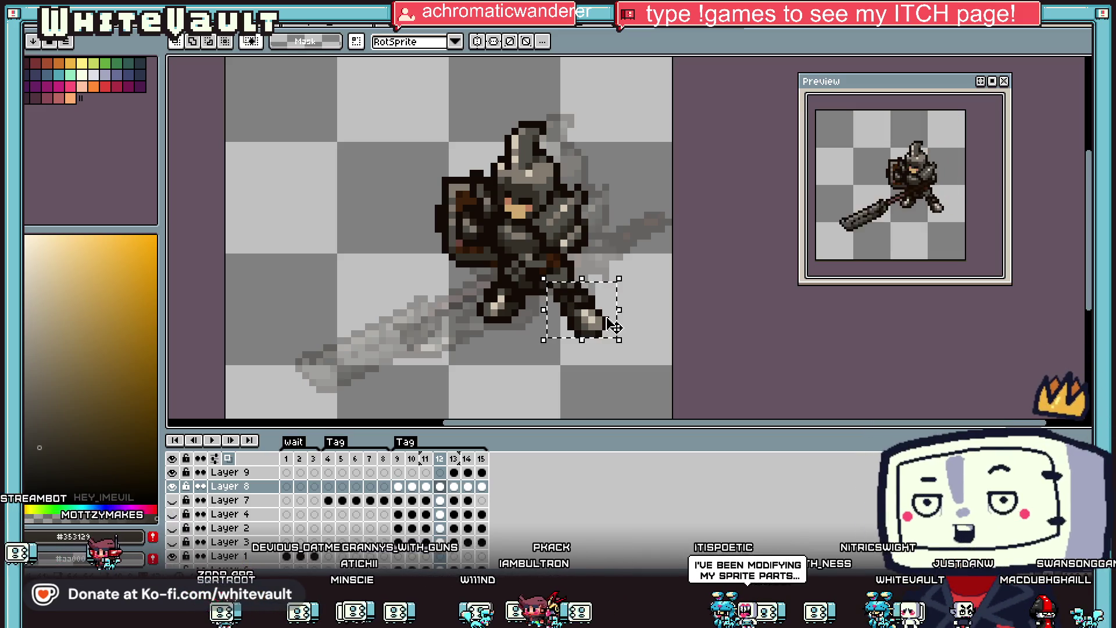
{"action": "key", "text": "Delete"}
{"action": "scroll", "coordinate": [515, 298], "scroll_direction": "up", "scroll_amount": 1}
{"action": "mouse_move", "coordinate": [516, 281]}
{"action": "left_mouse_down"}
{"action": "mouse_move", "coordinate": [471, 344]}
{"action": "mouse_move", "coordinate": [512, 308]}
{"action": "left_mouse_up"}
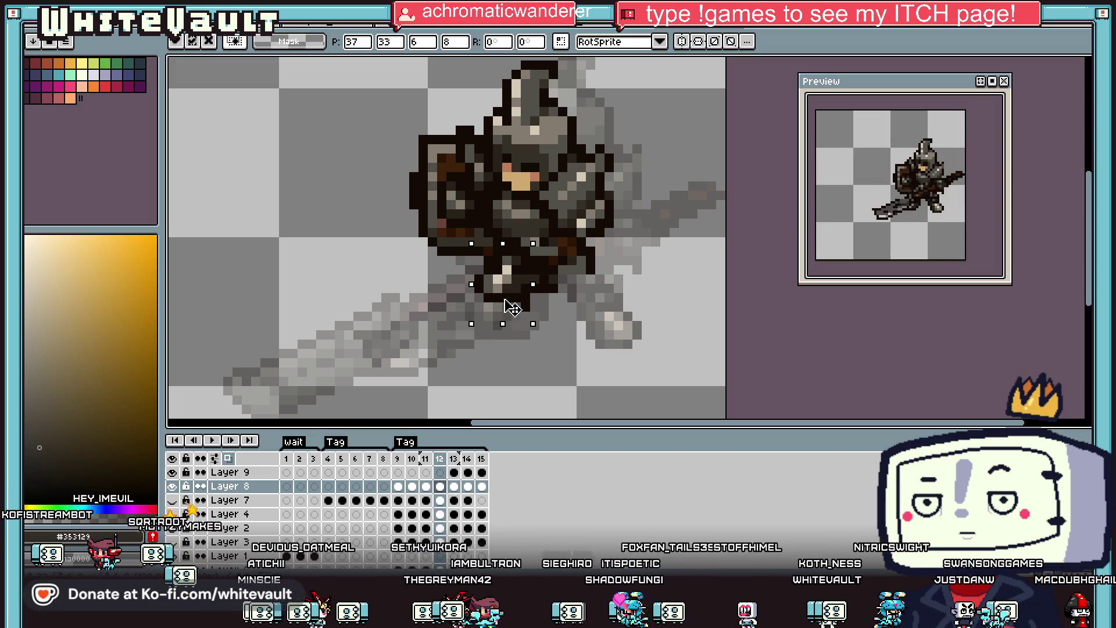
{"action": "scroll", "coordinate": [579, 267], "scroll_direction": "down", "scroll_amount": 2}
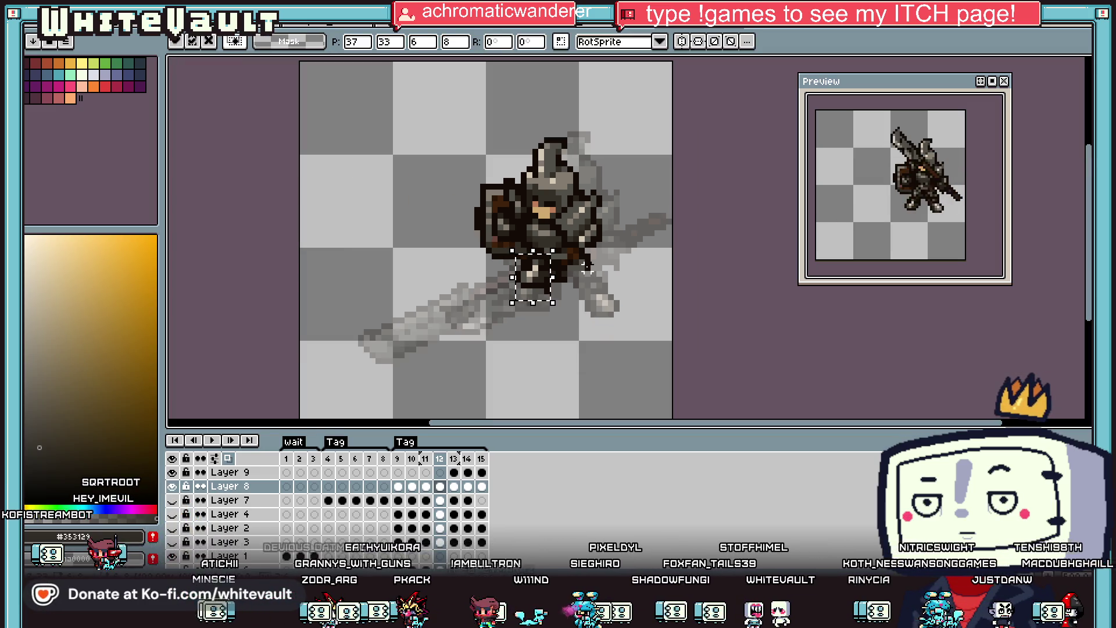
{"action": "key", "text": "ctrl+d"}
{"action": "scroll", "coordinate": [587, 267], "scroll_direction": "up", "scroll_amount": 3}
Draw a dark #130b07 outline along the lower body's bottom edge and darken the lower-right grey pixels.
{"action": "key", "text": "b"}
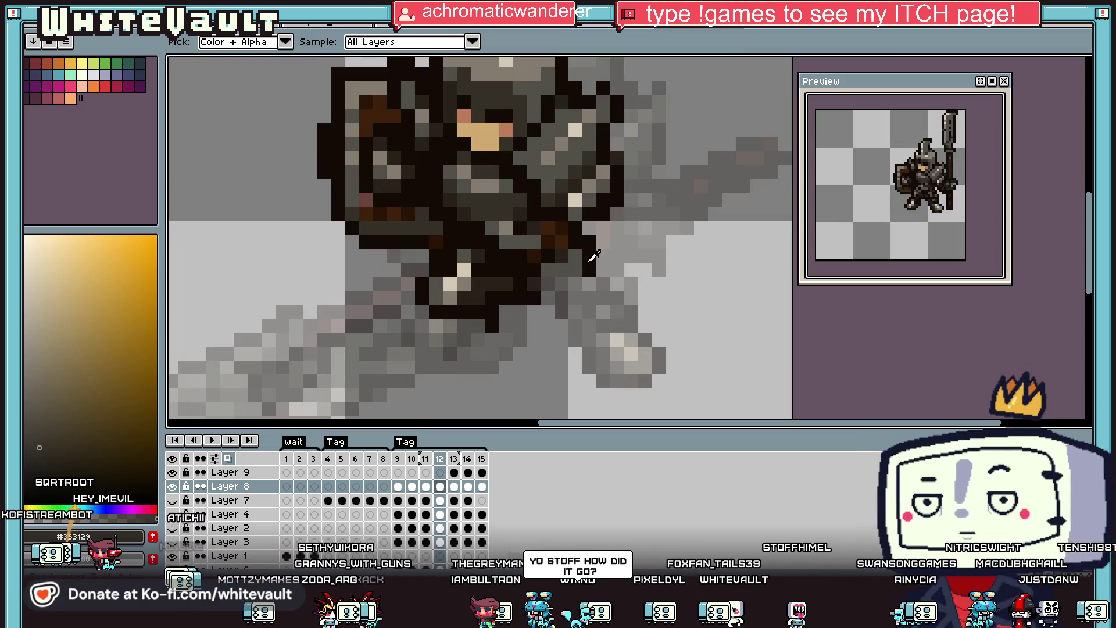
{"action": "left_click", "coordinate": [589, 283], "text": "alt"}
{"action": "left_click_drag", "start_coordinate": [535, 308], "coordinate": [581, 311]}
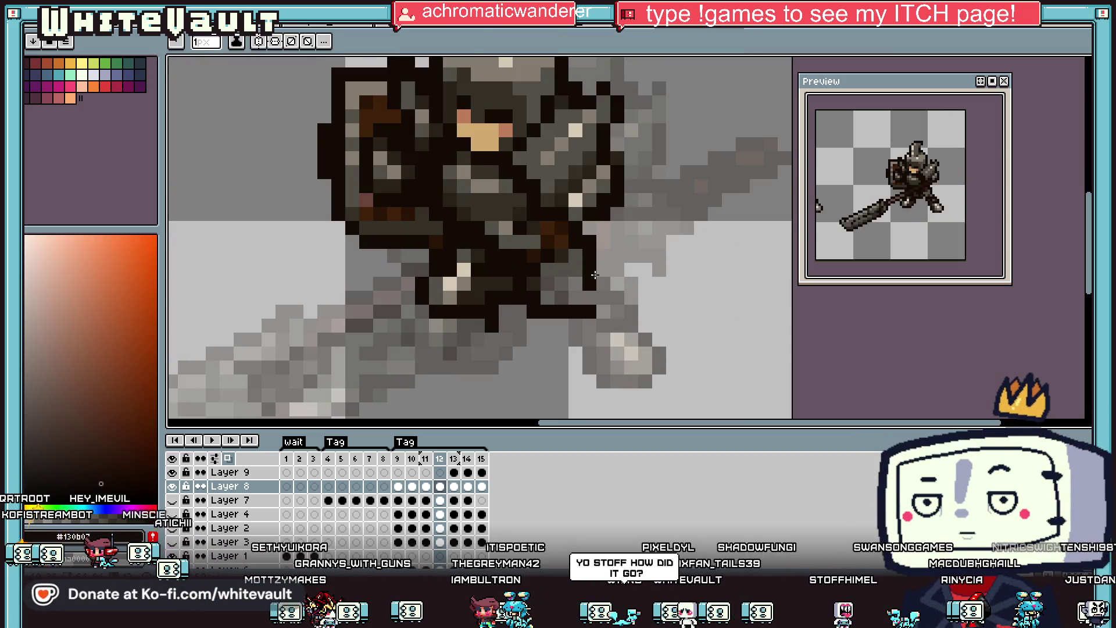
{"action": "left_click_drag", "start_coordinate": [631, 269], "coordinate": [644, 270]}
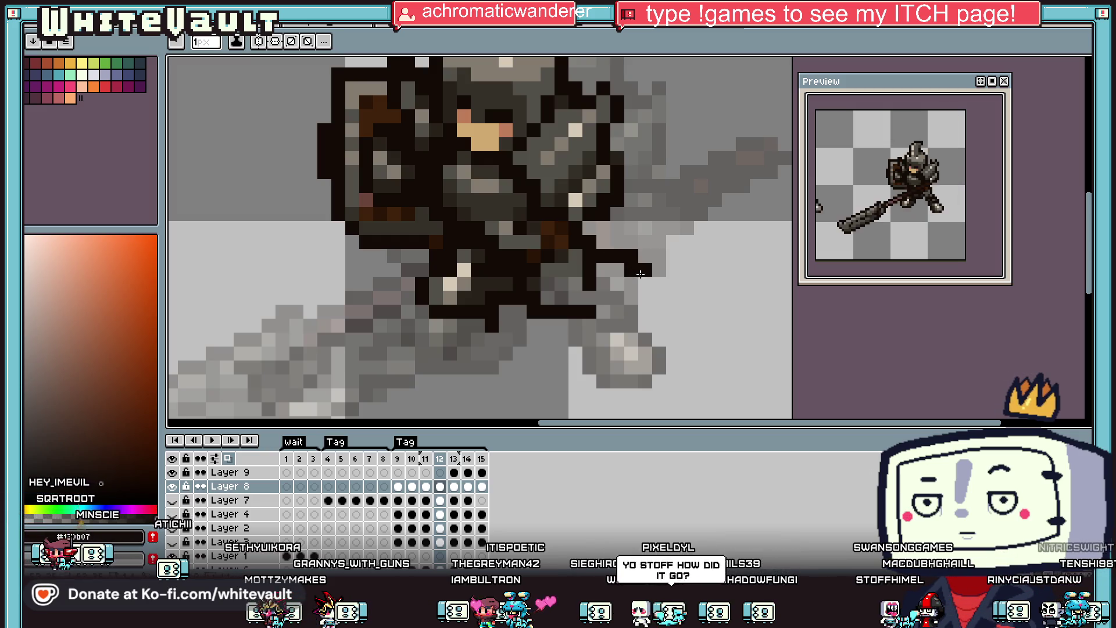
{"action": "left_click", "coordinate": [508, 273], "text": "alt"}
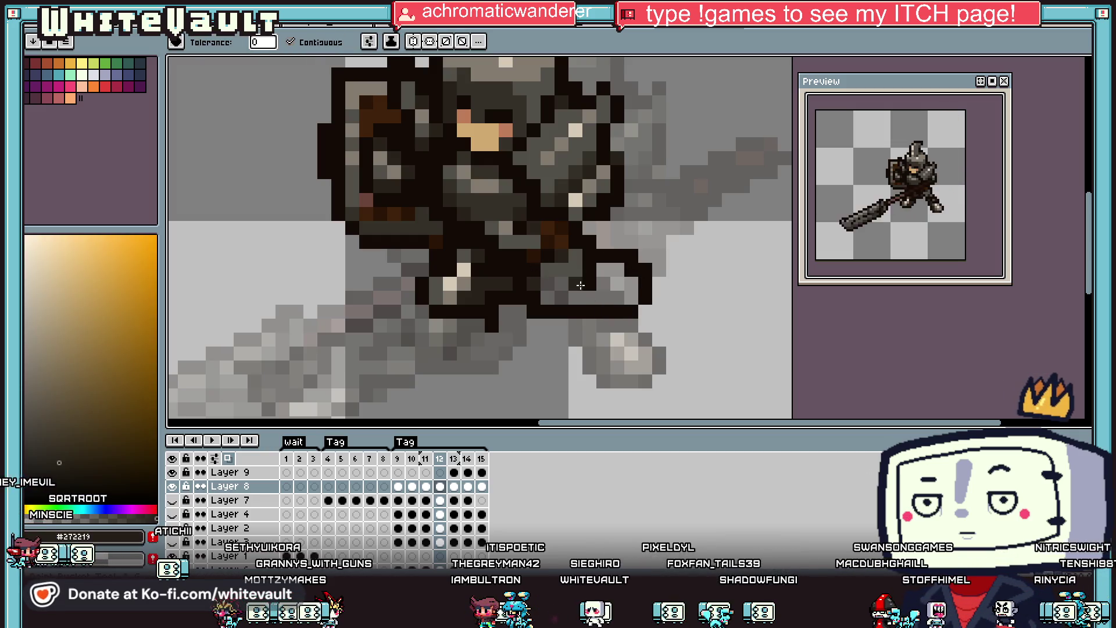
{"action": "left_click_drag", "start_coordinate": [631, 270], "coordinate": [567, 285]}
{"action": "scroll", "coordinate": [587, 255], "scroll_direction": "down", "scroll_amount": 2}
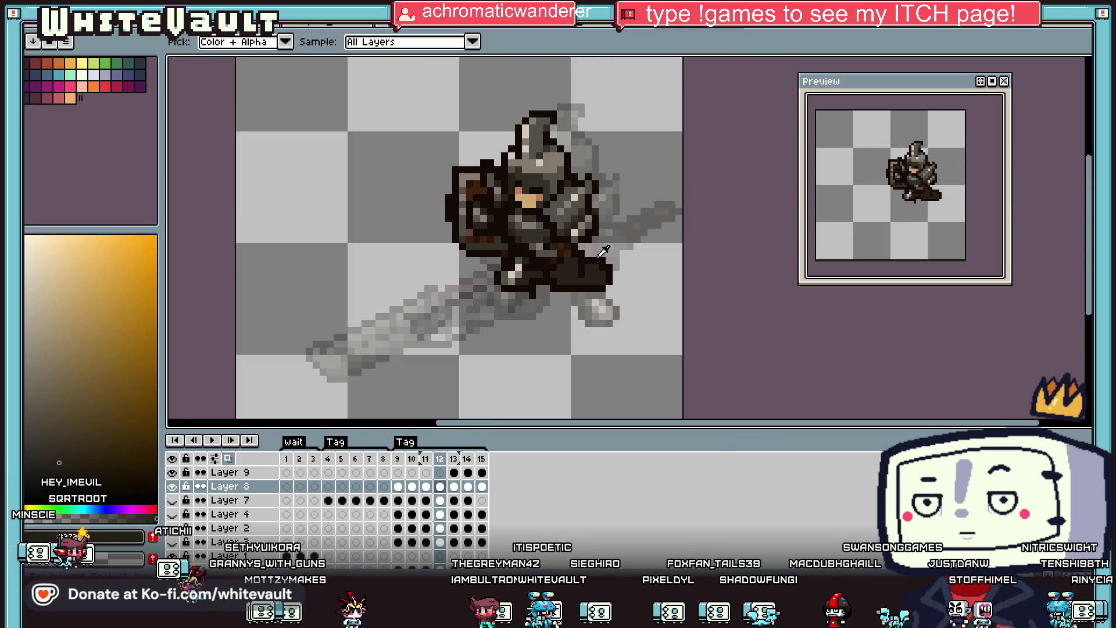
Sample dark red, dark brown #130b07 and grey #524f4a from the sprite for the shading.
{"action": "left_click", "coordinate": [601, 251], "text": "alt"}
{"action": "left_click", "coordinate": [596, 262], "text": "alt"}
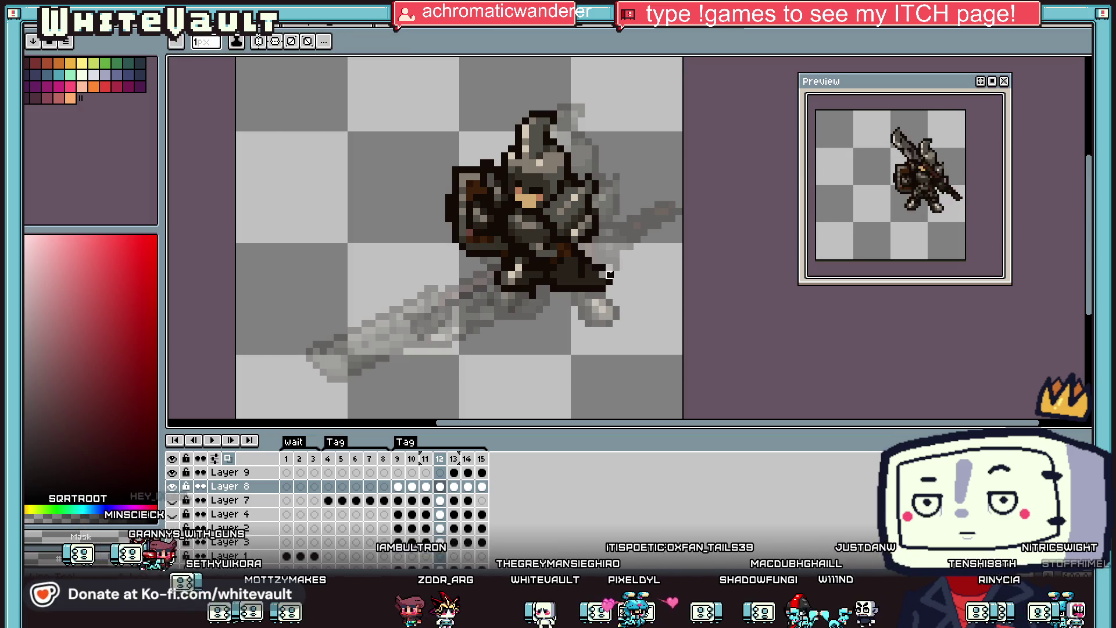
{"action": "left_click", "coordinate": [602, 268], "text": "alt"}
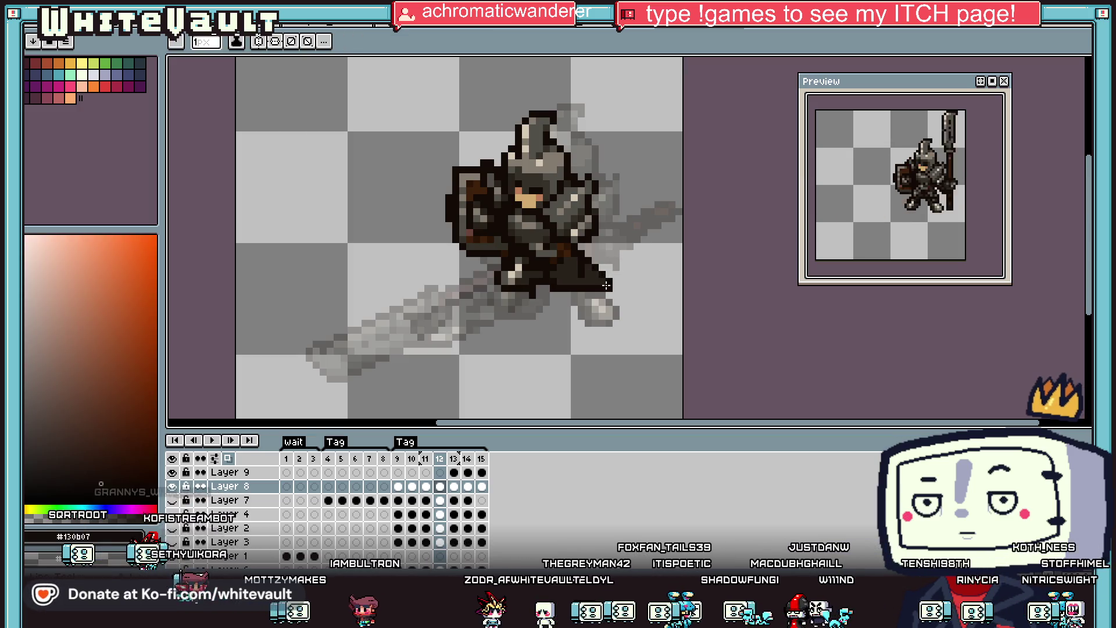
{"action": "scroll", "coordinate": [615, 282], "scroll_direction": "down", "scroll_amount": 2}
{"action": "scroll", "coordinate": [612, 283], "scroll_direction": "up", "scroll_amount": 3}
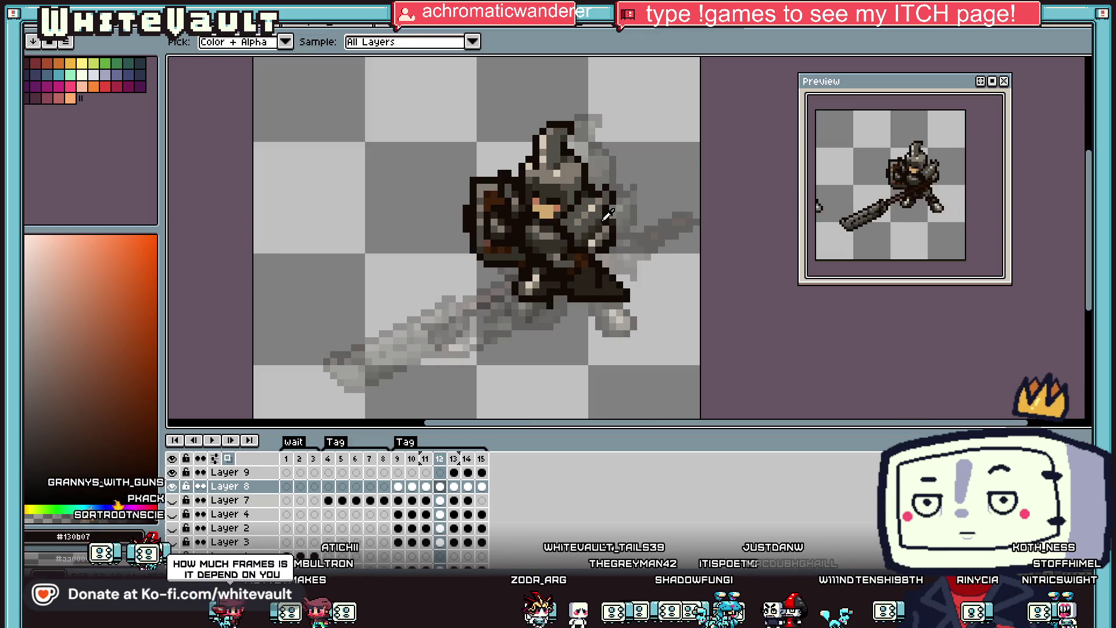
{"action": "left_click", "coordinate": [604, 219], "text": "alt"}
{"action": "scroll", "coordinate": [581, 299], "scroll_direction": "up", "scroll_amount": 2}
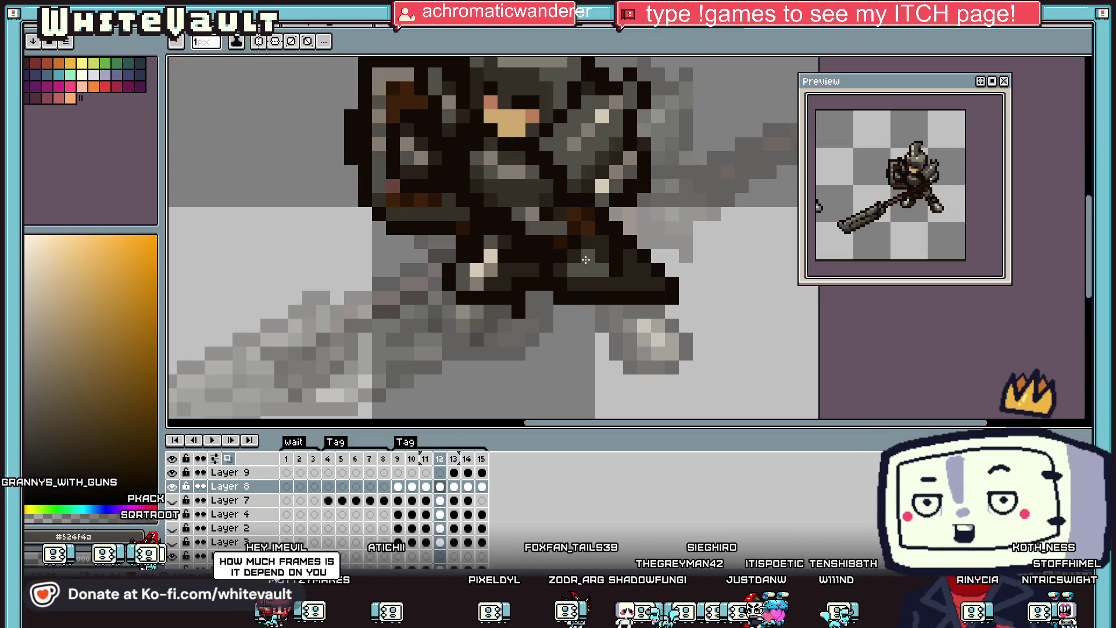
Sample the lighter grey #847c70 and a darker grey from the armour.
{"action": "key", "text": "alt"}
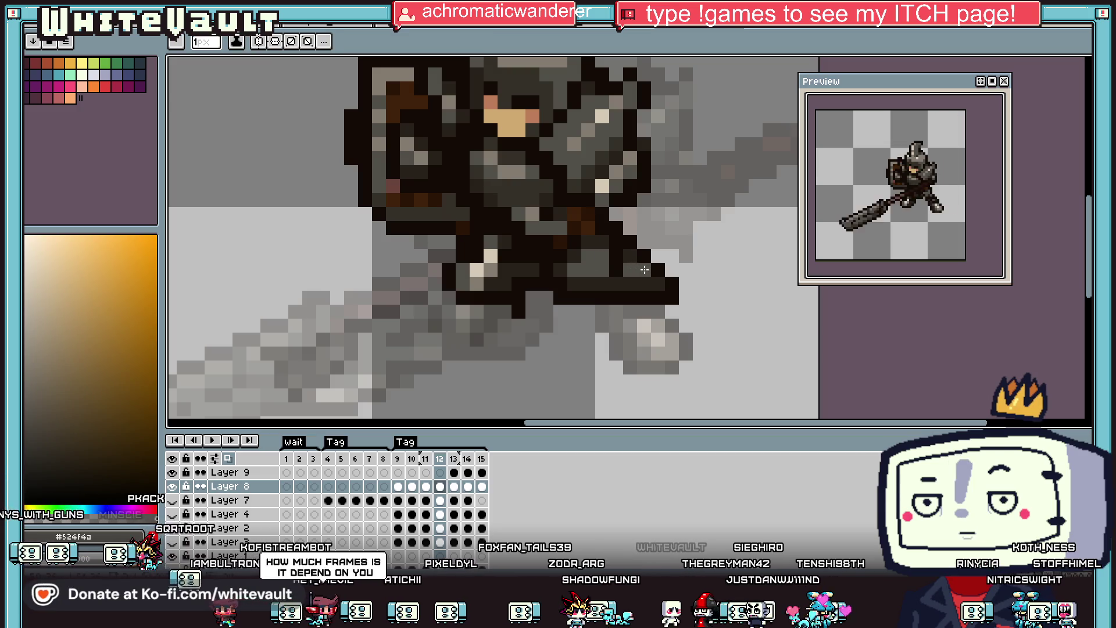
{"action": "left_click", "coordinate": [608, 132], "text": "alt"}
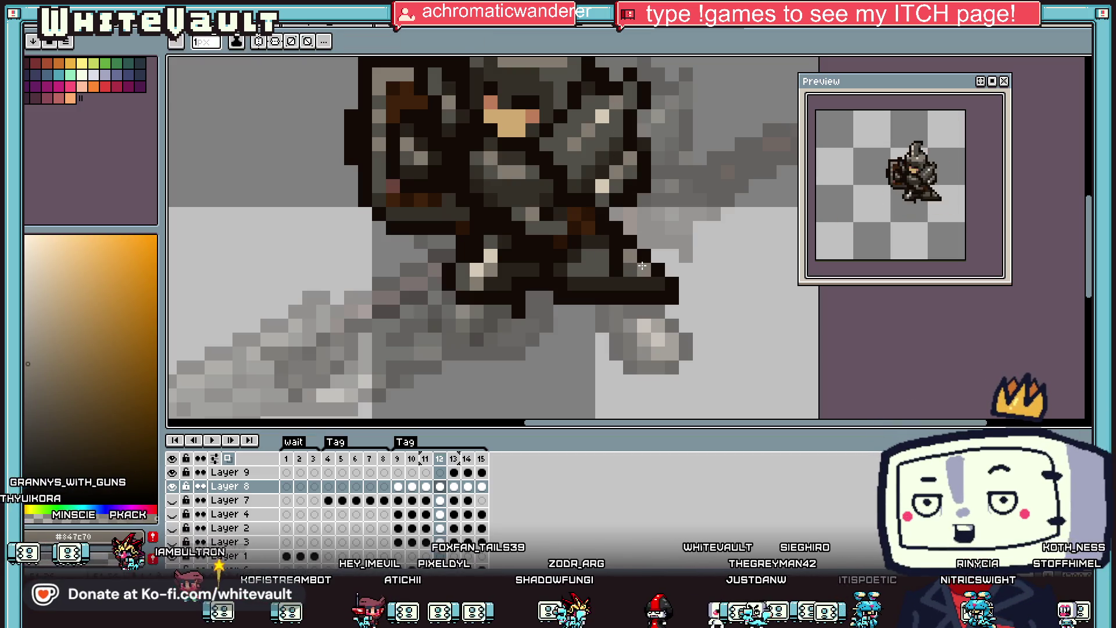
{"action": "scroll", "coordinate": [642, 266], "scroll_direction": "down", "scroll_amount": 4}
{"action": "scroll", "coordinate": [593, 253], "scroll_direction": "up", "scroll_amount": 5}
{"action": "left_click", "coordinate": [592, 253], "text": "alt"}
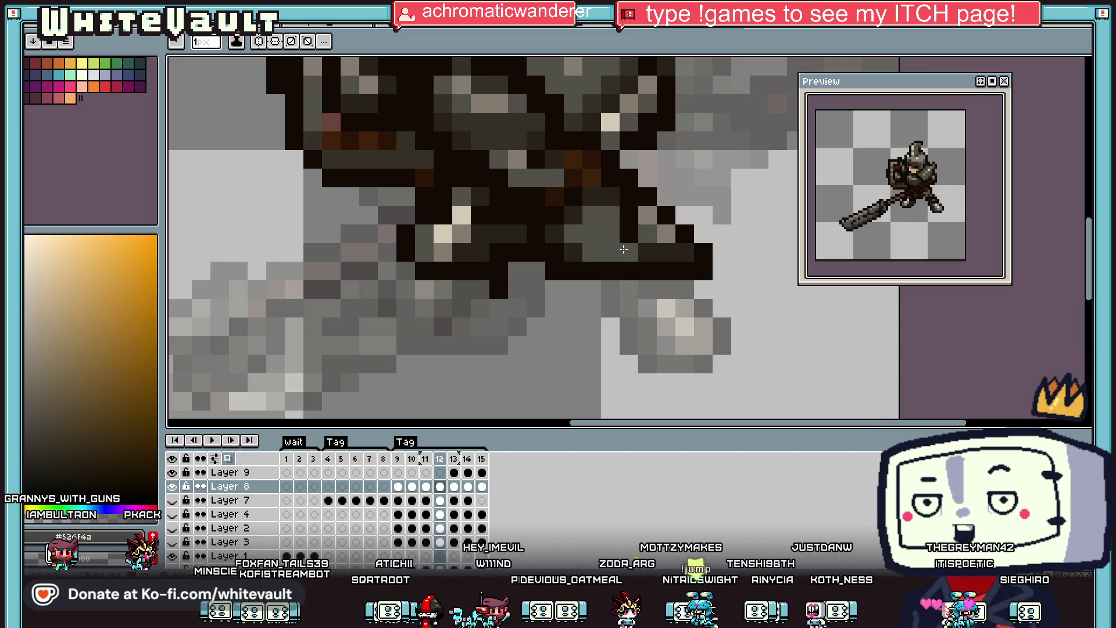
{"action": "scroll", "coordinate": [624, 248], "scroll_direction": "down", "scroll_amount": 8}
{"action": "scroll", "coordinate": [660, 226], "scroll_direction": "up", "scroll_amount": 4}
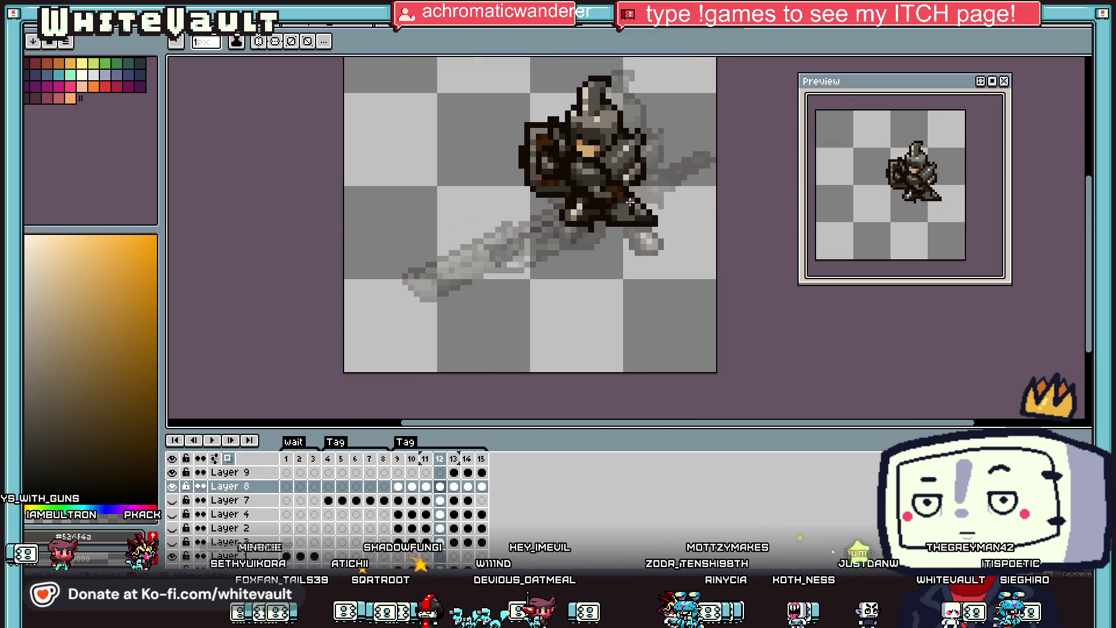
Commit the moved fist and re-sample the dark brown #130b07.
{"action": "left_click", "coordinate": [654, 223], "text": "alt"}
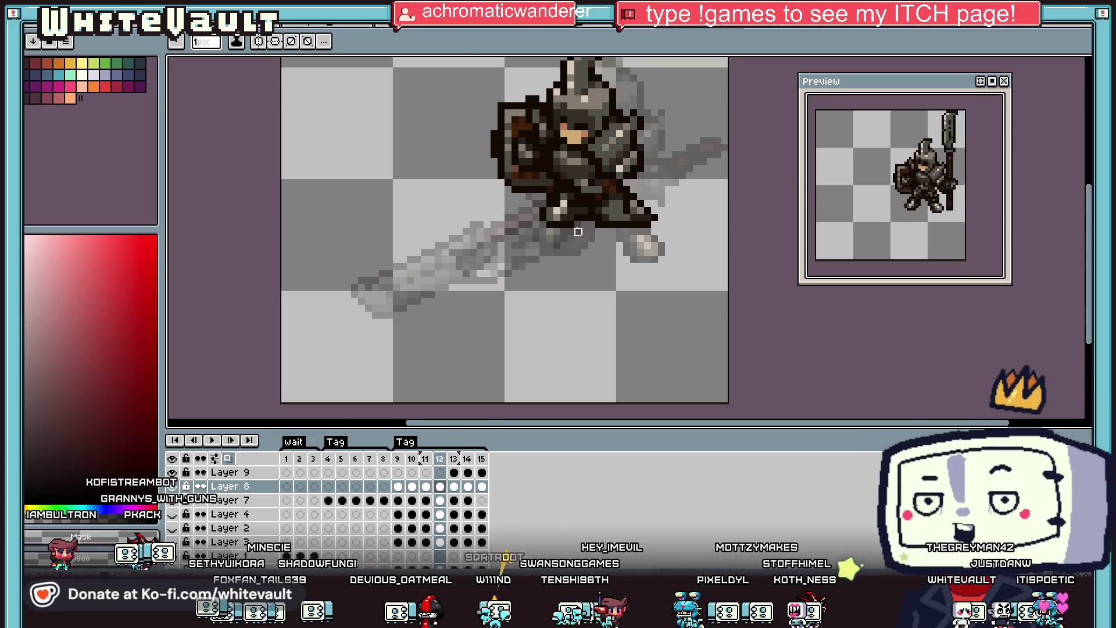
{"action": "scroll", "coordinate": [578, 232], "scroll_direction": "down", "scroll_amount": 1}
{"action": "scroll", "coordinate": [581, 224], "scroll_direction": "up", "scroll_amount": 1}
{"action": "left_click", "coordinate": [583, 208], "text": "alt"}
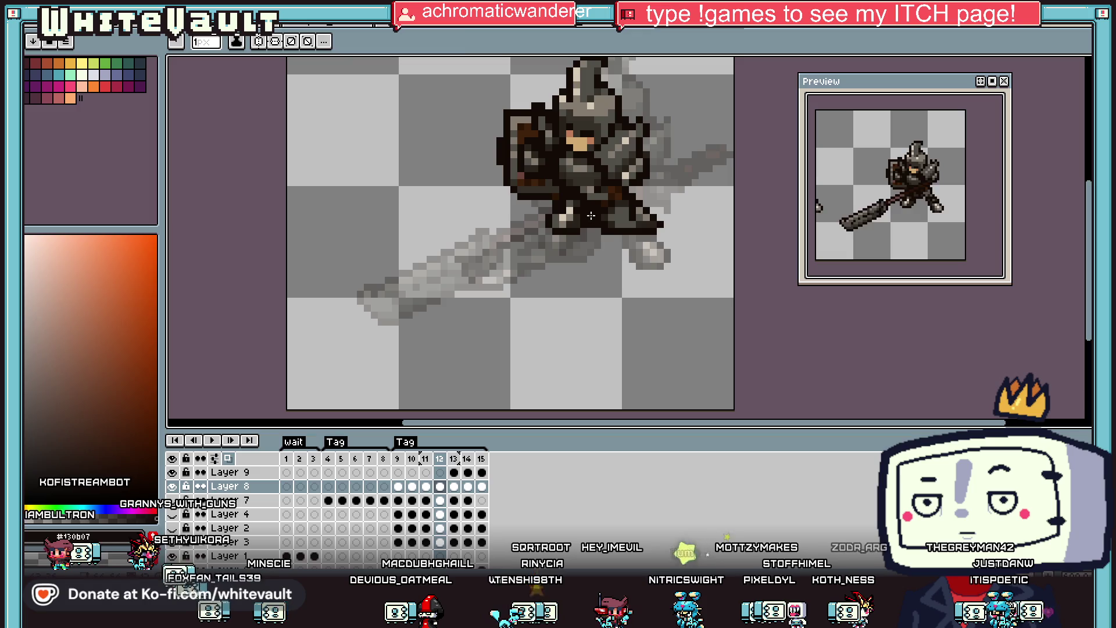
{"action": "scroll", "coordinate": [590, 215], "scroll_direction": "down", "scroll_amount": 3}
{"action": "scroll", "coordinate": [619, 216], "scroll_direction": "up", "scroll_amount": 3}
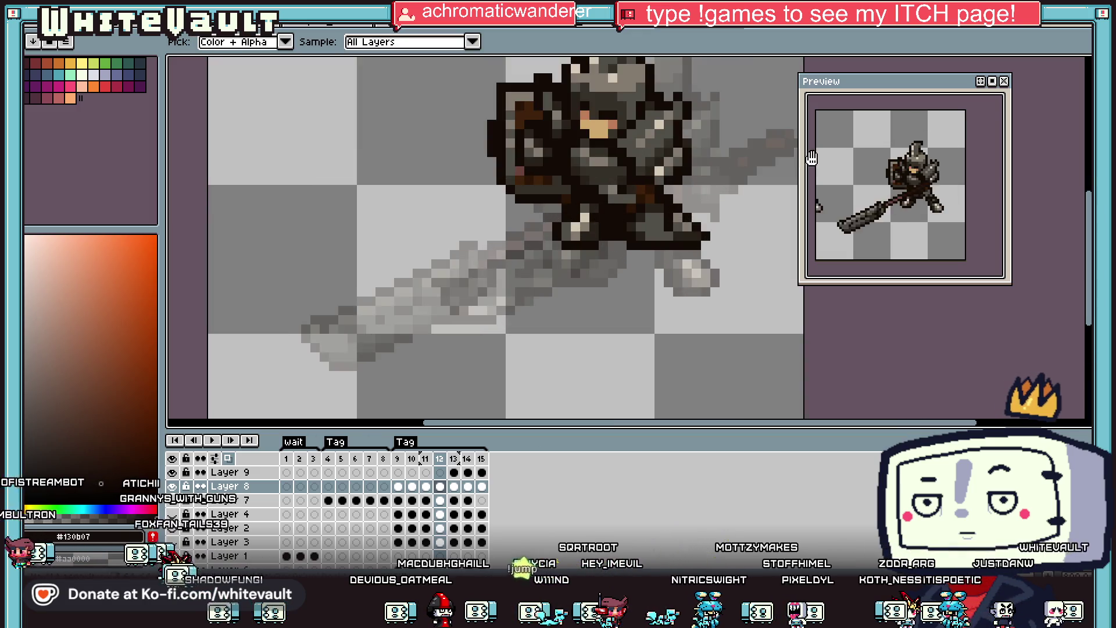
Marquee a small 6×7 patch of the fist and commit its nudged position.
{"action": "left_click", "coordinate": [1083, 65]}
{"action": "mouse_move", "coordinate": [540, 200]}
{"action": "left_mouse_down"}
{"action": "mouse_move", "coordinate": [601, 270]}
{"action": "mouse_move", "coordinate": [592, 275]}
{"action": "left_mouse_up"}
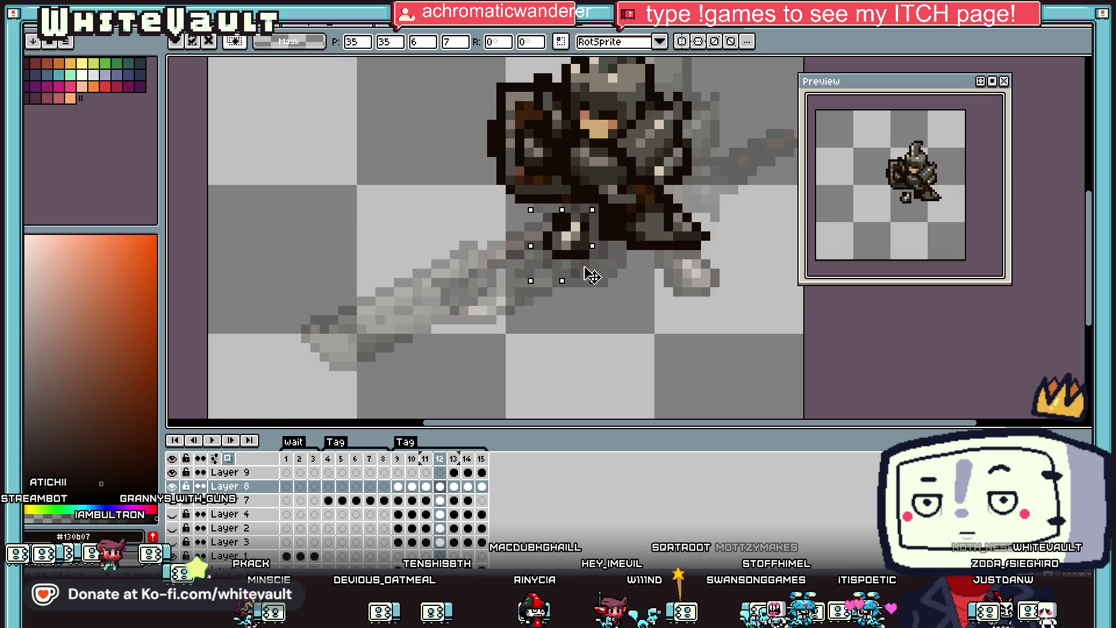
{"action": "key", "text": "ctrl+d"}
Sample a dark grey from the armour as the pencil colour.
{"action": "key", "text": "i"}
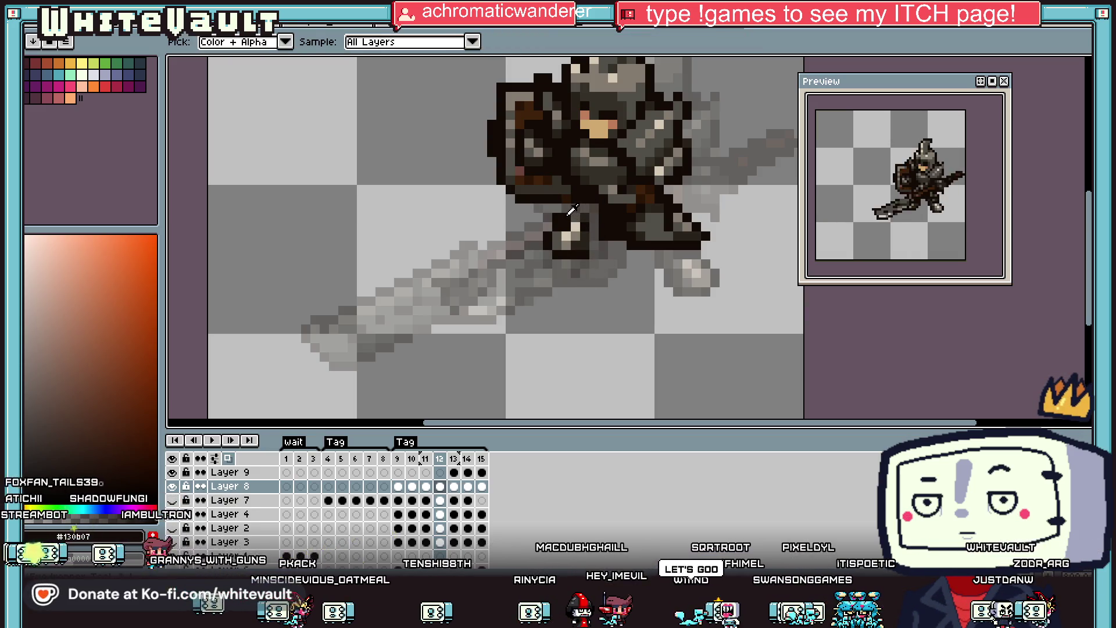
{"action": "key", "text": "b"}
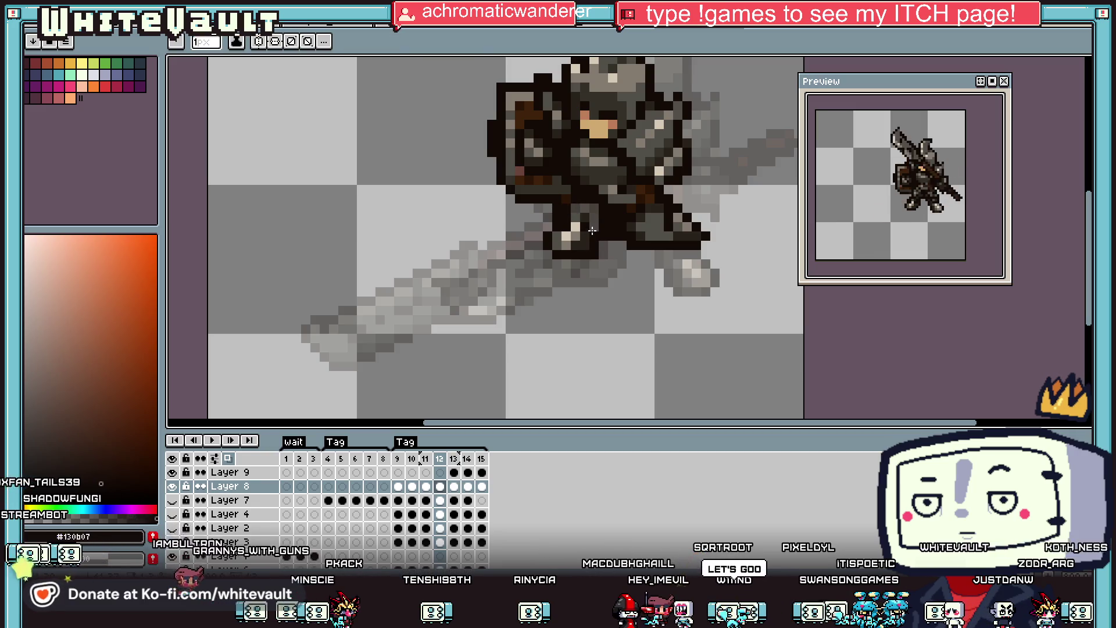
{"action": "key", "text": "i"}
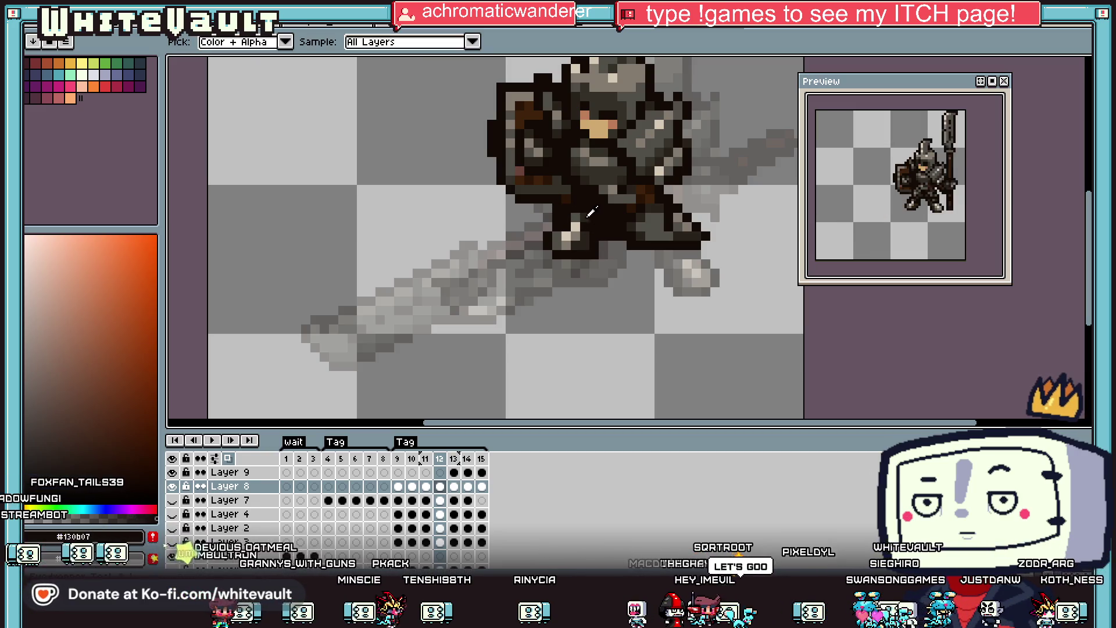
{"action": "left_click", "coordinate": [592, 212]}
{"action": "scroll", "coordinate": [641, 222], "scroll_direction": "down", "scroll_amount": 4}
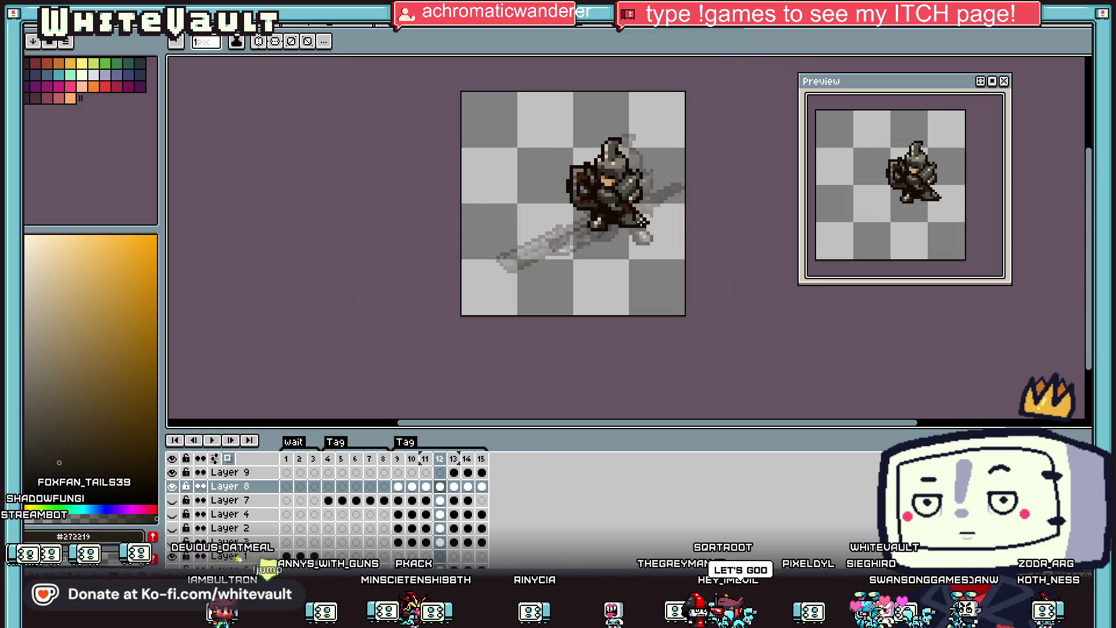
Compare with frame 13, then move the frame-12 knight a few pixels down and commit.
{"action": "left_click", "coordinate": [454, 486]}
{"action": "left_click", "coordinate": [440, 486]}
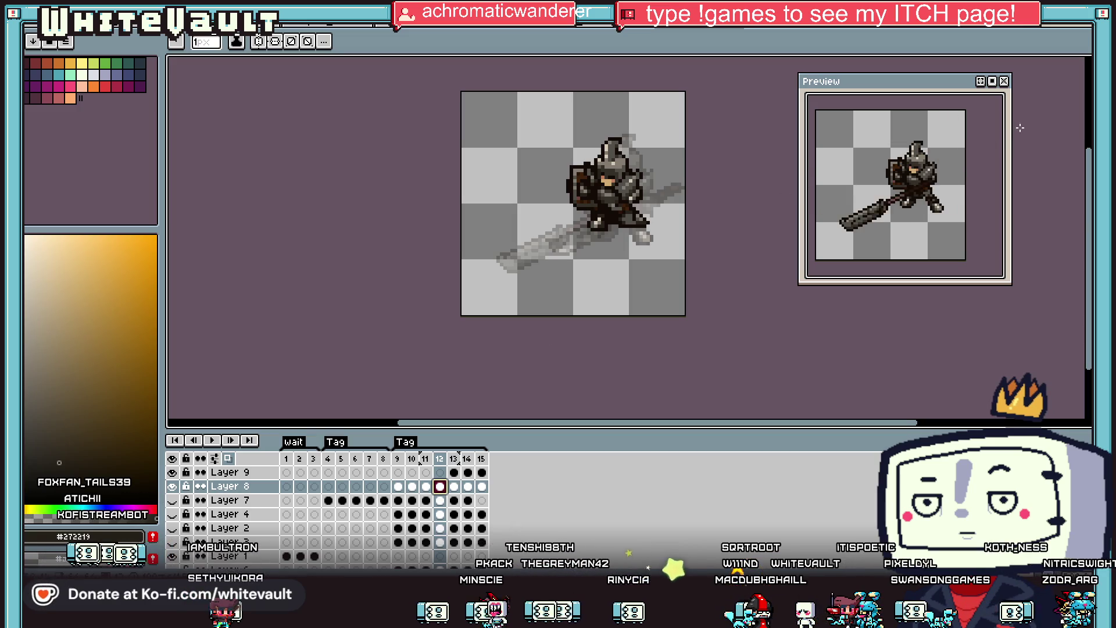
{"action": "key", "text": "m"}
{"action": "mouse_move", "coordinate": [468, 155]}
{"action": "left_mouse_down"}
{"action": "mouse_move", "coordinate": [660, 282]}
{"action": "mouse_move", "coordinate": [631, 296]}
{"action": "left_mouse_up"}
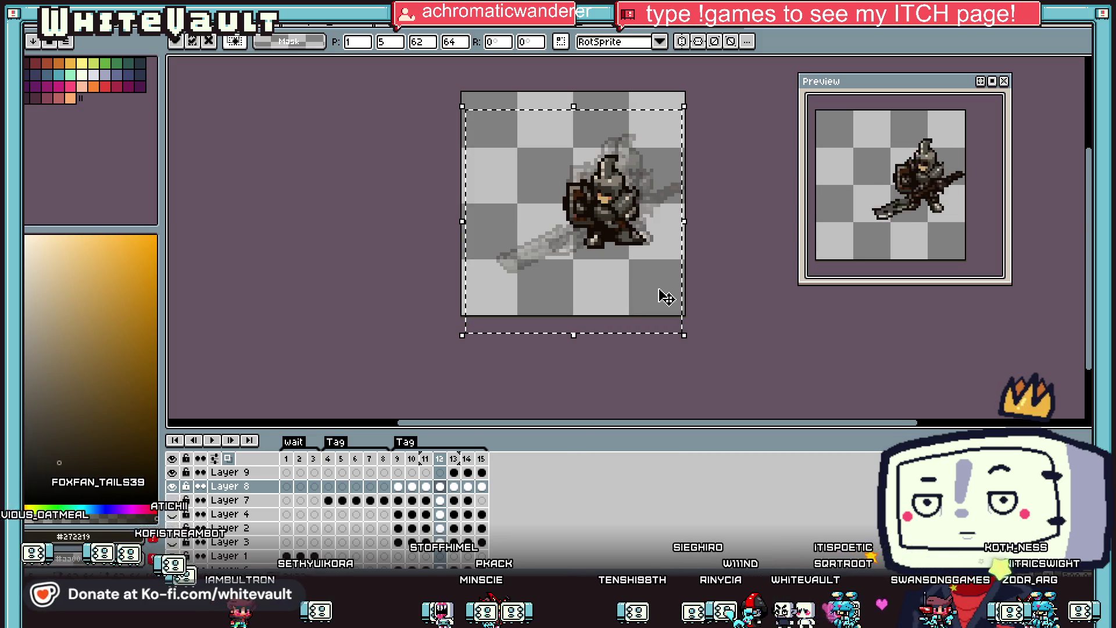
{"action": "key", "text": "Return"}
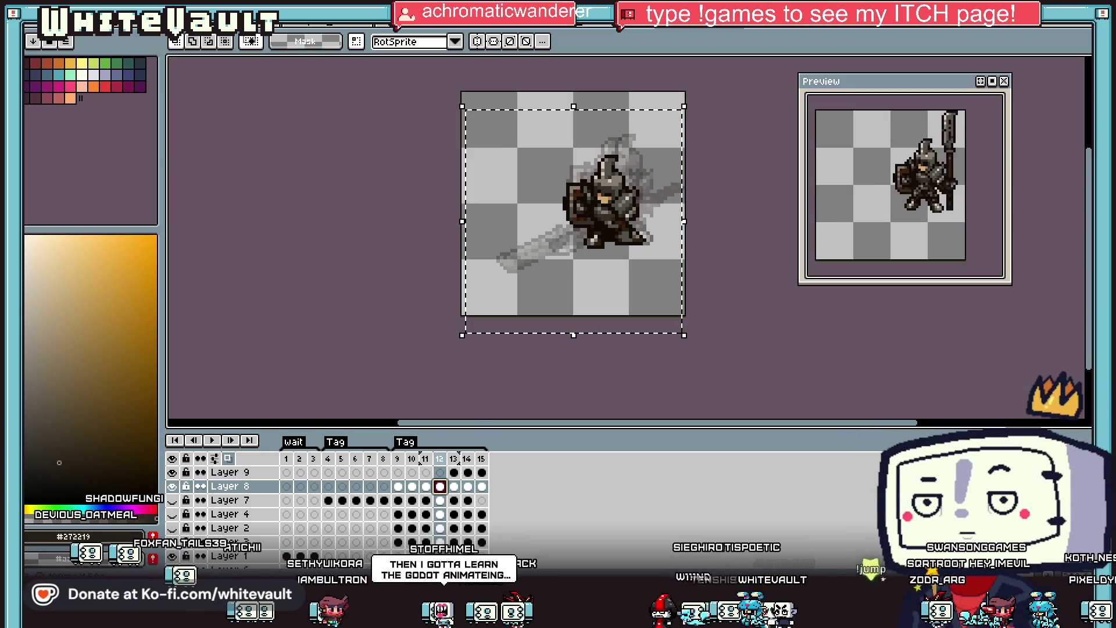
Insert a new frame to make 16 frames, review frames 14–16, then return to frame 13.
{"action": "right_click", "coordinate": [440, 459]}
{"action": "left_click", "coordinate": [483, 488]}
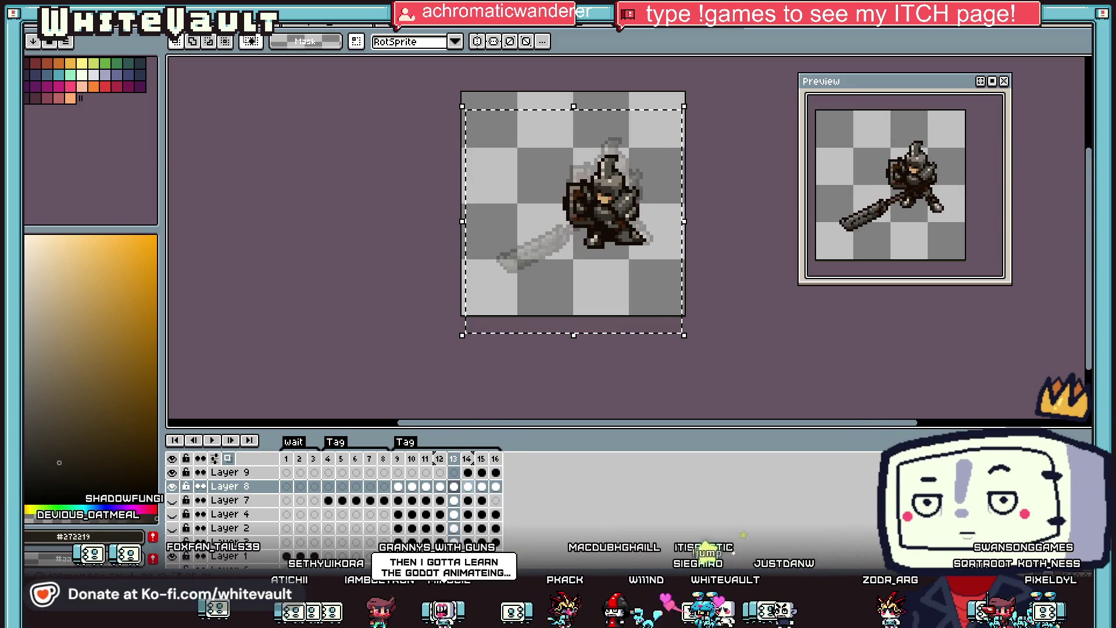
{"action": "left_click", "coordinate": [467, 486]}
{"action": "left_click", "coordinate": [483, 486]}
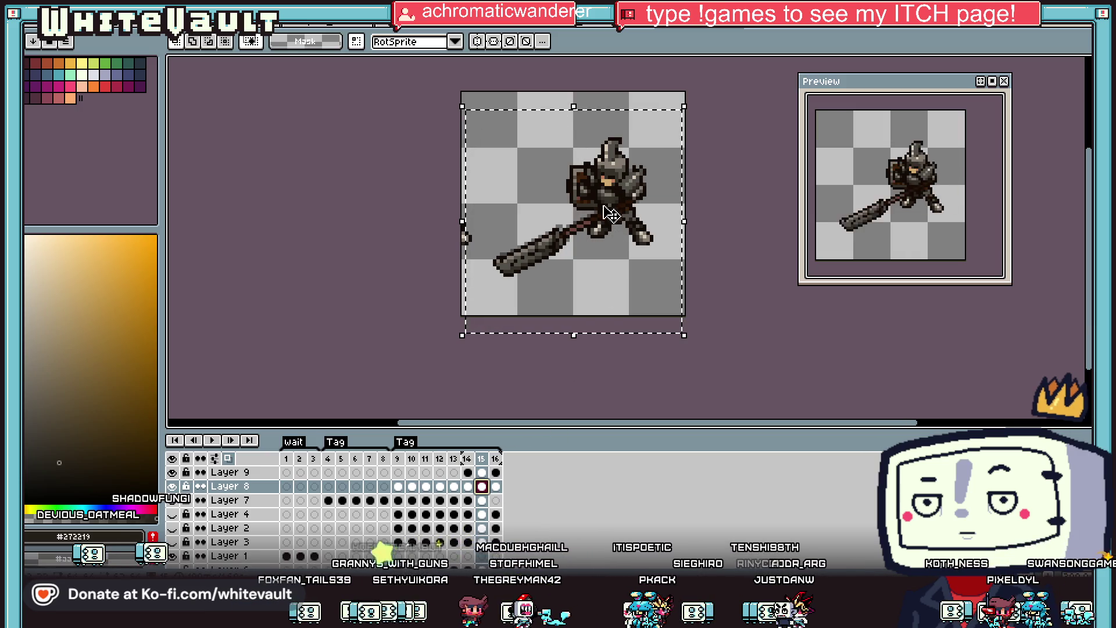
{"action": "left_click", "coordinate": [496, 486]}
{"action": "left_click", "coordinate": [481, 459]}
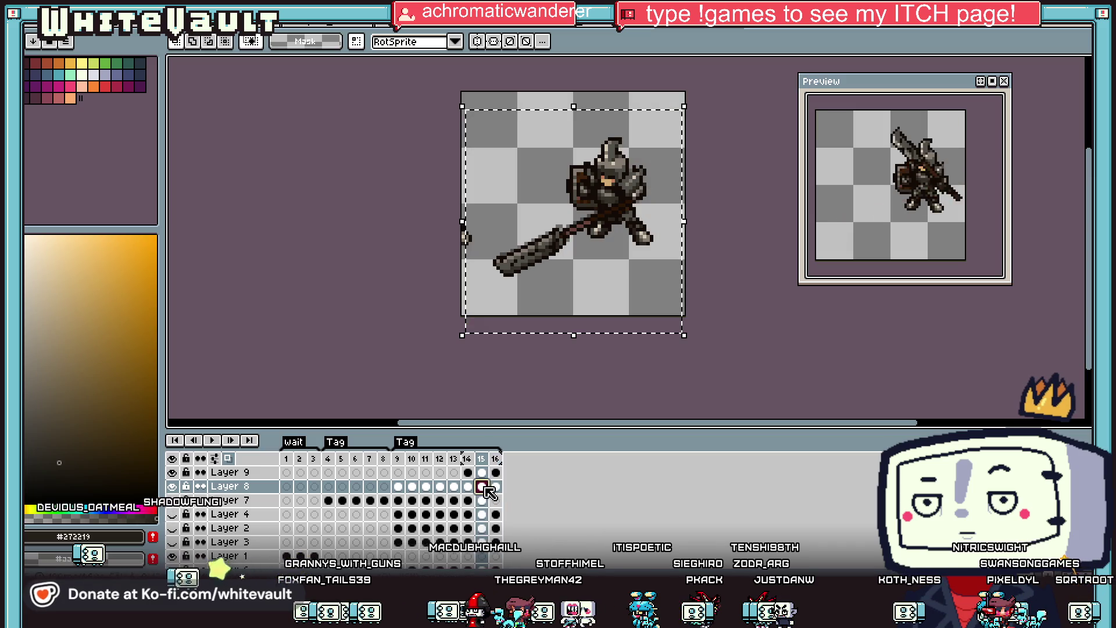
{"action": "key", "text": "ctrl+d"}
{"action": "scroll", "coordinate": [661, 190], "scroll_direction": "up", "scroll_amount": 1}
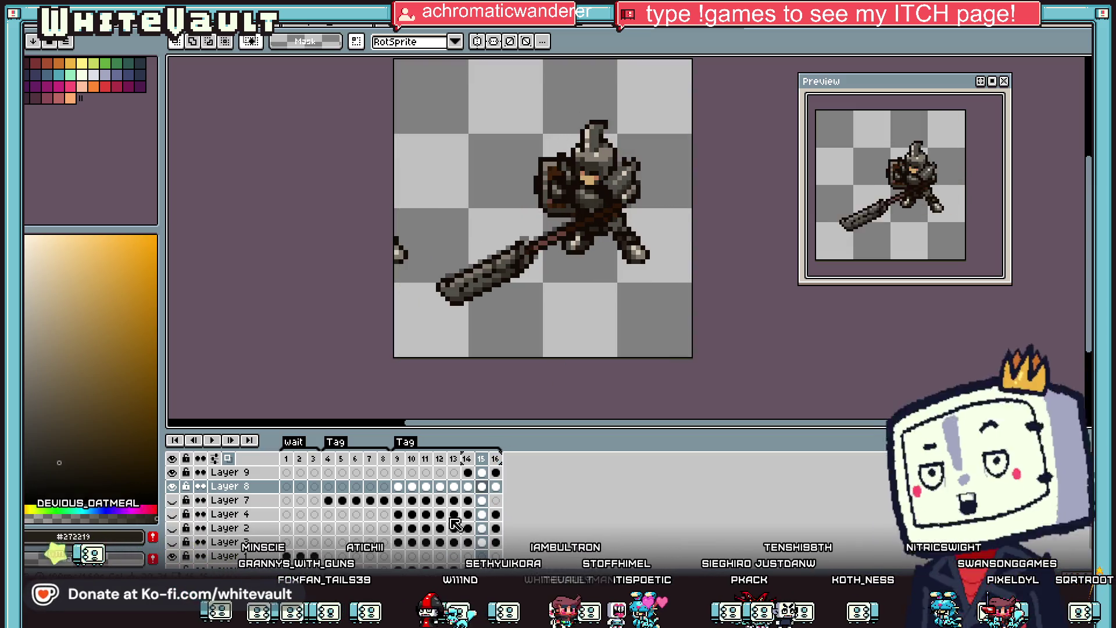
{"action": "left_click", "coordinate": [440, 486]}
{"action": "left_click", "coordinate": [454, 486]}
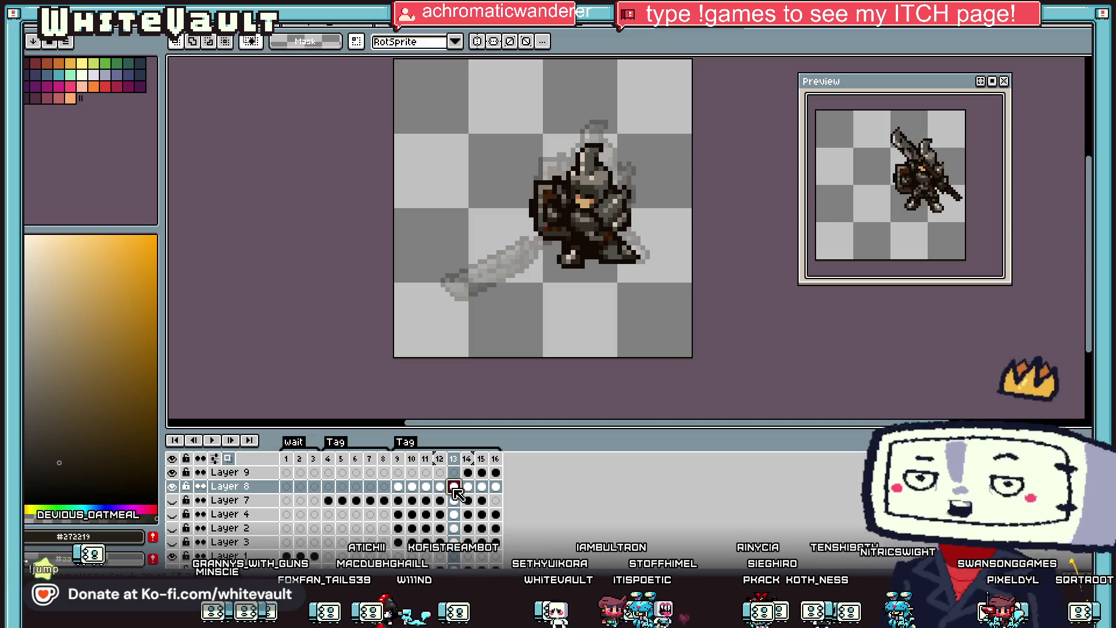
On frame 15, select the knight's hand and shift it one pixel left.
{"action": "left_click", "coordinate": [468, 487]}
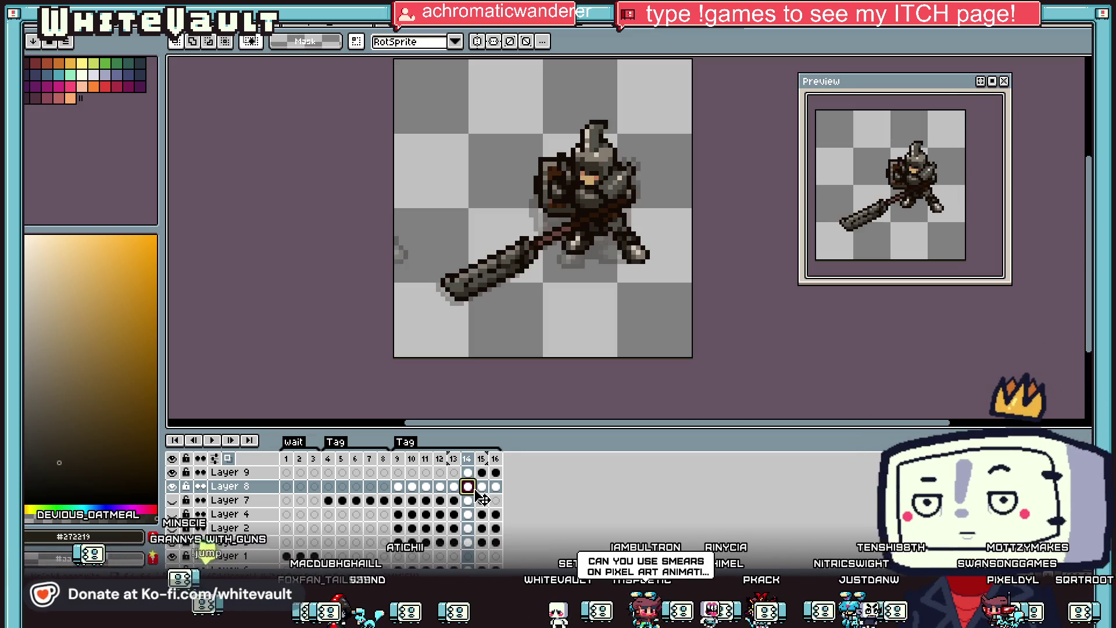
{"action": "left_click", "coordinate": [482, 486]}
{"action": "left_click_drag", "start_coordinate": [497, 112], "coordinate": [703, 229]}
{"action": "scroll", "coordinate": [600, 238], "scroll_direction": "up", "scroll_amount": 1}
{"action": "left_click_drag", "start_coordinate": [511, 170], "coordinate": [622, 280]}
{"action": "left_click", "coordinate": [622, 279]}
{"action": "scroll", "coordinate": [643, 259], "scroll_direction": "up", "scroll_amount": 3}
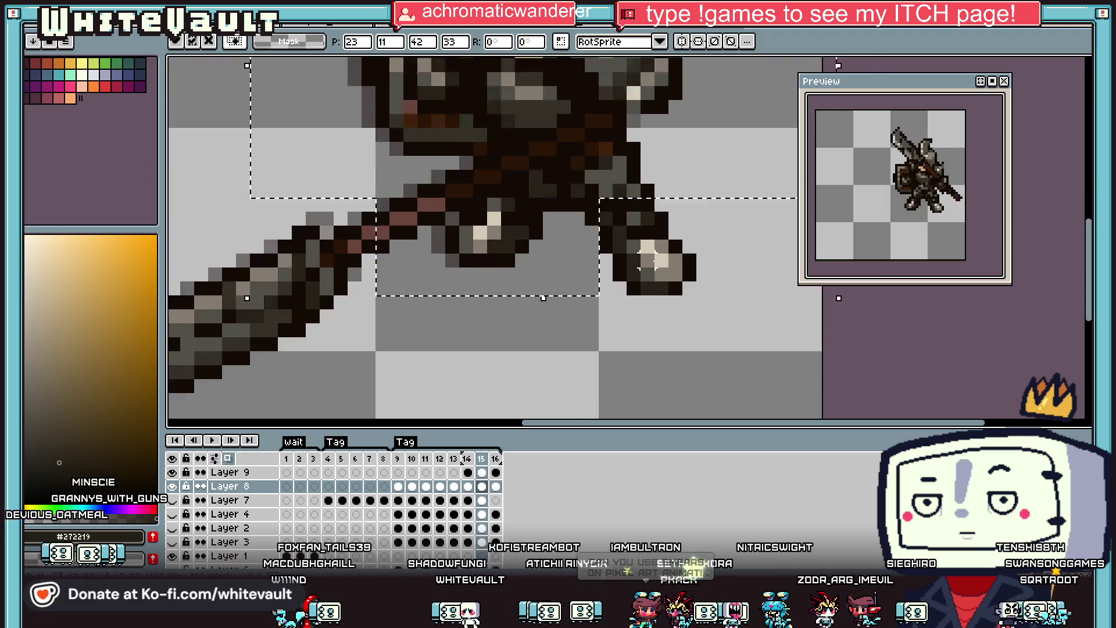
{"action": "left_click_drag", "start_coordinate": [630, 240], "coordinate": [674, 289]}
{"action": "mouse_move", "coordinate": [600, 233]}
{"action": "left_mouse_down"}
{"action": "mouse_move", "coordinate": [675, 308]}
{"action": "mouse_move", "coordinate": [650, 291]}
{"action": "left_mouse_up"}
{"action": "key", "text": "Return"}
Redraw the stray pixels beside the frame-15 hand in dark colours.
{"action": "left_click", "coordinate": [467, 486]}
{"action": "left_click", "coordinate": [481, 486]}
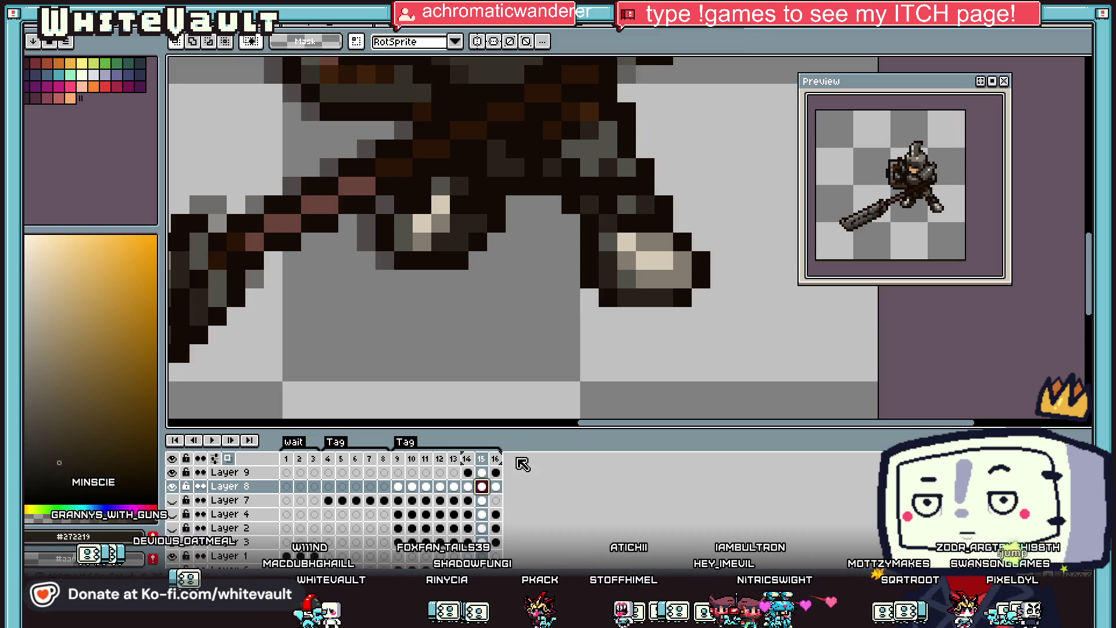
{"action": "key", "text": "i"}
{"action": "left_click", "coordinate": [683, 241]}
{"action": "key", "text": "b"}
{"action": "mouse_move", "coordinate": [683, 279]}
{"action": "left_mouse_down"}
{"action": "mouse_move", "coordinate": [683, 260]}
{"action": "mouse_move", "coordinate": [702, 280]}
{"action": "left_mouse_up"}
{"action": "left_click", "coordinate": [702, 260], "text": "alt"}
{"action": "key", "text": "i"}
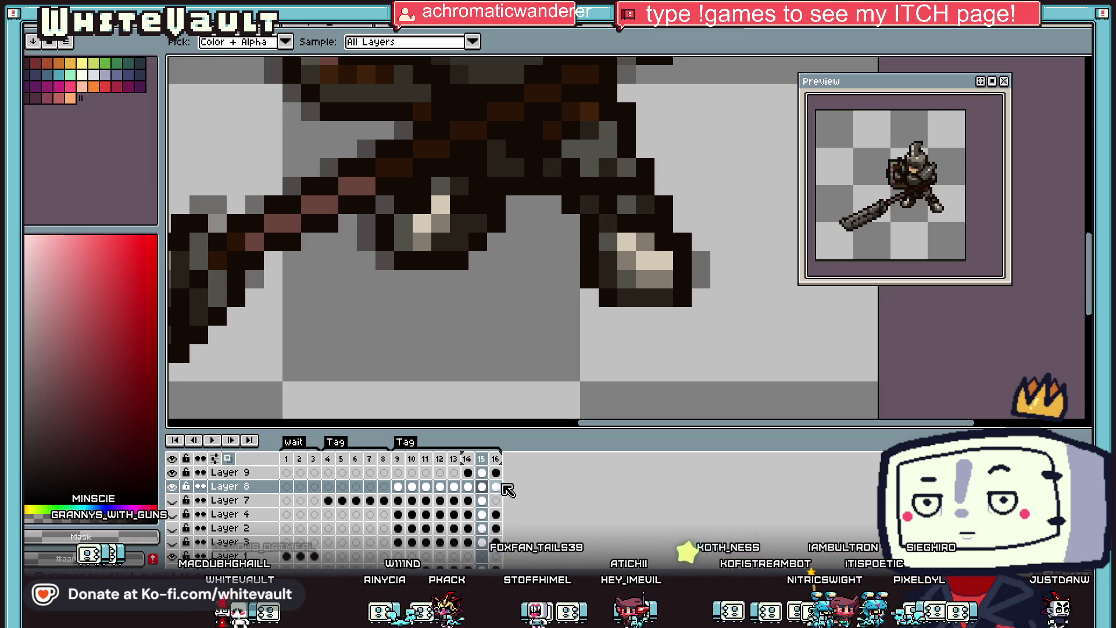
On frame 16, select the hand and nudge it two pixels left, then deselect.
{"action": "left_click", "coordinate": [496, 486]}
{"action": "scroll", "coordinate": [656, 323], "scroll_direction": "down", "scroll_amount": 4}
{"action": "left_click", "coordinate": [1069, 53]}
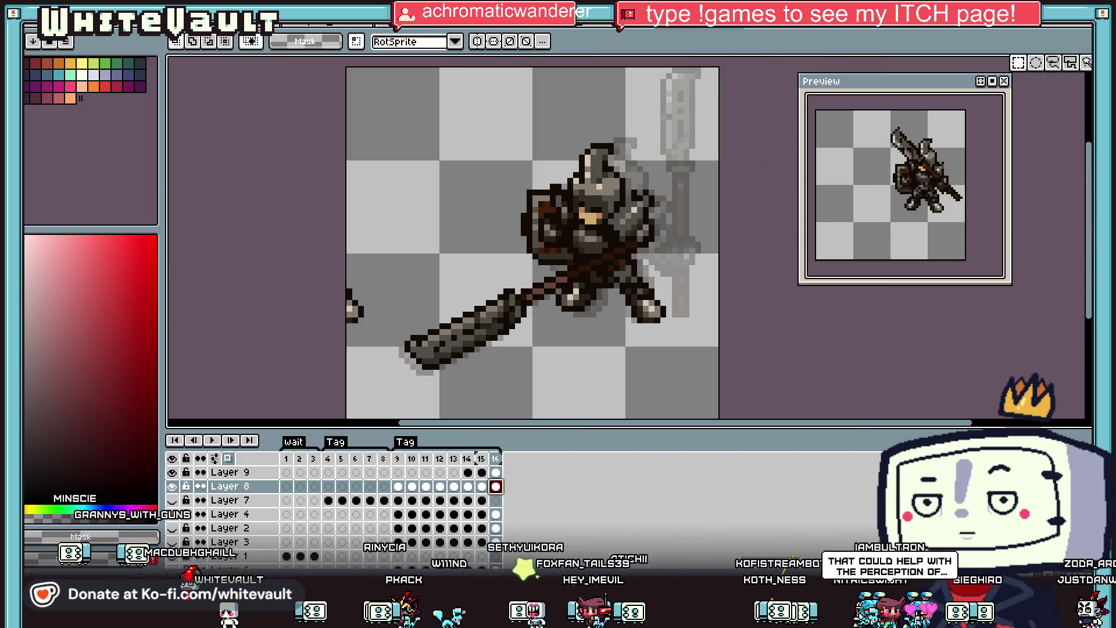
{"action": "scroll", "coordinate": [600, 277], "scroll_direction": "up", "scroll_amount": 3}
{"action": "mouse_move", "coordinate": [599, 277]}
{"action": "left_mouse_down"}
{"action": "mouse_move", "coordinate": [708, 369]}
{"action": "mouse_move", "coordinate": [692, 366]}
{"action": "left_mouse_up"}
{"action": "key", "text": "Left"}
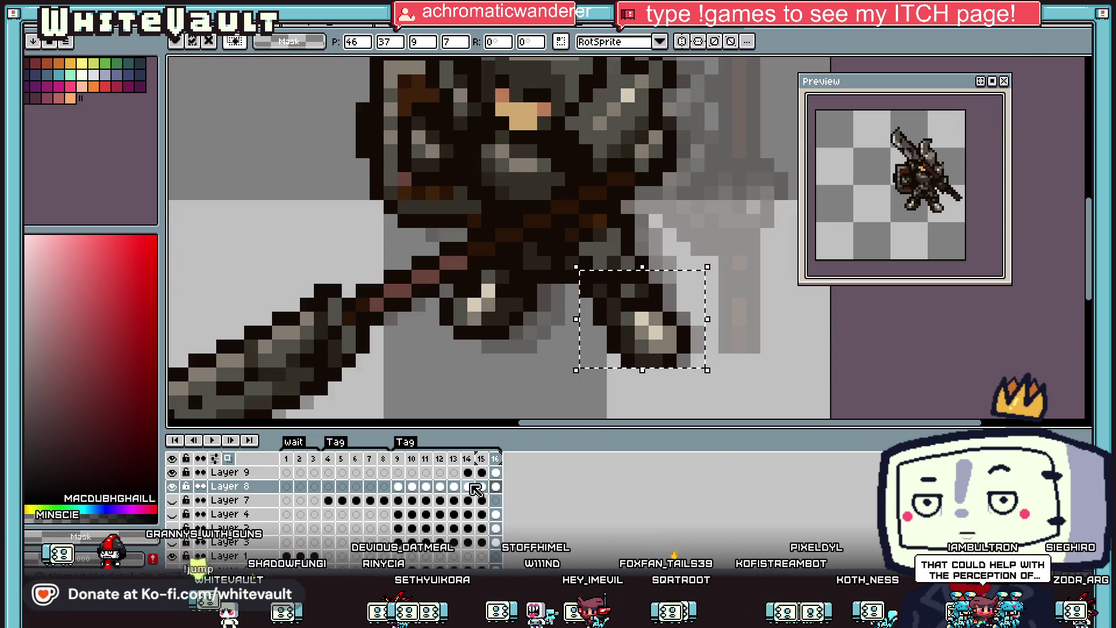
{"action": "key", "text": "Left"}
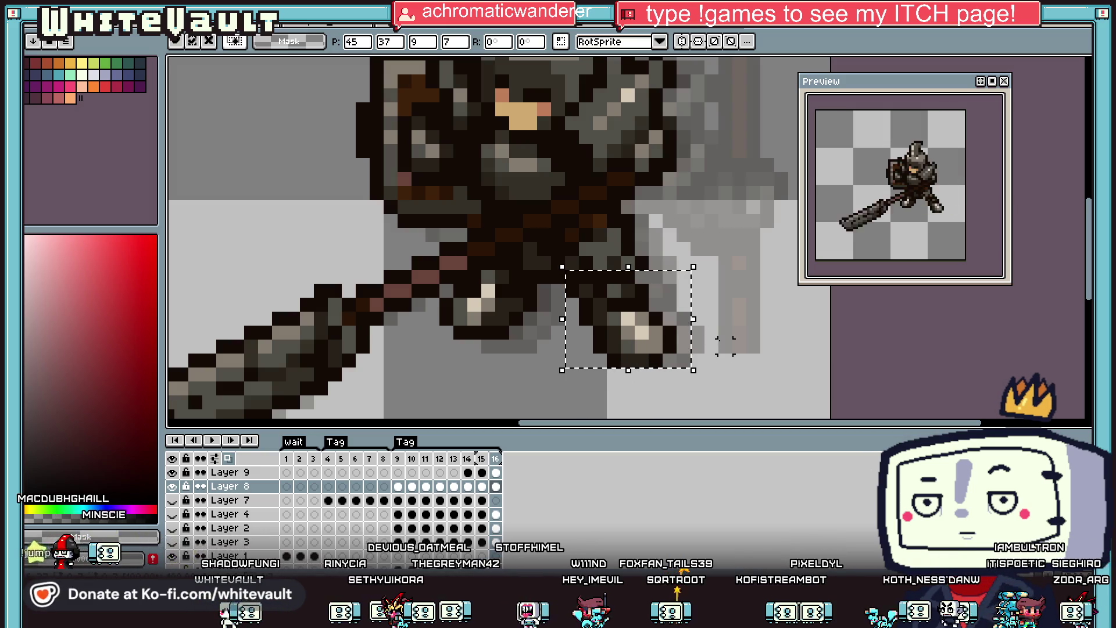
{"action": "key", "text": "ctrl+d"}
Compare frames 15 and 16 and re-adjust the selected hand on frame 15.
{"action": "key", "text": "Left"}
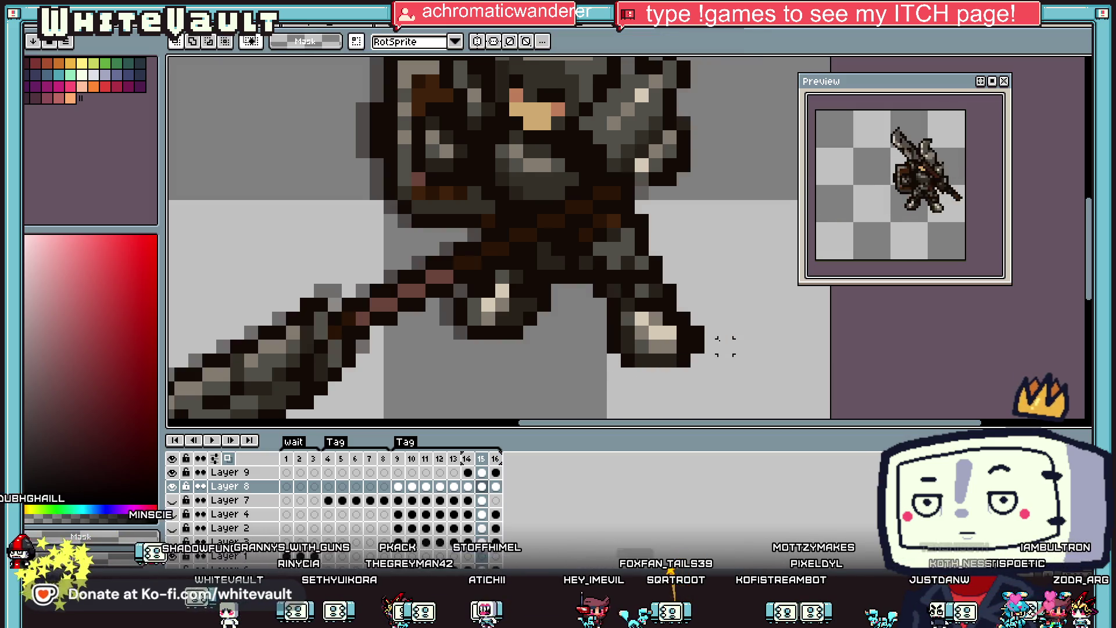
{"action": "left_click_drag", "start_coordinate": [585, 286], "coordinate": [733, 367]}
{"action": "key", "text": "i"}
{"action": "key", "text": "Right"}
{"action": "key", "text": "m"}
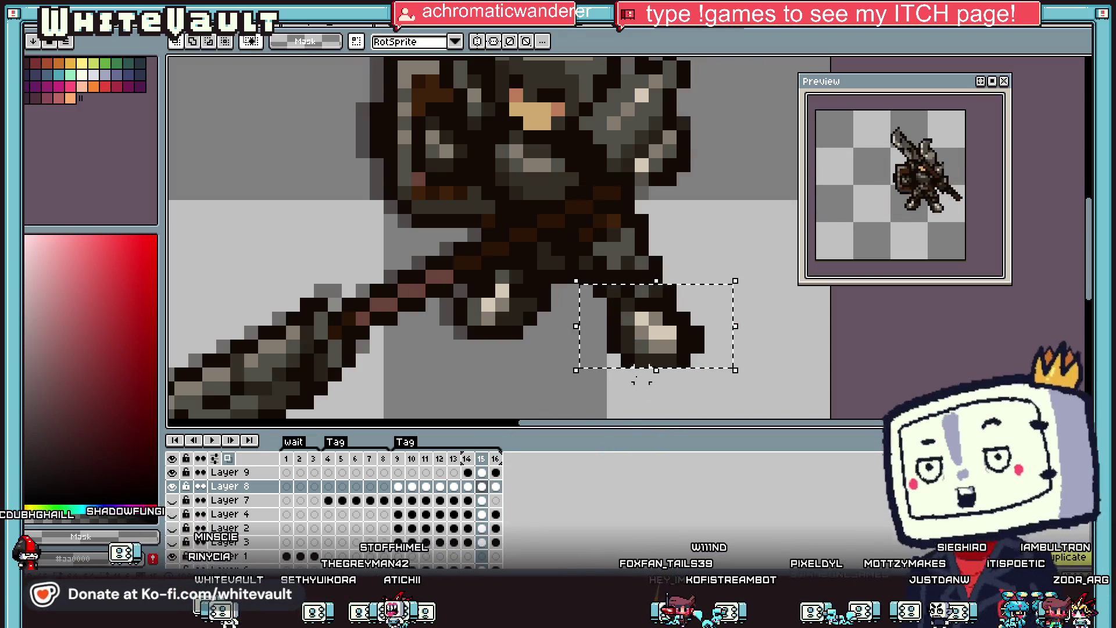
{"action": "key", "text": "Left"}
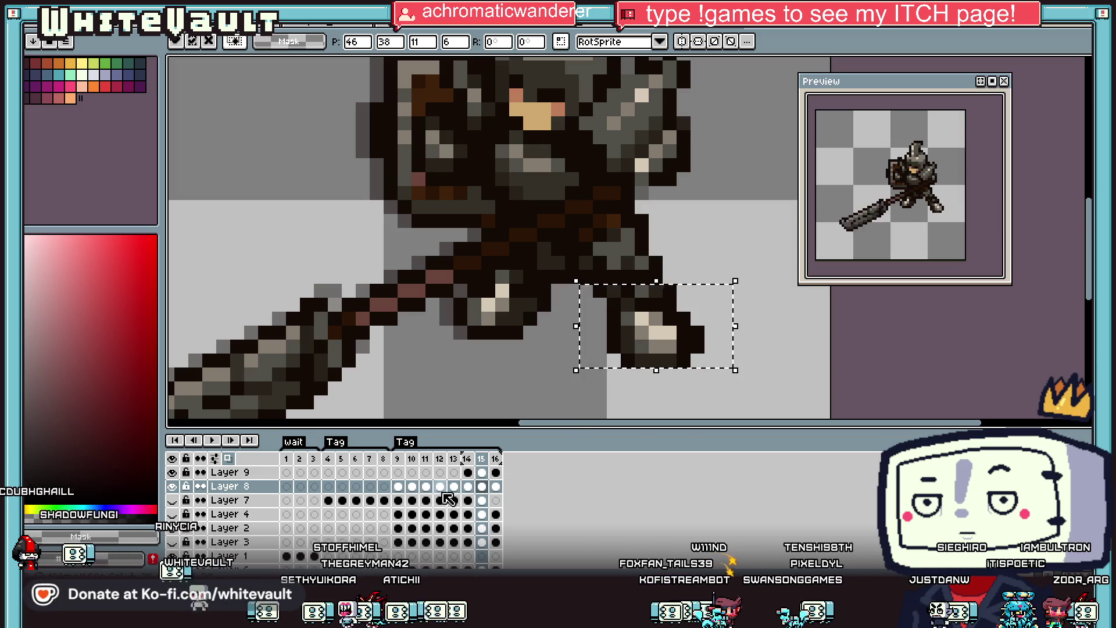
{"action": "key", "text": "Right"}
{"action": "key", "text": "Right"}
{"action": "left_click", "coordinate": [482, 487]}
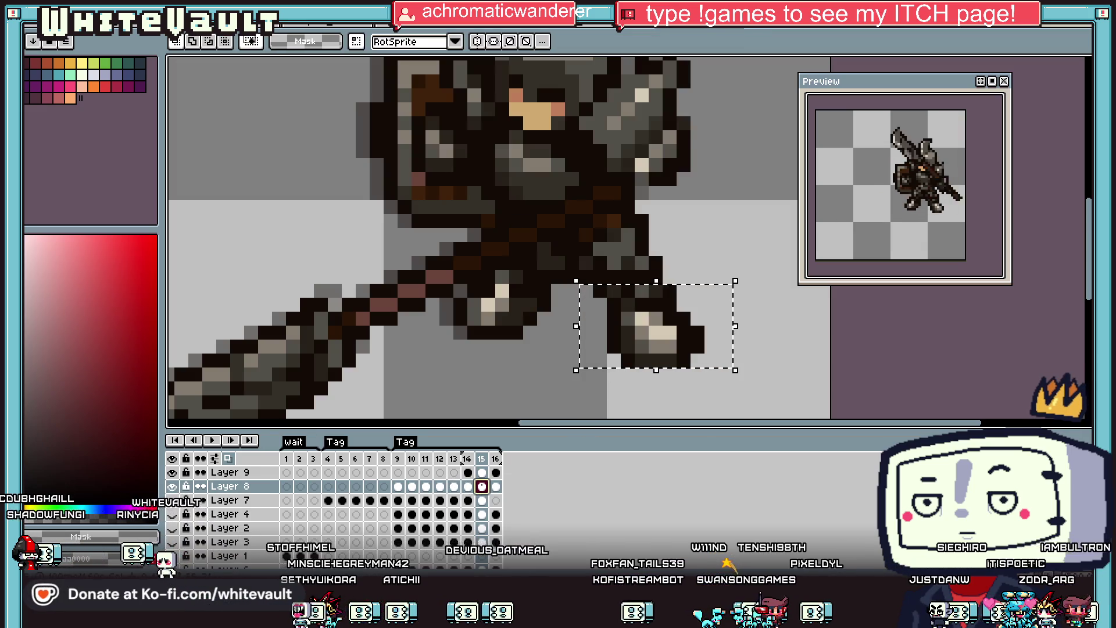
{"action": "scroll", "coordinate": [661, 353], "scroll_direction": "down", "scroll_amount": 1}
{"action": "left_click", "coordinate": [661, 353]}
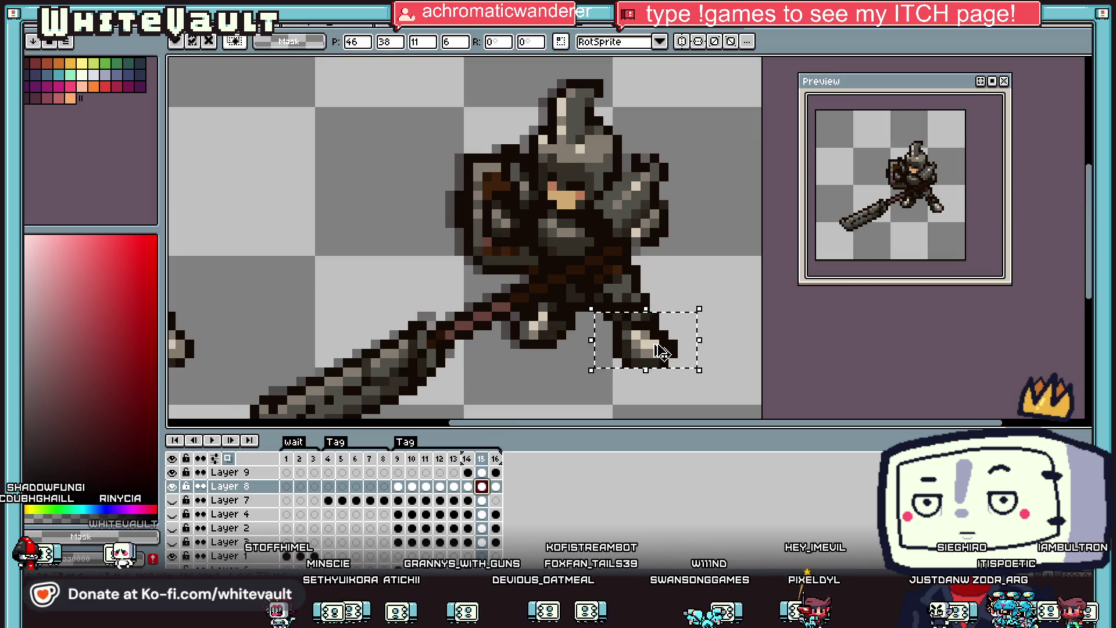
{"action": "left_click", "coordinate": [496, 487]}
Commit the transform, flip between frames 15 and 16, then settle on frame 14's low polearm swing.
{"action": "key", "text": "ctrl+d"}
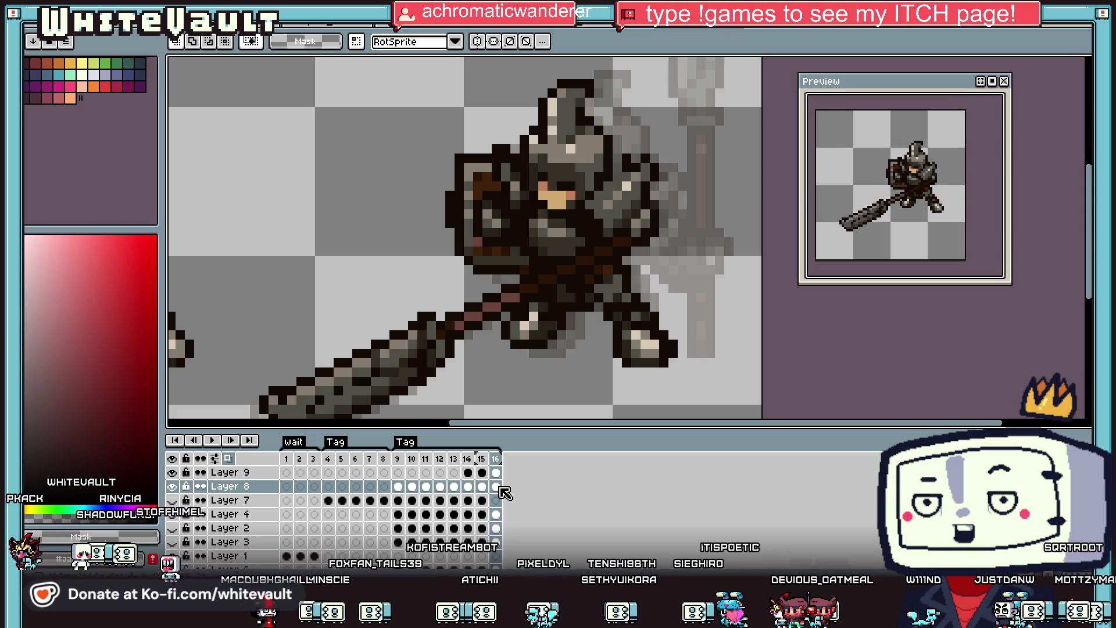
{"action": "scroll", "coordinate": [651, 300], "scroll_direction": "down", "scroll_amount": 5}
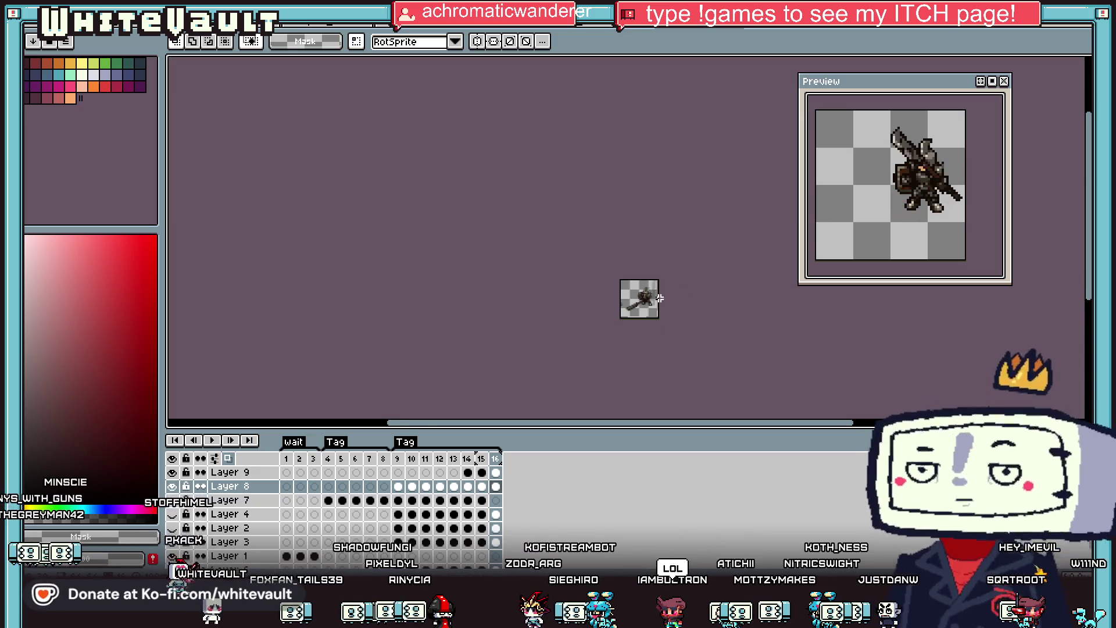
{"action": "scroll", "coordinate": [658, 301], "scroll_direction": "up", "scroll_amount": 5}
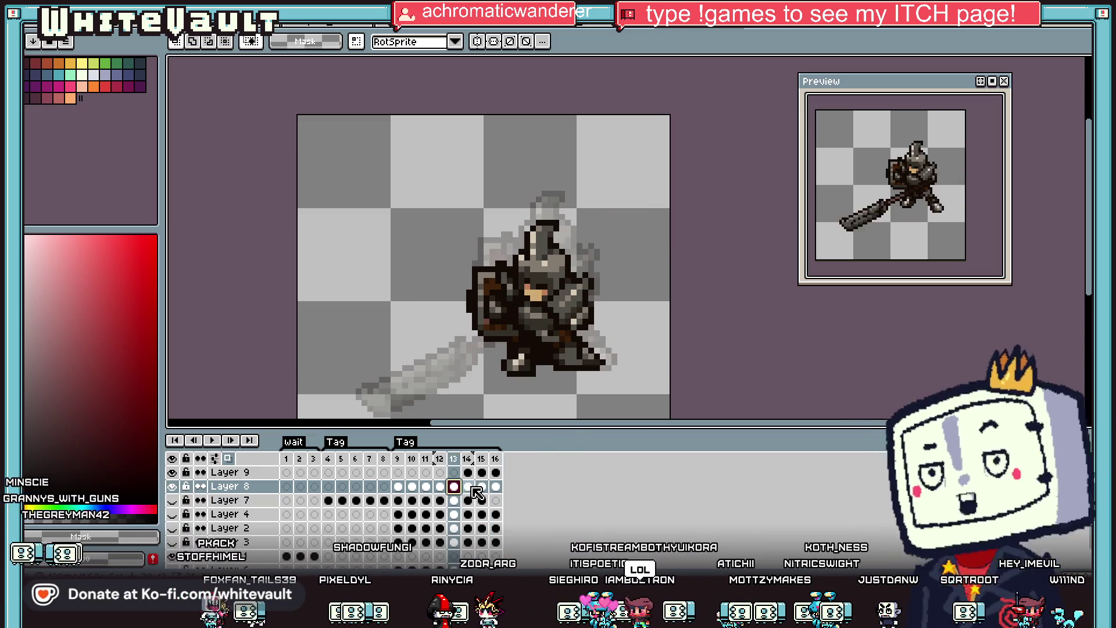
{"action": "left_click", "coordinate": [482, 486]}
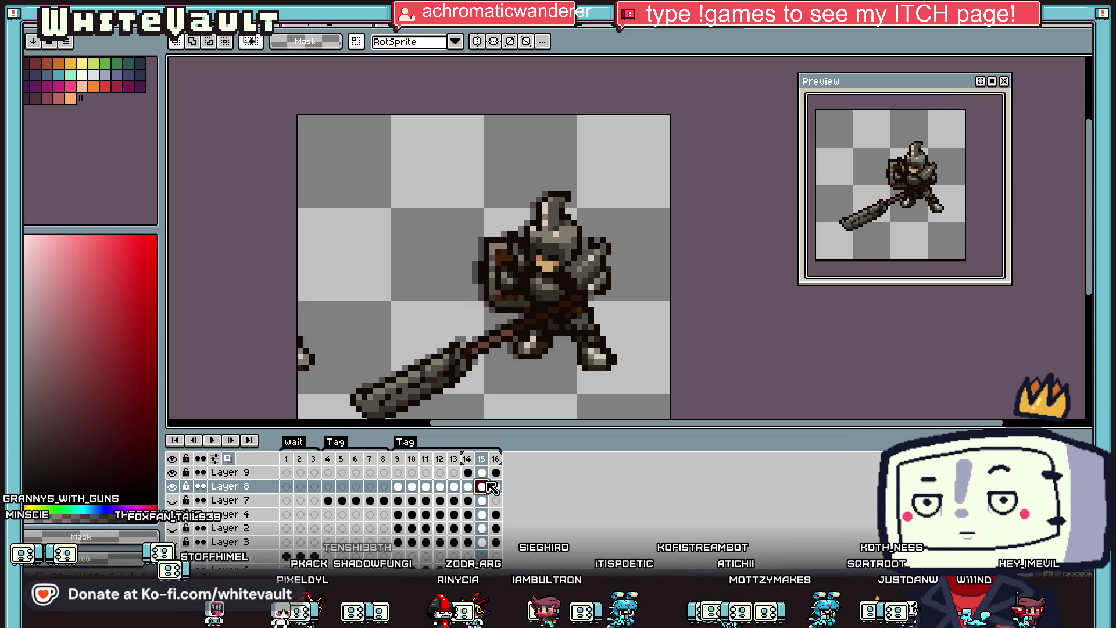
{"action": "left_click", "coordinate": [496, 486]}
{"action": "left_click", "coordinate": [484, 487]}
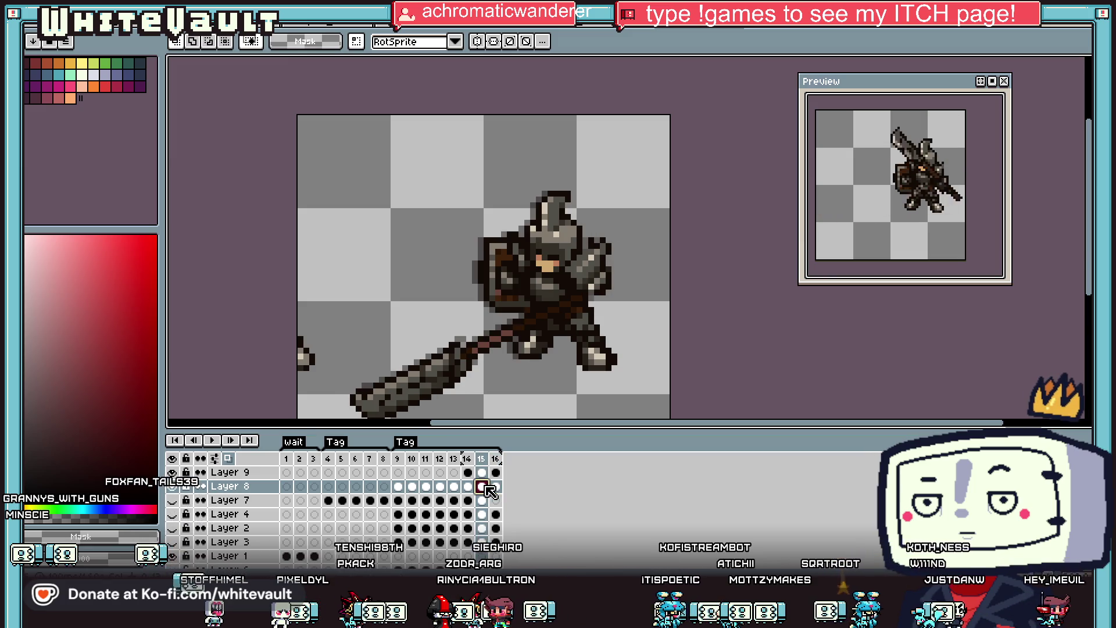
{"action": "left_click", "coordinate": [496, 486]}
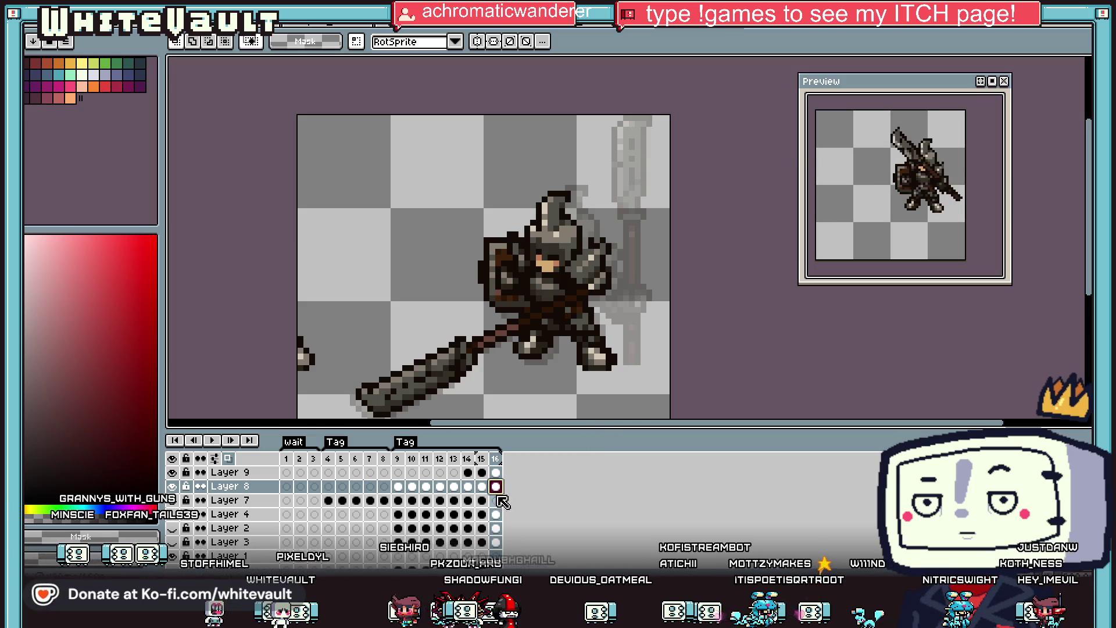
{"action": "left_click", "coordinate": [468, 486]}
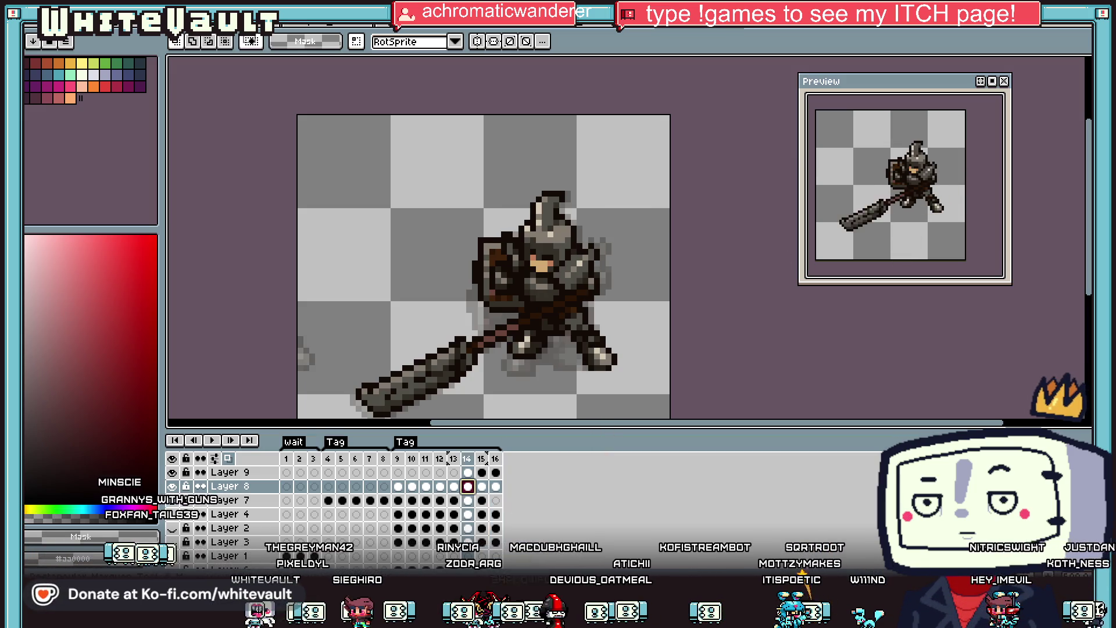
{"action": "scroll", "coordinate": [600, 350], "scroll_direction": "up", "scroll_amount": 2}
Rework the knight's forward foot on frames 14 and 15, checking frame 16's foot.
{"action": "left_click_drag", "start_coordinate": [556, 321], "coordinate": [668, 397]}
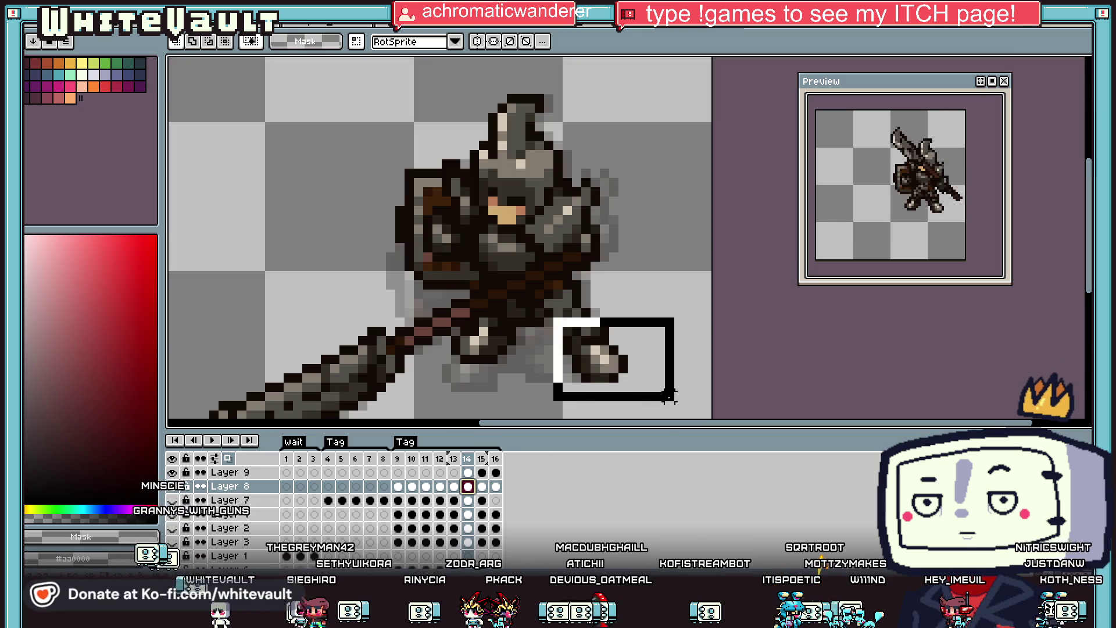
{"action": "key", "text": "Right"}
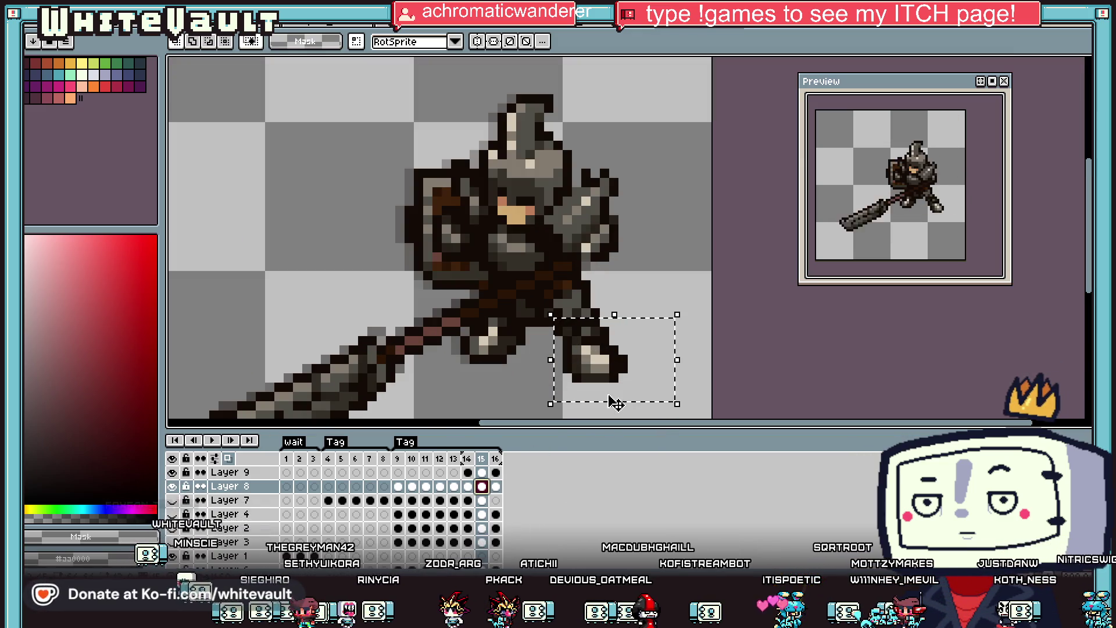
{"action": "left_click", "coordinate": [468, 486]}
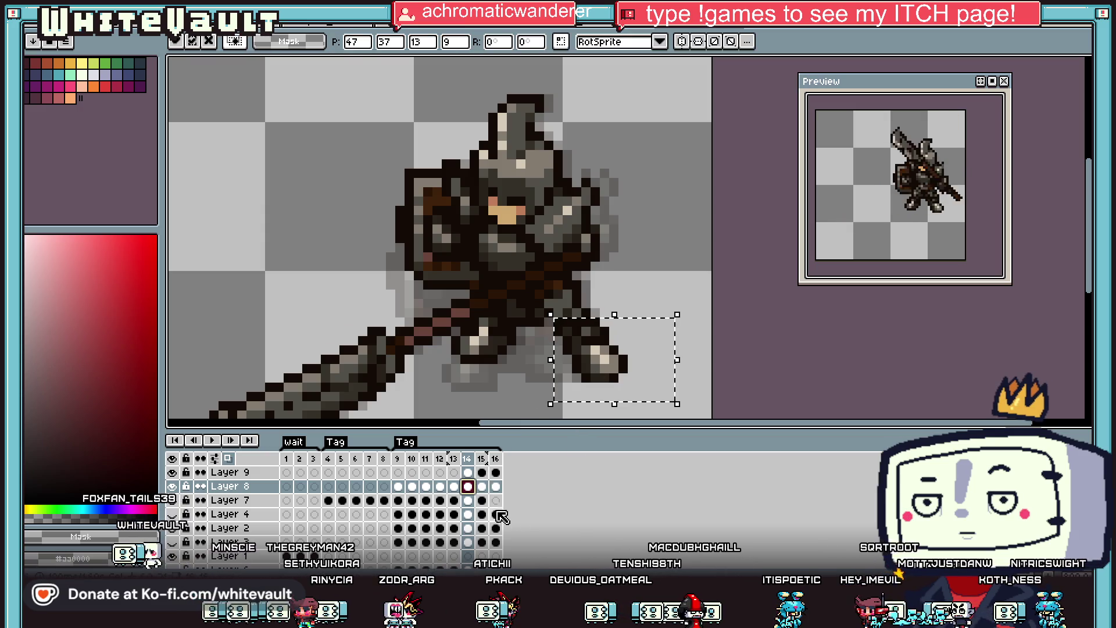
{"action": "key", "text": "Right"}
{"action": "key", "text": "Left"}
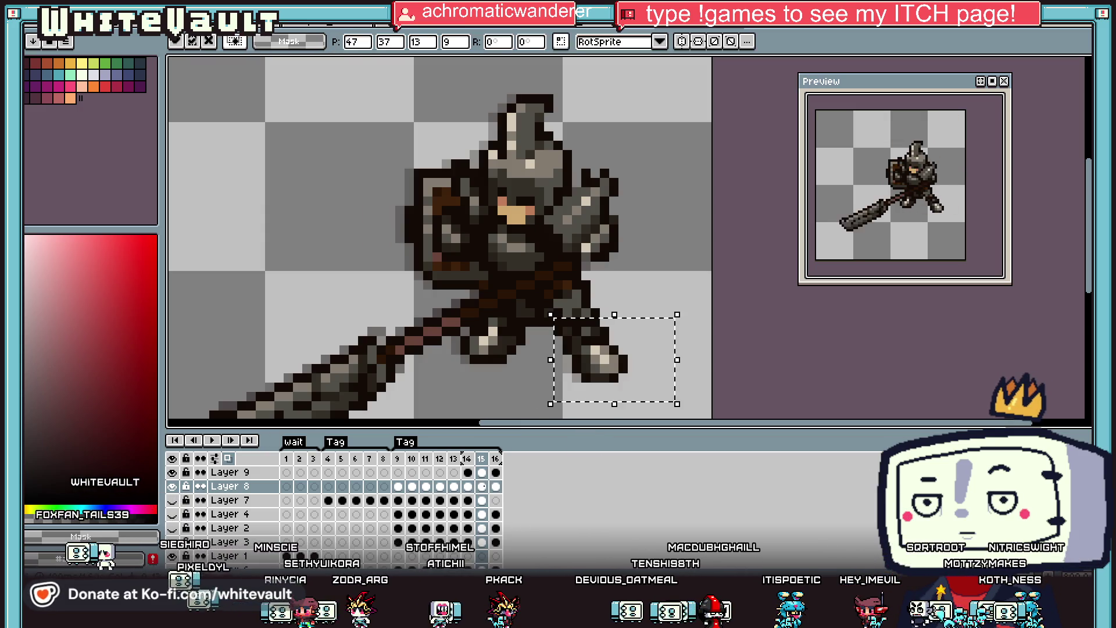
{"action": "left_click", "coordinate": [487, 489]}
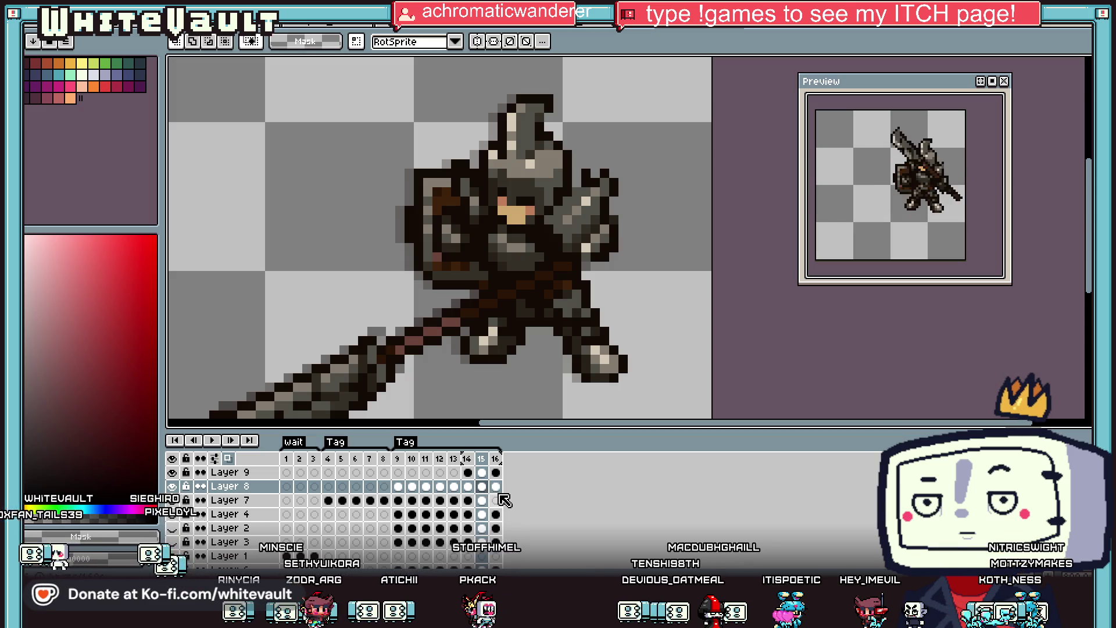
{"action": "key", "text": "Right"}
{"action": "left_click_drag", "start_coordinate": [539, 325], "coordinate": [695, 386]}
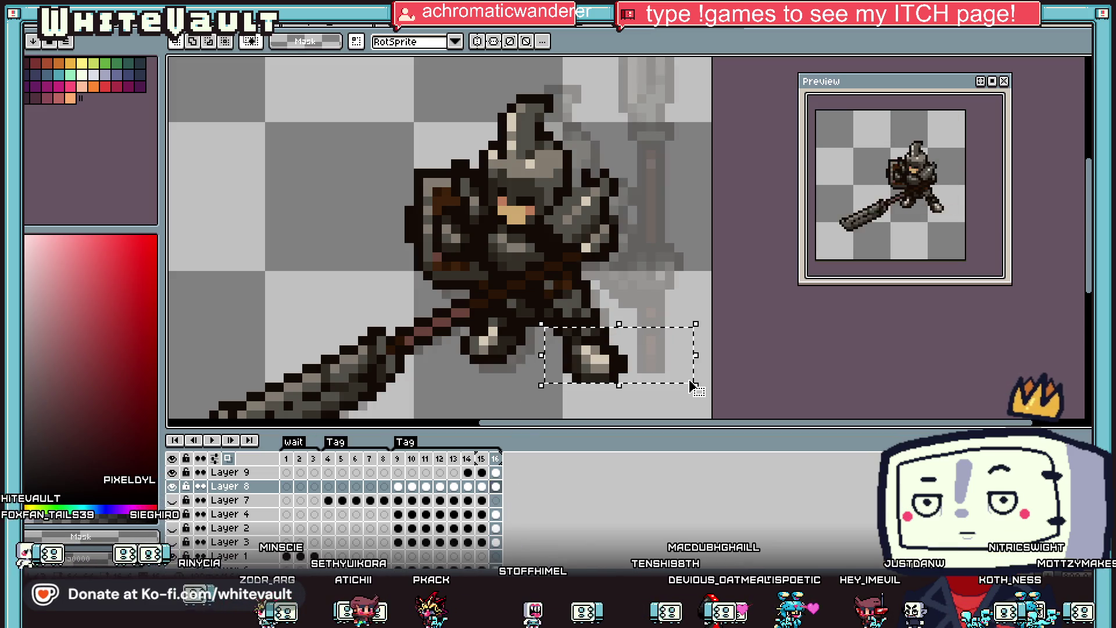
{"action": "left_click", "coordinate": [734, 294]}
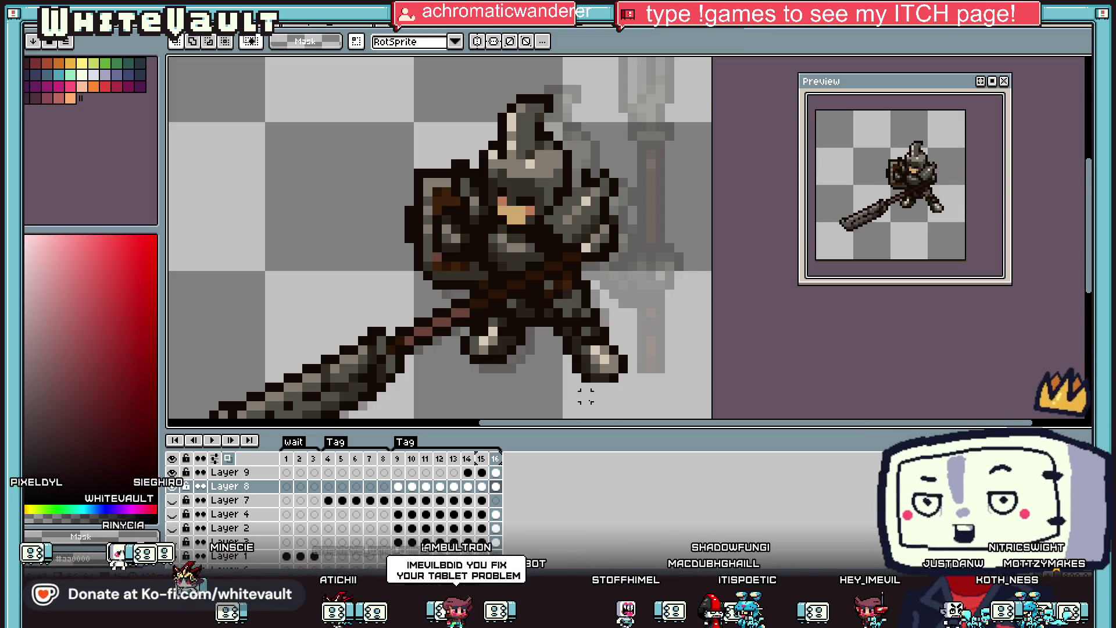
{"action": "scroll", "coordinate": [657, 280], "scroll_direction": "down", "scroll_amount": 3}
{"action": "scroll", "coordinate": [660, 279], "scroll_direction": "up", "scroll_amount": 1}
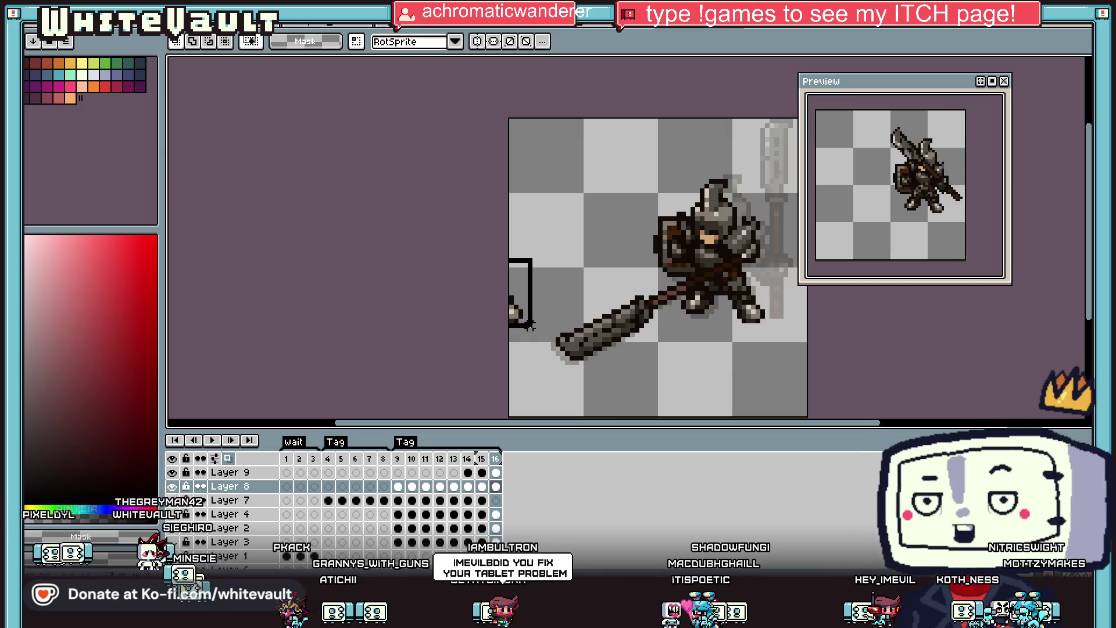
Step through frames 9 to 12 and unhide the club layer on frame 12.
{"action": "left_click", "coordinate": [398, 486]}
{"action": "scroll", "coordinate": [637, 316], "scroll_direction": "down", "scroll_amount": 1}
{"action": "left_click", "coordinate": [413, 487]}
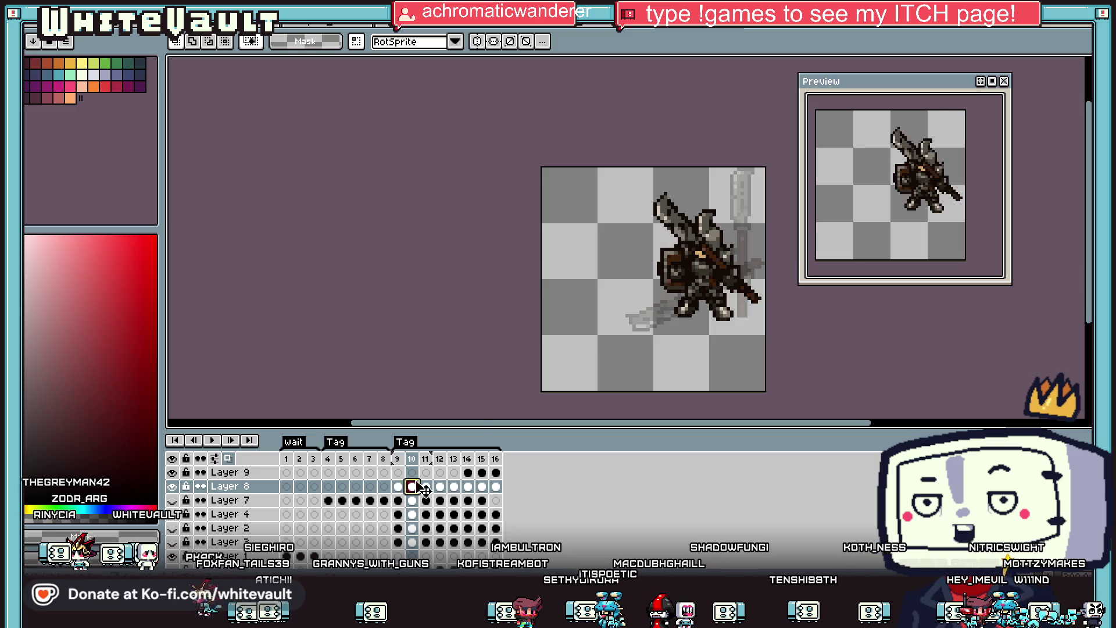
{"action": "left_click", "coordinate": [426, 486]}
{"action": "left_click", "coordinate": [440, 486]}
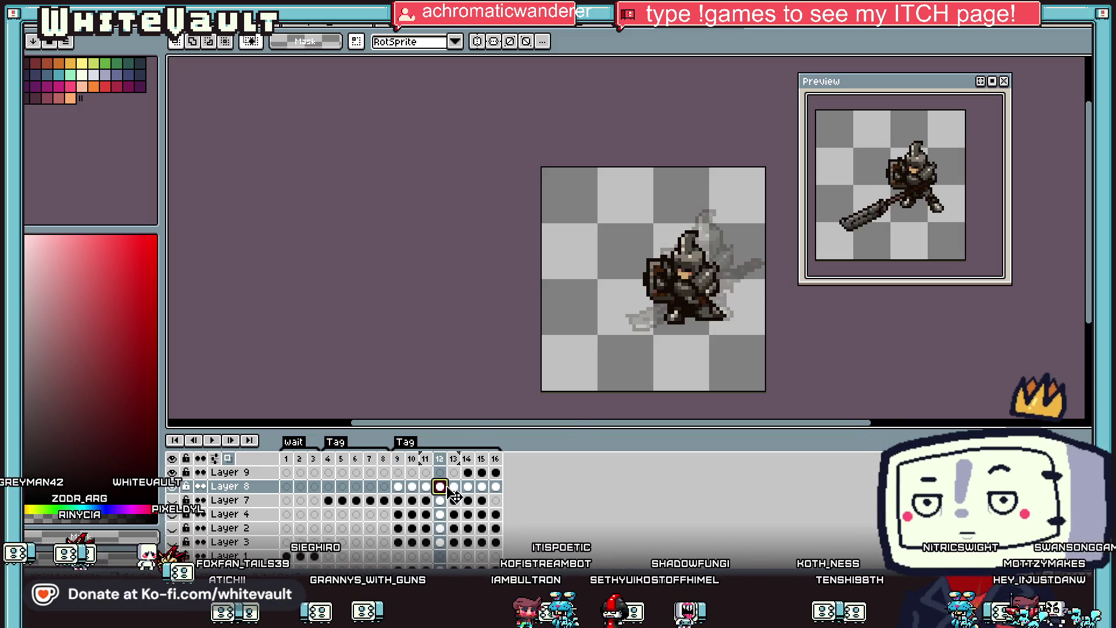
{"action": "left_click", "coordinate": [172, 501]}
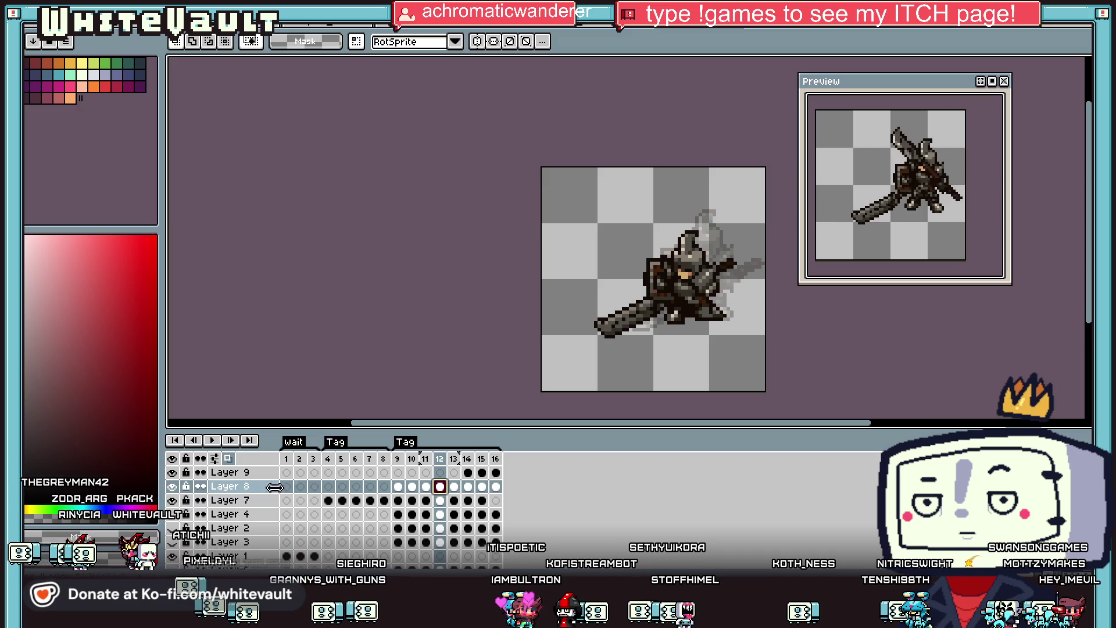
{"action": "left_click", "coordinate": [440, 501]}
Hide the club layer and paste the club into Layer 9's frame 12, nudged up one pixel.
{"action": "scroll", "coordinate": [844, 415], "scroll_direction": "down", "scroll_amount": 1}
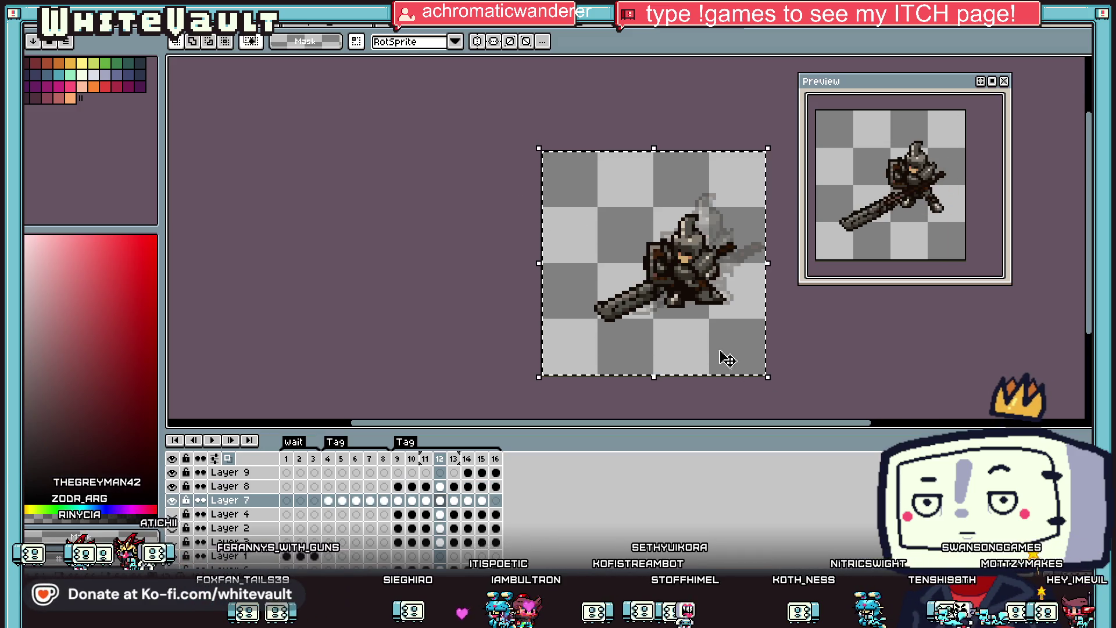
{"action": "key", "text": "ctrl+a"}
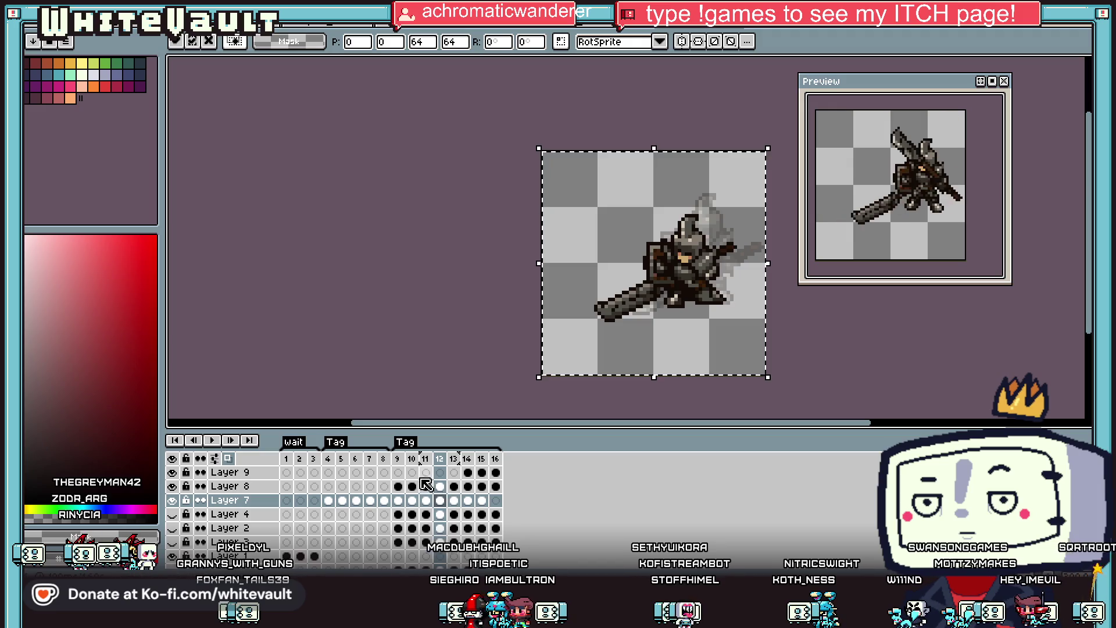
{"action": "left_click", "coordinate": [440, 472]}
{"action": "left_click", "coordinate": [173, 501]}
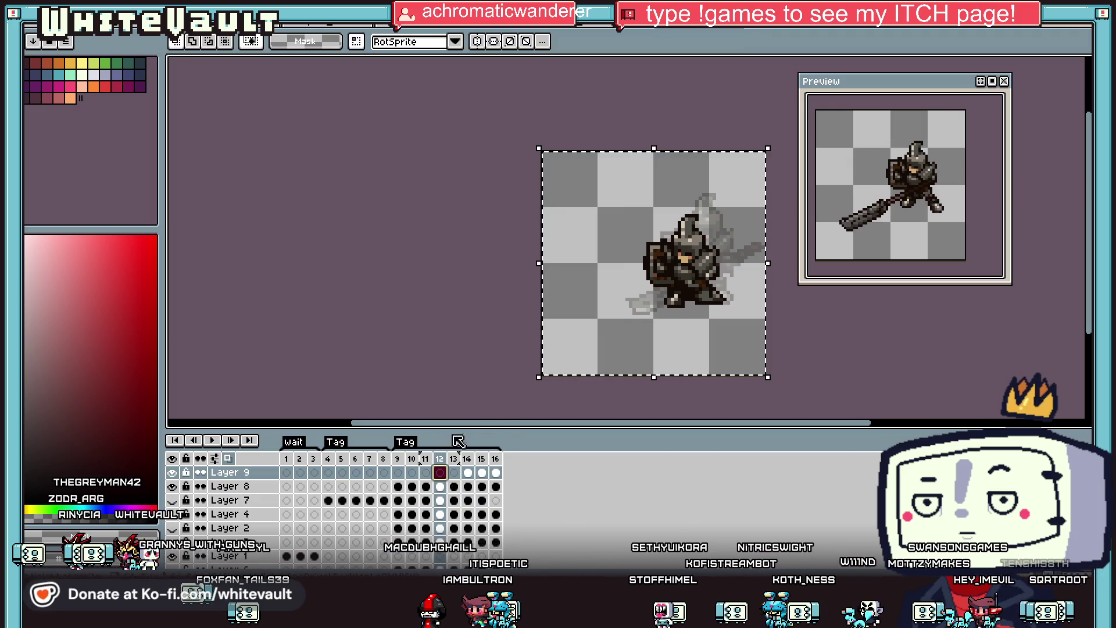
{"action": "left_click", "coordinate": [398, 472]}
{"action": "left_click", "coordinate": [412, 472]}
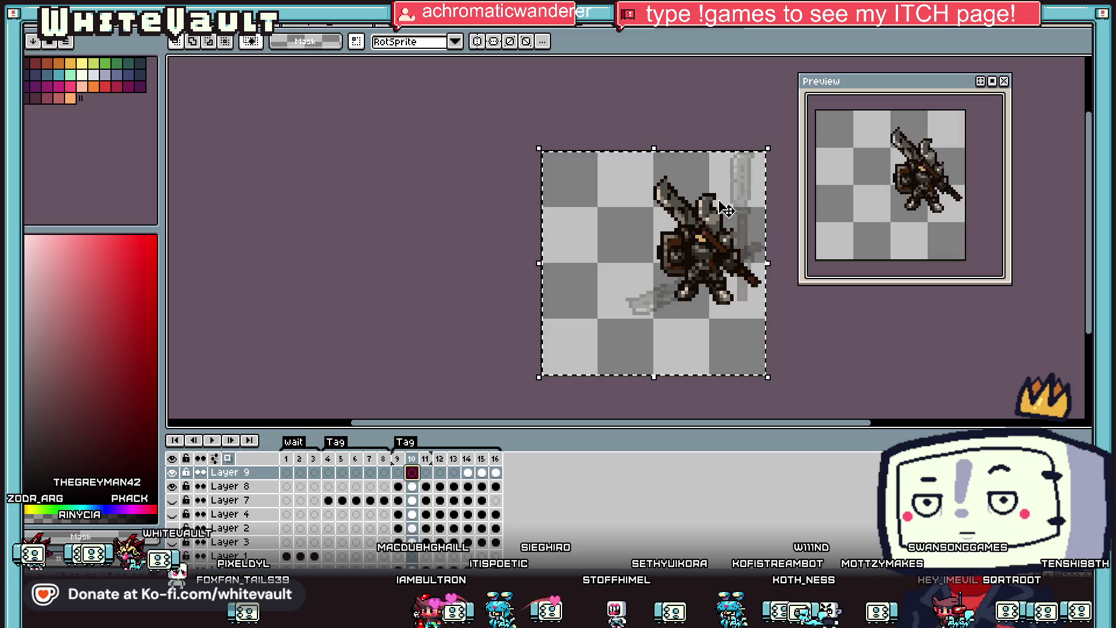
{"action": "left_click", "coordinate": [426, 473]}
{"action": "left_click", "coordinate": [440, 473]}
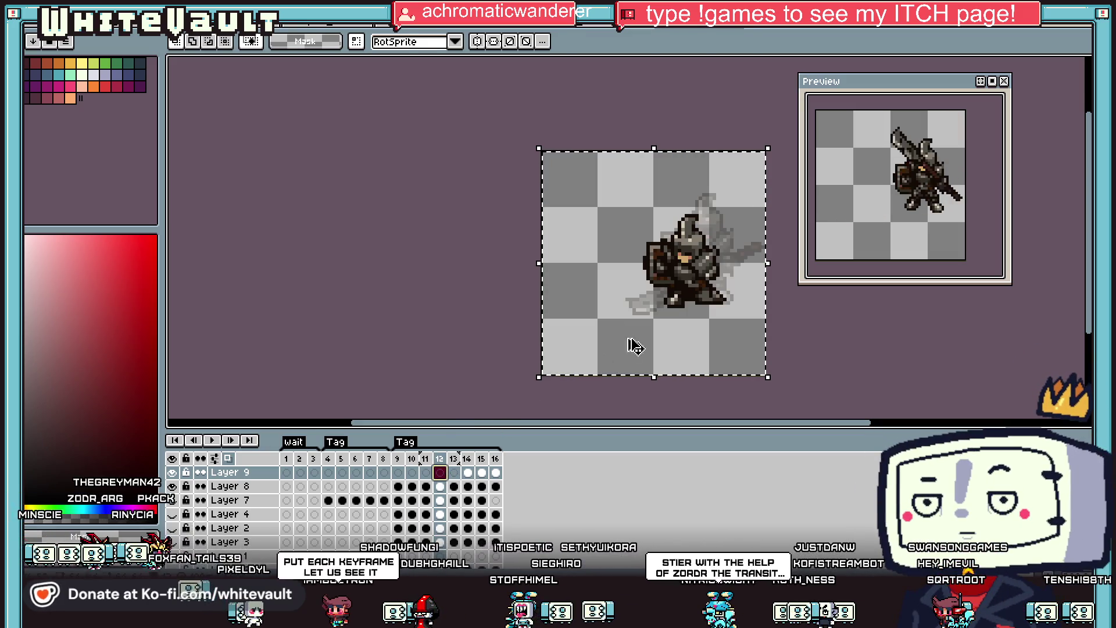
{"action": "key", "text": "ctrl+v"}
{"action": "left_click_drag", "start_coordinate": [728, 308], "coordinate": [728, 304]}
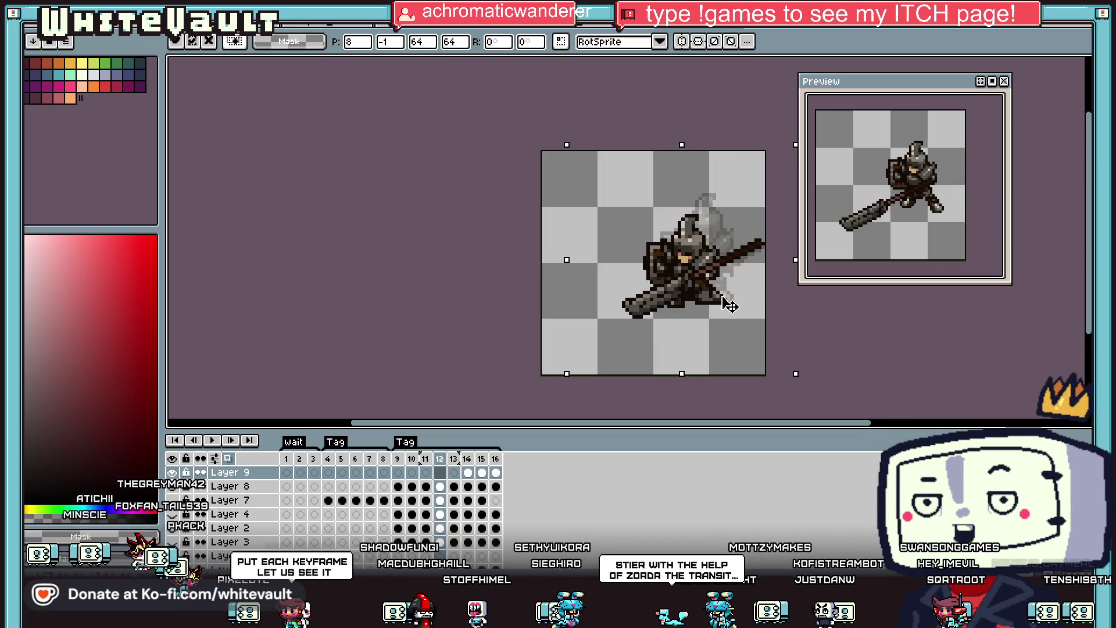
Paste the club into frame 13 and position it.
{"action": "left_click", "coordinate": [458, 474]}
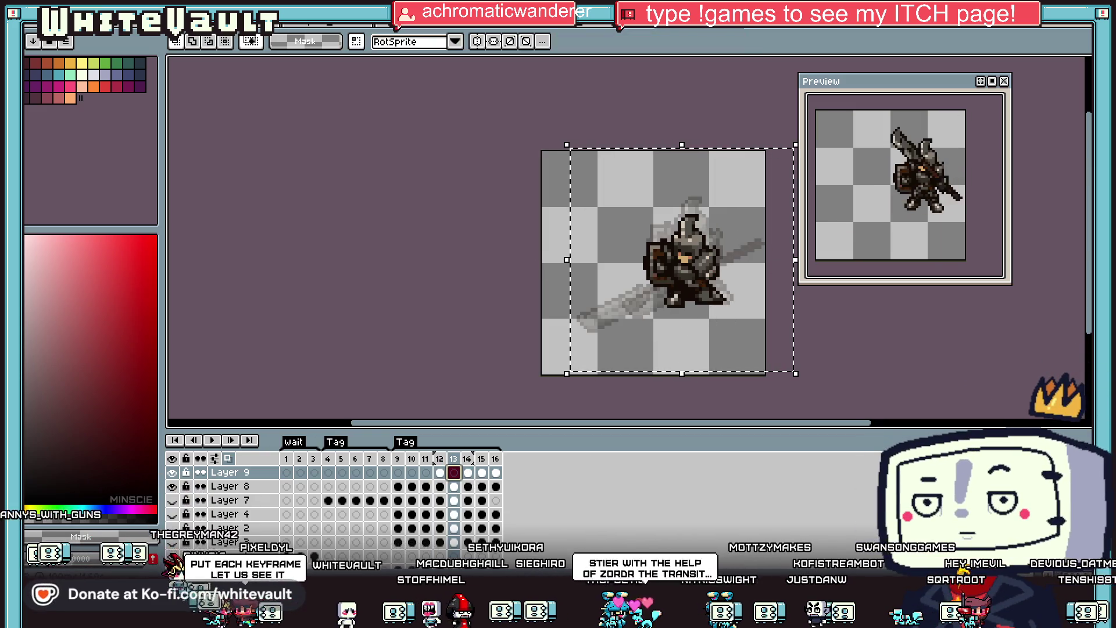
{"action": "key", "text": "ctrl+v"}
{"action": "left_click_drag", "start_coordinate": [715, 351], "coordinate": [731, 334]}
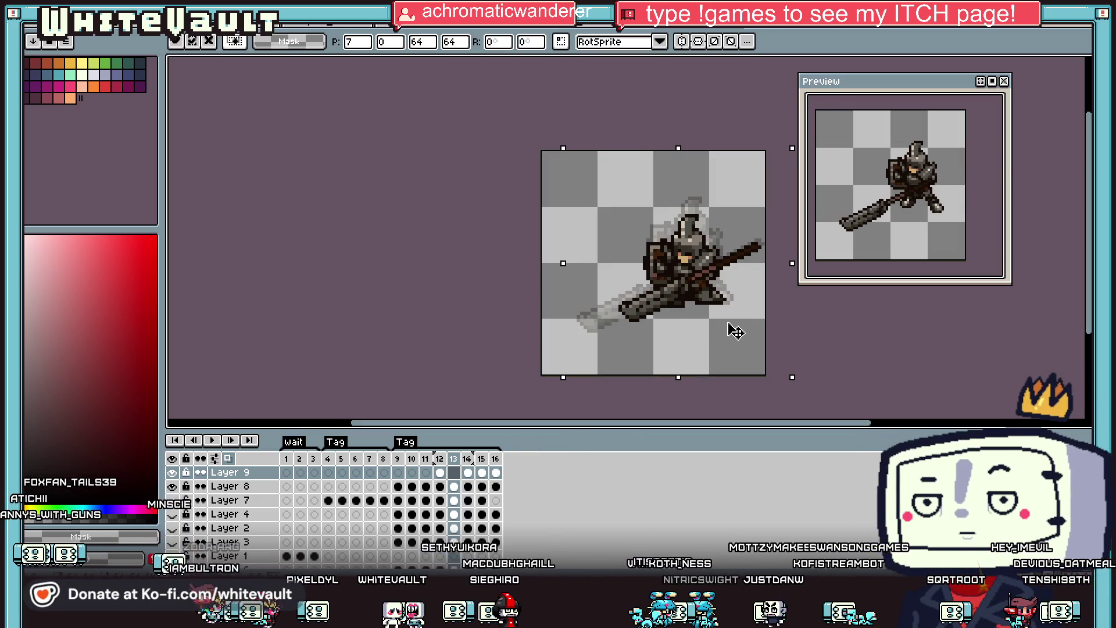
{"action": "left_click", "coordinate": [440, 473]}
Review frames 12–14, then move frame 13's club left and down.
{"action": "left_click", "coordinate": [454, 472]}
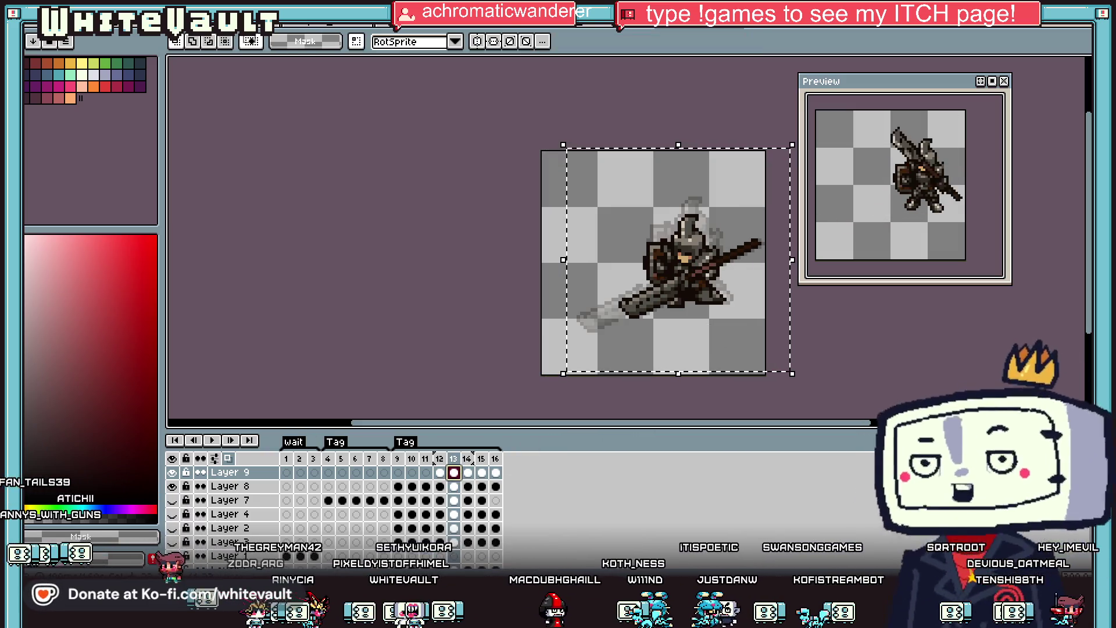
{"action": "left_click", "coordinate": [468, 473]}
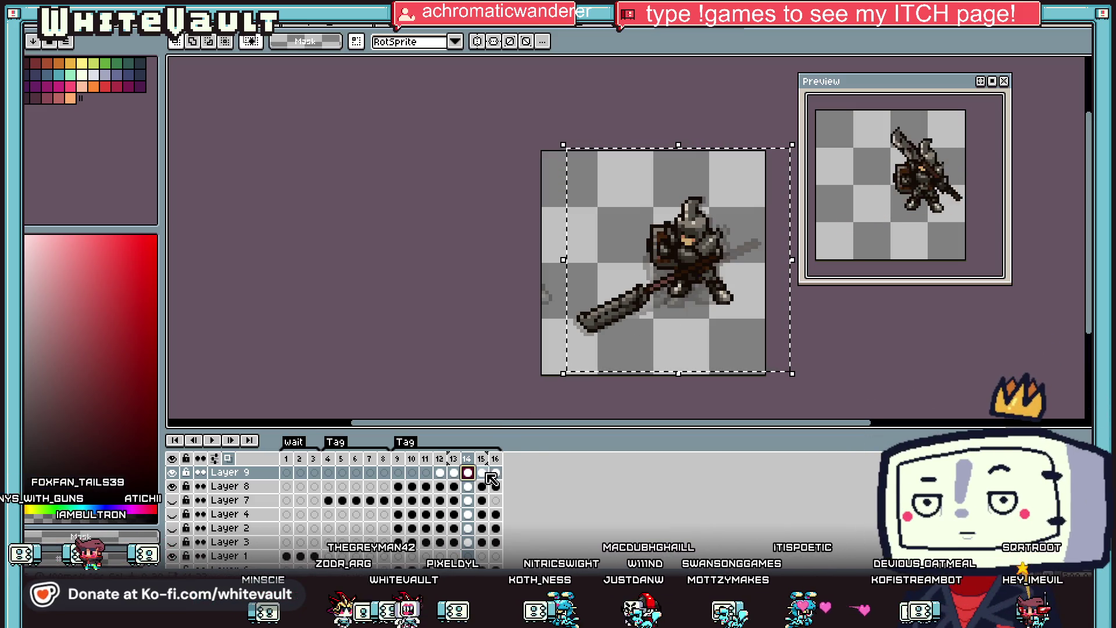
{"action": "left_click", "coordinate": [426, 473]}
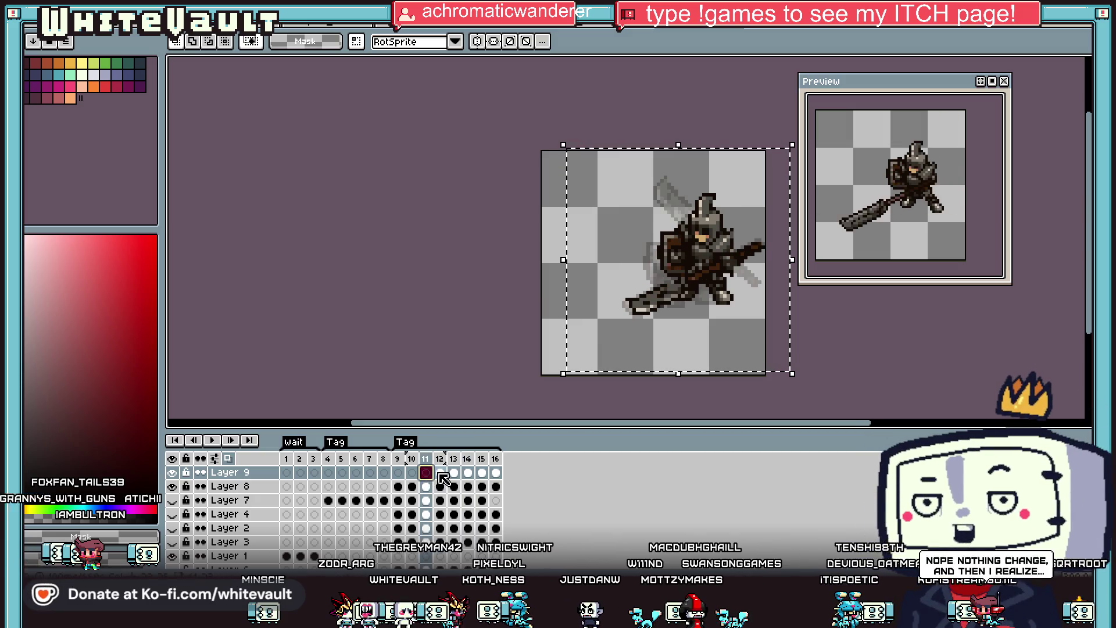
{"action": "left_click", "coordinate": [440, 472]}
{"action": "left_click", "coordinate": [453, 473]}
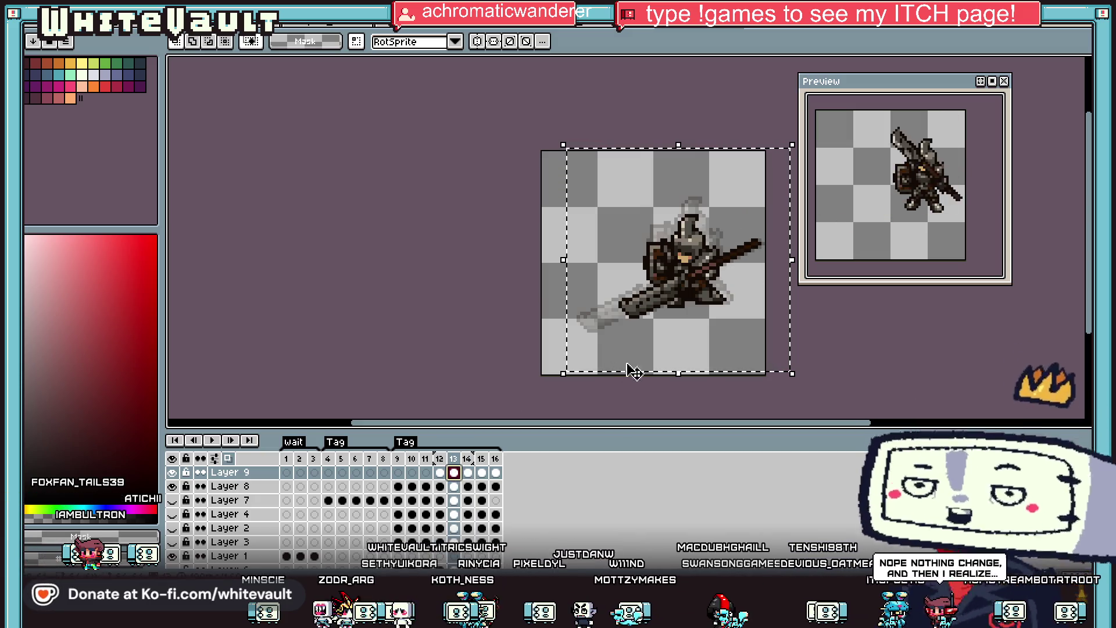
{"action": "mouse_move", "coordinate": [678, 324]}
{"action": "left_mouse_down"}
{"action": "mouse_move", "coordinate": [619, 362]}
{"action": "mouse_move", "coordinate": [625, 352]}
{"action": "left_mouse_up"}
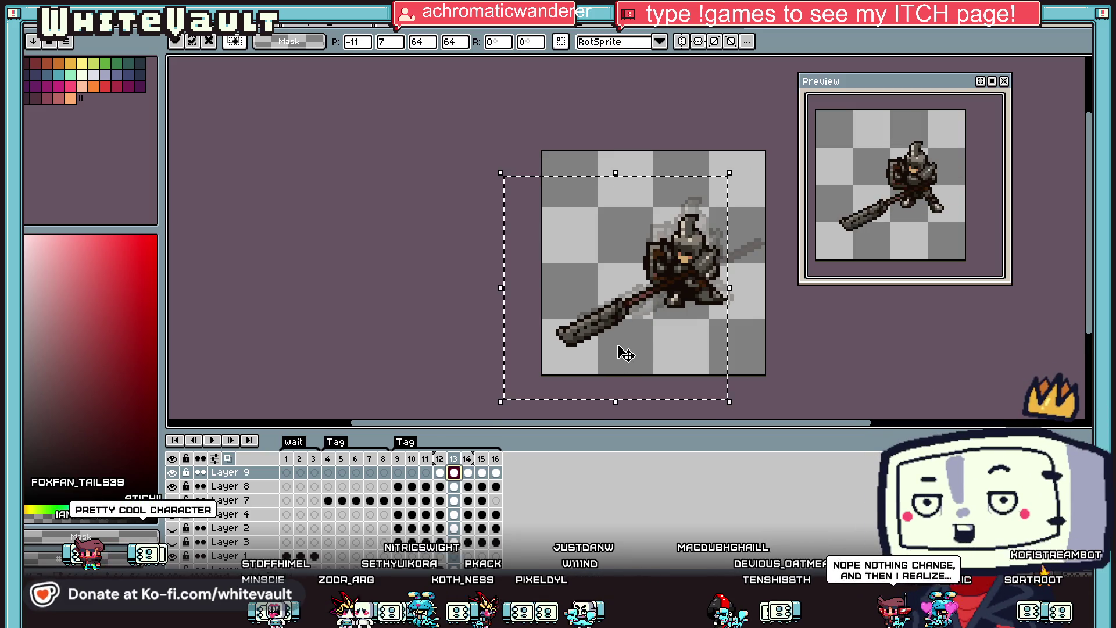
{"action": "key", "text": "Right"}
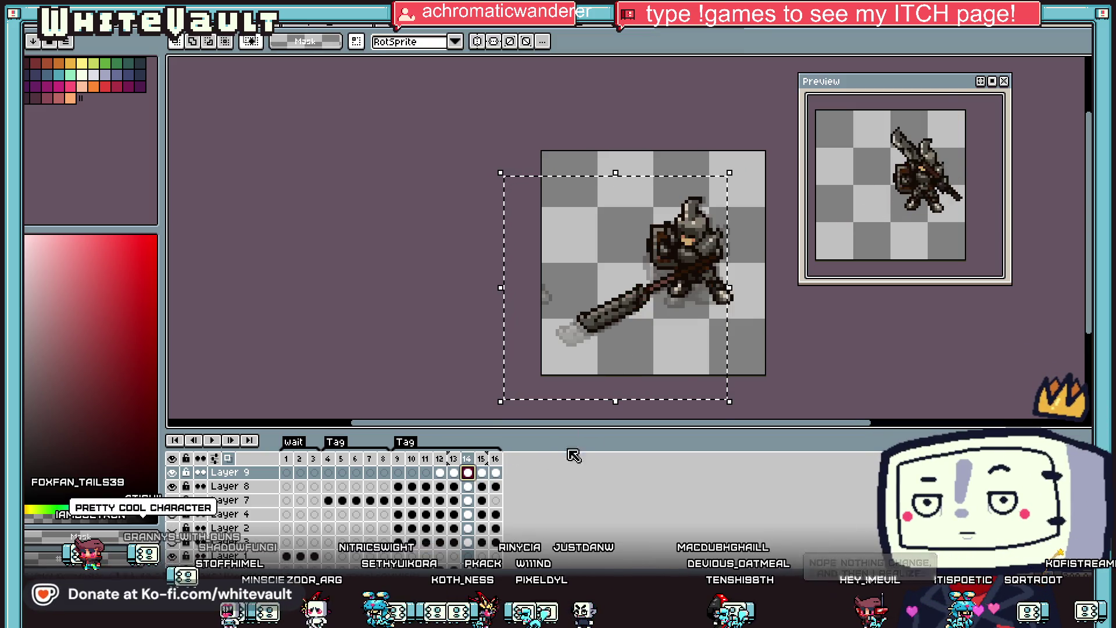
Shift the club on frame 15 slightly left and down.
{"action": "scroll", "coordinate": [843, 255], "scroll_direction": "down", "scroll_amount": 2}
{"action": "scroll", "coordinate": [872, 244], "scroll_direction": "up", "scroll_amount": 3}
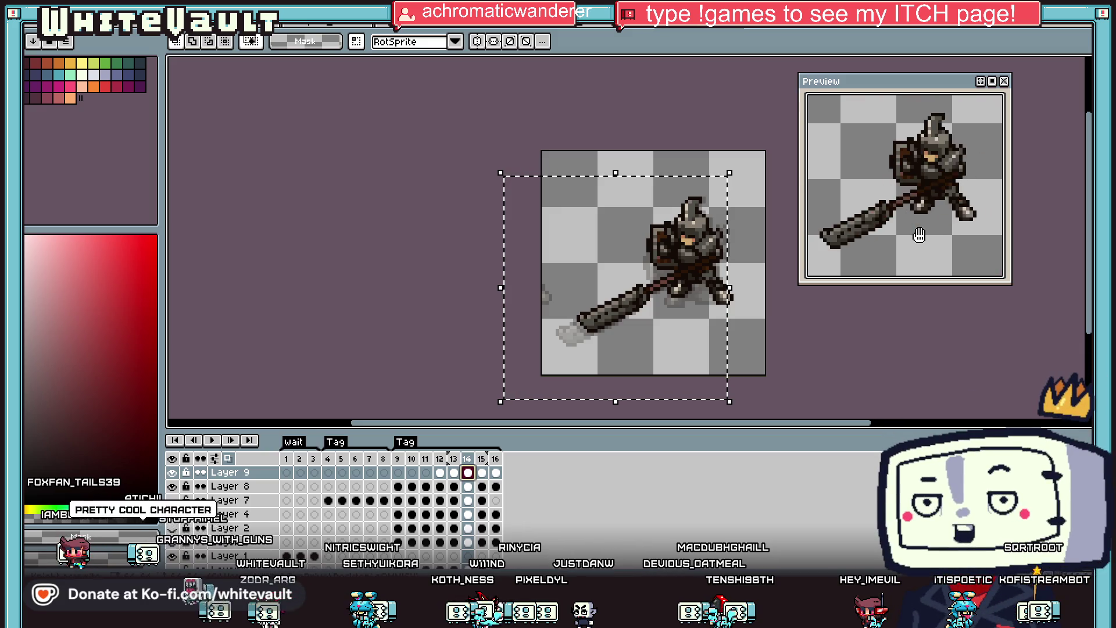
{"action": "scroll", "coordinate": [915, 235], "scroll_direction": "down", "scroll_amount": 1}
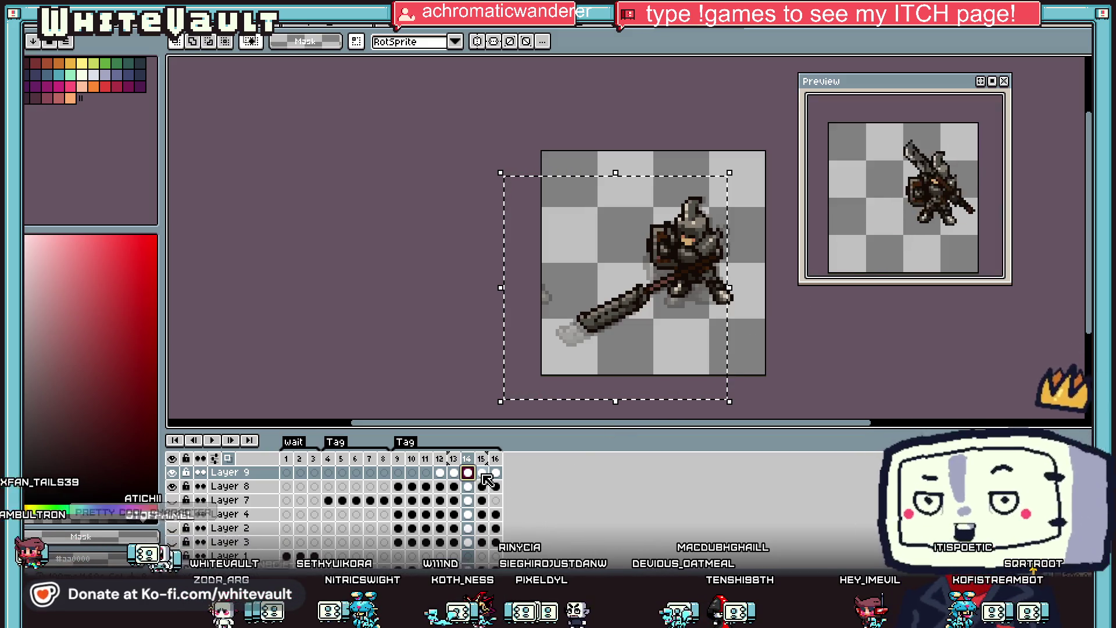
{"action": "key", "text": "Right"}
{"action": "left_click_drag", "start_coordinate": [653, 329], "coordinate": [646, 333]}
{"action": "left_click", "coordinate": [480, 473]}
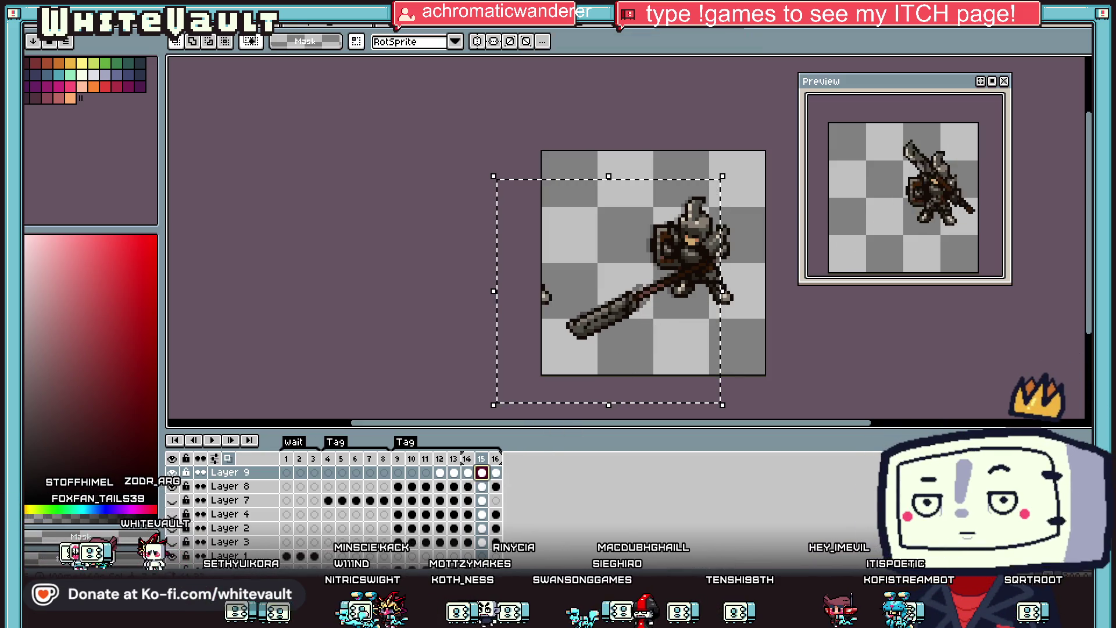
Nudge frame 14's polearm one pixel left and one pixel down, then commit.
{"action": "left_click", "coordinate": [440, 473]}
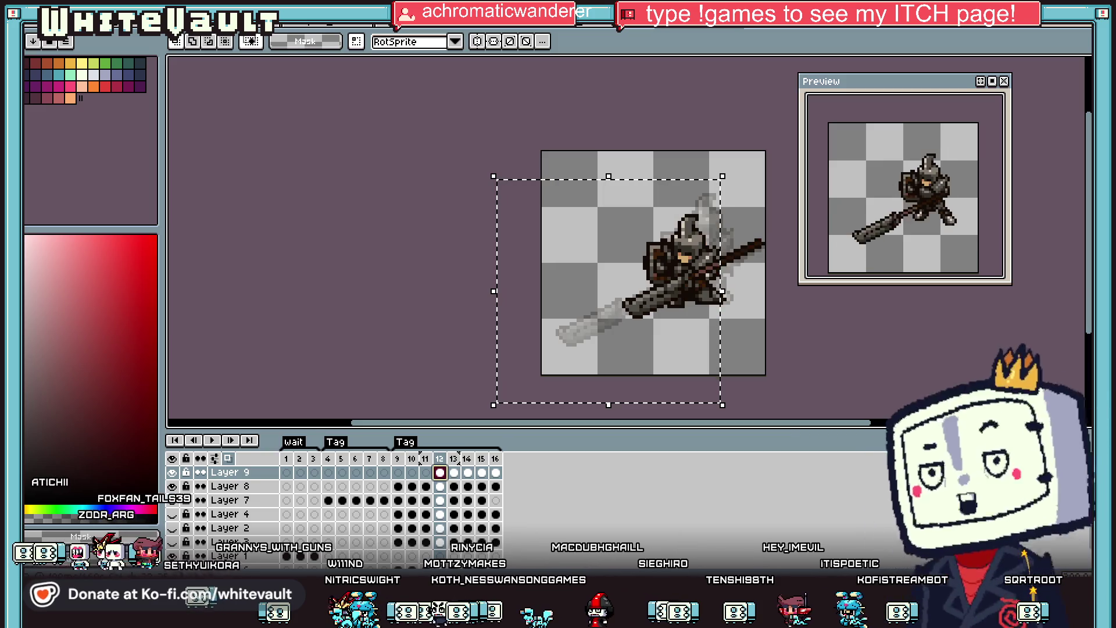
{"action": "key", "text": "period"}
{"action": "key", "text": "period"}
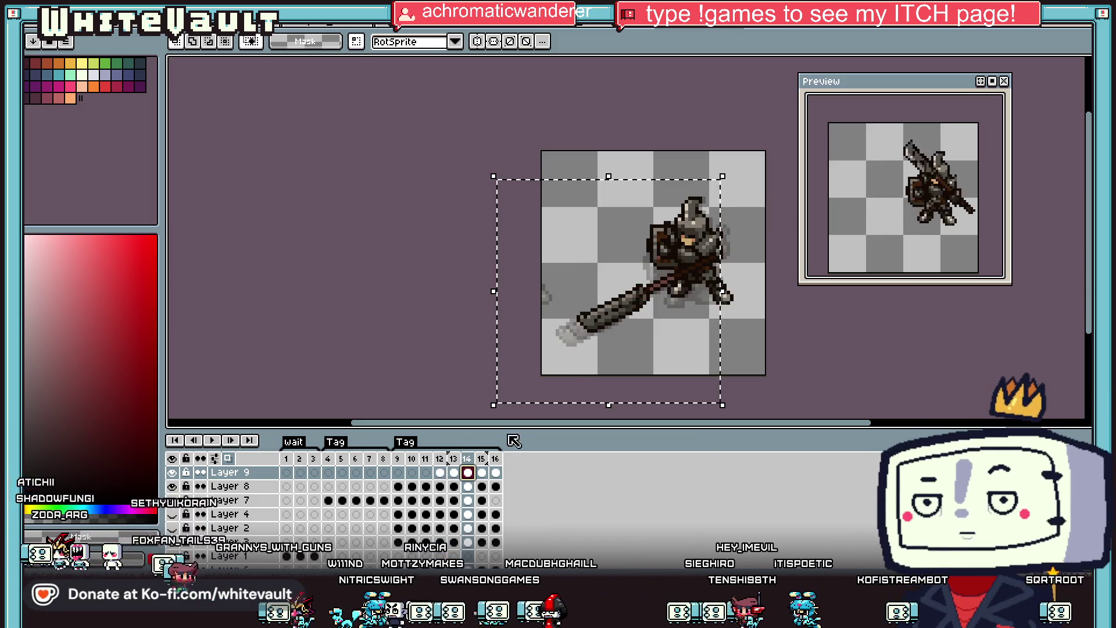
{"action": "key", "text": "Left"}
{"action": "key", "text": "Left"}
{"action": "key", "text": "Left"}
{"action": "key", "text": "Down"}
{"action": "key", "text": "Down"}
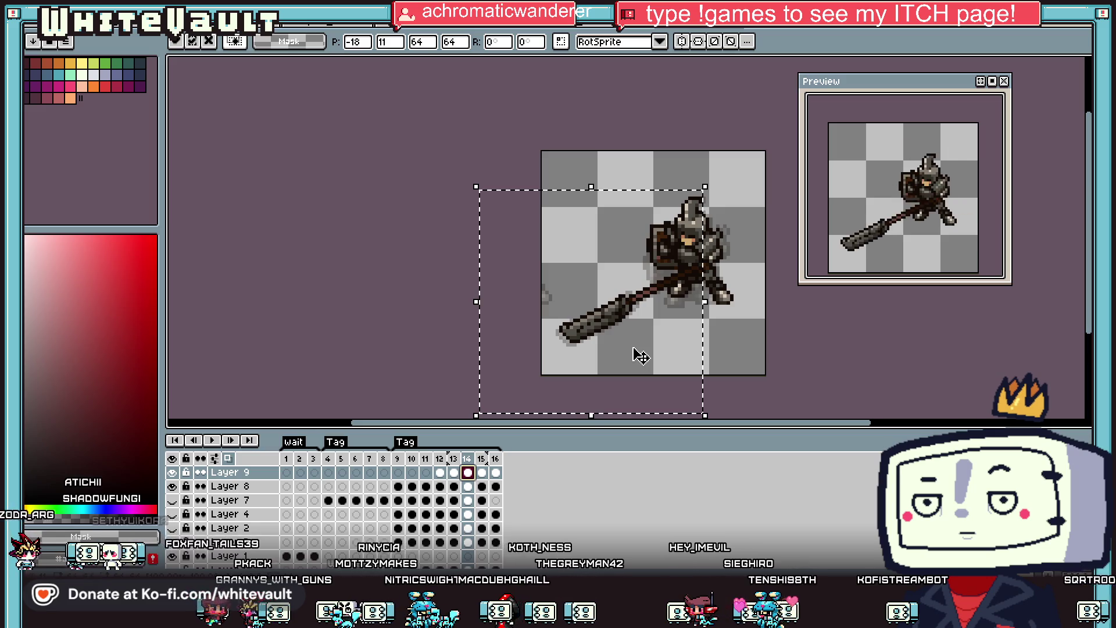
{"action": "left_click", "coordinate": [483, 473]}
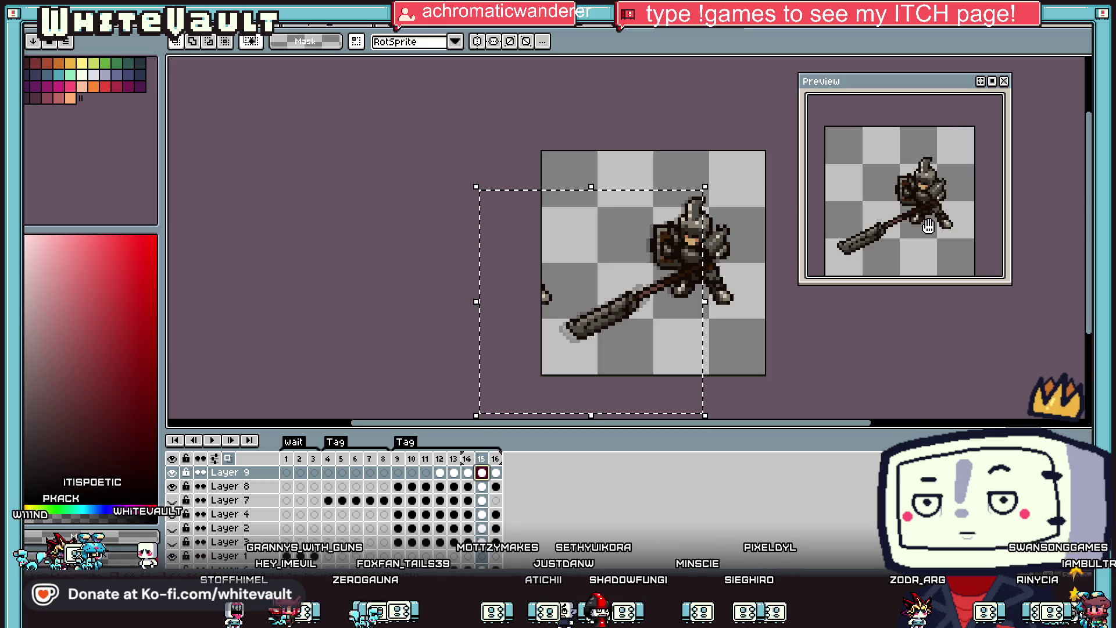
Step through frames 9–11 and marquee the sword hilt area beside the knight.
{"action": "left_click", "coordinate": [397, 472]}
{"action": "left_click", "coordinate": [411, 472]}
{"action": "left_click", "coordinate": [431, 473]}
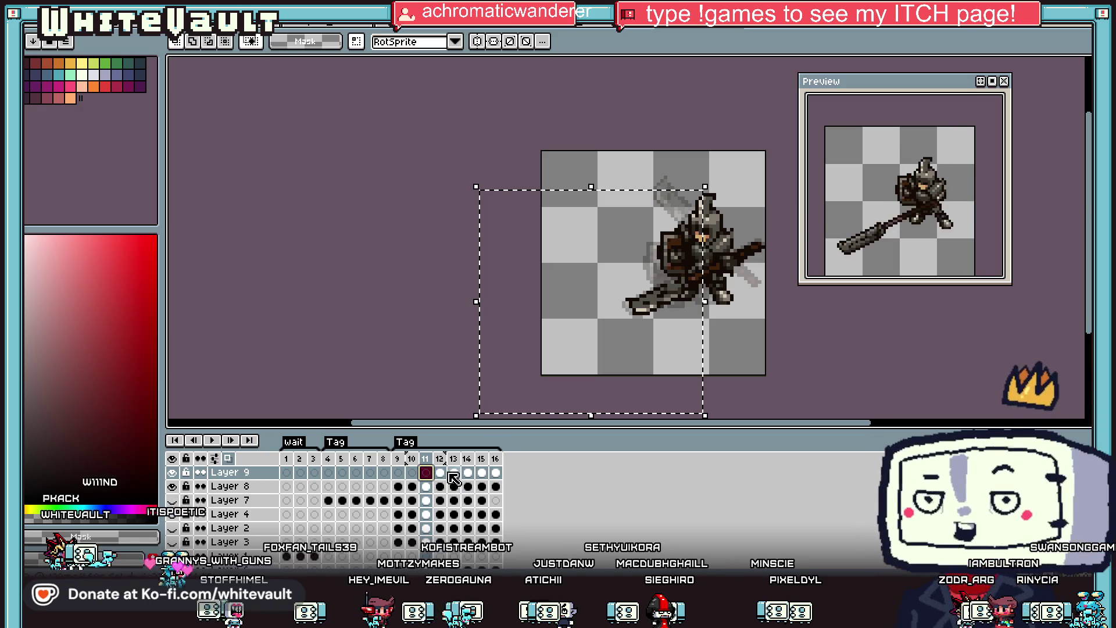
{"action": "scroll", "coordinate": [691, 338], "scroll_direction": "up", "scroll_amount": 1}
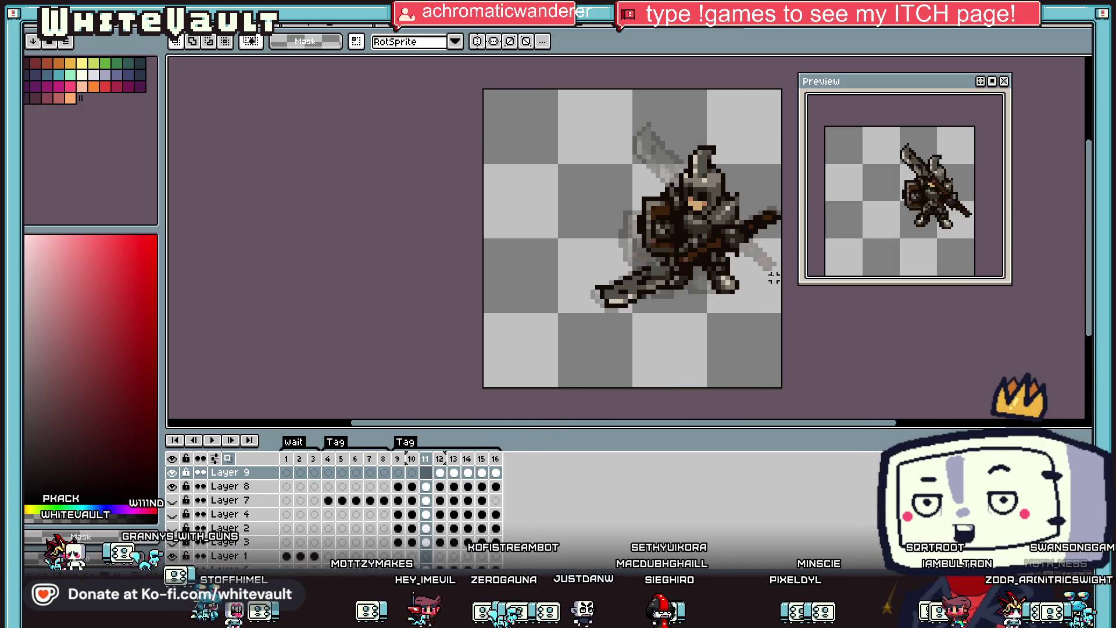
{"action": "left_click_drag", "start_coordinate": [778, 203], "coordinate": [747, 268]}
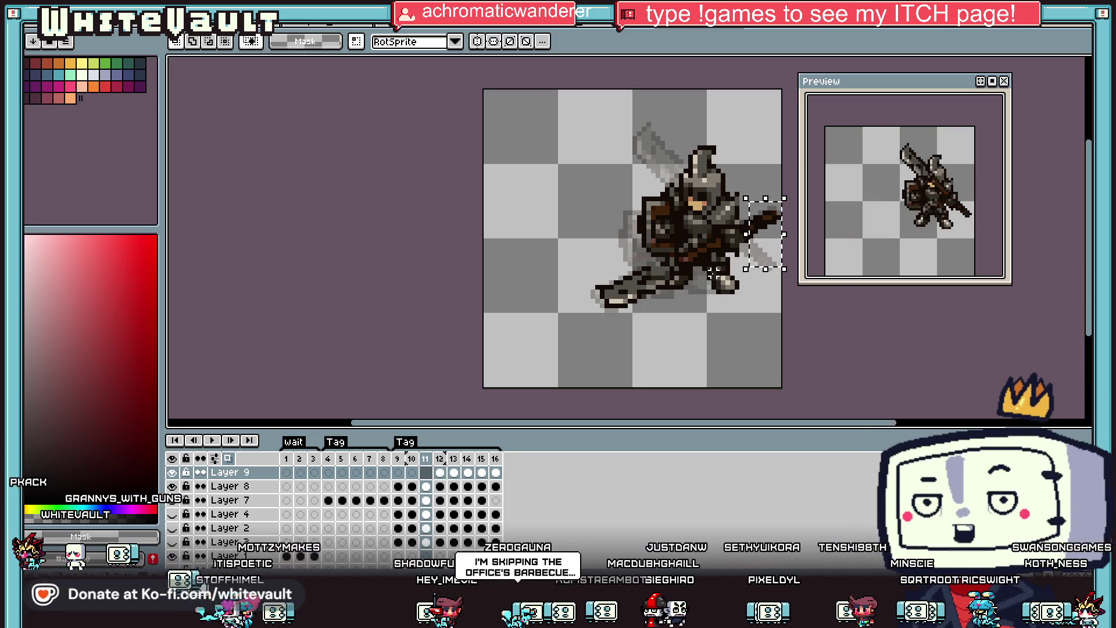
Cut the lower-left sword on Layer 8's frame 11, paste it and move it right into place.
{"action": "left_click", "coordinate": [427, 488]}
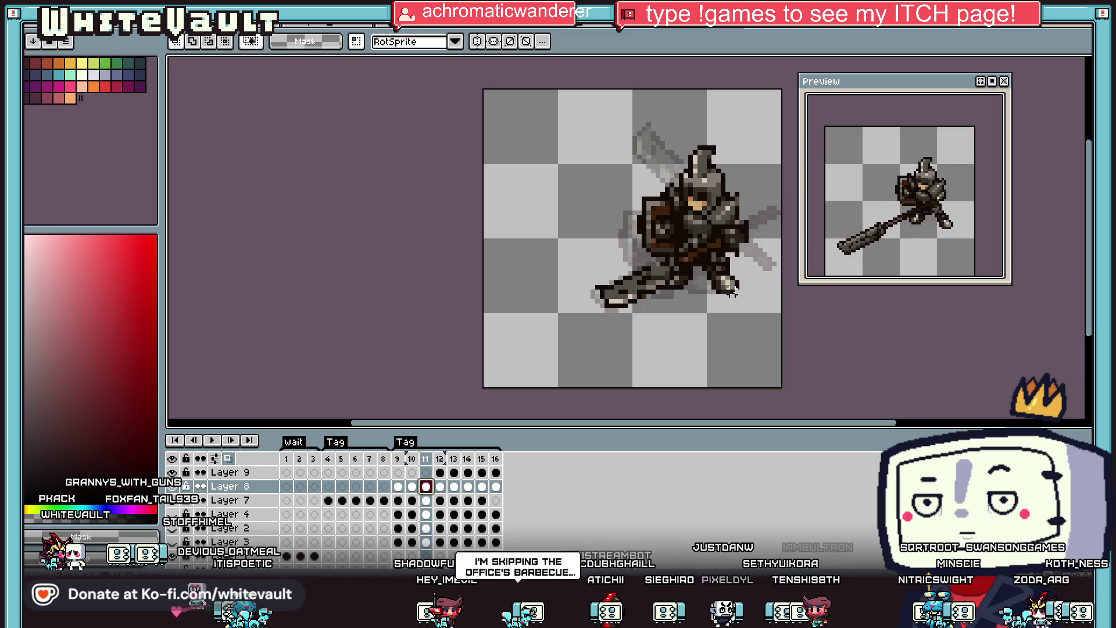
{"action": "scroll", "coordinate": [657, 263], "scroll_direction": "up", "scroll_amount": 1}
{"action": "left_click_drag", "start_coordinate": [669, 260], "coordinate": [553, 329]}
{"action": "key", "text": "Delete"}
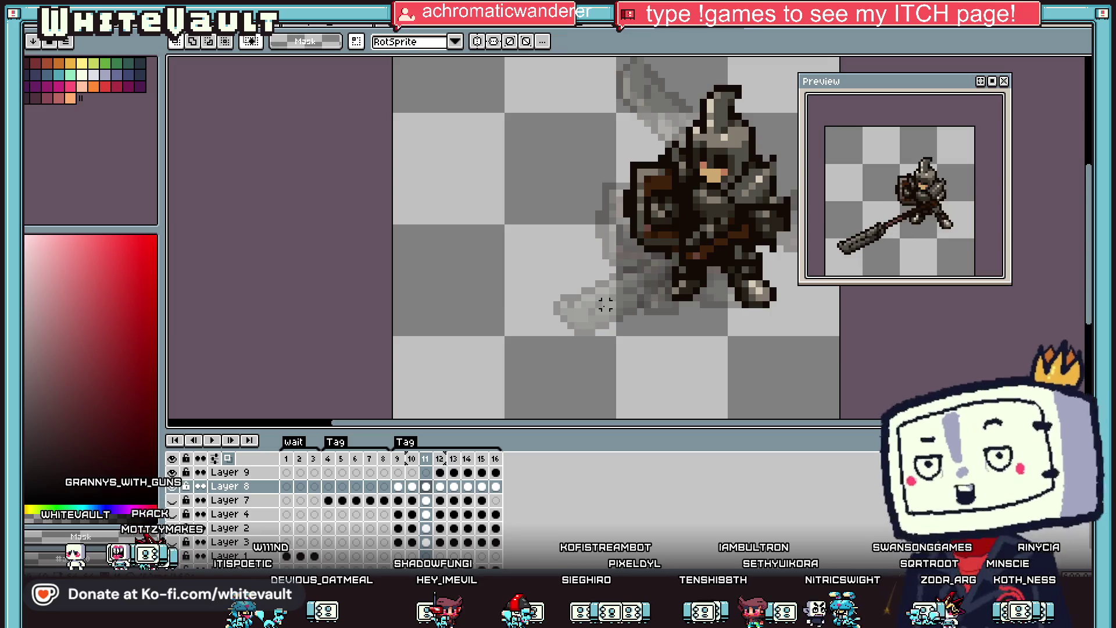
{"action": "key", "text": "ctrl+v"}
{"action": "left_click_drag", "start_coordinate": [717, 264], "coordinate": [737, 266]}
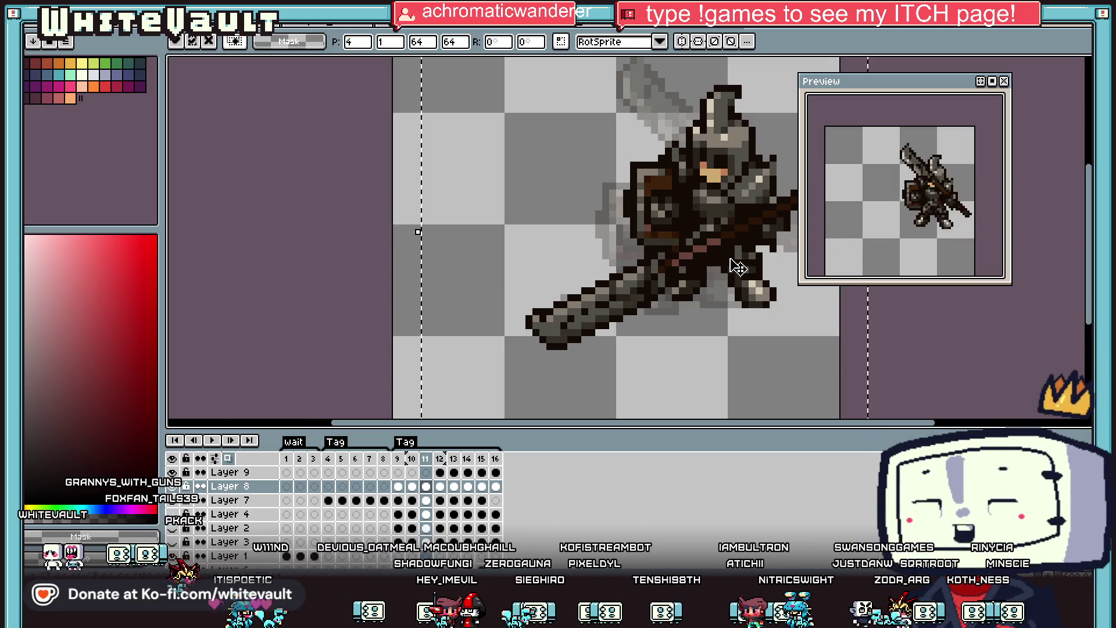
{"action": "scroll", "coordinate": [735, 264], "scroll_direction": "down", "scroll_amount": 3}
{"action": "key", "text": "Return"}
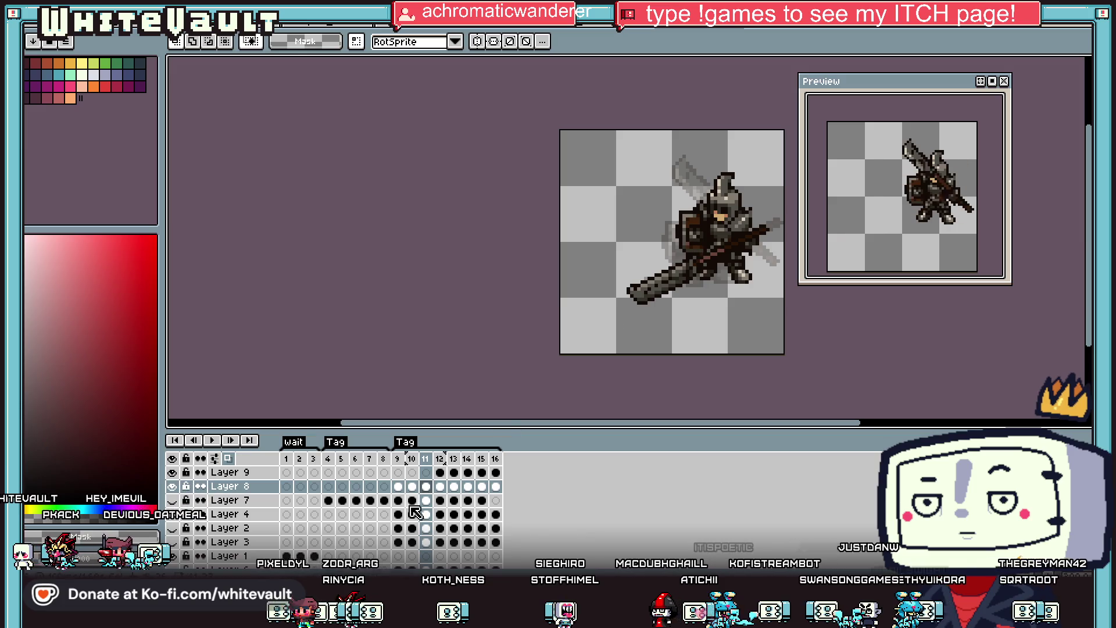
{"action": "left_click", "coordinate": [453, 487]}
{"action": "left_click", "coordinate": [468, 487]}
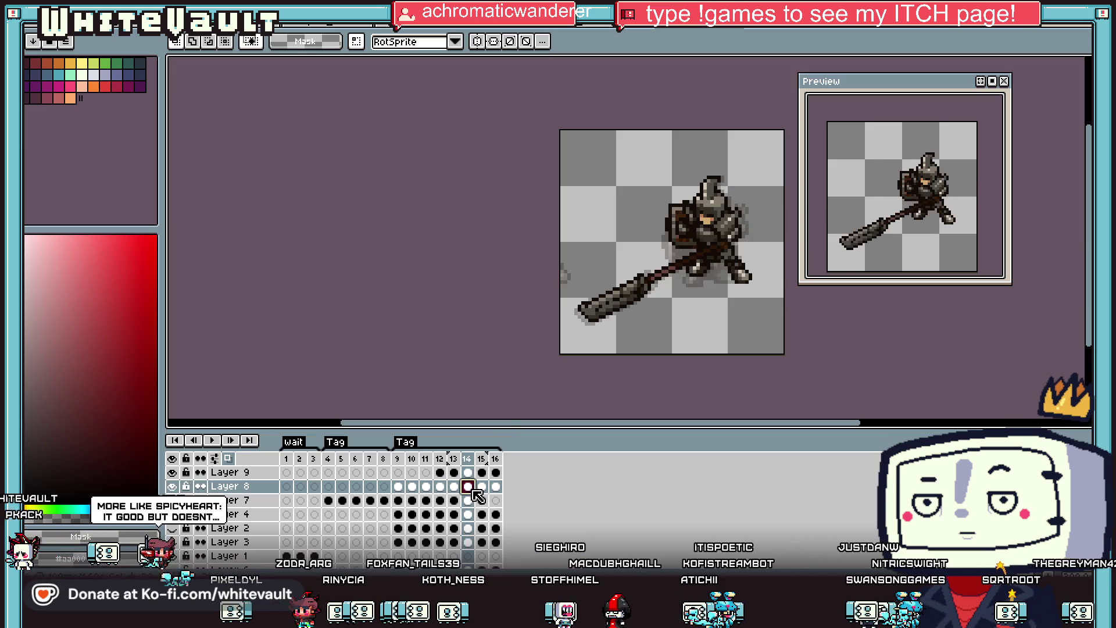
{"action": "left_click", "coordinate": [482, 487]}
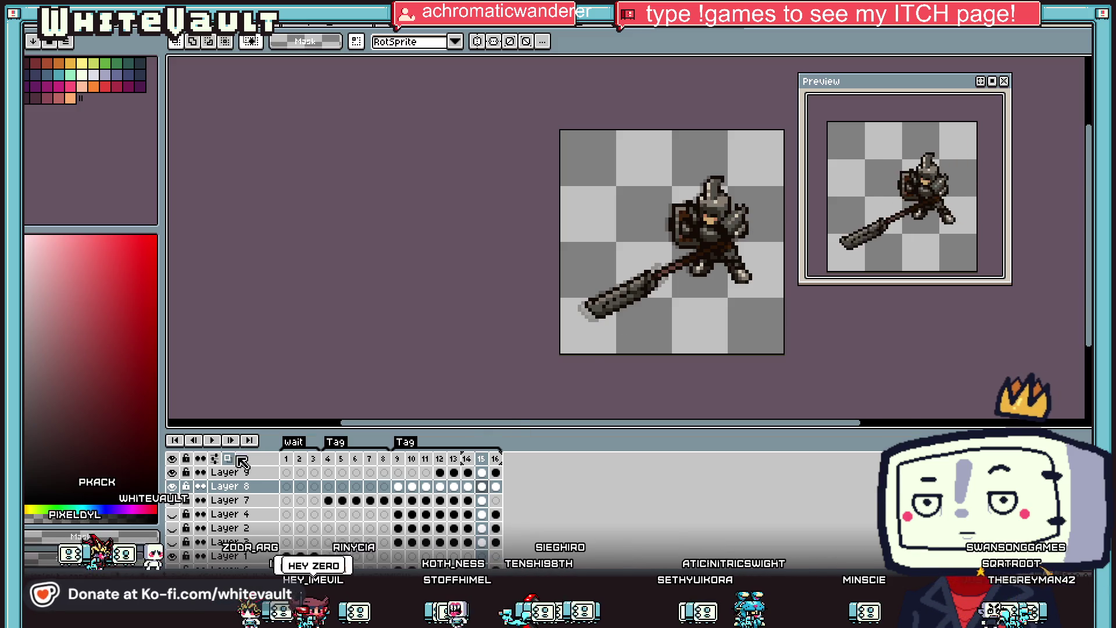
{"action": "left_click", "coordinate": [411, 473]}
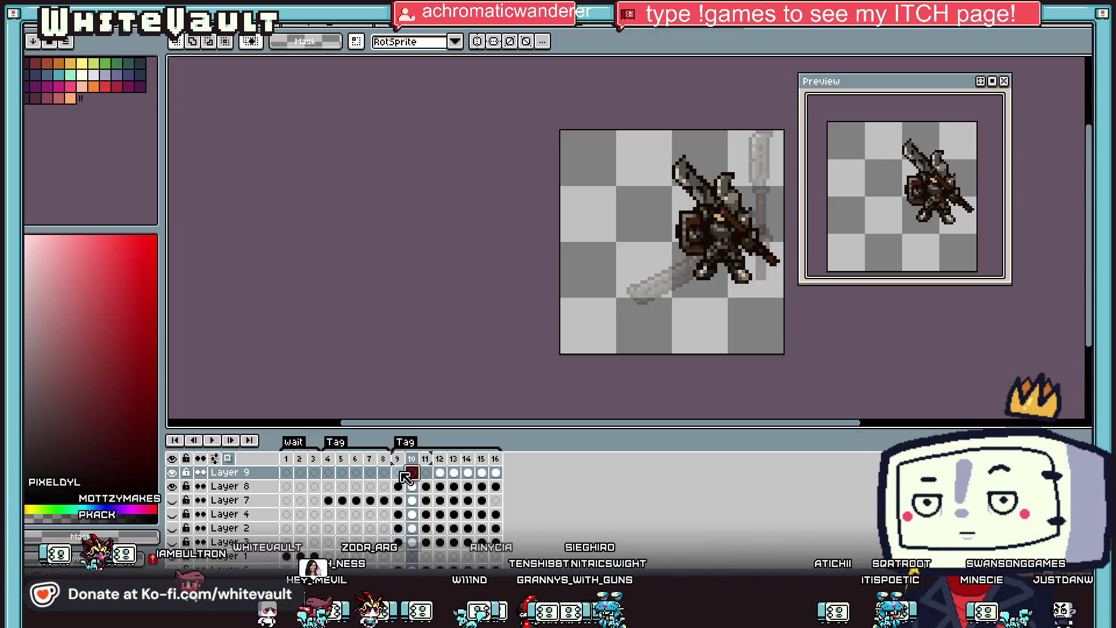
{"action": "key", "text": "Left"}
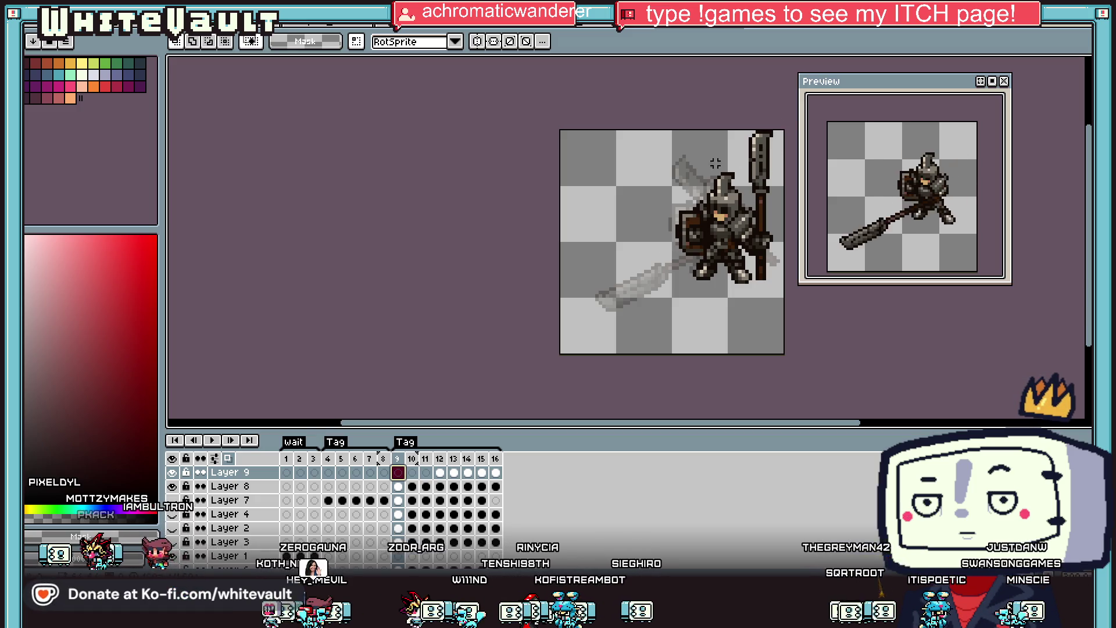
{"action": "key", "text": "ctrl+a"}
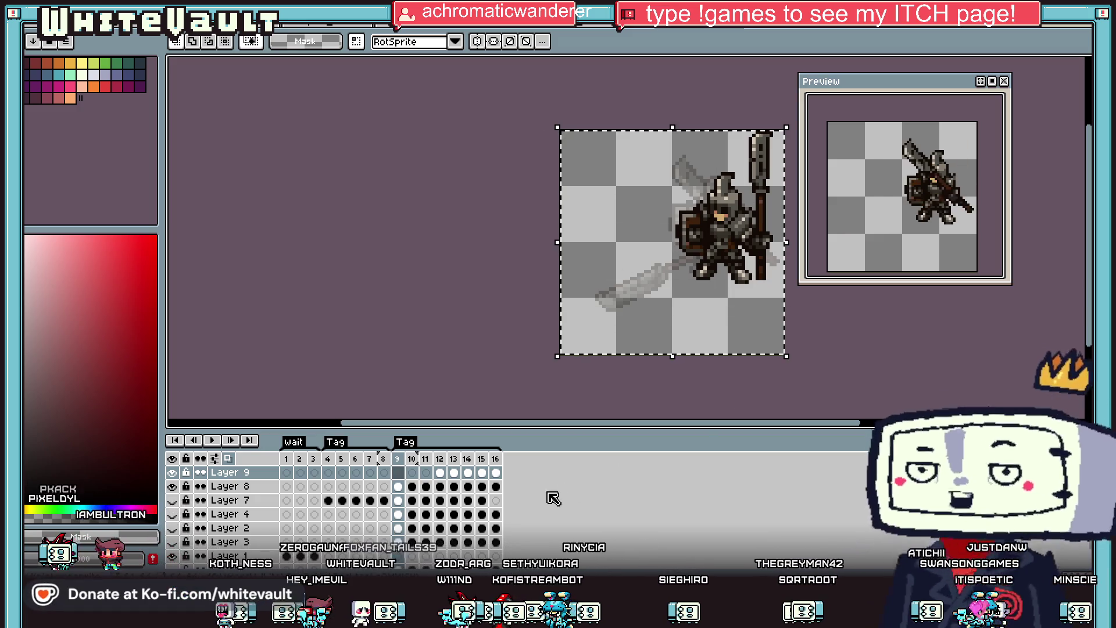
{"action": "left_click", "coordinate": [398, 486]}
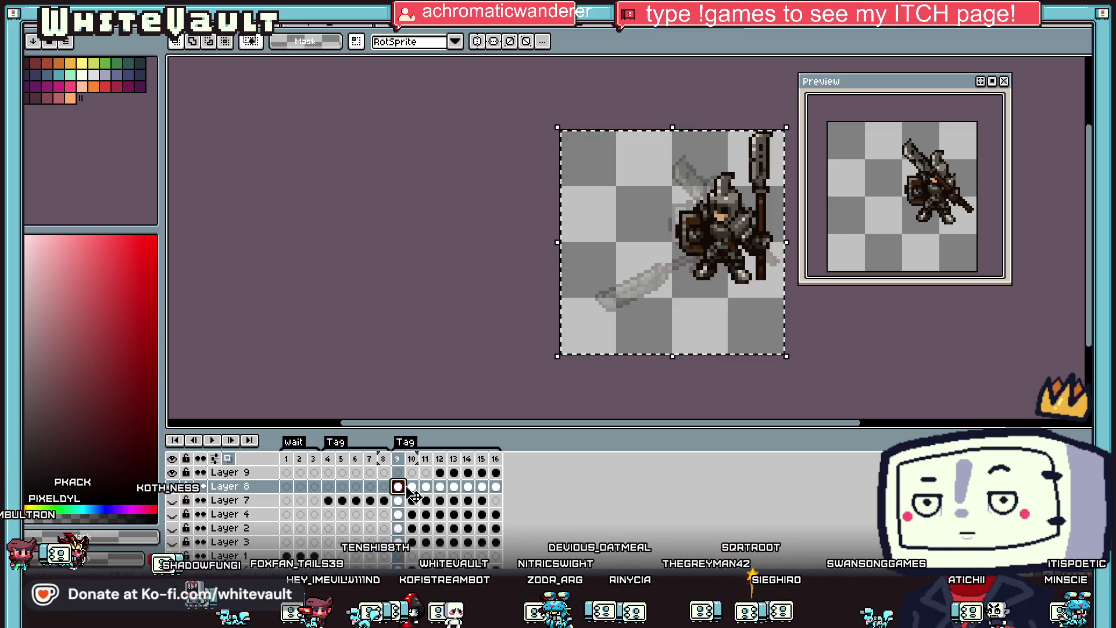
{"action": "left_click", "coordinate": [427, 487]}
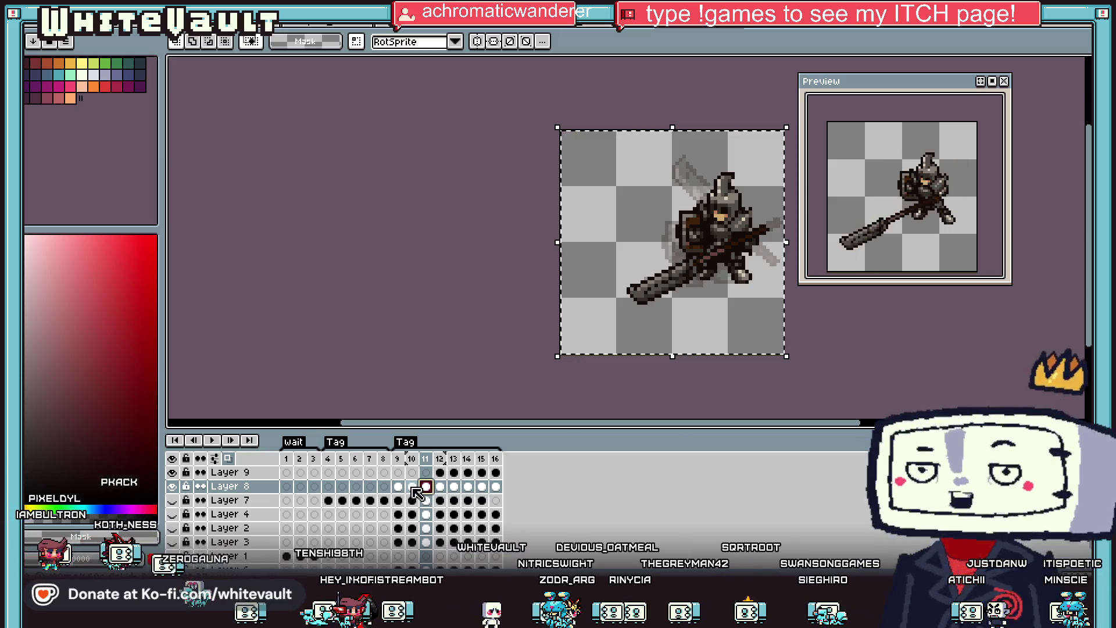
{"action": "left_click", "coordinate": [413, 487]}
{"action": "left_click", "coordinate": [398, 486]}
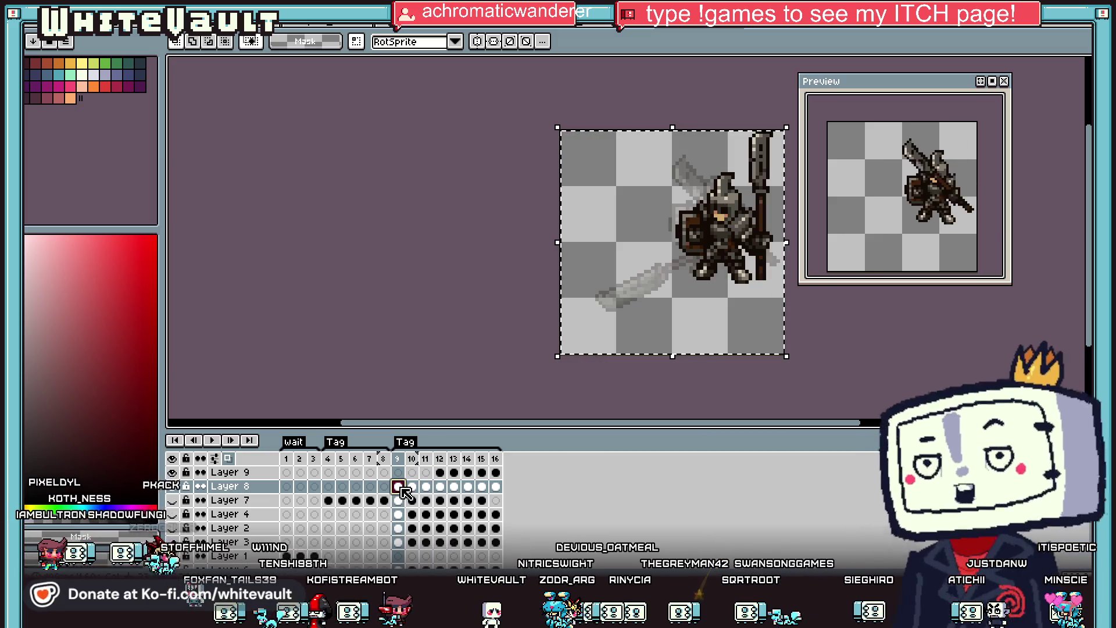
{"action": "left_click", "coordinate": [412, 486]}
{"action": "left_click", "coordinate": [426, 486]}
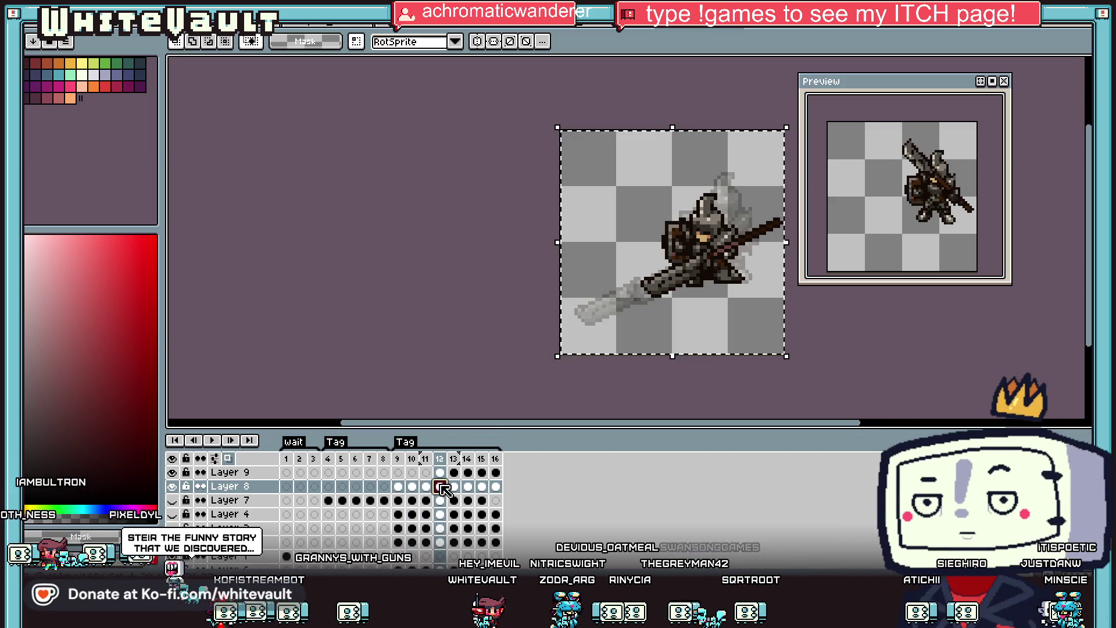
{"action": "left_click", "coordinate": [398, 486]}
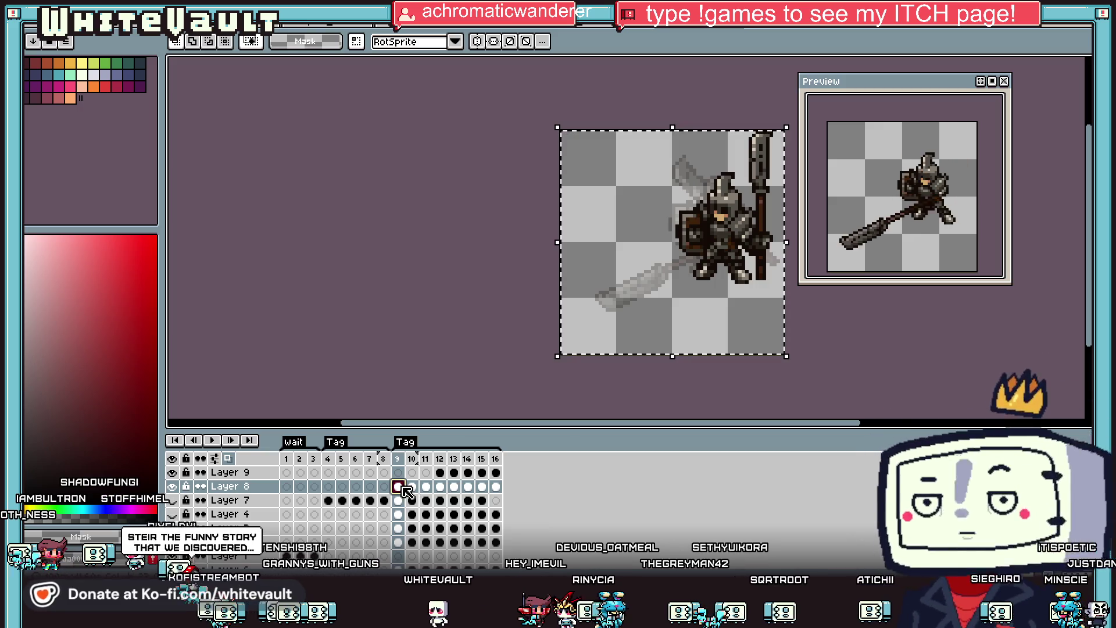
{"action": "left_click", "coordinate": [412, 486]}
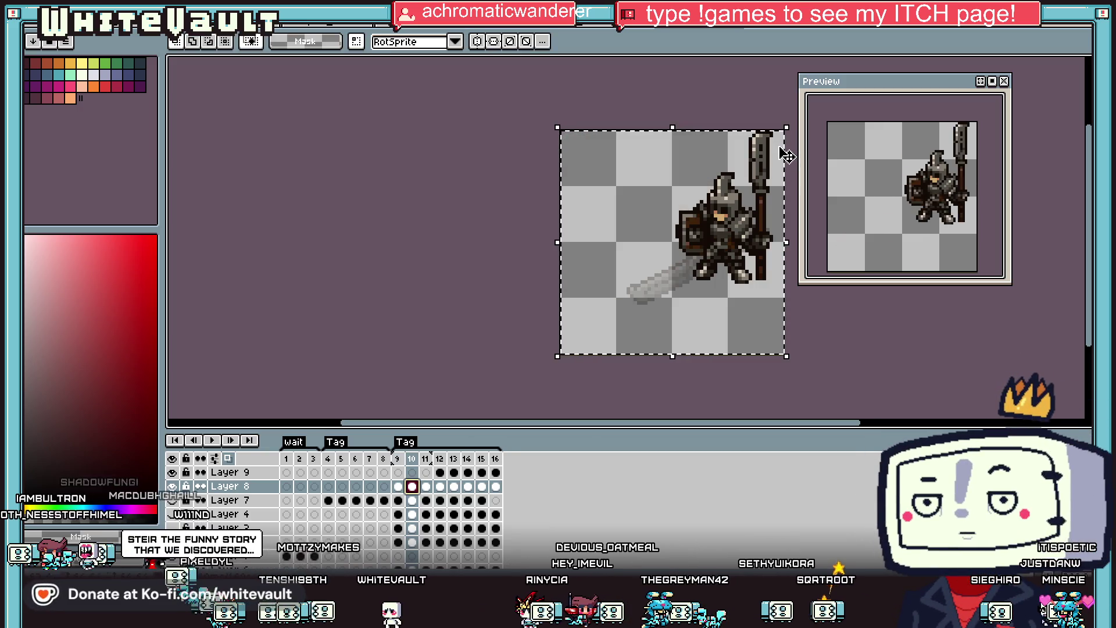
{"action": "key", "text": "ctrl+d"}
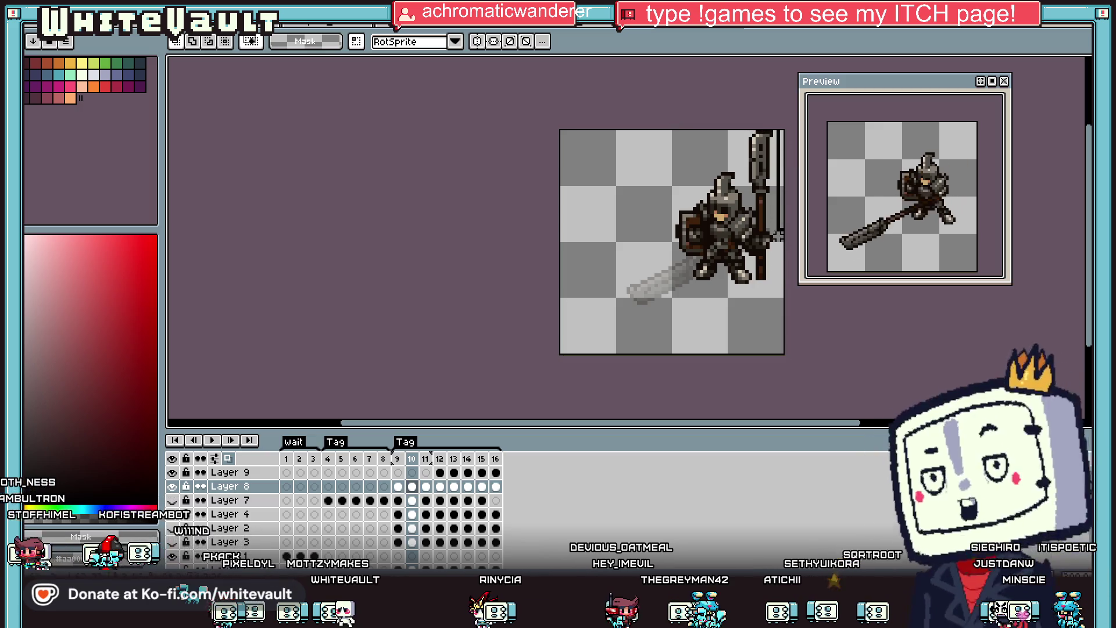
Delete the polearm drawing from Layer 7's frame 9 cel.
{"action": "scroll", "coordinate": [759, 305], "scroll_direction": "up", "scroll_amount": 2}
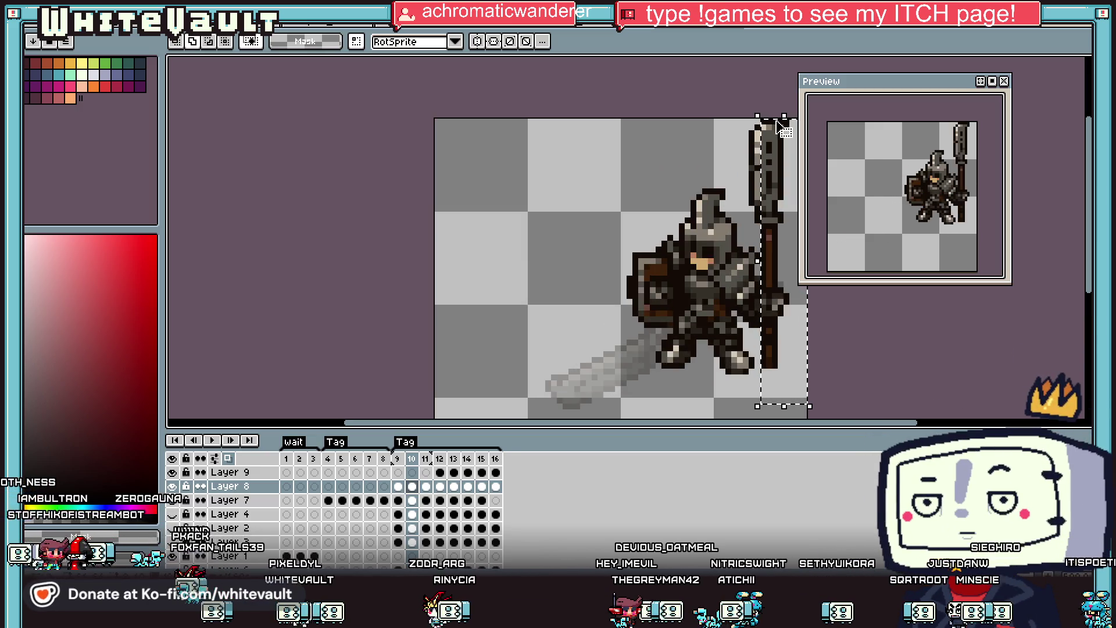
{"action": "left_click", "coordinate": [342, 501]}
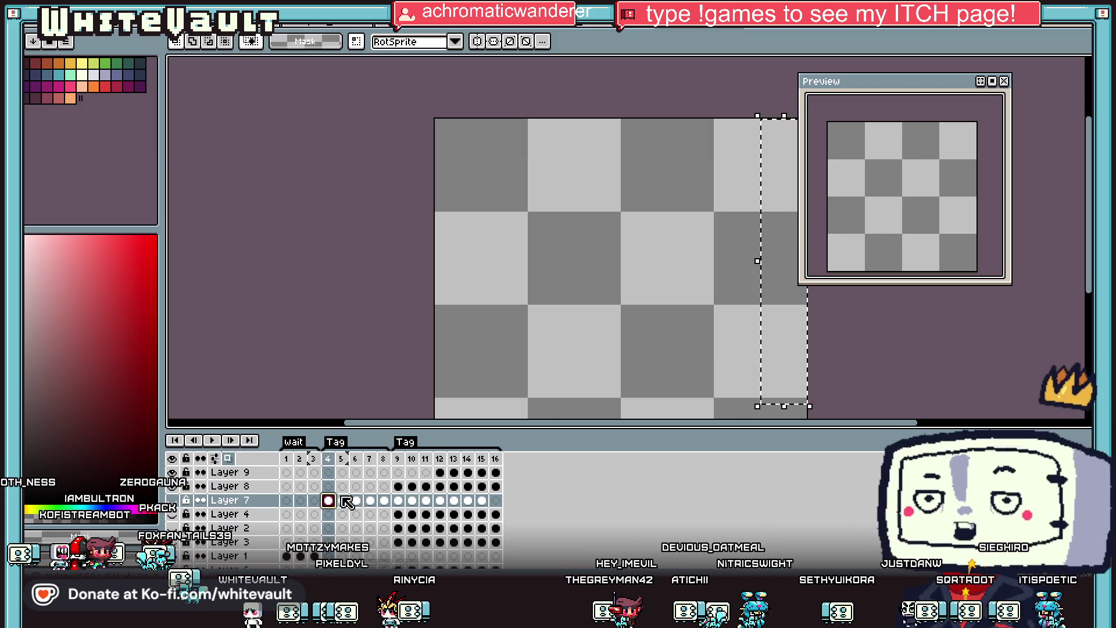
{"action": "left_click", "coordinate": [356, 501]}
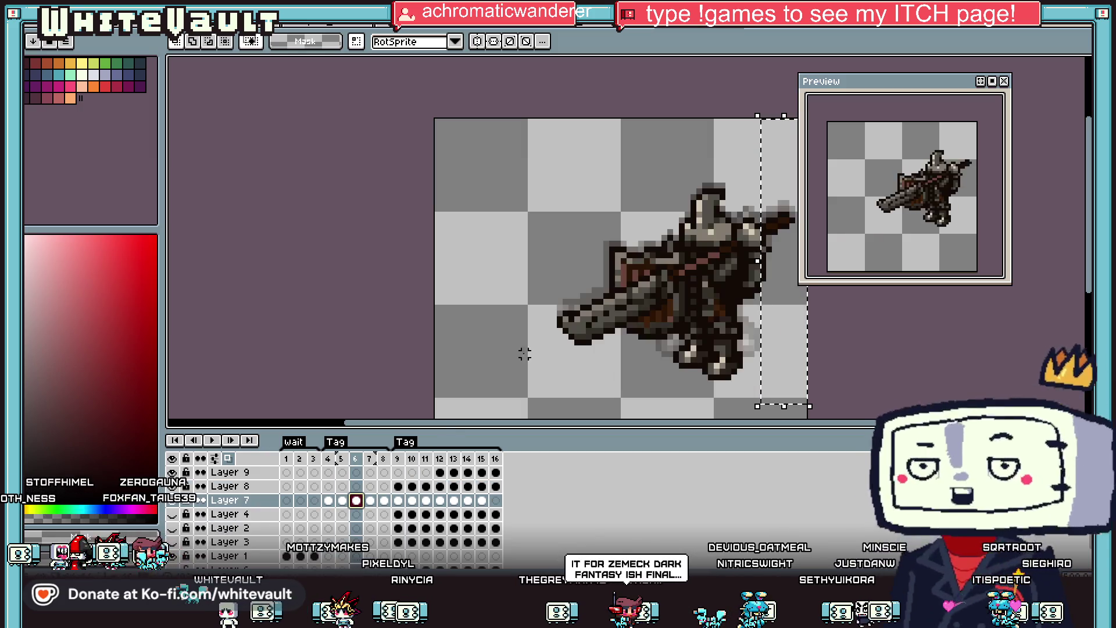
{"action": "scroll", "coordinate": [608, 194], "scroll_direction": "down", "scroll_amount": 1}
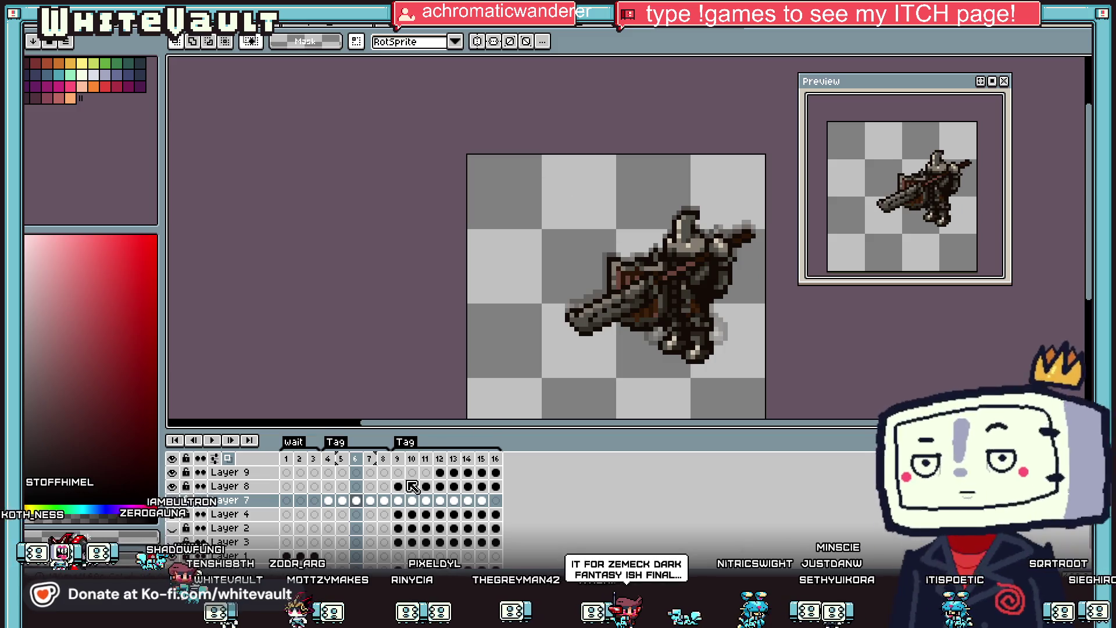
{"action": "left_click", "coordinate": [413, 486]}
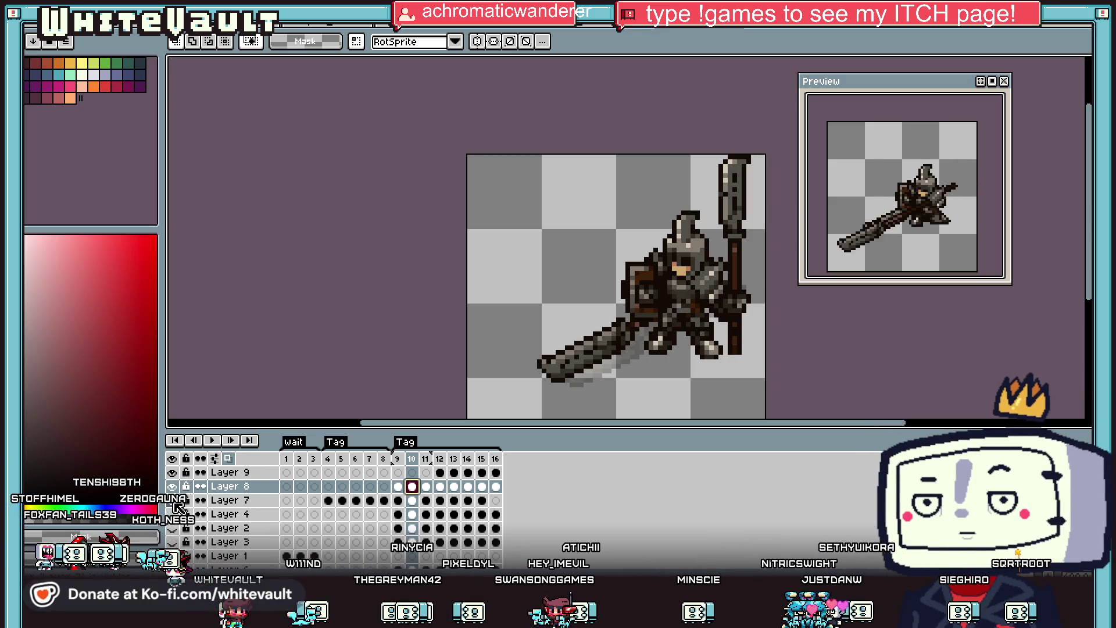
{"action": "scroll", "coordinate": [573, 285], "scroll_direction": "down", "scroll_amount": 1}
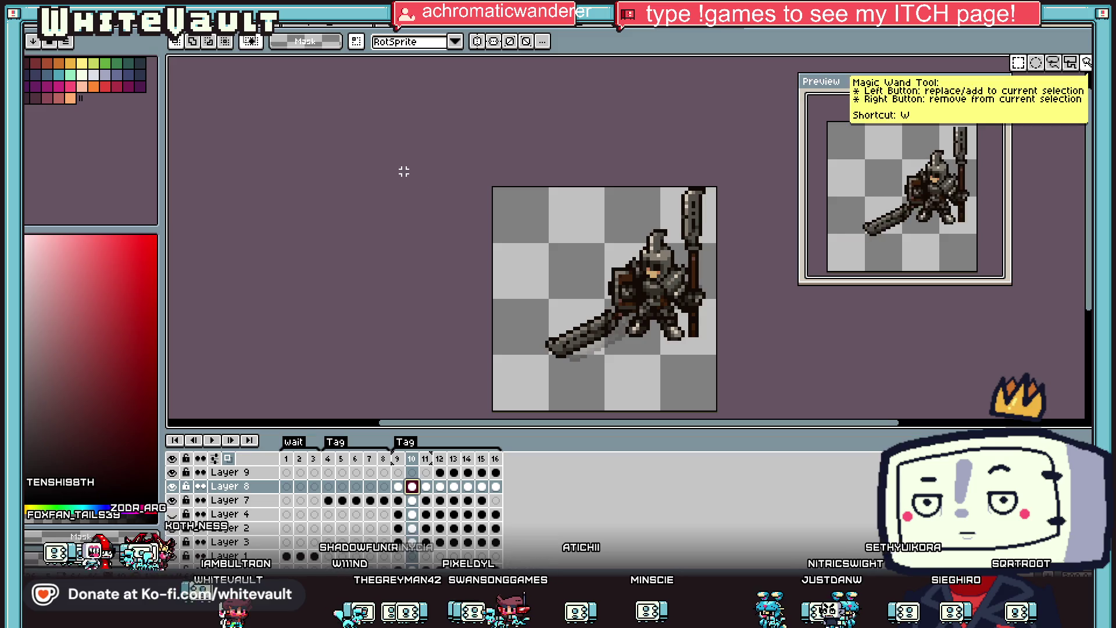
{"action": "scroll", "coordinate": [740, 379], "scroll_direction": "down", "scroll_amount": 1}
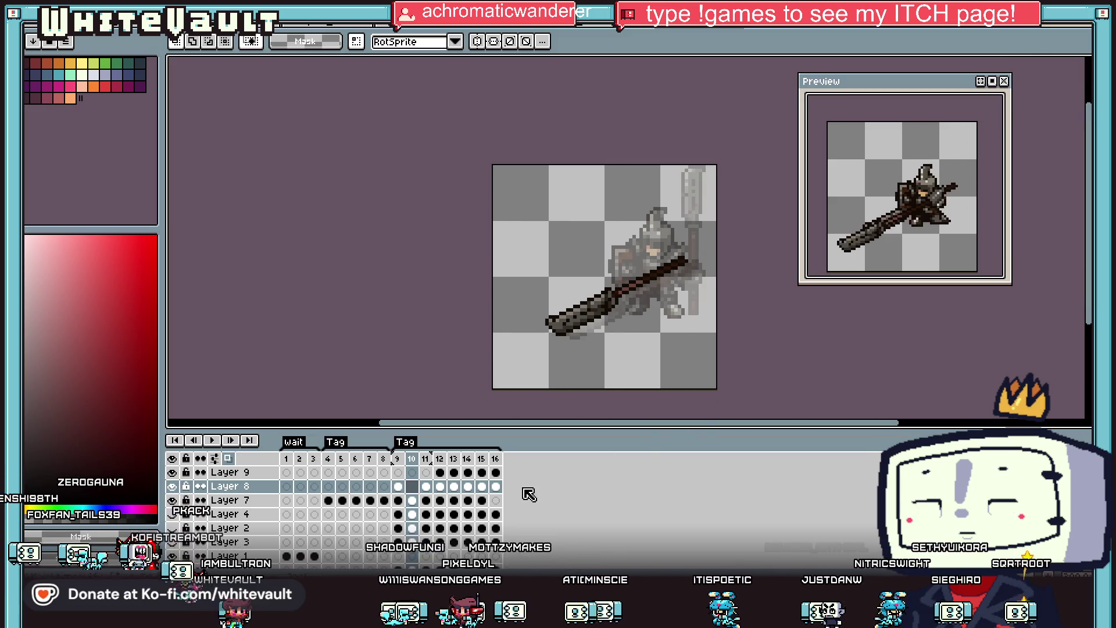
{"action": "left_click", "coordinate": [412, 500]}
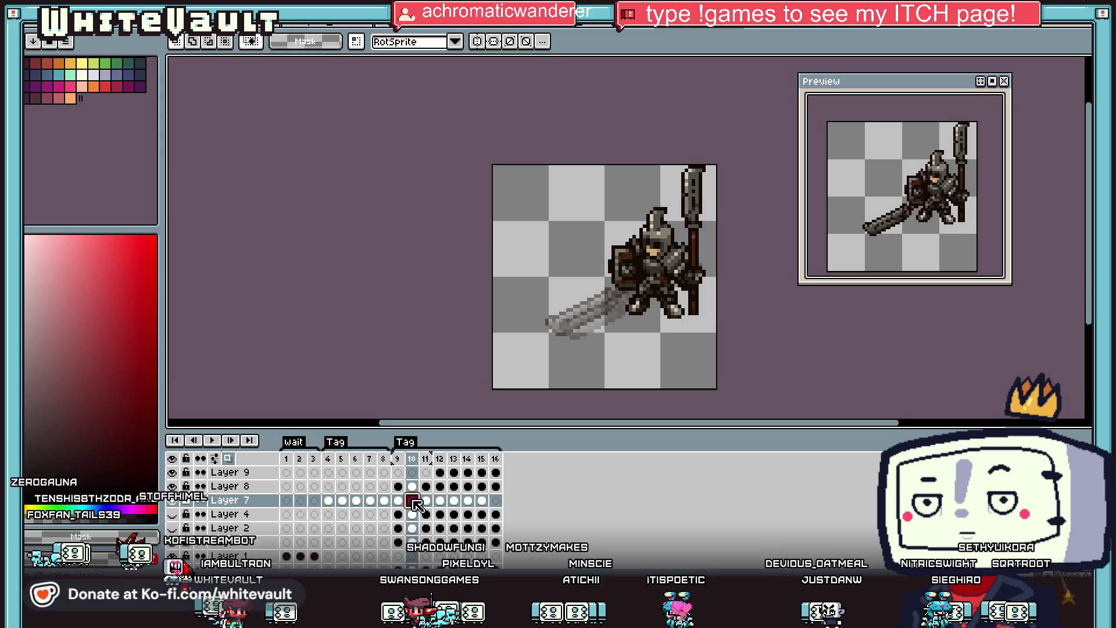
{"action": "left_click", "coordinate": [399, 500]}
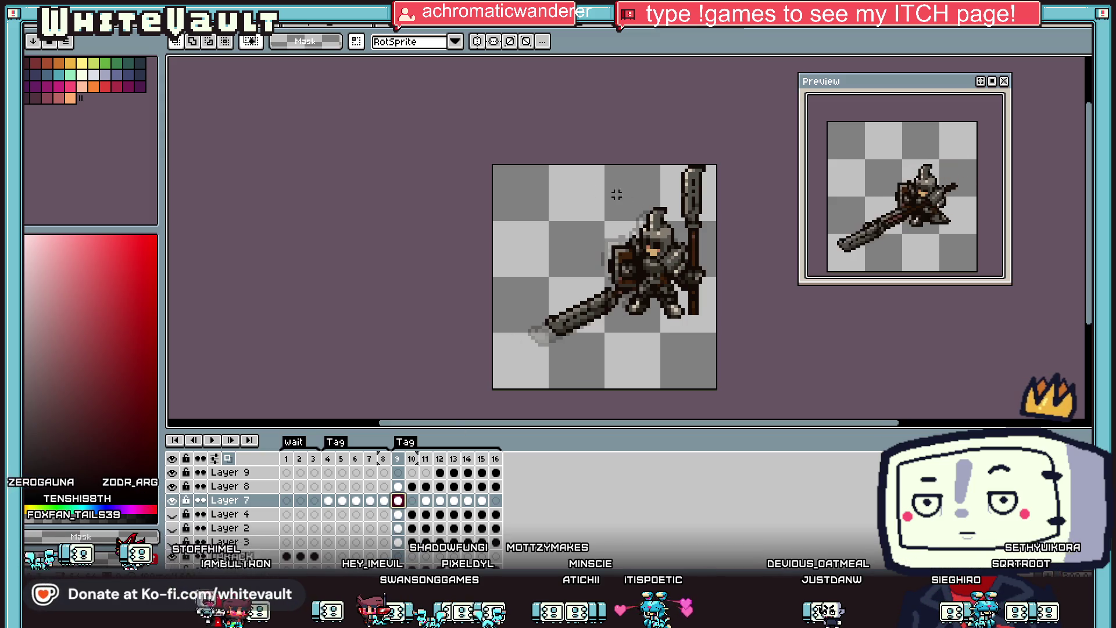
{"action": "scroll", "coordinate": [616, 195], "scroll_direction": "down", "scroll_amount": 1}
{"action": "key", "text": "Delete"}
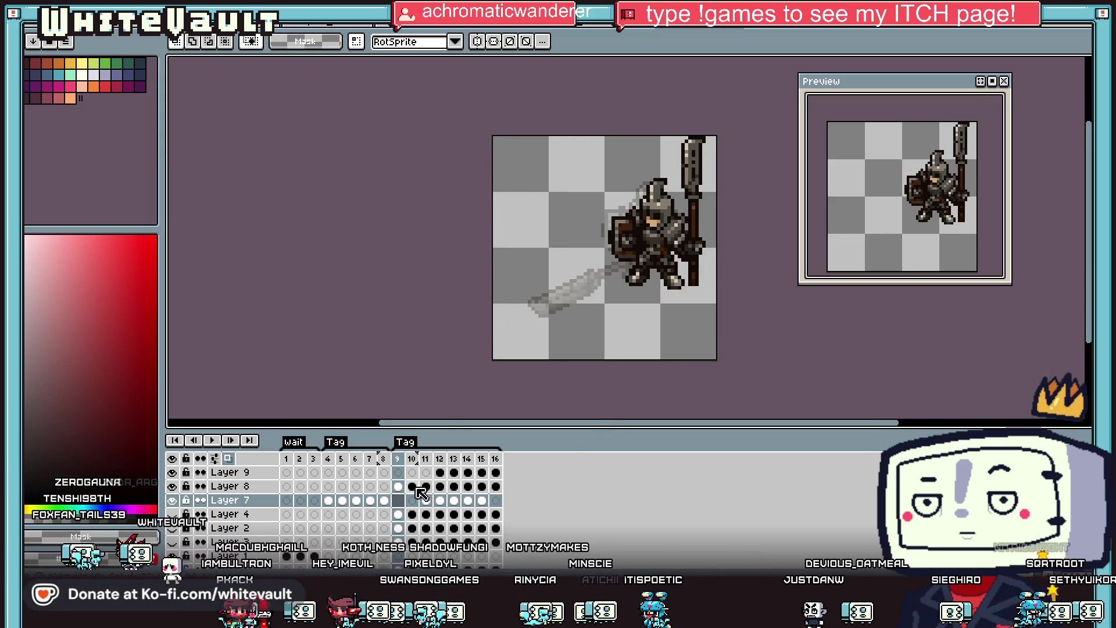
Marquee and erase the upright spear on Layer 8's frame 10.
{"action": "left_click", "coordinate": [413, 487]}
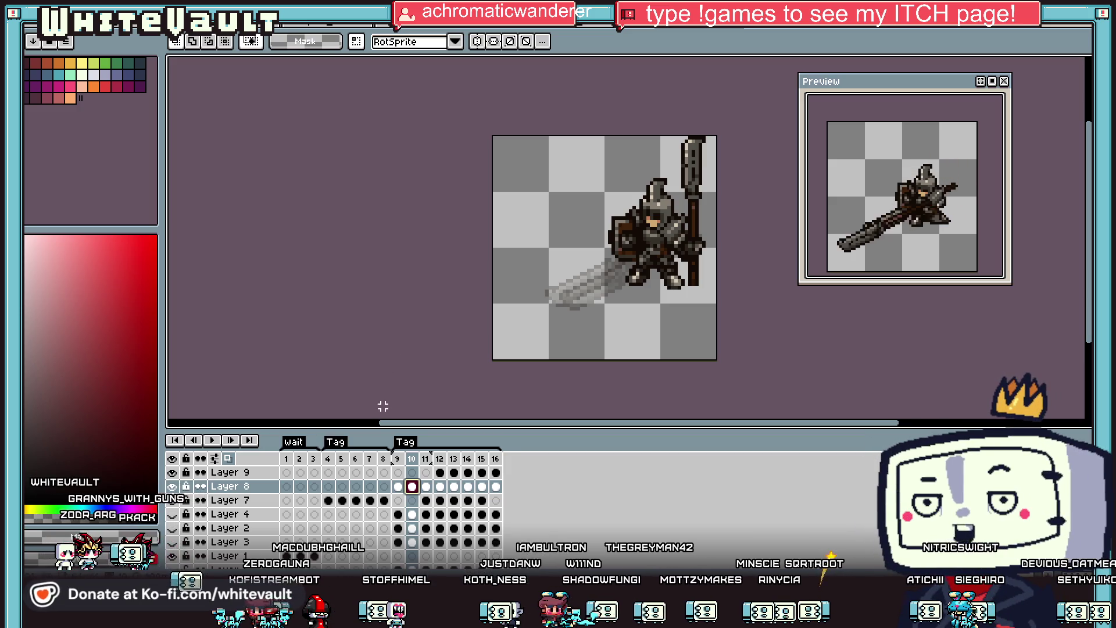
{"action": "scroll", "coordinate": [685, 182], "scroll_direction": "up", "scroll_amount": 1}
{"action": "left_click_drag", "start_coordinate": [721, 130], "coordinate": [669, 418]}
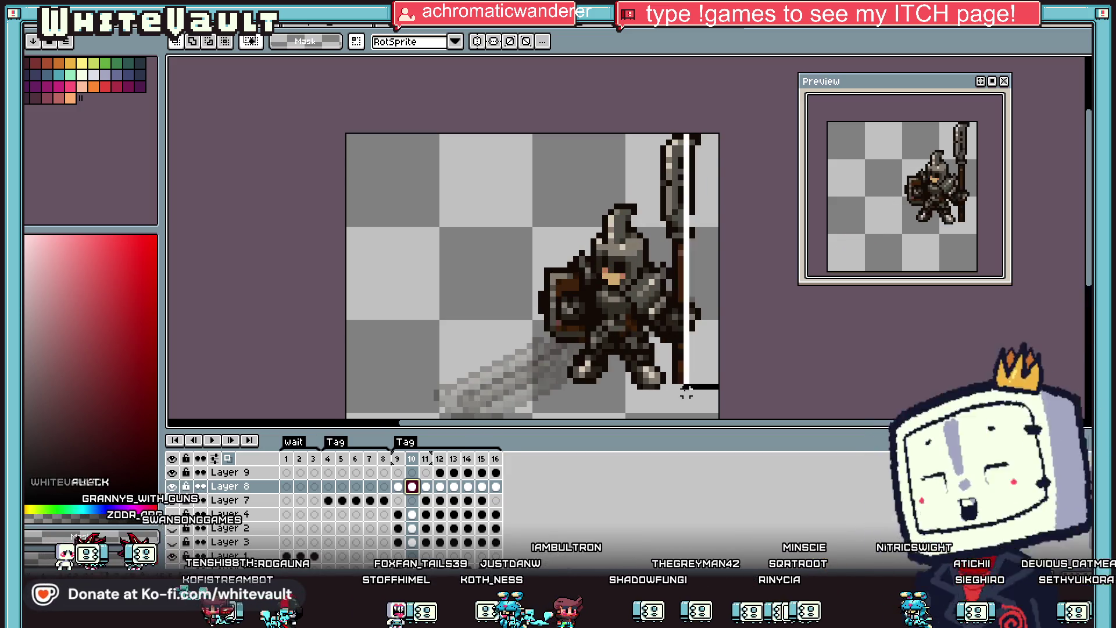
{"action": "mouse_move", "coordinate": [650, 119]}
{"action": "left_mouse_down"}
{"action": "mouse_move", "coordinate": [721, 191]}
{"action": "mouse_move", "coordinate": [722, 240]}
{"action": "left_mouse_up"}
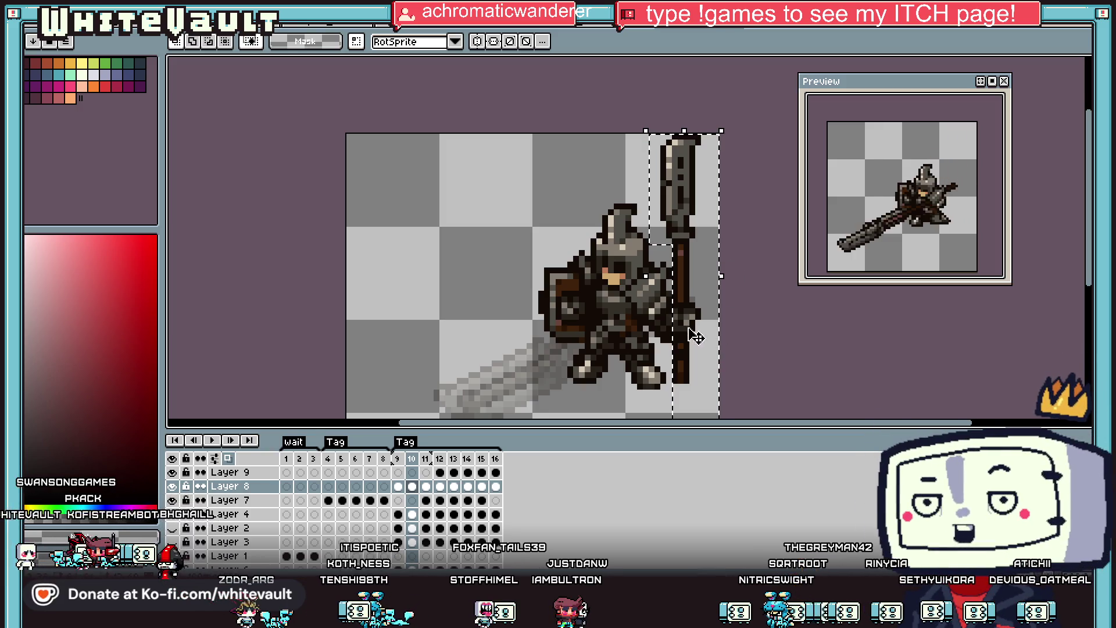
{"action": "scroll", "coordinate": [678, 320], "scroll_direction": "up", "scroll_amount": 2}
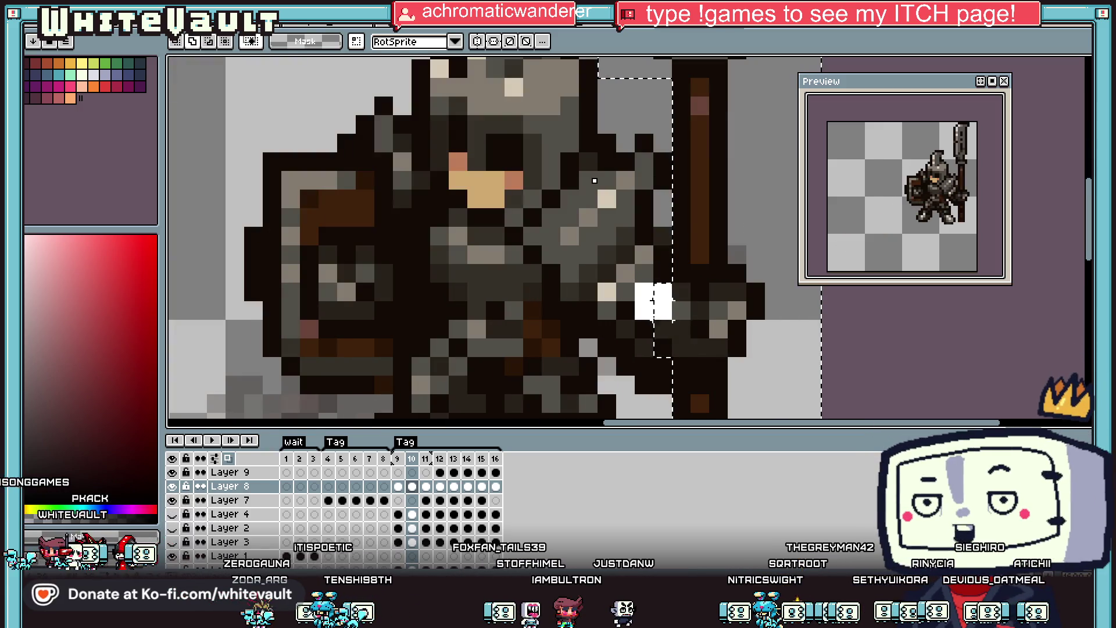
{"action": "scroll", "coordinate": [674, 325], "scroll_direction": "down", "scroll_amount": 1}
{"action": "key", "text": "Delete"}
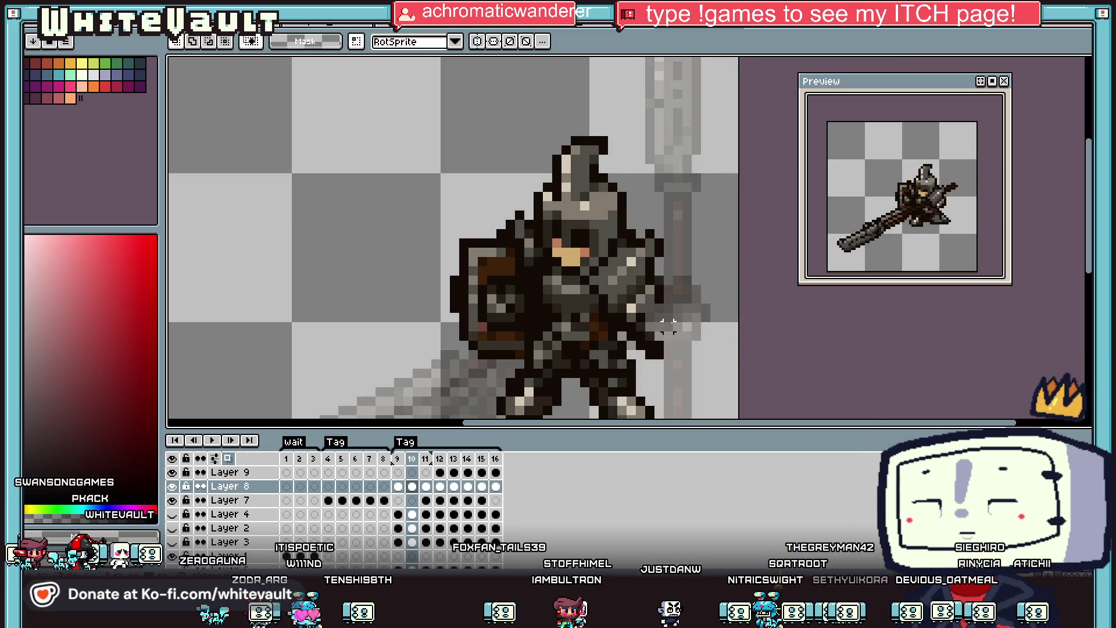
Eyedrop dark armour and outline colours and pencil dark pixels near the knight's hand.
{"action": "key", "text": "i"}
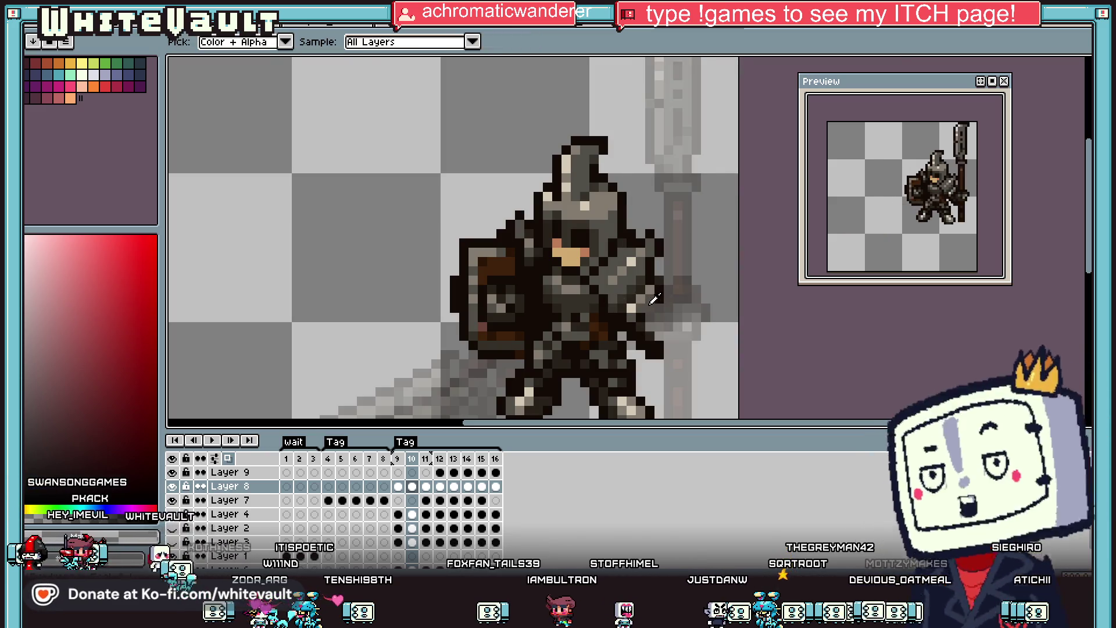
{"action": "left_click", "coordinate": [613, 299]}
{"action": "scroll", "coordinate": [667, 300], "scroll_direction": "up", "scroll_amount": 2}
{"action": "key", "text": "b"}
{"action": "mouse_move", "coordinate": [667, 300]}
{"action": "left_mouse_down"}
{"action": "mouse_move", "coordinate": [680, 309]}
{"action": "mouse_move", "coordinate": [682, 342]}
{"action": "left_mouse_up"}
{"action": "scroll", "coordinate": [705, 364], "scroll_direction": "down", "scroll_amount": 3}
{"action": "left_click", "coordinate": [682, 361]}
{"action": "left_click", "coordinate": [665, 313], "text": "alt"}
{"action": "mouse_move", "coordinate": [681, 305]}
{"action": "left_mouse_down"}
{"action": "mouse_move", "coordinate": [655, 221]}
{"action": "mouse_move", "coordinate": [632, 274]}
{"action": "left_mouse_up"}
{"action": "scroll", "coordinate": [632, 274], "scroll_direction": "down", "scroll_amount": 5}
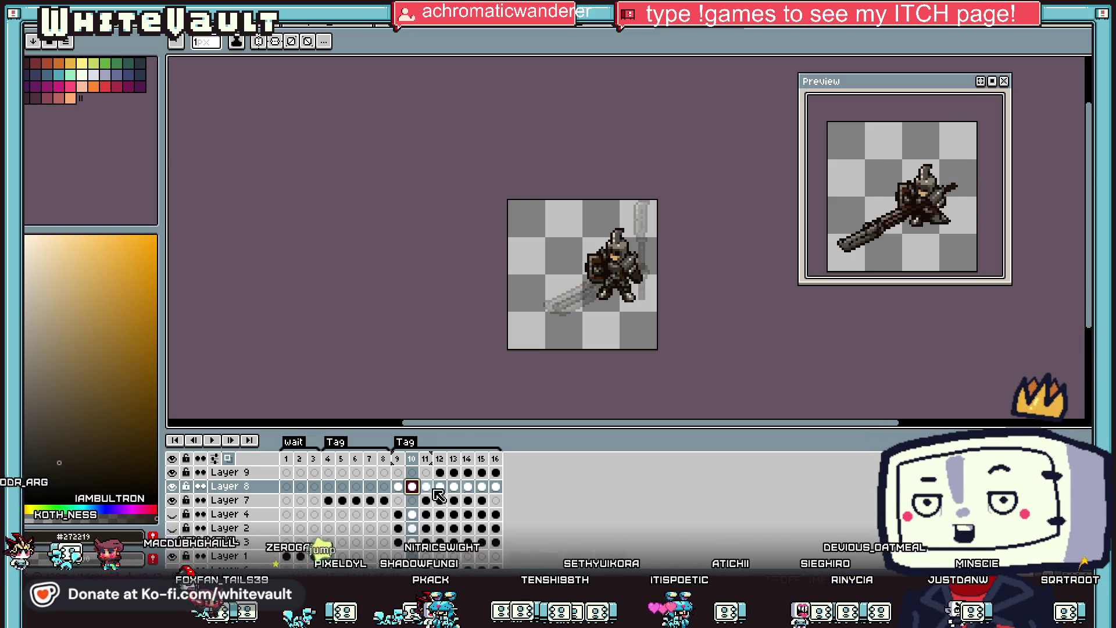
Select the whole canvas on Layer 7's frame 11 with the rectangle selection tool.
{"action": "left_click", "coordinate": [427, 500]}
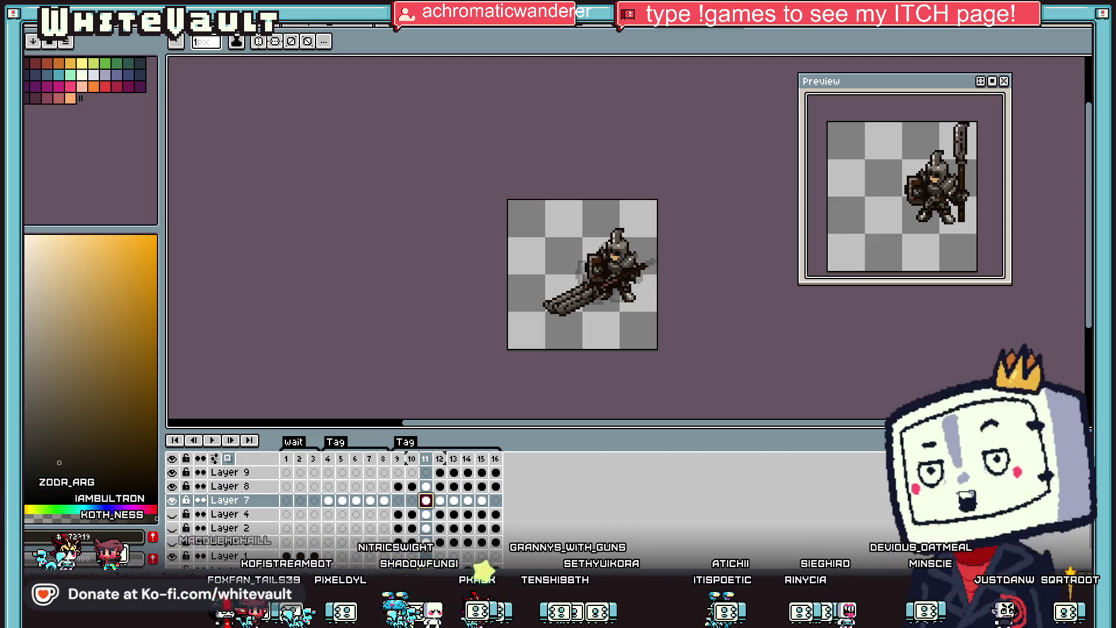
{"action": "key", "text": "m"}
{"action": "key", "text": "ctrl+a"}
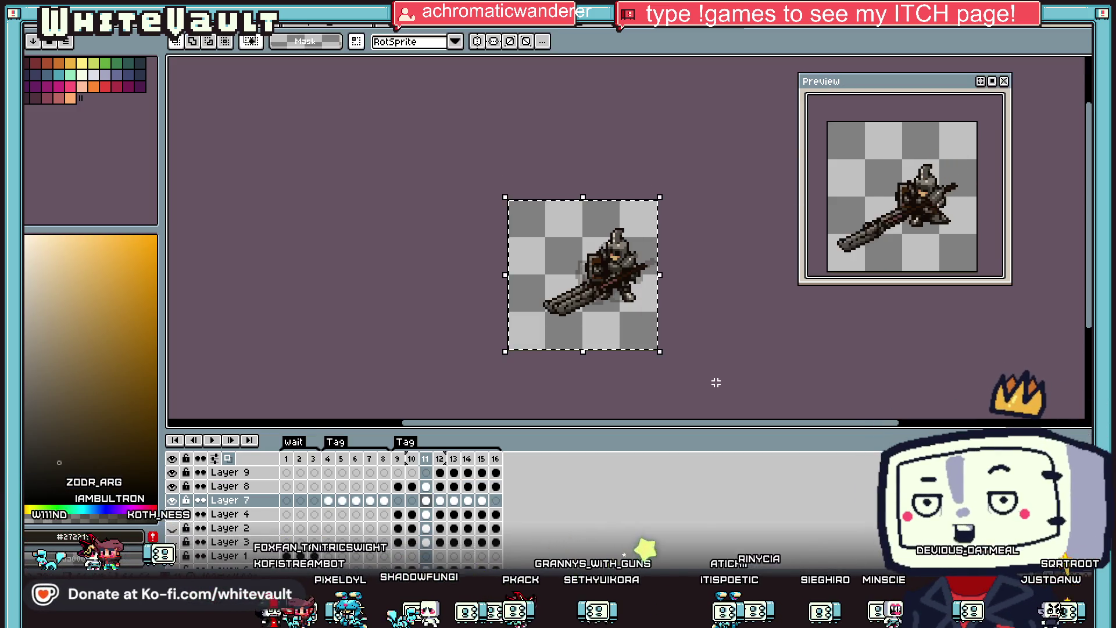
Step through the timeline from frame 12 to frame 15, then switch to the sprite-sheet document.
{"action": "left_click", "coordinate": [440, 500]}
{"action": "left_click", "coordinate": [425, 500]}
{"action": "left_click", "coordinate": [440, 500]}
{"action": "left_click", "coordinate": [454, 500]}
{"action": "left_click", "coordinate": [468, 500]}
{"action": "left_click", "coordinate": [485, 502]}
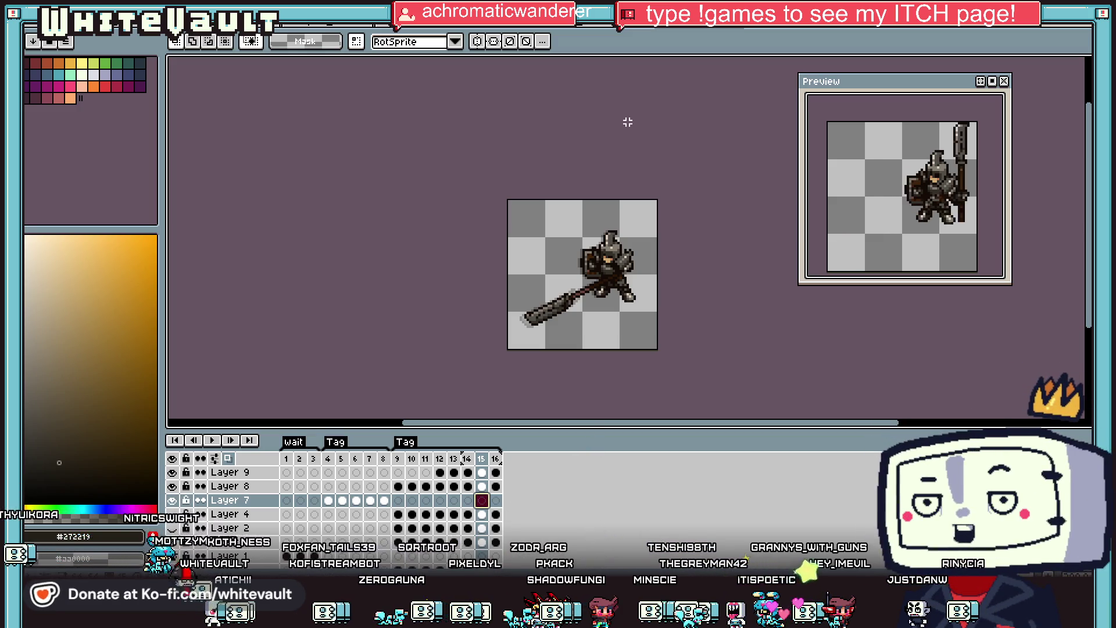
{"action": "key", "text": "ctrl+Tab"}
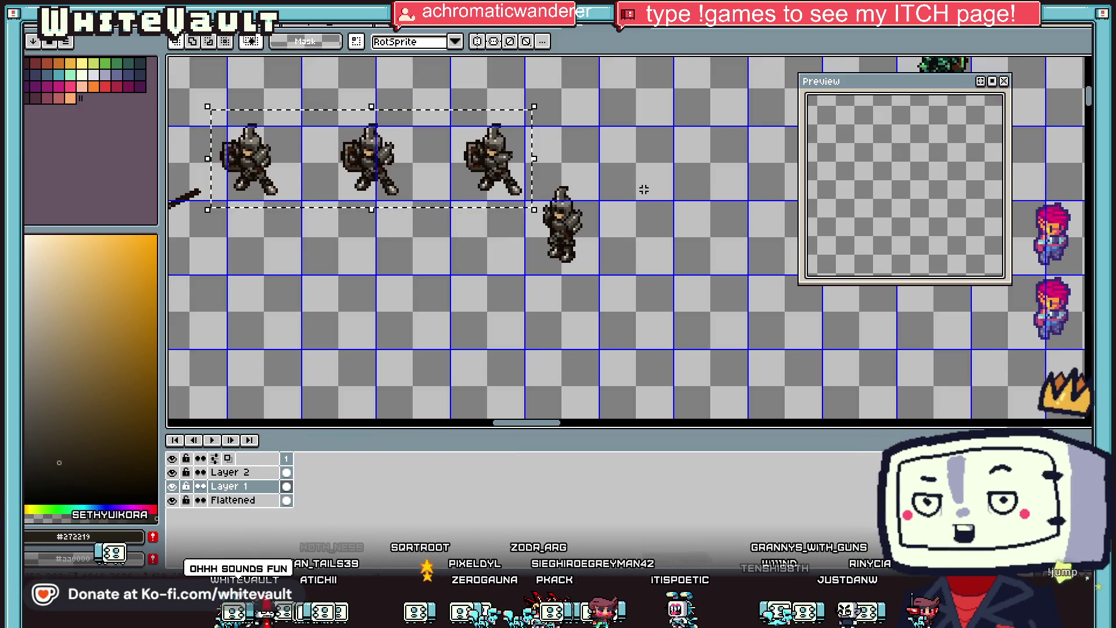
Deselect the three knights and eyedrop a near-black colour from the knight for the pencil.
{"action": "key", "text": "alt"}
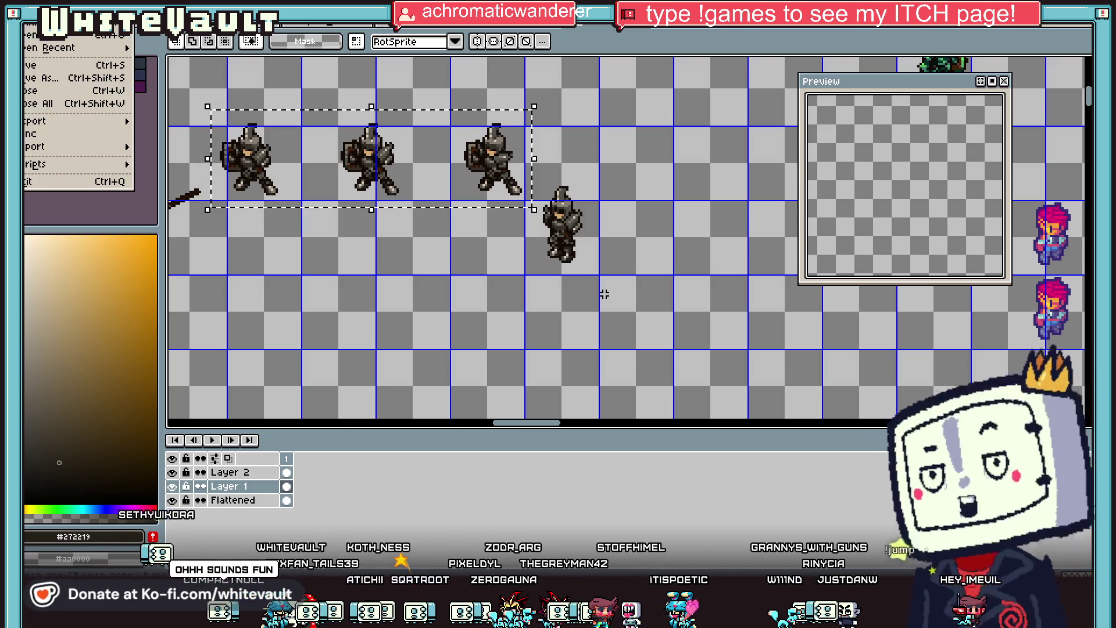
{"action": "key", "text": "Escape"}
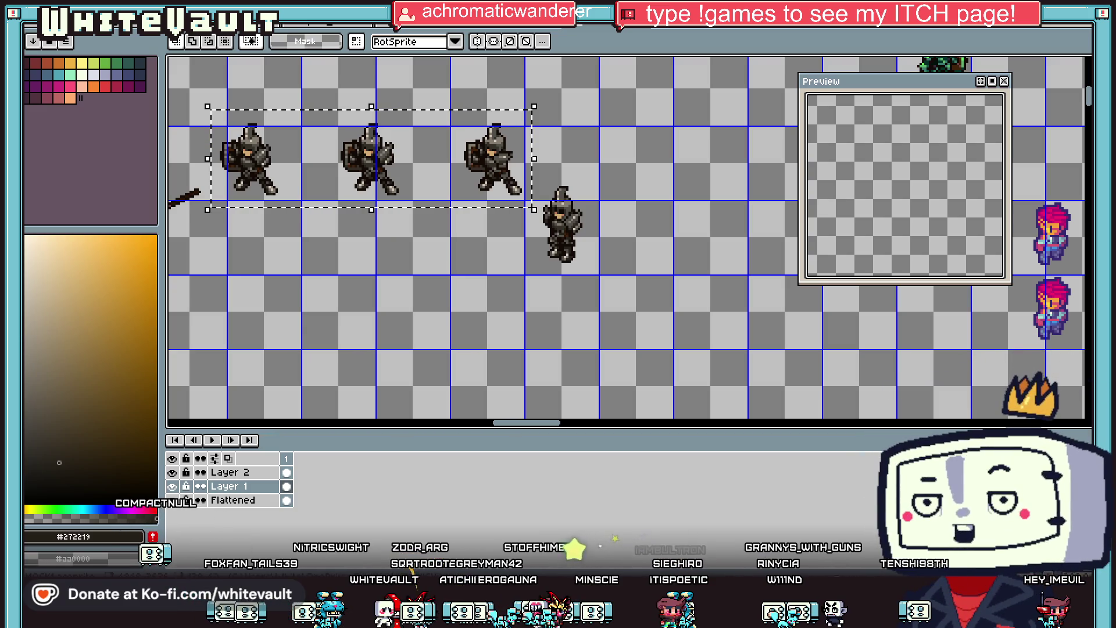
{"action": "left_click", "coordinate": [671, 203]}
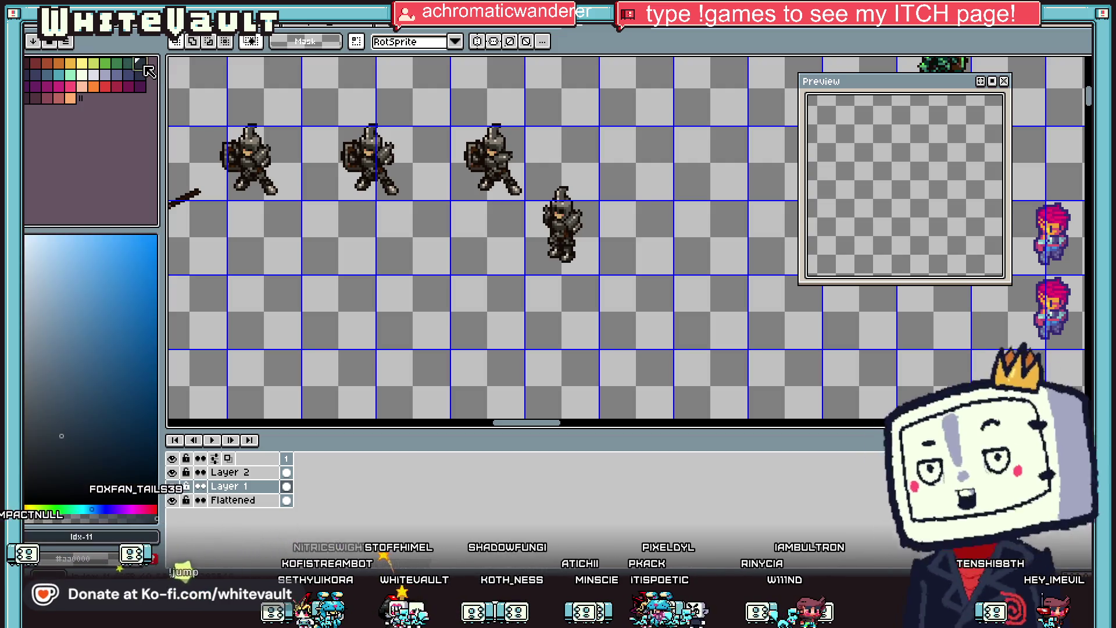
{"action": "scroll", "coordinate": [633, 232], "scroll_direction": "up", "scroll_amount": 1}
{"action": "scroll", "coordinate": [625, 225], "scroll_direction": "down", "scroll_amount": 1}
{"action": "key", "text": "i"}
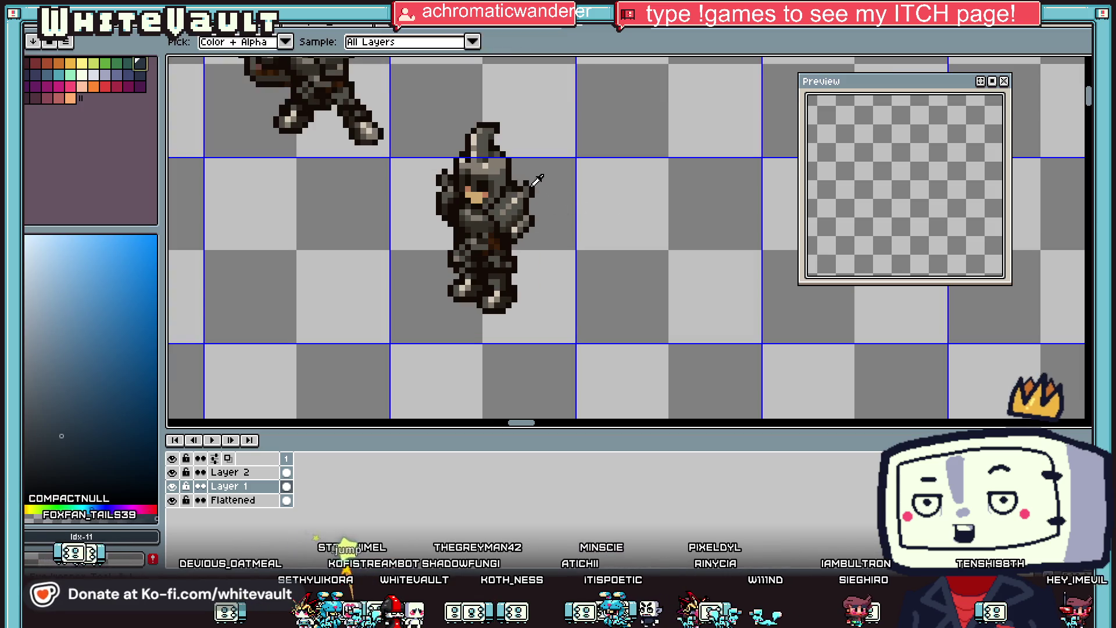
{"action": "left_click", "coordinate": [622, 225]}
{"action": "scroll", "coordinate": [734, 282], "scroll_direction": "down", "scroll_amount": 4}
{"action": "key", "text": "b"}
{"action": "scroll", "coordinate": [733, 283], "scroll_direction": "up", "scroll_amount": 5}
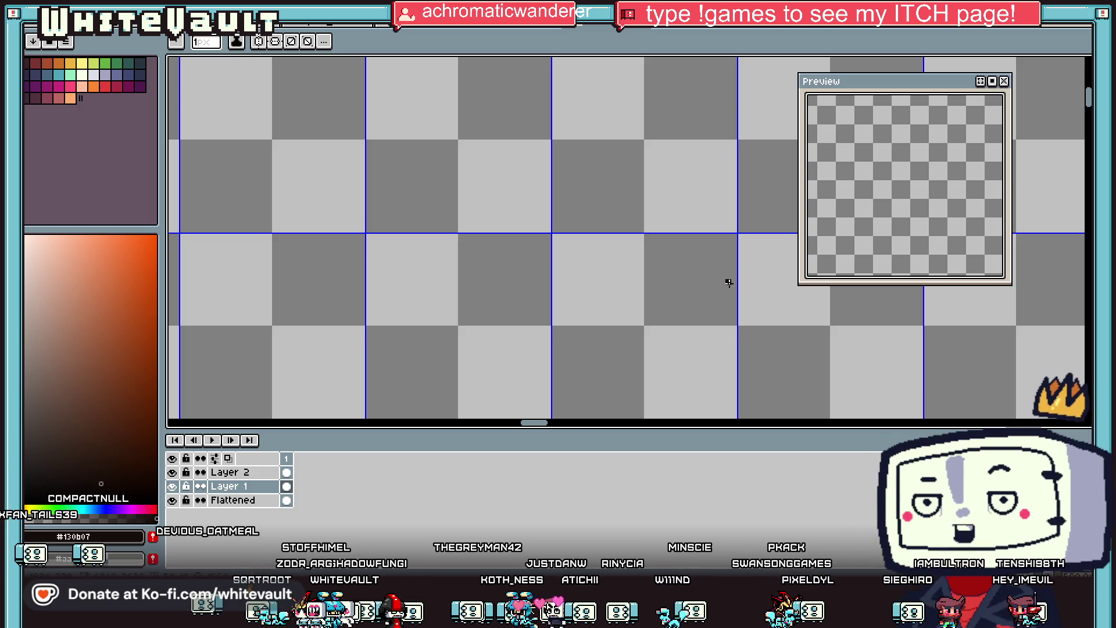
Draw dark horizontal and vertical lines, then a thick 5 px teal vertical stroke.
{"action": "mouse_move", "coordinate": [729, 282]}
{"action": "left_mouse_down"}
{"action": "mouse_move", "coordinate": [431, 282]}
{"action": "mouse_move", "coordinate": [553, 278]}
{"action": "left_mouse_up"}
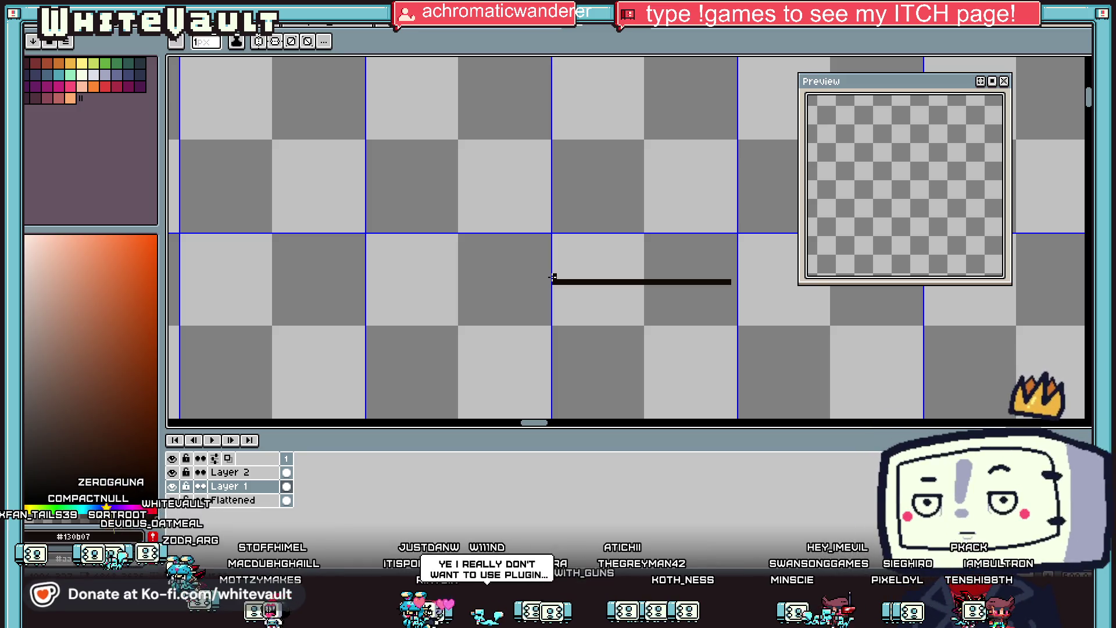
{"action": "left_click_drag", "start_coordinate": [553, 278], "coordinate": [567, 199]}
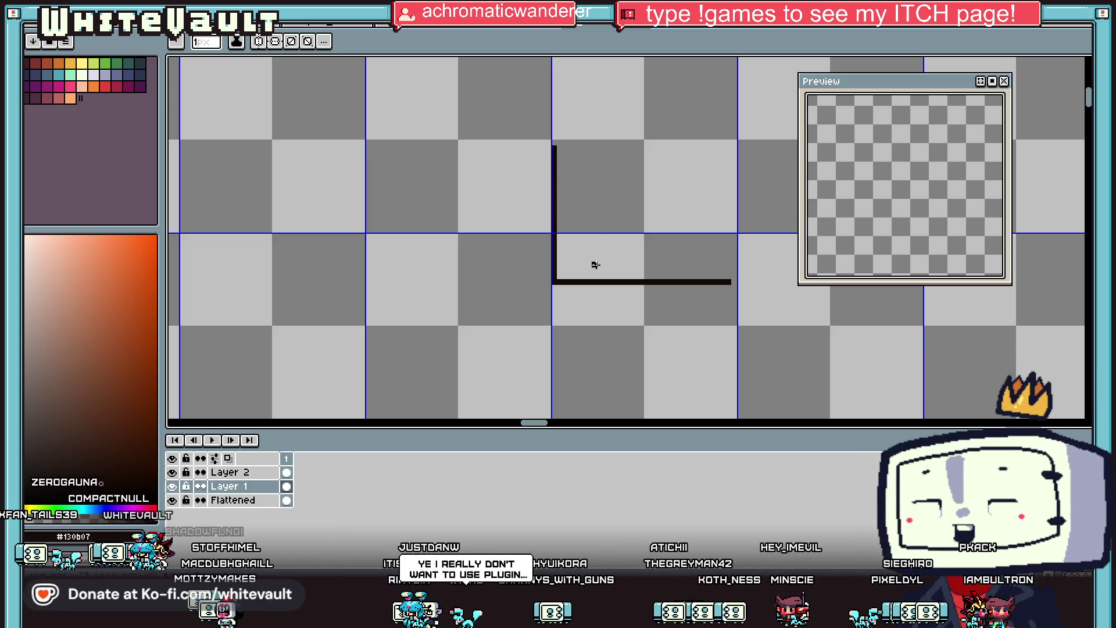
{"action": "left_click", "coordinate": [129, 63]}
{"action": "key", "text": "bracketright"}
{"action": "key", "text": "bracketright"}
{"action": "key", "text": "bracketright"}
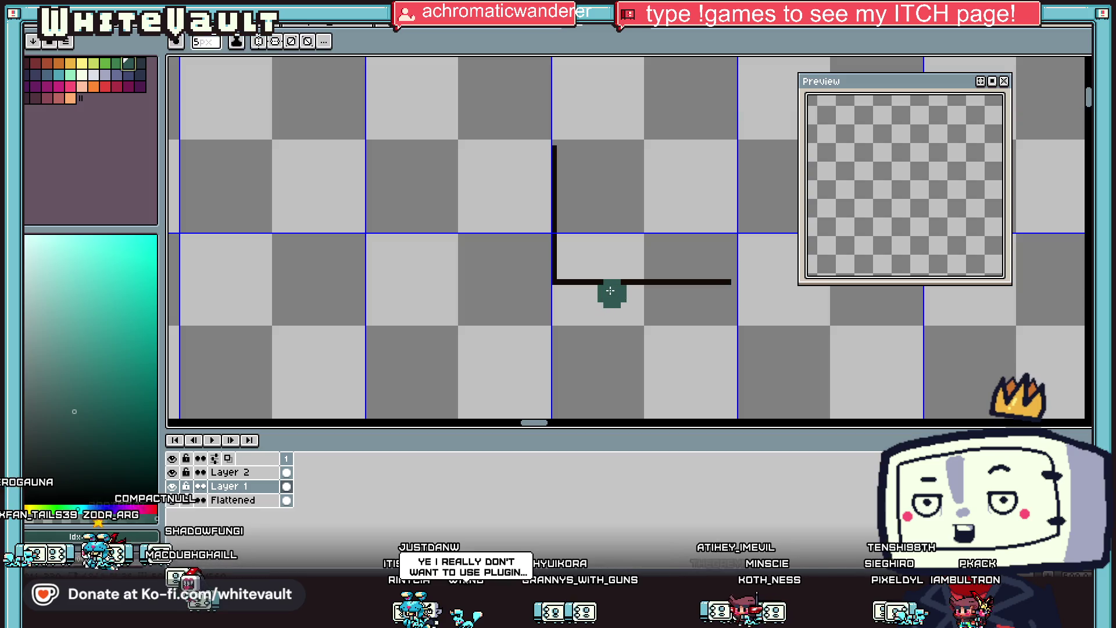
{"action": "left_click_drag", "start_coordinate": [612, 286], "coordinate": [612, 252]}
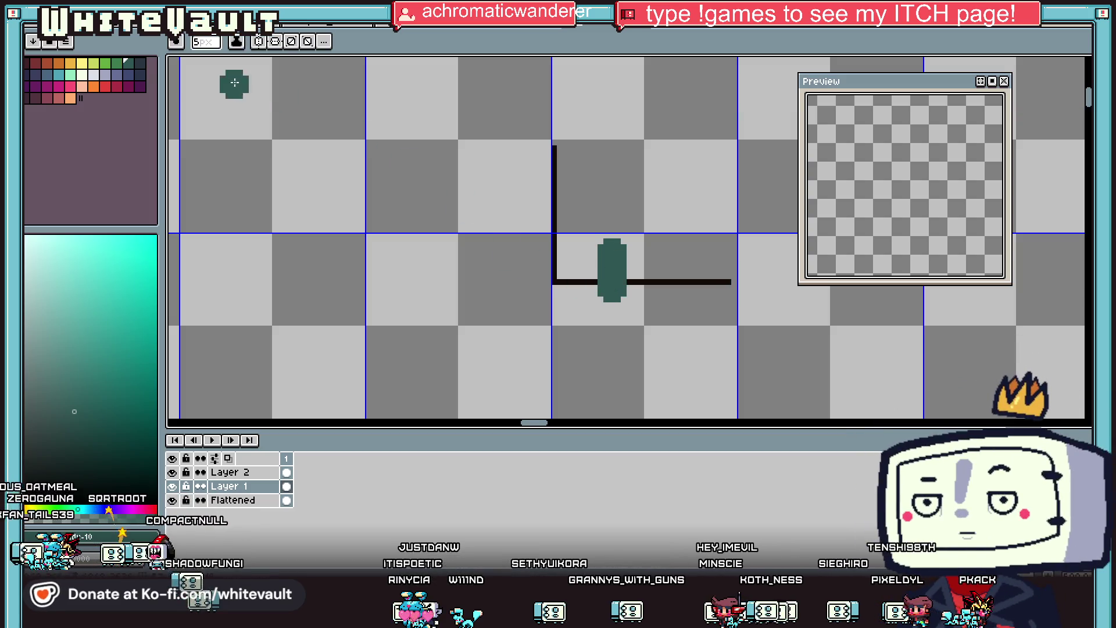
Pick black and draw a rectangle outline with a lower line, undoing stray pixels.
{"action": "key", "text": "i"}
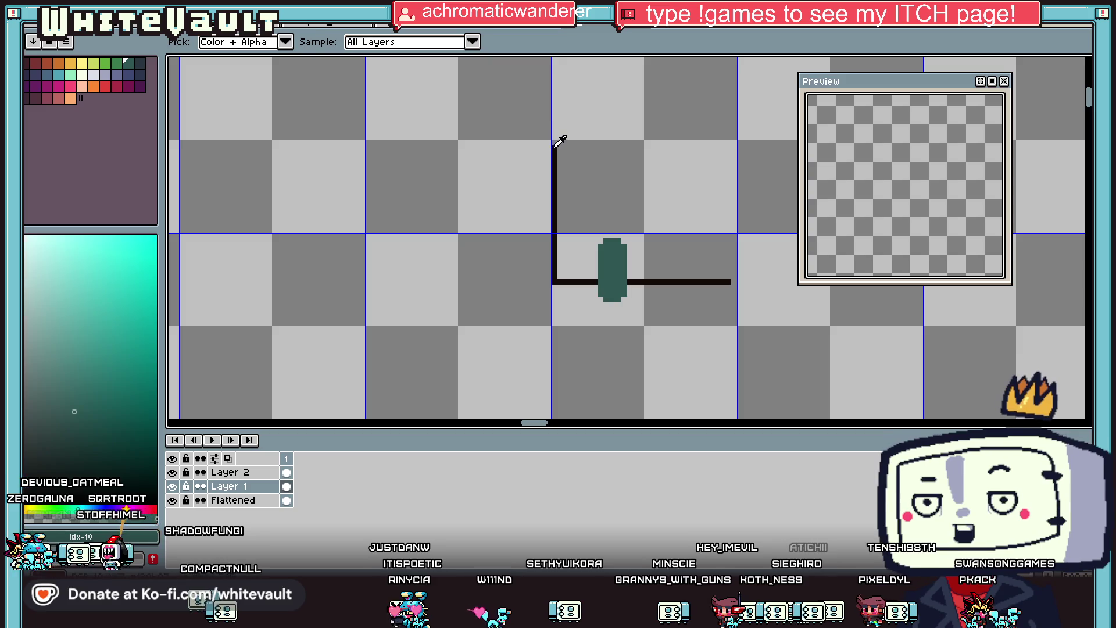
{"action": "left_click", "coordinate": [555, 146]}
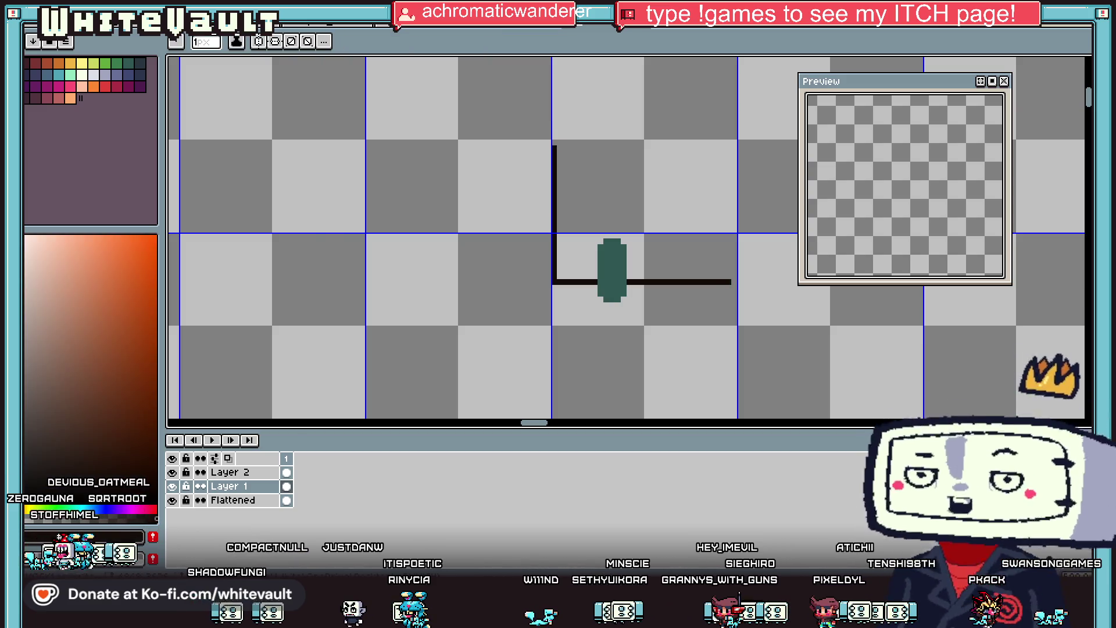
{"action": "mouse_move", "coordinate": [555, 147]}
{"action": "left_mouse_down"}
{"action": "mouse_move", "coordinate": [734, 147]}
{"action": "mouse_move", "coordinate": [734, 282]}
{"action": "left_mouse_up"}
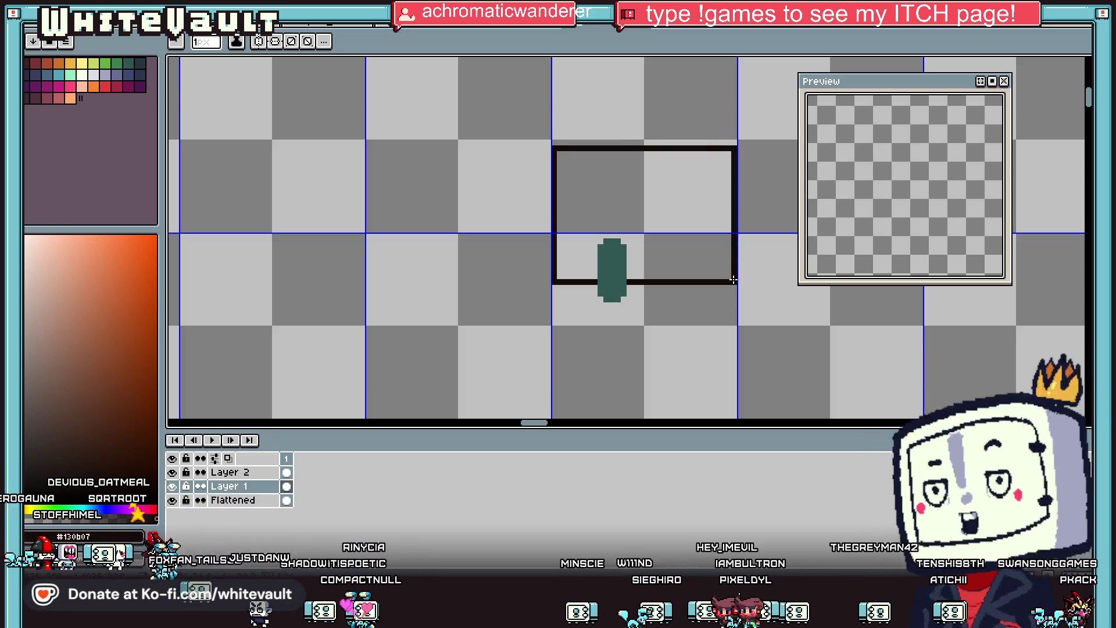
{"action": "left_click_drag", "start_coordinate": [546, 305], "coordinate": [753, 305]}
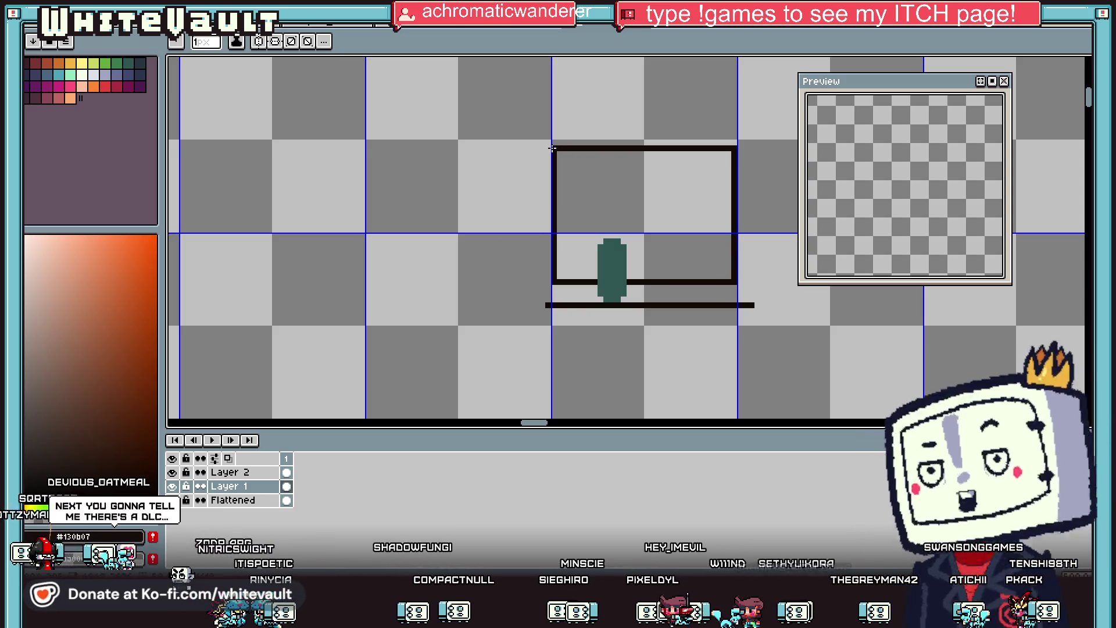
{"action": "key", "text": "ctrl+z"}
Select the teal shape by colour and nudge it up, left and back down.
{"action": "key", "text": "w"}
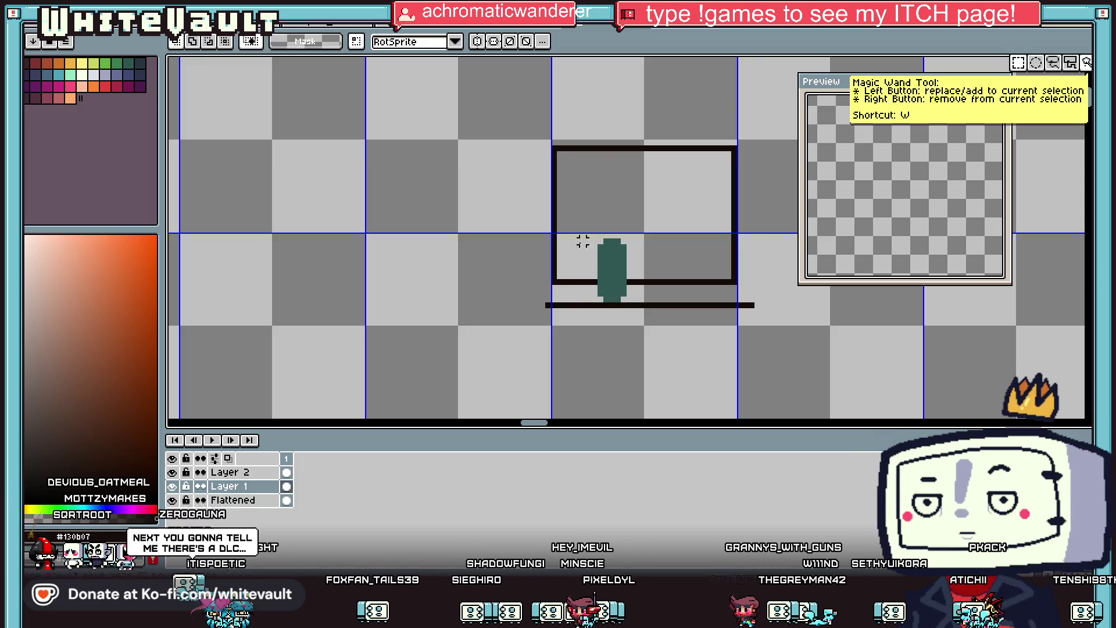
{"action": "left_click", "coordinate": [600, 240]}
{"action": "mouse_move", "coordinate": [623, 303]}
{"action": "left_mouse_down"}
{"action": "mouse_move", "coordinate": [703, 294]}
{"action": "mouse_move", "coordinate": [702, 278]}
{"action": "mouse_move", "coordinate": [618, 285]}
{"action": "left_mouse_up"}
{"action": "key", "text": "m"}
{"action": "left_click_drag", "start_coordinate": [468, 96], "coordinate": [775, 235]}
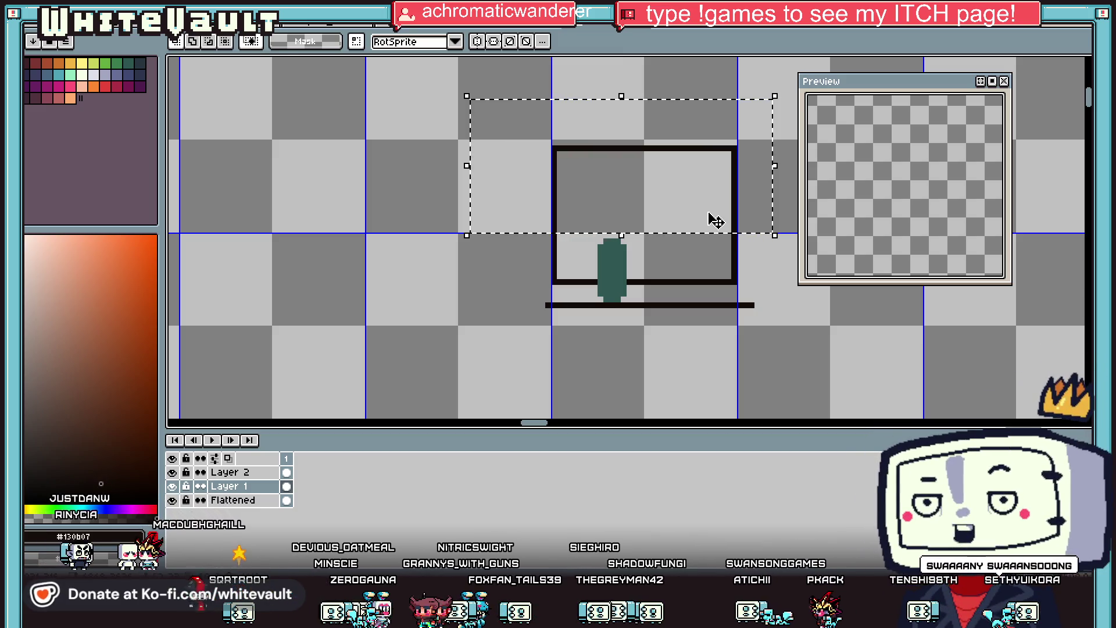
{"action": "left_click", "coordinate": [798, 294]}
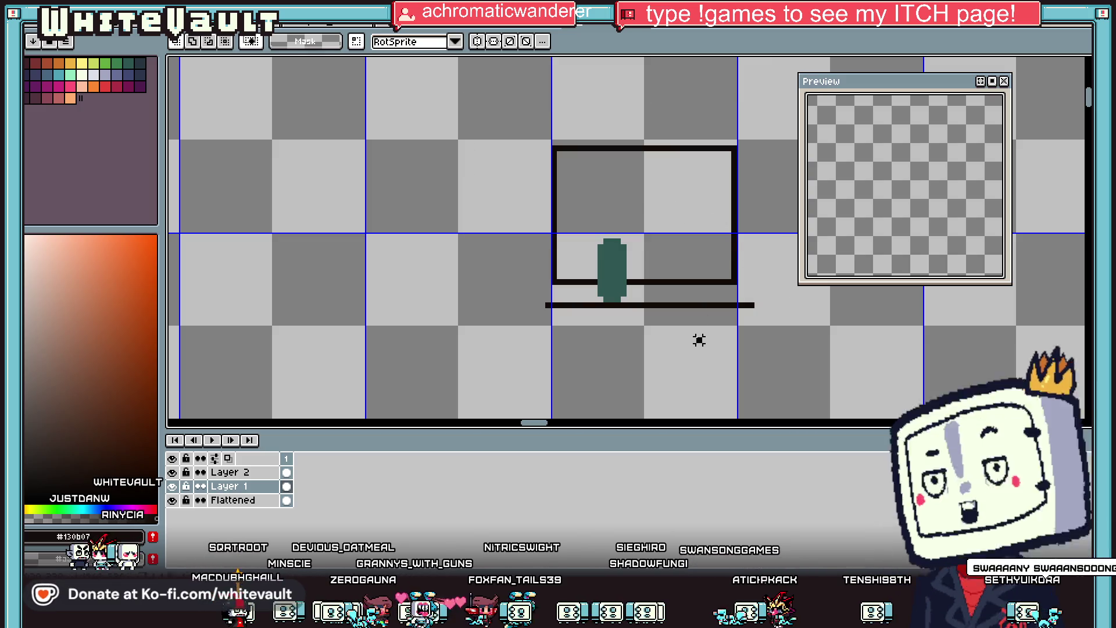
{"action": "mouse_move", "coordinate": [606, 243]}
{"action": "left_mouse_down"}
{"action": "mouse_move", "coordinate": [632, 306]}
{"action": "mouse_move", "coordinate": [603, 268]}
{"action": "mouse_move", "coordinate": [562, 256]}
{"action": "mouse_move", "coordinate": [665, 237]}
{"action": "mouse_move", "coordinate": [652, 167]}
{"action": "mouse_move", "coordinate": [627, 301]}
{"action": "left_mouse_up"}
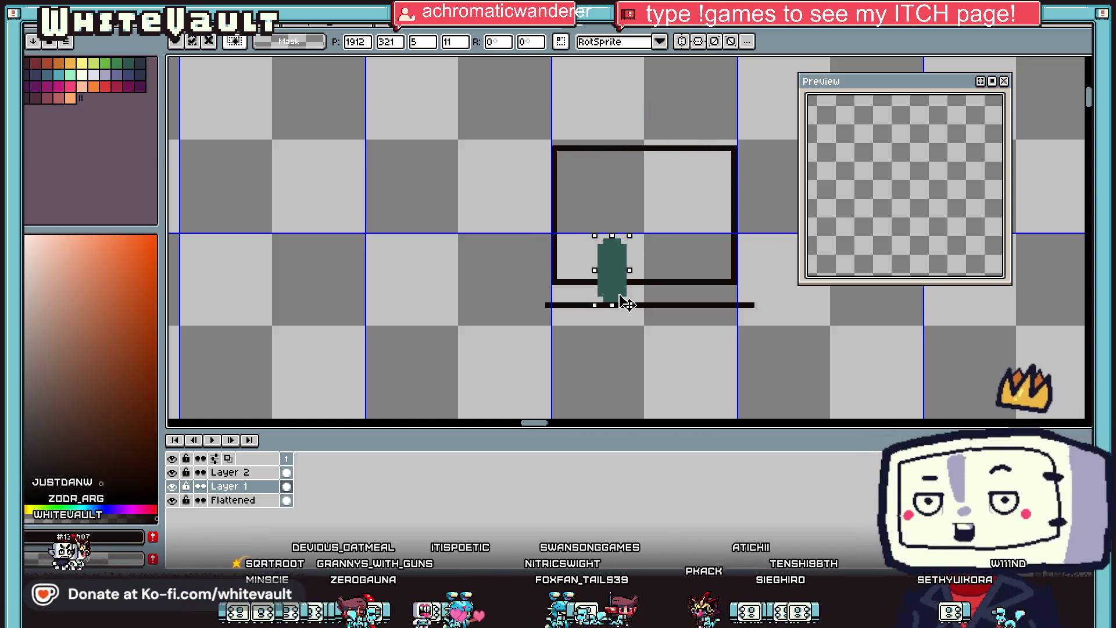
{"action": "left_click", "coordinate": [638, 344]}
{"action": "left_click_drag", "start_coordinate": [600, 242], "coordinate": [601, 236]}
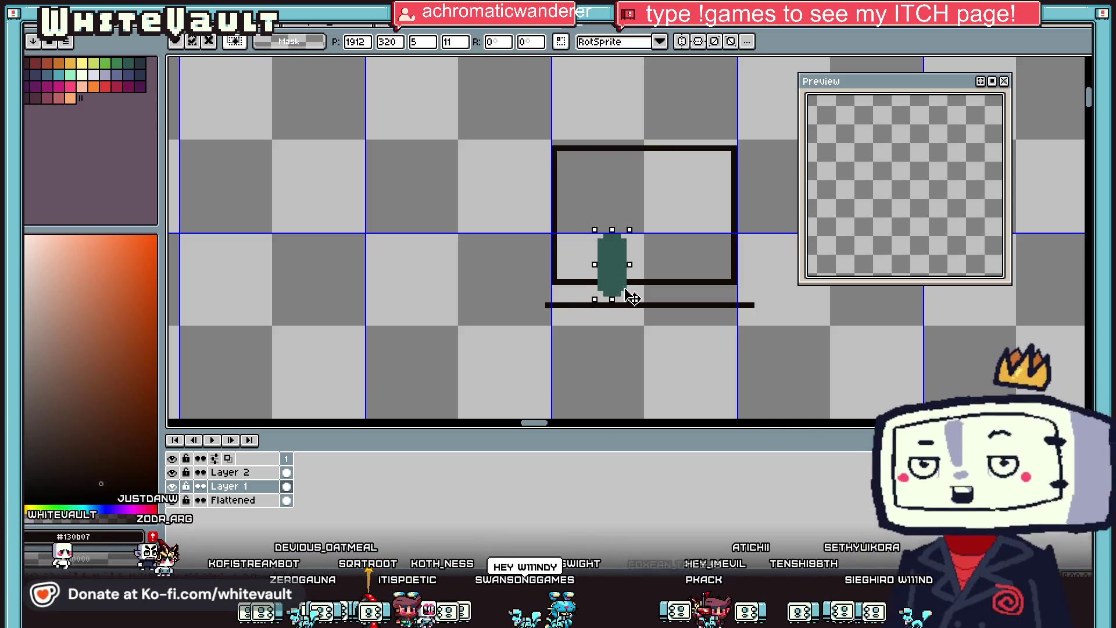
{"action": "mouse_move", "coordinate": [632, 298]}
{"action": "left_mouse_down"}
{"action": "mouse_move", "coordinate": [632, 270]}
{"action": "mouse_move", "coordinate": [630, 301]}
{"action": "left_mouse_up"}
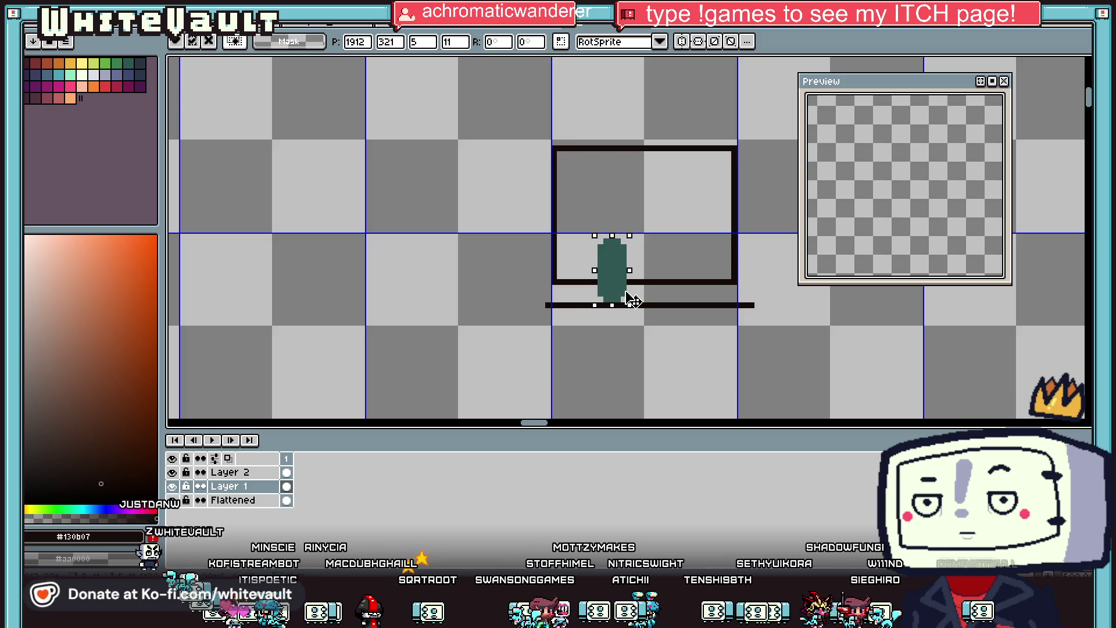
Reposition the teal shape three pixels lower relative to the black line.
{"action": "key", "text": "m"}
{"action": "left_click_drag", "start_coordinate": [542, 303], "coordinate": [757, 321]}
{"action": "left_click", "coordinate": [821, 341]}
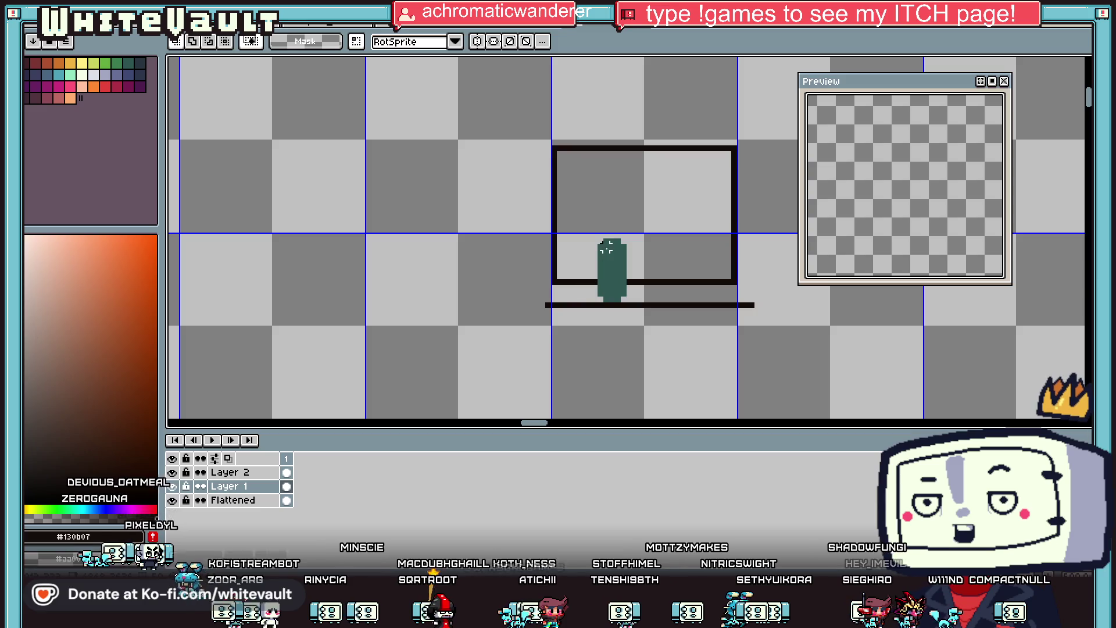
{"action": "left_click", "coordinate": [600, 242]}
{"action": "key", "text": "Up"}
{"action": "key", "text": "Up"}
{"action": "key", "text": "Up"}
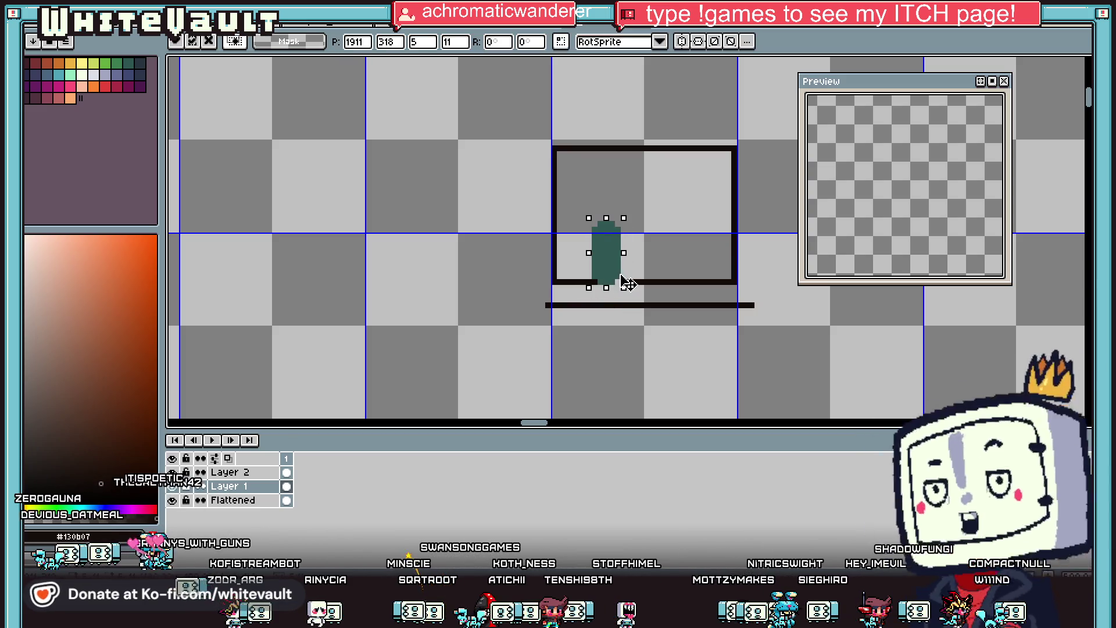
{"action": "mouse_move", "coordinate": [630, 279]}
{"action": "left_mouse_down"}
{"action": "mouse_move", "coordinate": [633, 308]}
{"action": "mouse_move", "coordinate": [631, 277]}
{"action": "mouse_move", "coordinate": [634, 297]}
{"action": "left_mouse_up"}
{"action": "left_click", "coordinate": [734, 305]}
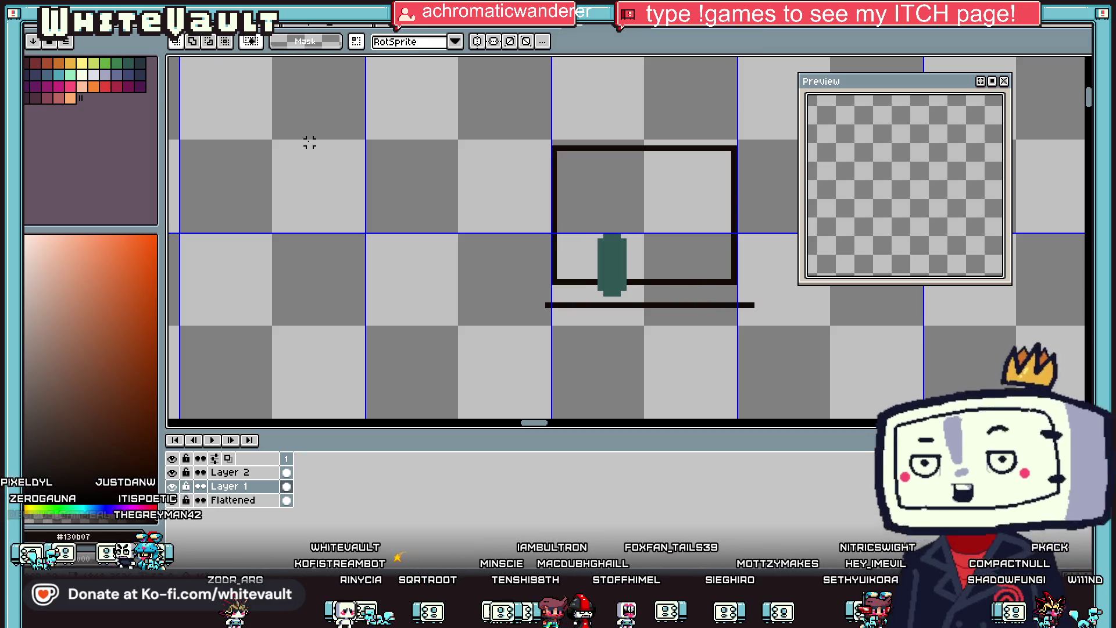
Marquee the black frame, teal shape and line and delete them.
{"action": "left_click_drag", "start_coordinate": [464, 104], "coordinate": [785, 326]}
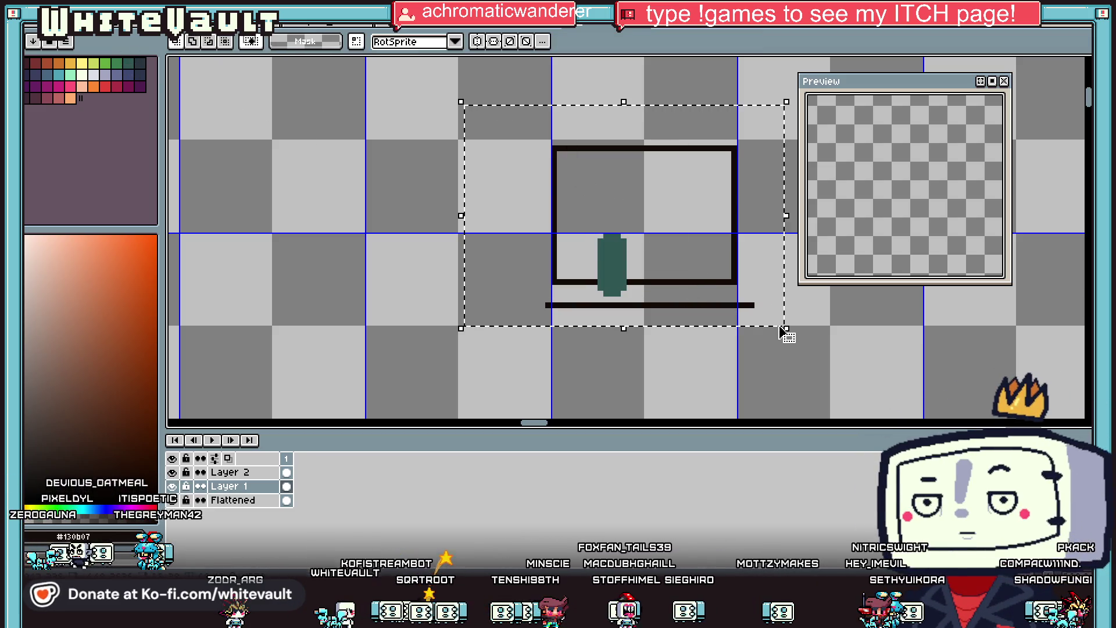
{"action": "key", "text": "Delete"}
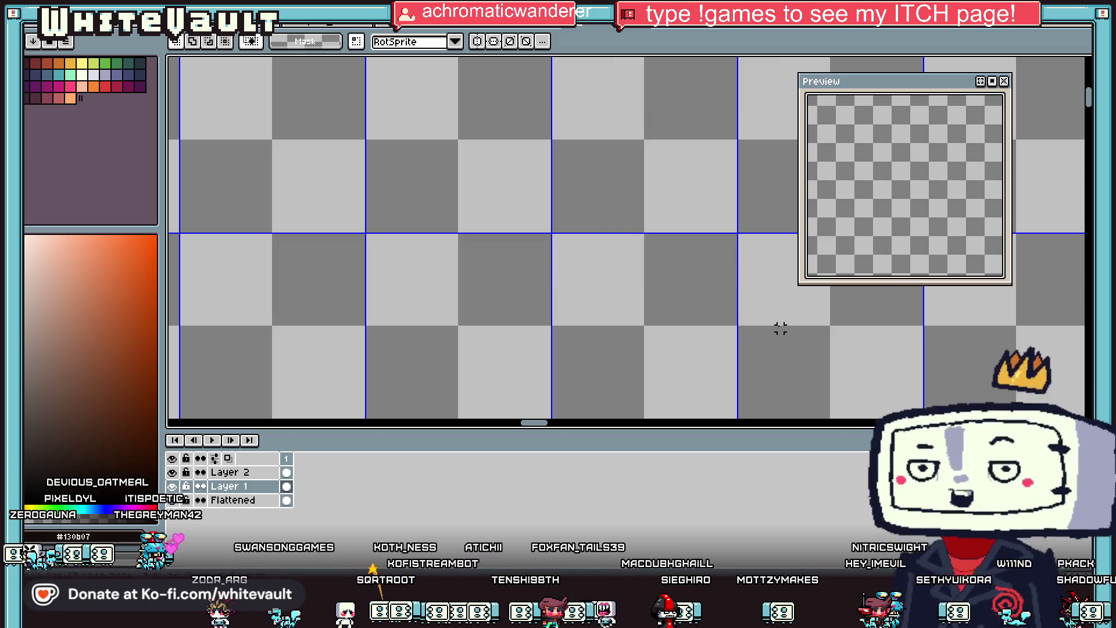
{"action": "scroll", "coordinate": [837, 304], "scroll_direction": "down", "scroll_amount": 5}
{"action": "scroll", "coordinate": [774, 390], "scroll_direction": "up", "scroll_amount": 2}
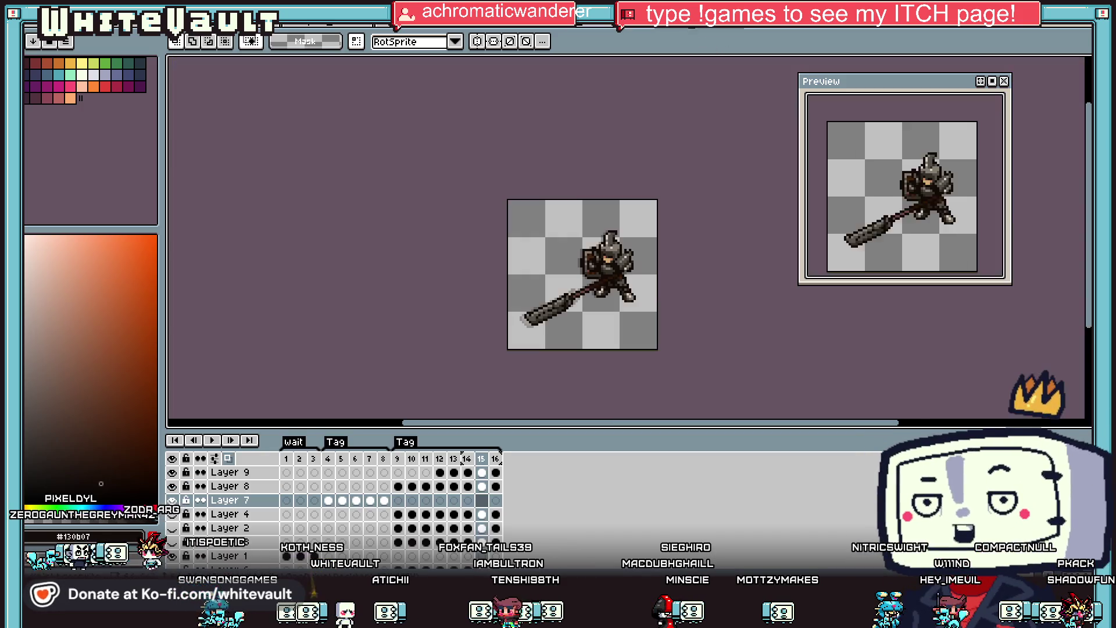
Return to the knight attack animation document with Ctrl+Tab.
{"action": "key", "text": "ctrl+Tab"}
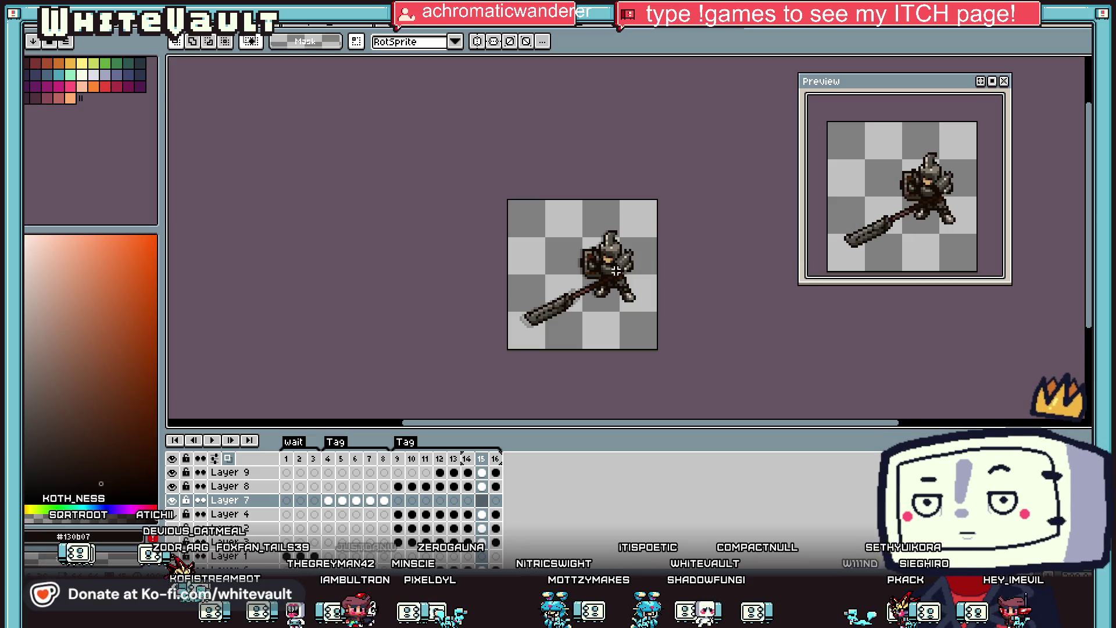
{"action": "scroll", "coordinate": [616, 270], "scroll_direction": "up", "scroll_amount": 3}
Toggle between the Pencil and Eyedropper tools while zooming the canvas in and out.
{"action": "key", "text": "b"}
{"action": "scroll", "coordinate": [605, 239], "scroll_direction": "up", "scroll_amount": 1}
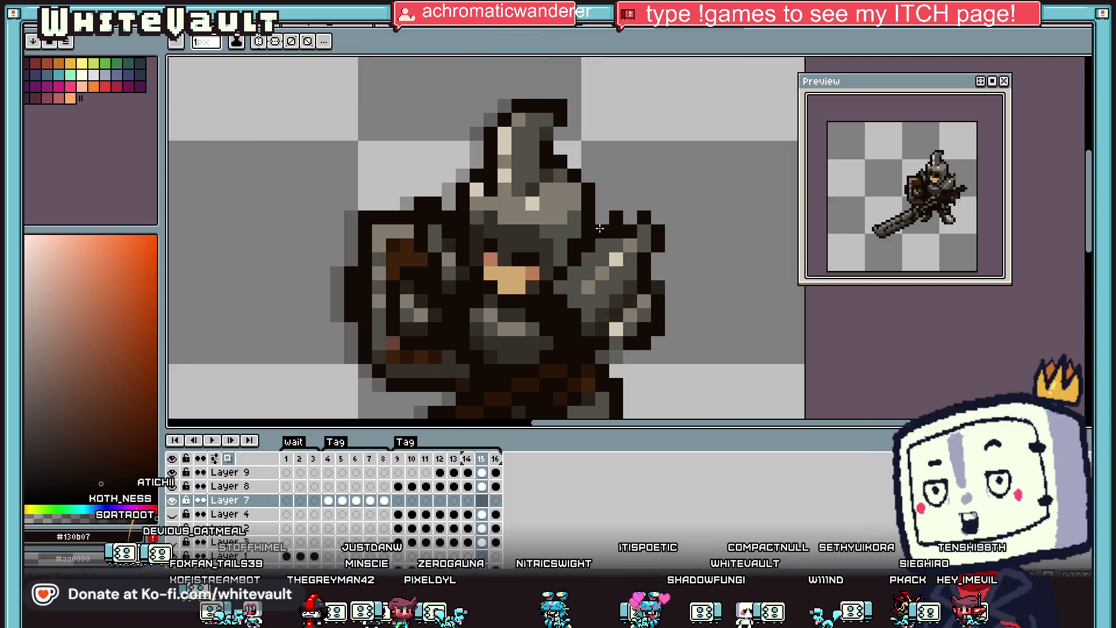
{"action": "key", "text": "i"}
{"action": "scroll", "coordinate": [599, 228], "scroll_direction": "down", "scroll_amount": 3}
{"action": "scroll", "coordinate": [645, 296], "scroll_direction": "up", "scroll_amount": 5}
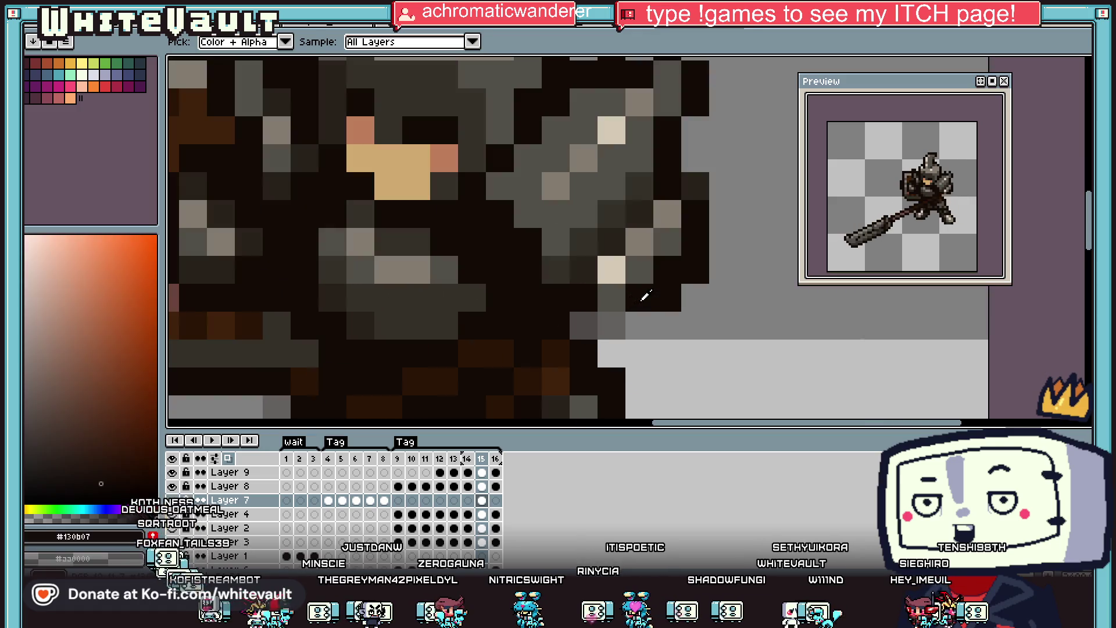
{"action": "key", "text": "b"}
{"action": "scroll", "coordinate": [645, 298], "scroll_direction": "down", "scroll_amount": 4}
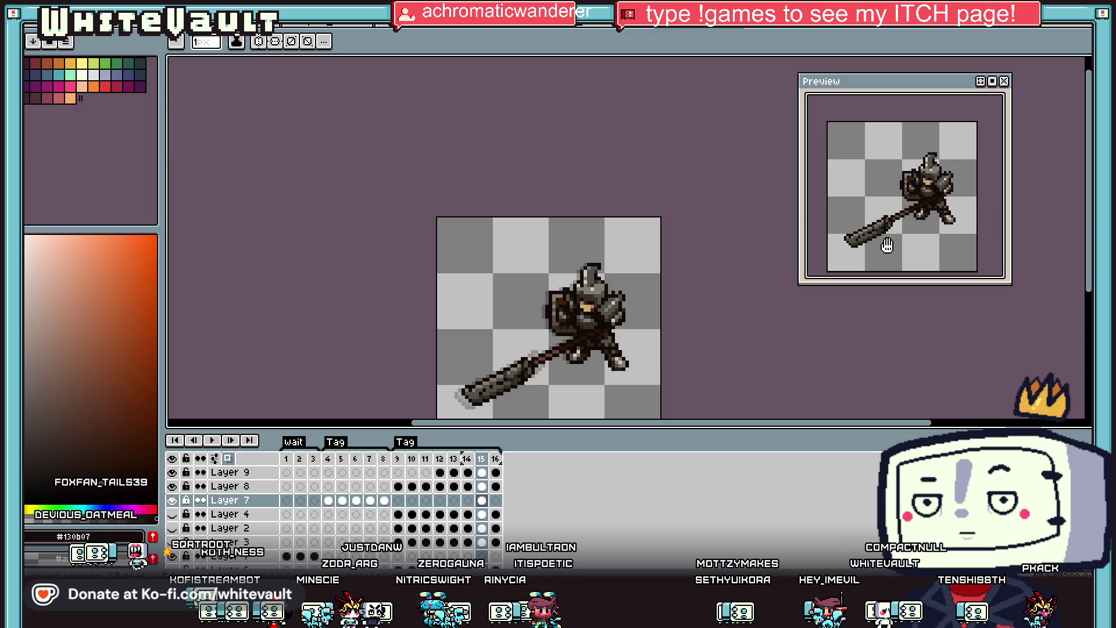
Select and copy the Layer 9 polearm artwork from frame 16.
{"action": "left_click", "coordinate": [412, 473]}
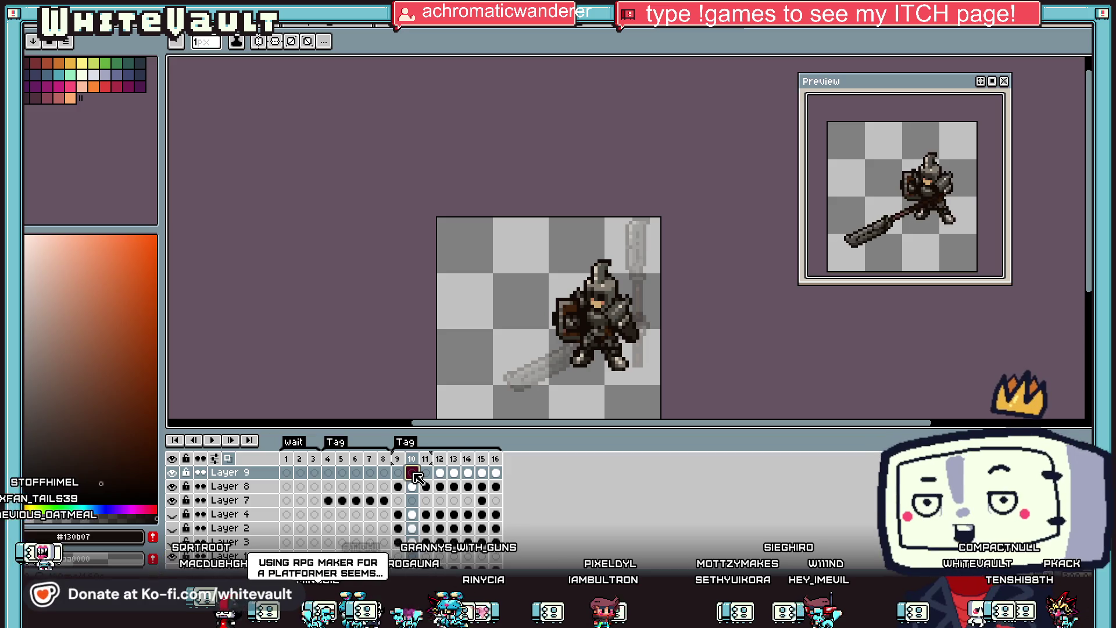
{"action": "left_click", "coordinate": [496, 487]}
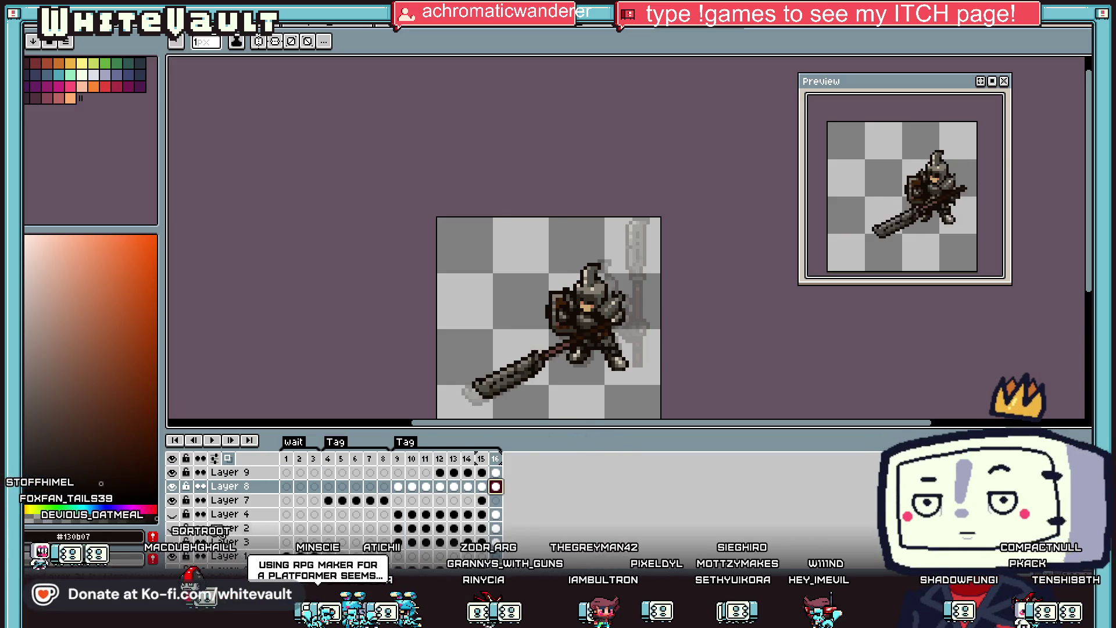
{"action": "left_click", "coordinate": [496, 473]}
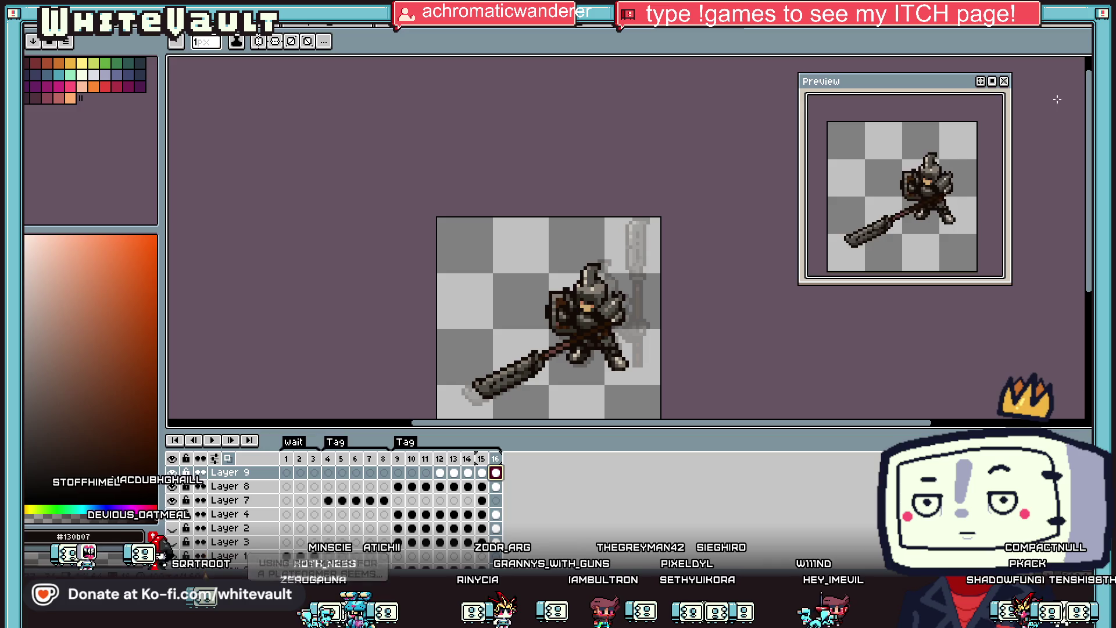
{"action": "key", "text": "m"}
{"action": "scroll", "coordinate": [523, 262], "scroll_direction": "down", "scroll_amount": 2}
{"action": "key", "text": "ctrl+a"}
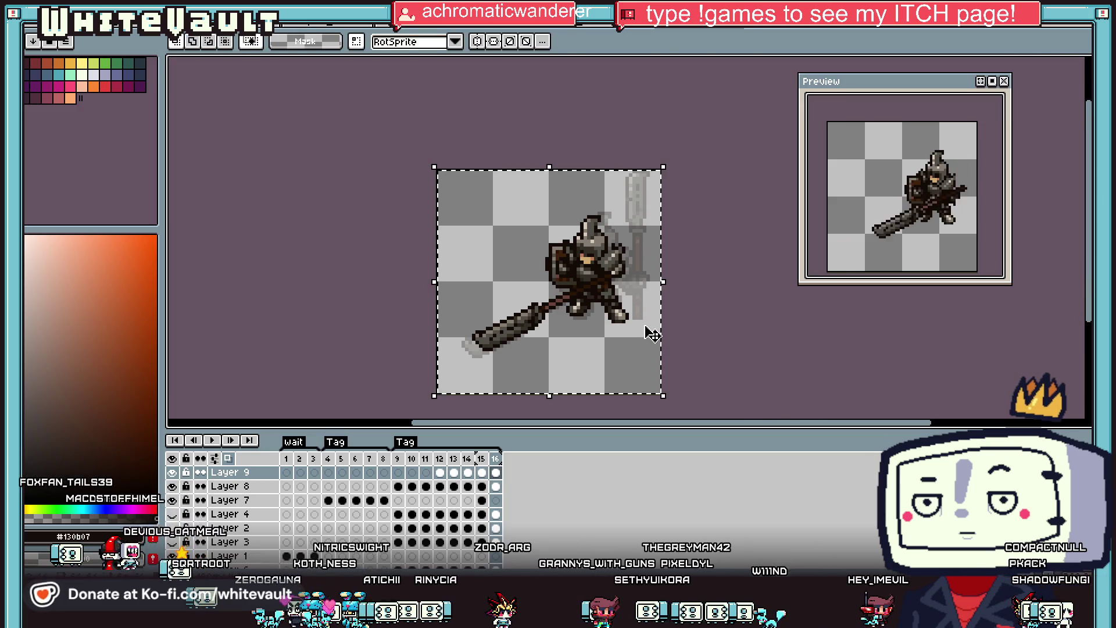
Paste the polearm into Layer 9 frame 10 and start rotating it.
{"action": "left_click", "coordinate": [411, 472]}
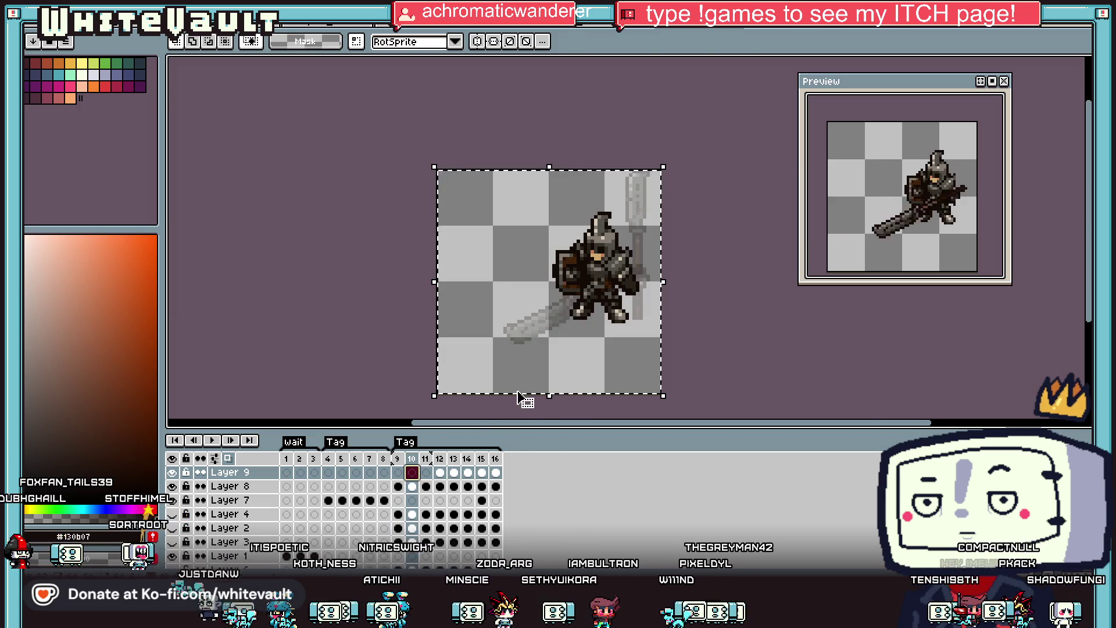
{"action": "key", "text": "ctrl+v"}
{"action": "mouse_move", "coordinate": [663, 154]}
{"action": "left_mouse_down"}
{"action": "mouse_move", "coordinate": [688, 200]}
{"action": "mouse_move", "coordinate": [656, 339]}
{"action": "mouse_move", "coordinate": [553, 379]}
{"action": "mouse_move", "coordinate": [465, 356]}
{"action": "mouse_move", "coordinate": [672, 287]}
{"action": "left_mouse_up"}
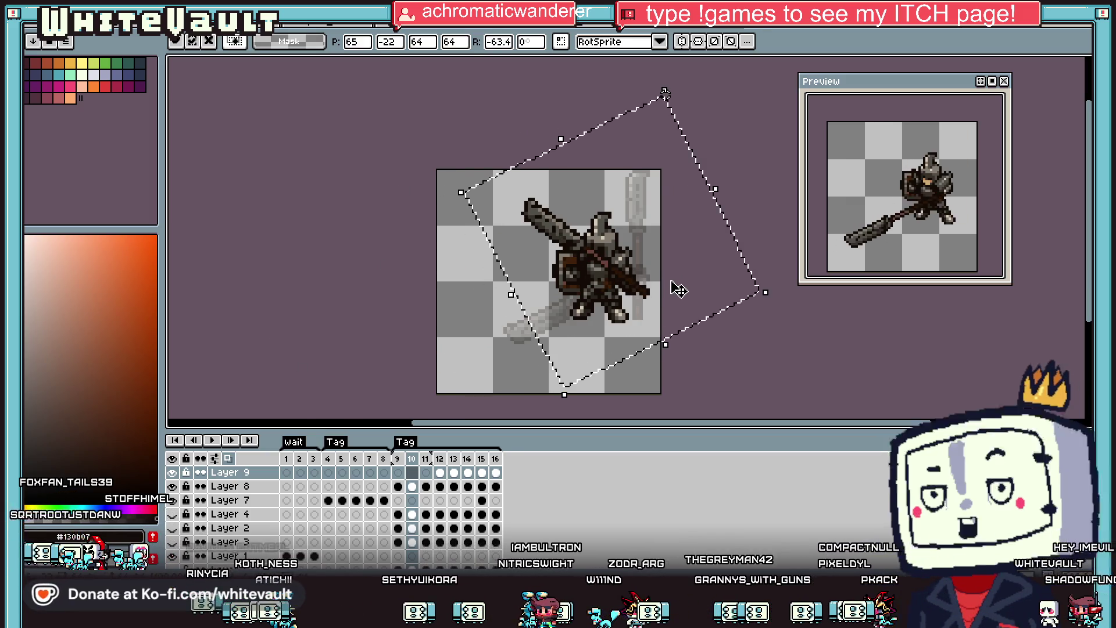
Commit frame 10's polearm angle, then tilt the frame 11 knight sprite about -7°.
{"action": "key", "text": "Return"}
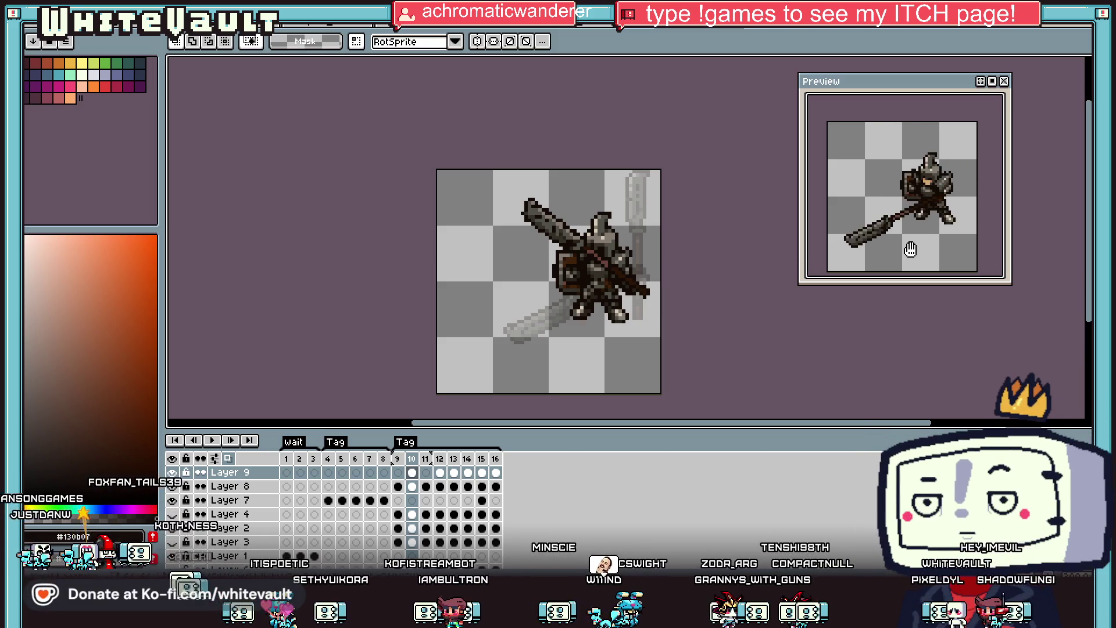
{"action": "left_click", "coordinate": [427, 486]}
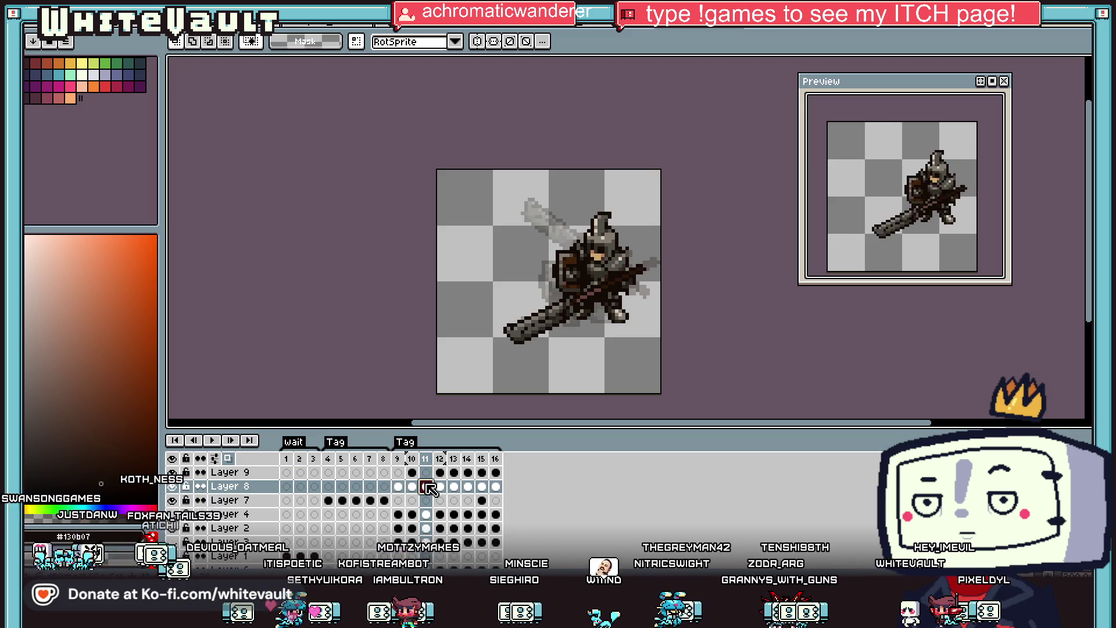
{"action": "left_click_drag", "start_coordinate": [486, 224], "coordinate": [688, 378]}
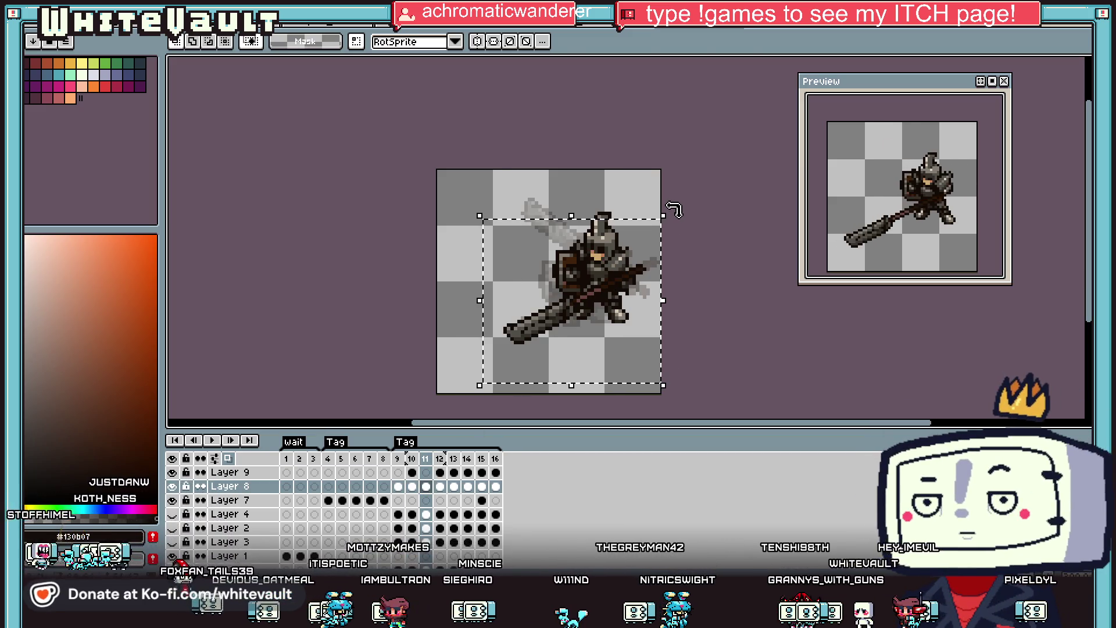
{"action": "left_click_drag", "start_coordinate": [673, 207], "coordinate": [691, 238]}
{"action": "key", "text": "Return"}
Clear the frame 11 selection and bring up frame 10's frame options menu.
{"action": "left_click", "coordinate": [426, 472]}
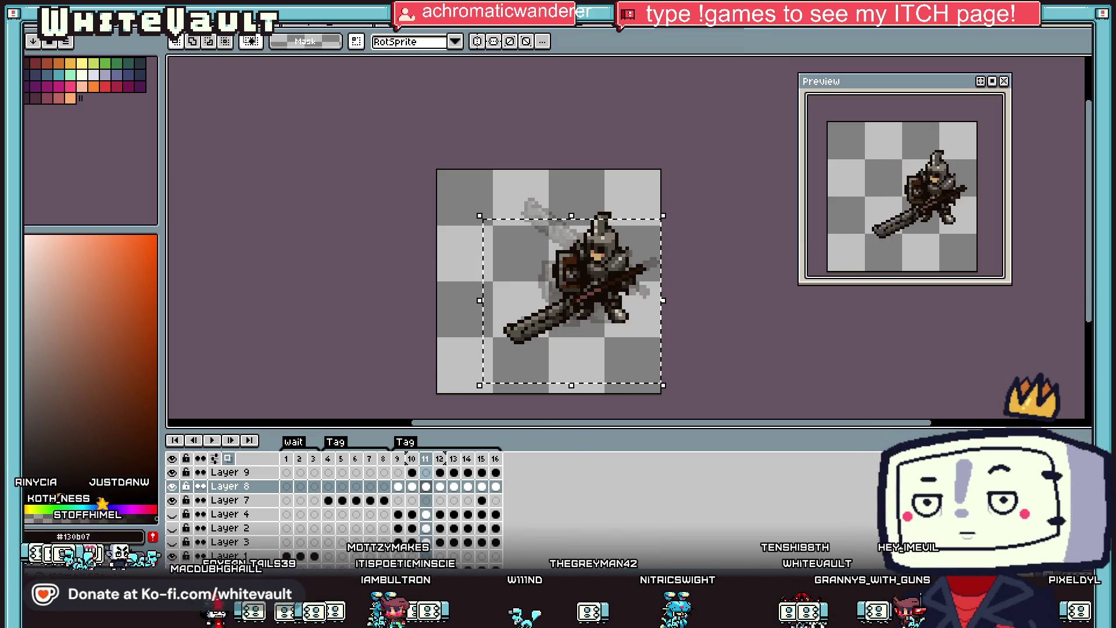
{"action": "left_click", "coordinate": [732, 364]}
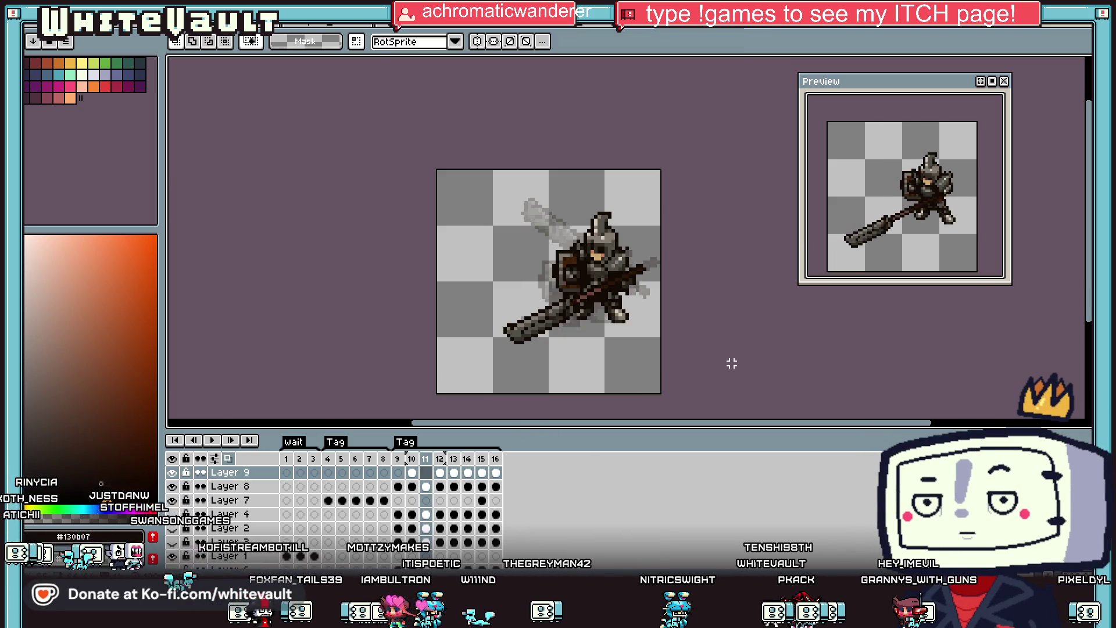
{"action": "left_click", "coordinate": [412, 459]}
{"action": "right_click", "coordinate": [414, 462]}
{"action": "left_click", "coordinate": [391, 503]}
{"action": "right_click", "coordinate": [409, 459]}
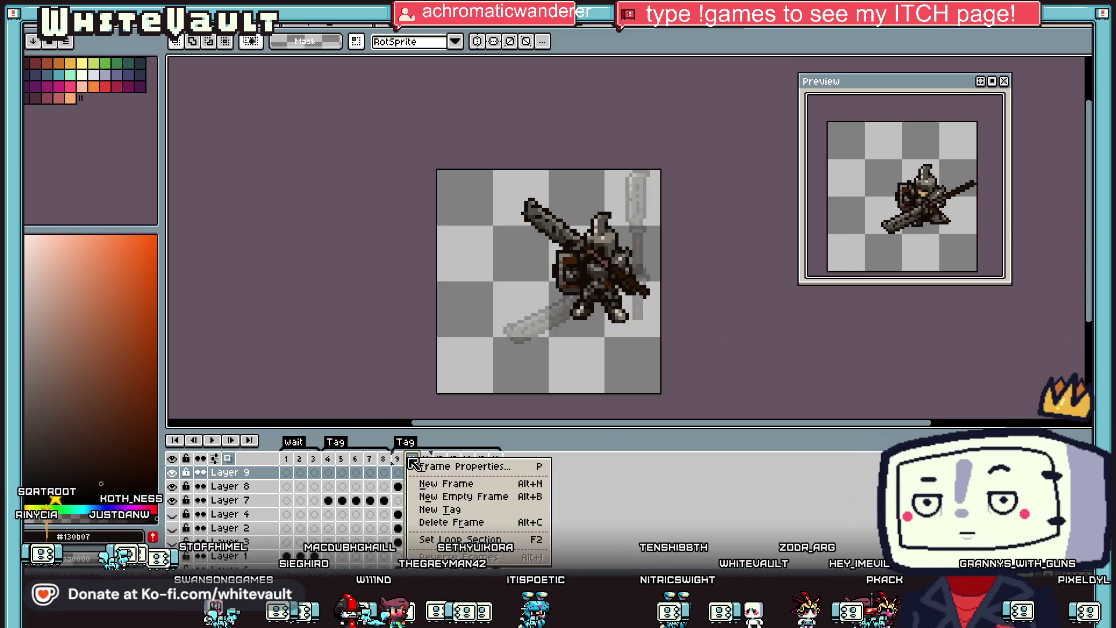
Insert a new frame after frame 10 and rotate the polearm art in the new frame 11.
{"action": "left_click", "coordinate": [465, 499]}
{"action": "left_click", "coordinate": [413, 473]}
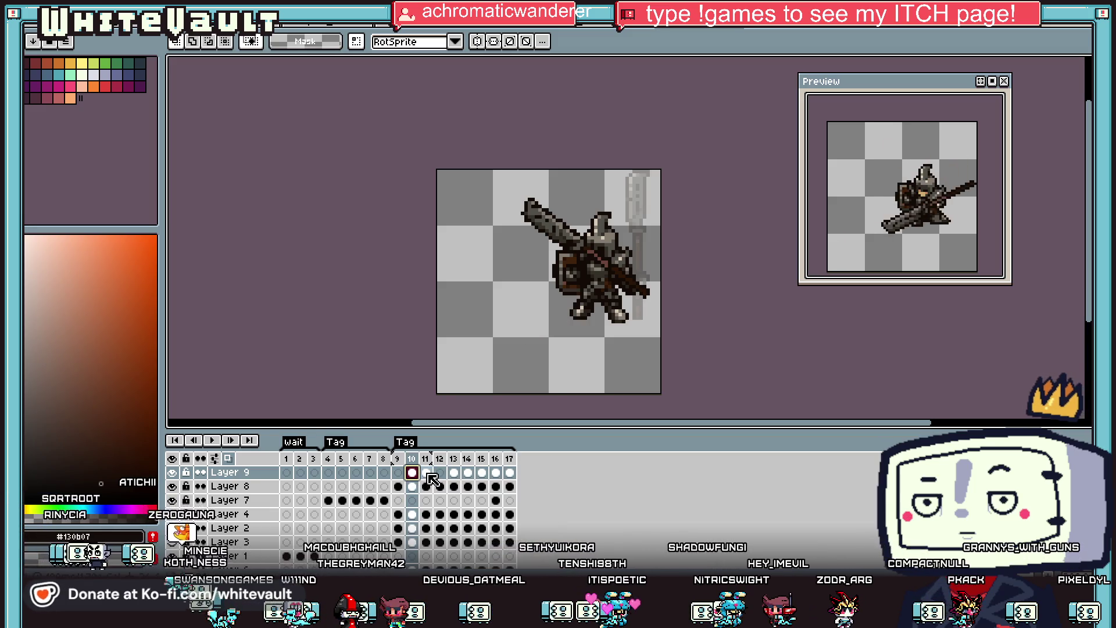
{"action": "left_click", "coordinate": [429, 474]}
{"action": "mouse_move", "coordinate": [439, 168]}
{"action": "left_mouse_down"}
{"action": "mouse_move", "coordinate": [700, 379]}
{"action": "mouse_move", "coordinate": [671, 369]}
{"action": "mouse_move", "coordinate": [700, 296]}
{"action": "mouse_move", "coordinate": [705, 232]}
{"action": "mouse_move", "coordinate": [683, 78]}
{"action": "mouse_move", "coordinate": [616, 303]}
{"action": "left_mouse_up"}
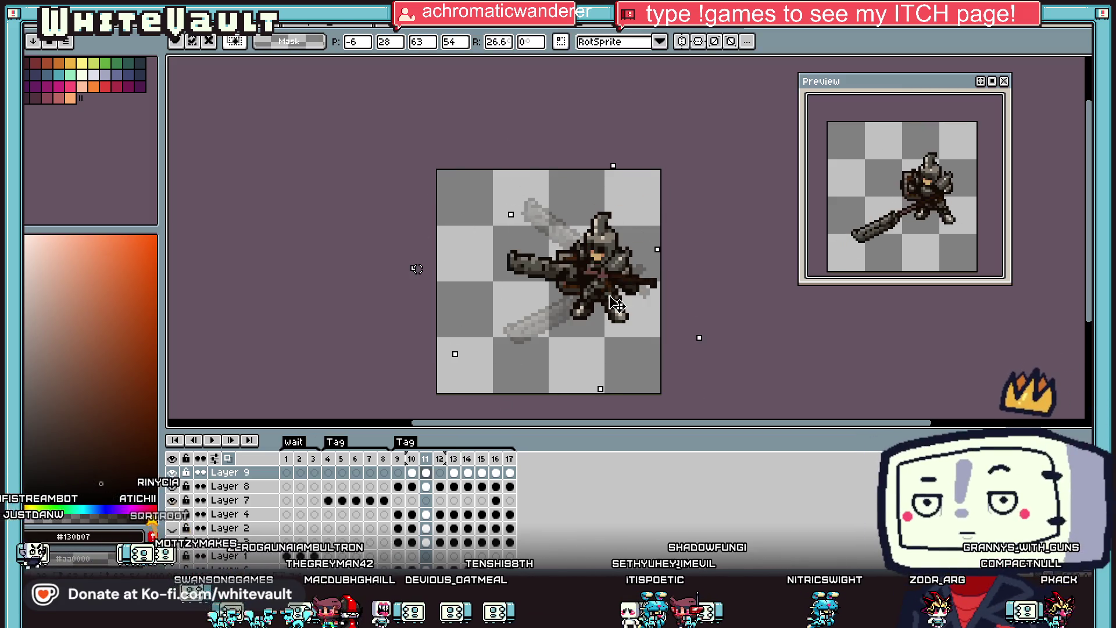
{"action": "key", "text": "Return"}
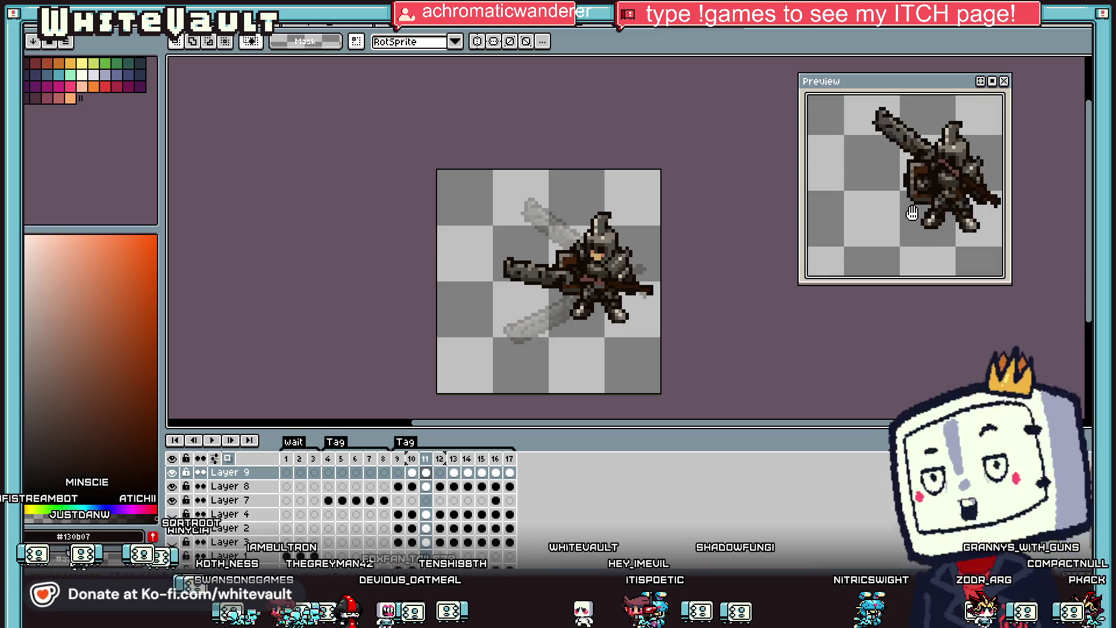
Insert three new frames after frame 13, filling positions 14 through 16.
{"action": "left_click", "coordinate": [440, 486]}
{"action": "left_click", "coordinate": [455, 487]}
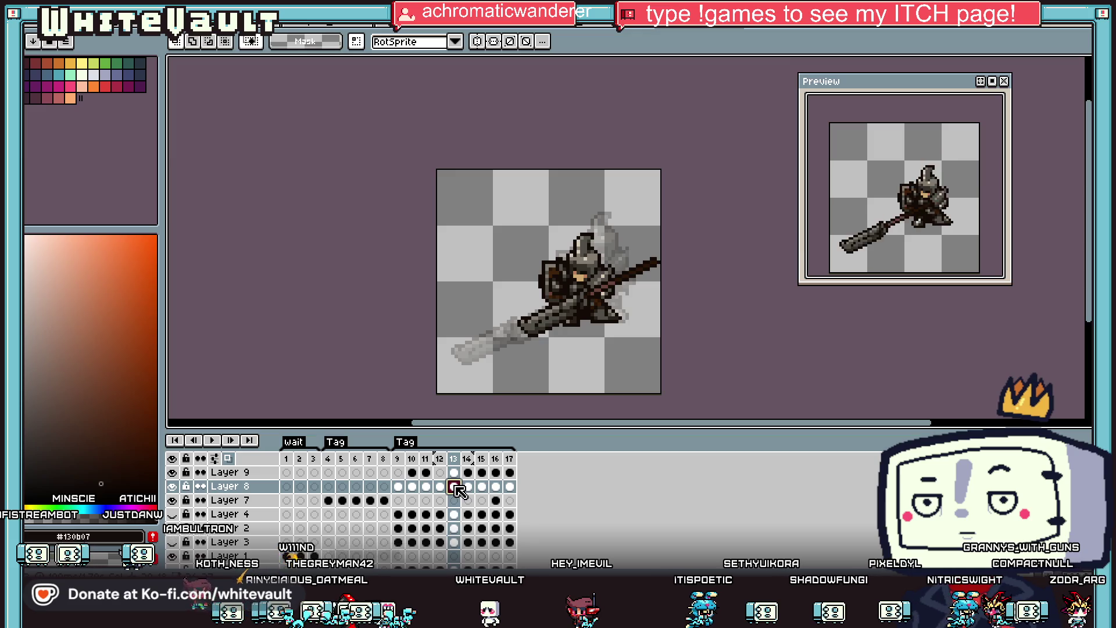
{"action": "right_click", "coordinate": [461, 459]}
{"action": "left_click", "coordinate": [487, 492]}
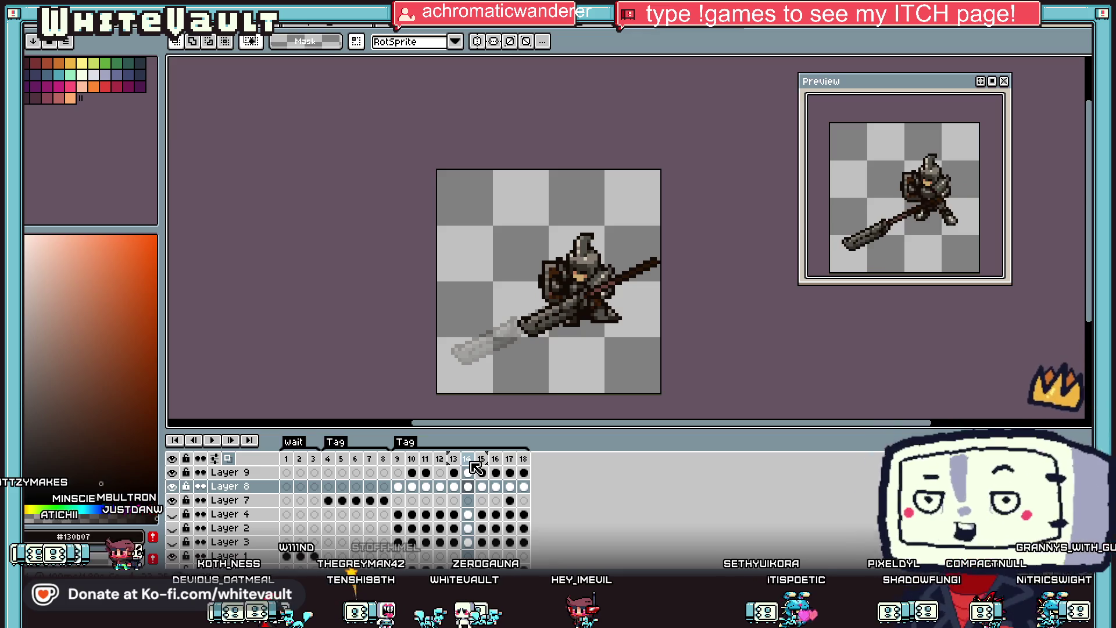
{"action": "right_click", "coordinate": [470, 462]}
{"action": "left_click", "coordinate": [501, 488]}
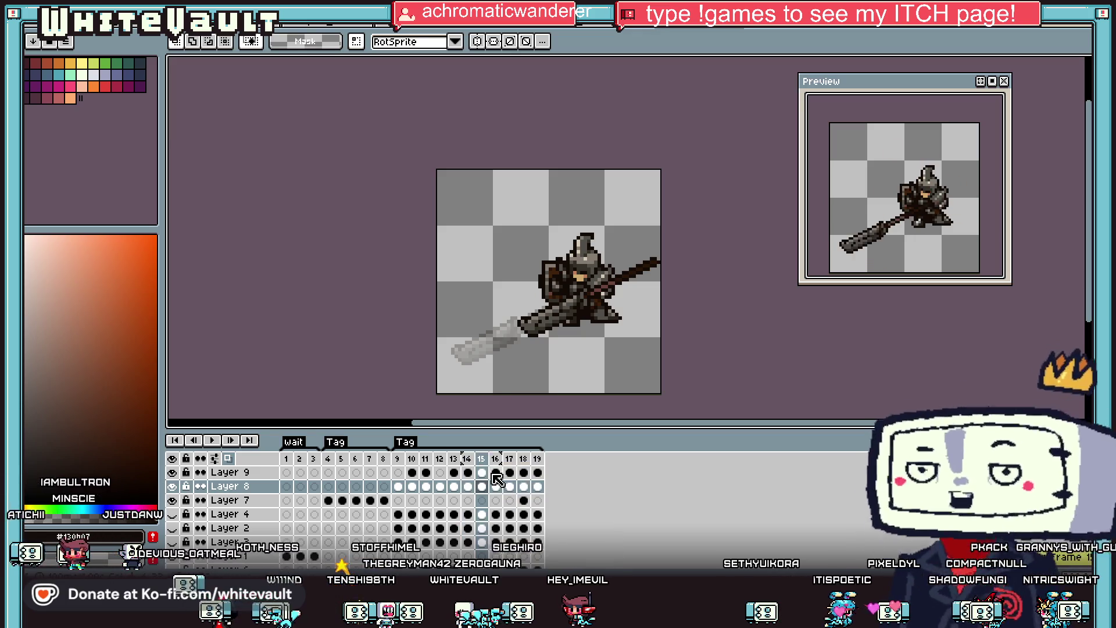
{"action": "right_click", "coordinate": [492, 465]}
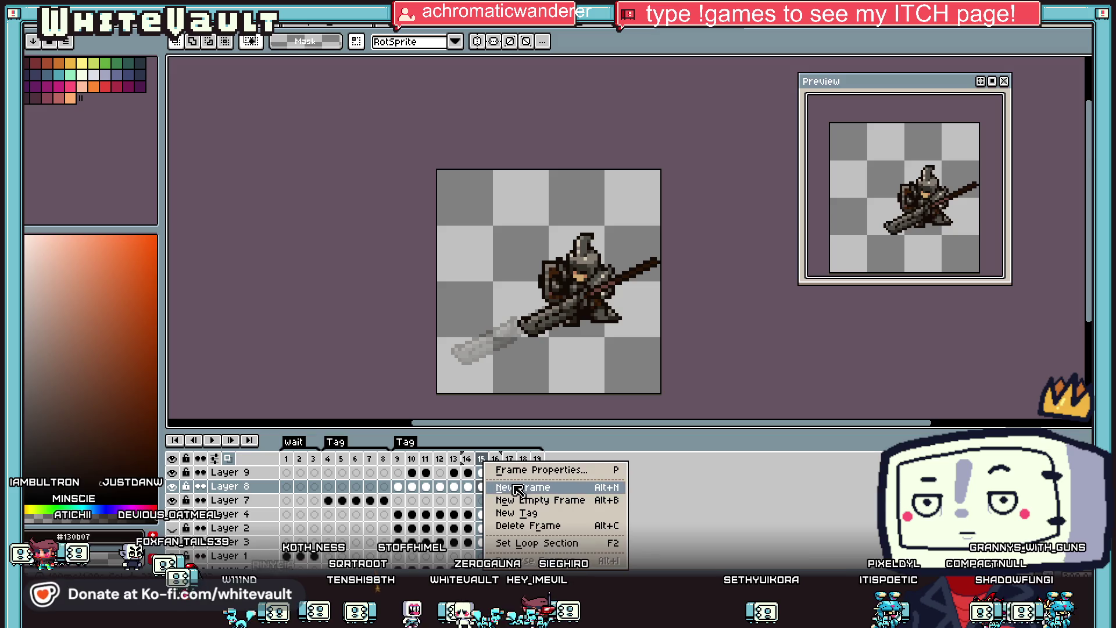
{"action": "left_click", "coordinate": [506, 491]}
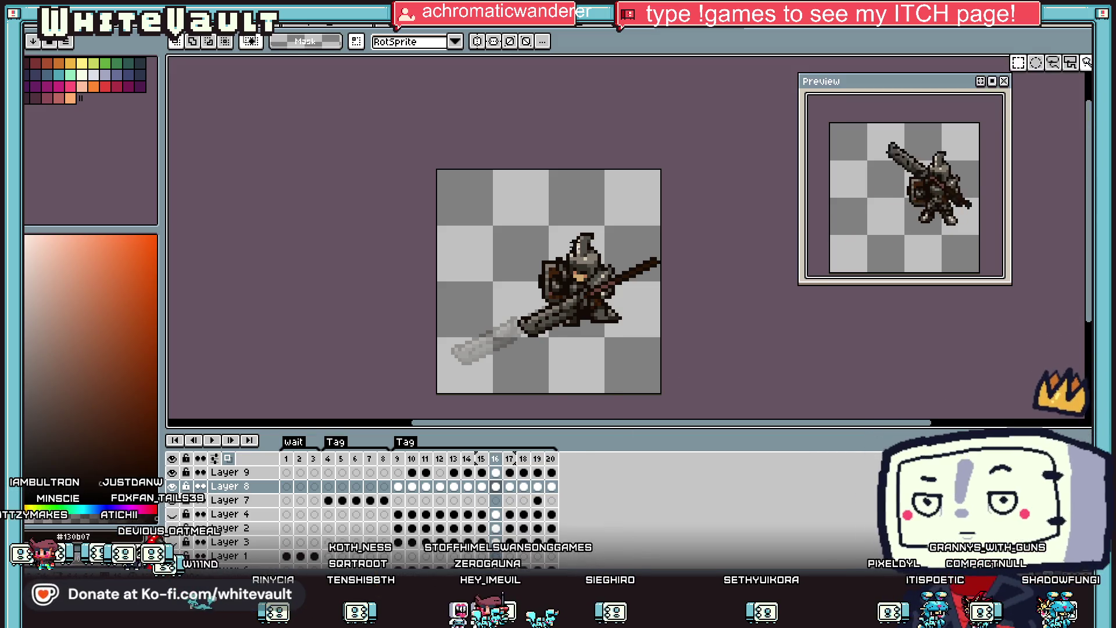
Paste the copied knight pose and move to the Layer 8 cel of frame 17.
{"action": "key", "text": "ctrl+v"}
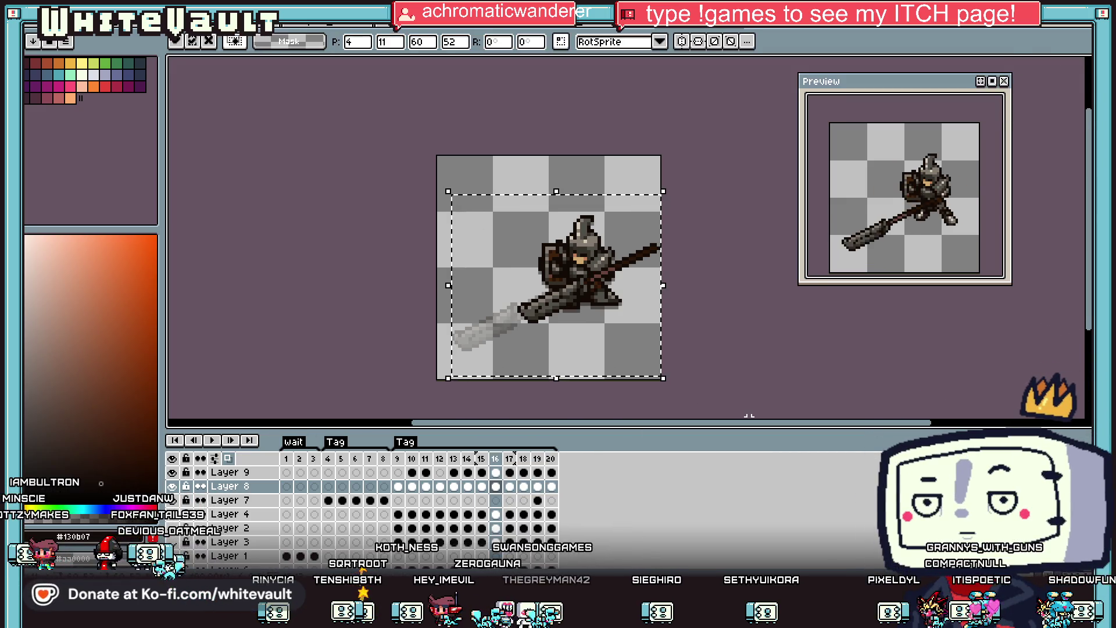
{"action": "left_click", "coordinate": [496, 472]}
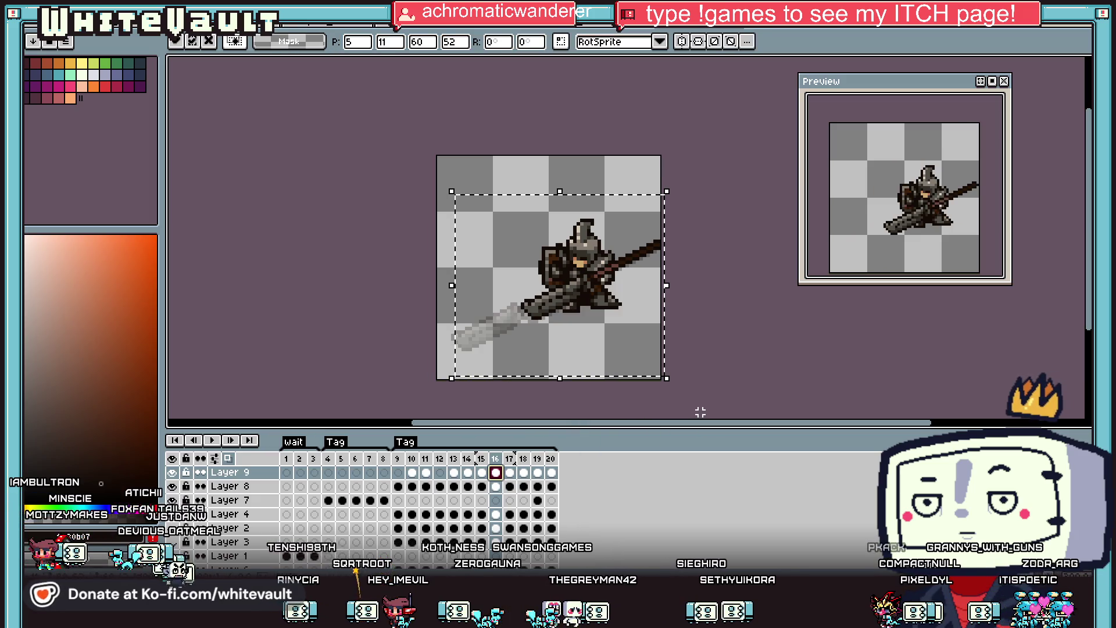
{"action": "left_click", "coordinate": [510, 472]}
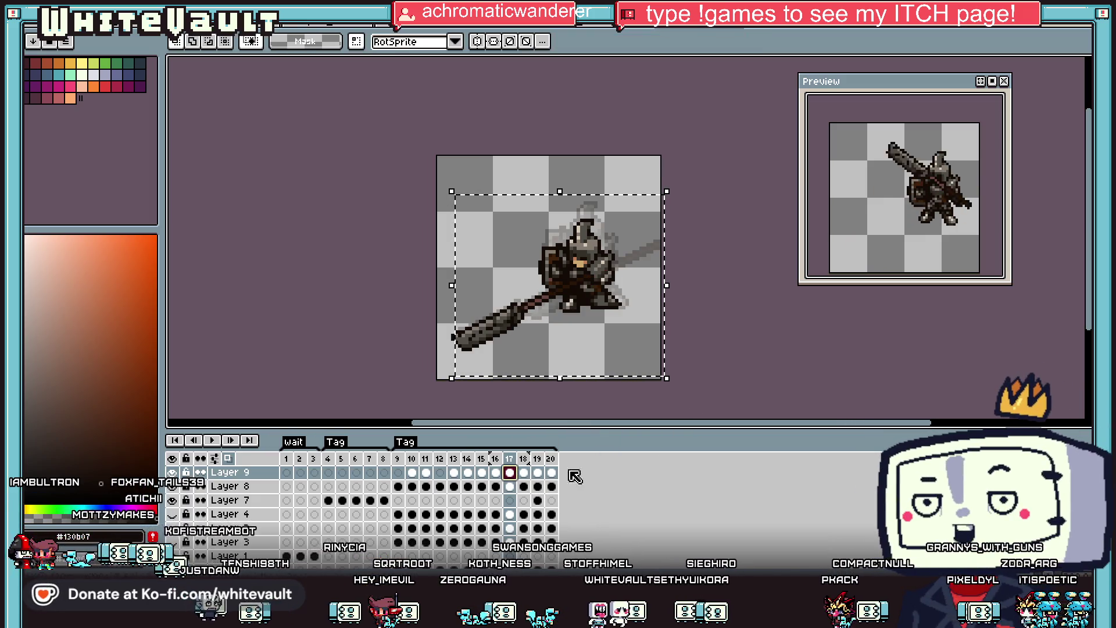
{"action": "left_click", "coordinate": [509, 486]}
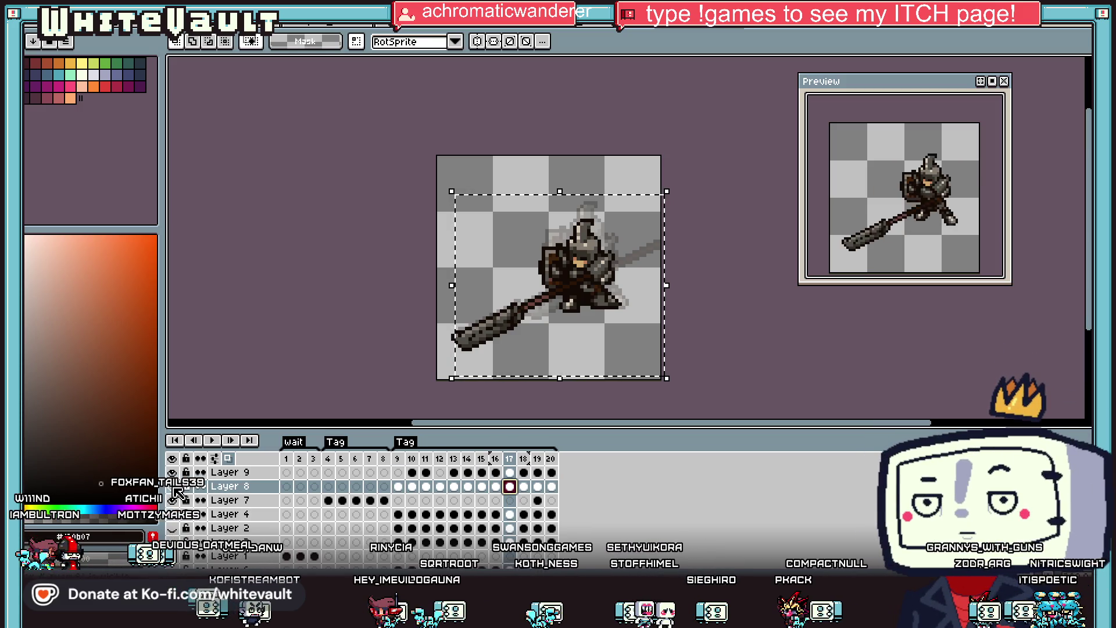
Nudge the frame 17 knight body one pixel left and one pixel down.
{"action": "left_click", "coordinate": [718, 269]}
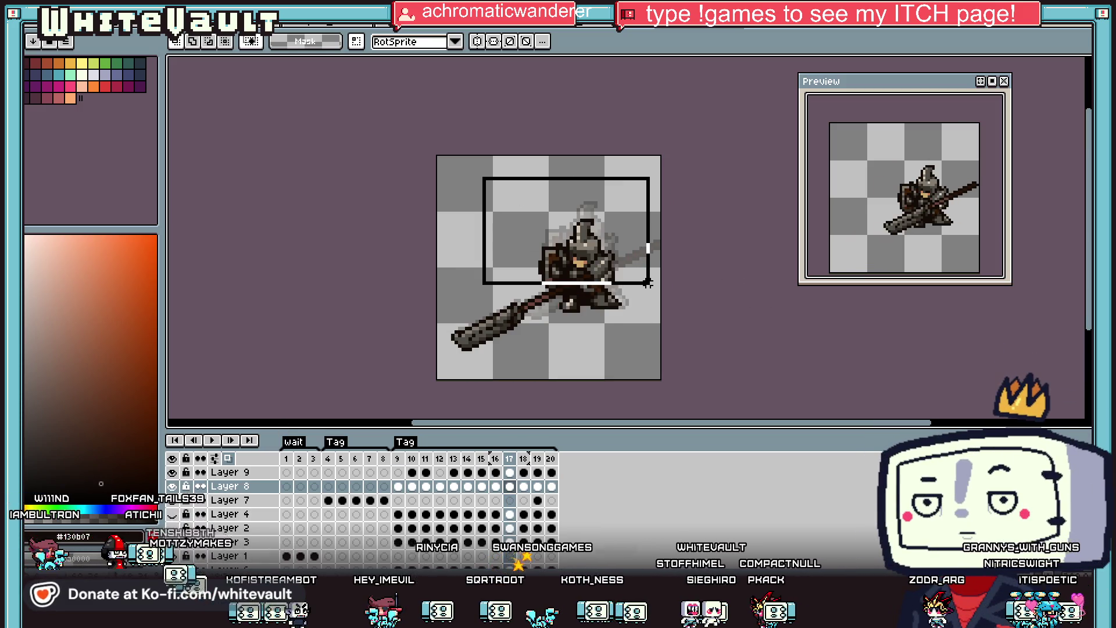
{"action": "key", "text": "Left"}
{"action": "key", "text": "Down"}
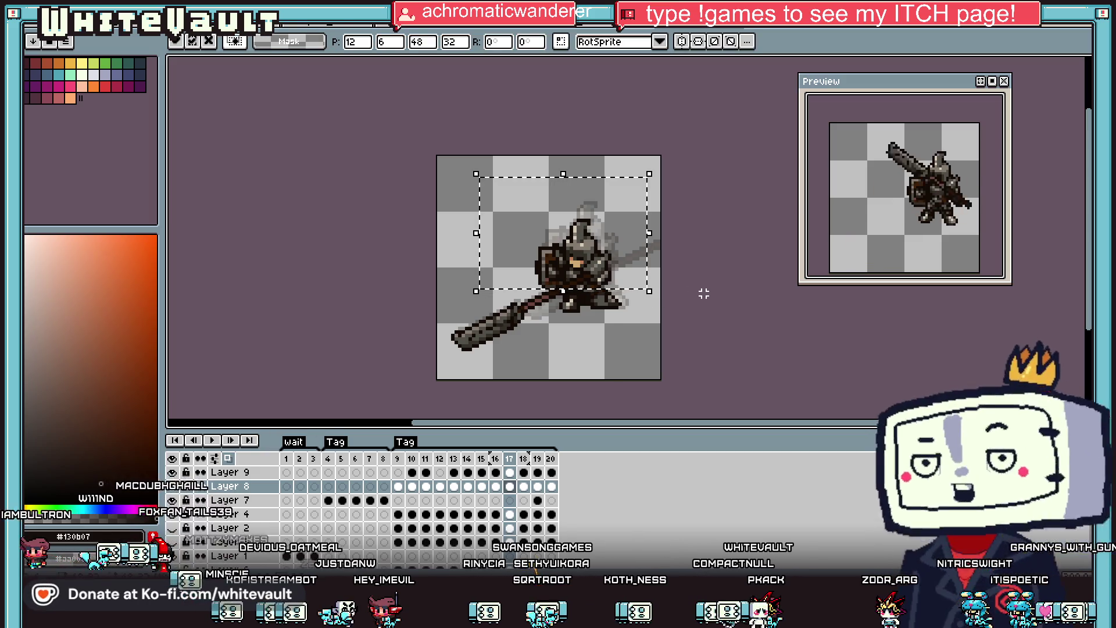
{"action": "left_click", "coordinate": [510, 472]}
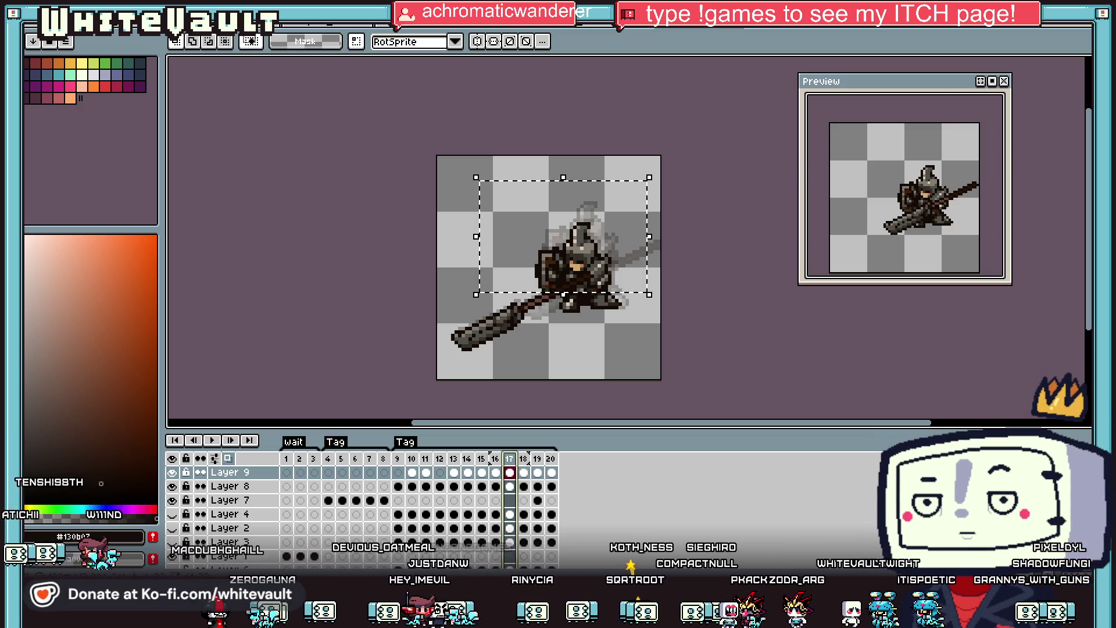
Step ahead to frame 18, then back toward frame 15 to compare poses.
{"action": "key", "text": "Down"}
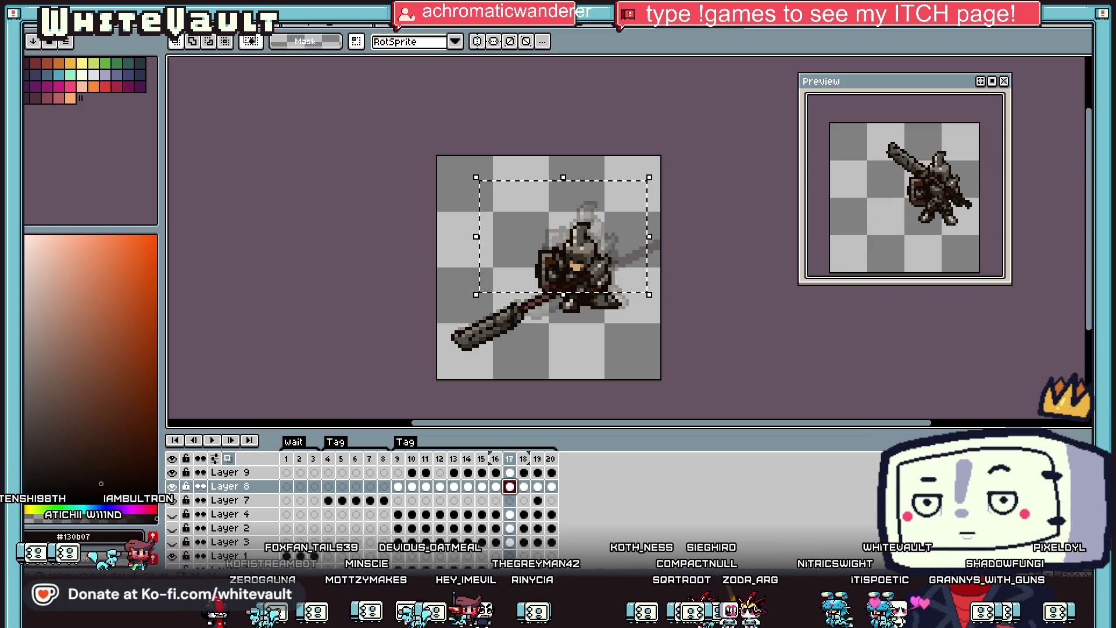
{"action": "key", "text": "Right"}
{"action": "key", "text": "Right"}
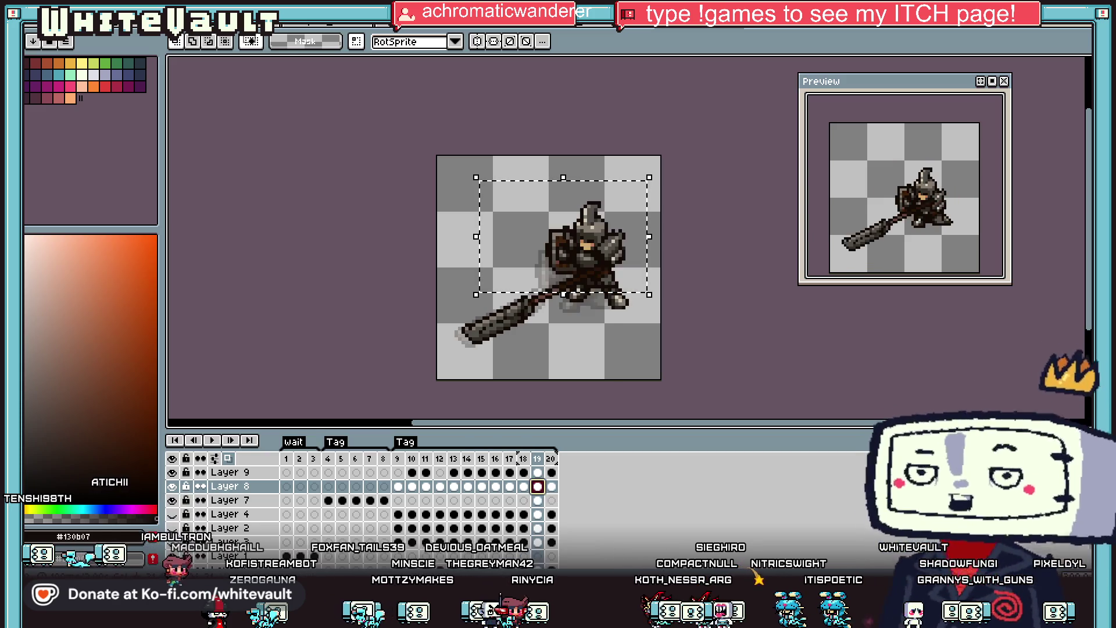
{"action": "scroll", "coordinate": [904, 198], "scroll_direction": "down", "scroll_amount": 1}
{"action": "left_click", "coordinate": [453, 459]}
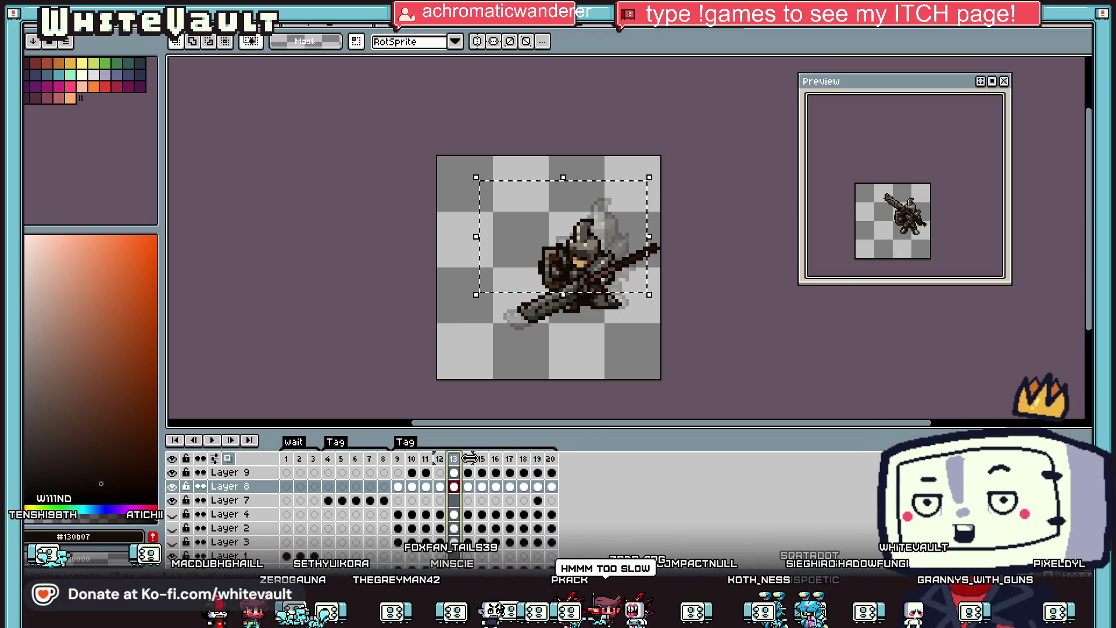
Delete frame 15 from the timeline, cancelling an accidental new tag.
{"action": "left_click", "coordinate": [483, 459]}
{"action": "right_click", "coordinate": [487, 460]}
{"action": "left_click", "coordinate": [562, 486]}
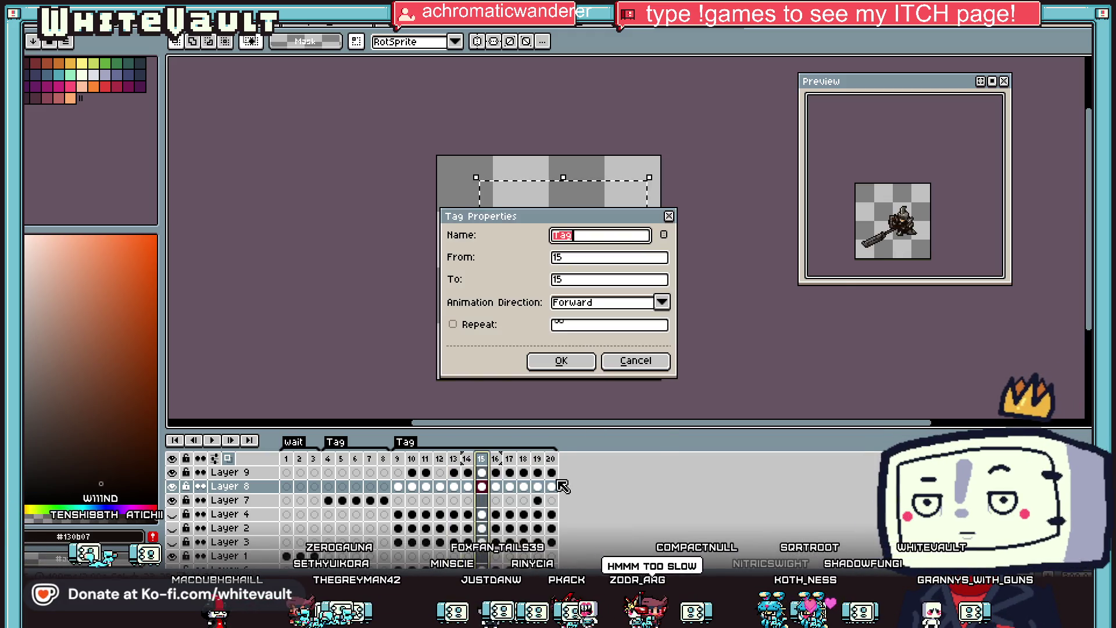
{"action": "left_click", "coordinate": [638, 368]}
{"action": "right_click", "coordinate": [486, 463]}
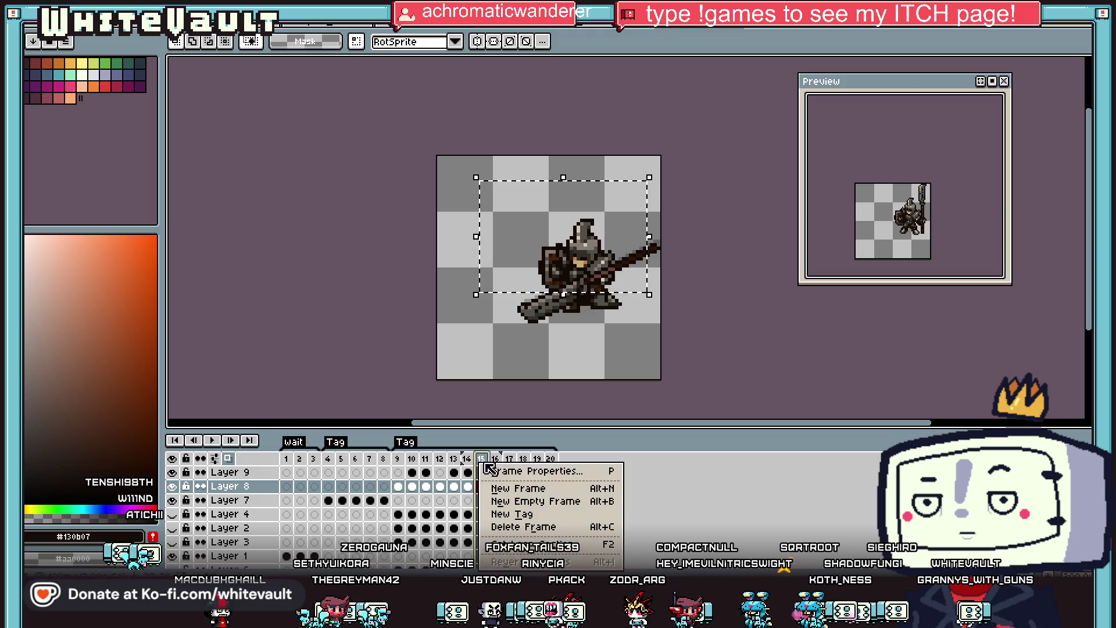
{"action": "left_click", "coordinate": [536, 526]}
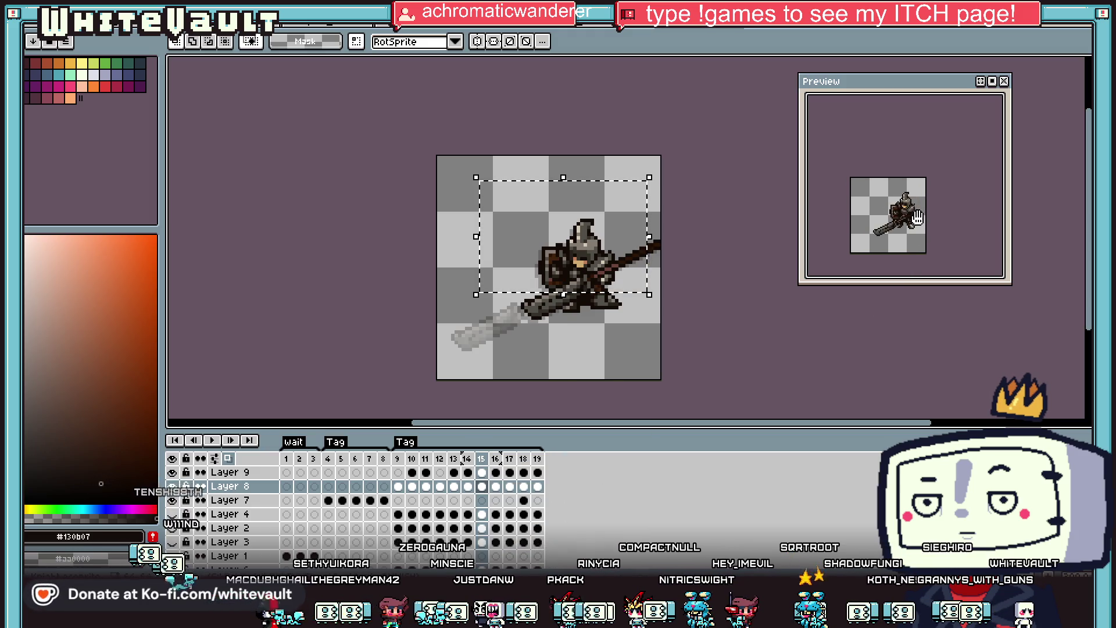
Delete frame 17 from the timeline and switch to Layer 9.
{"action": "scroll", "coordinate": [917, 217], "scroll_direction": "up", "scroll_amount": 2}
{"action": "scroll", "coordinate": [947, 238], "scroll_direction": "down", "scroll_amount": 2}
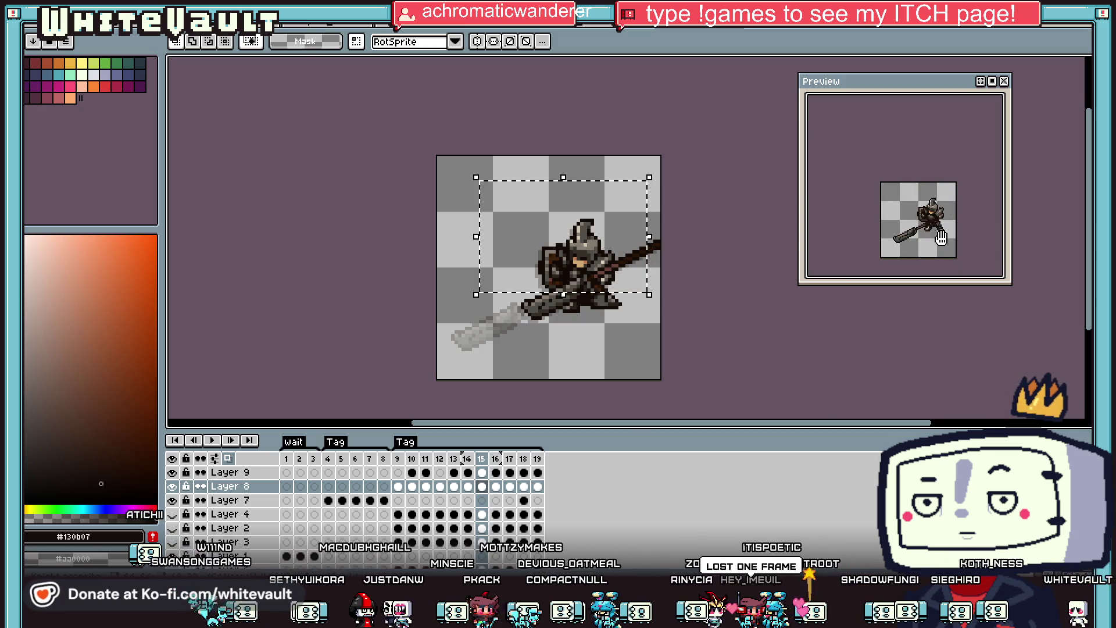
{"action": "left_click", "coordinate": [493, 463]}
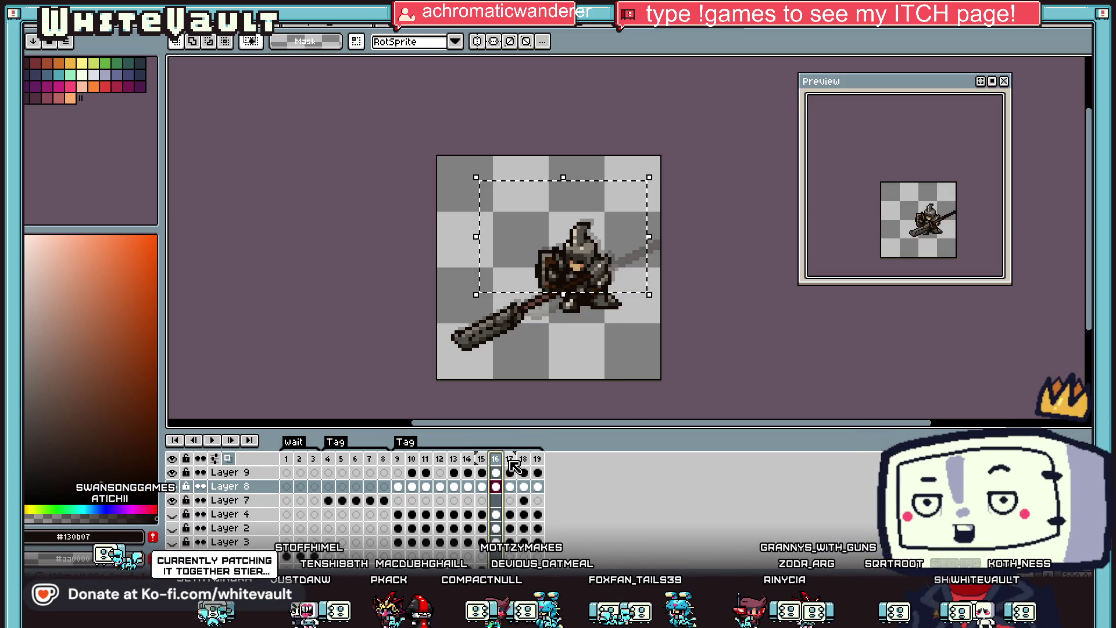
{"action": "right_click", "coordinate": [510, 459]}
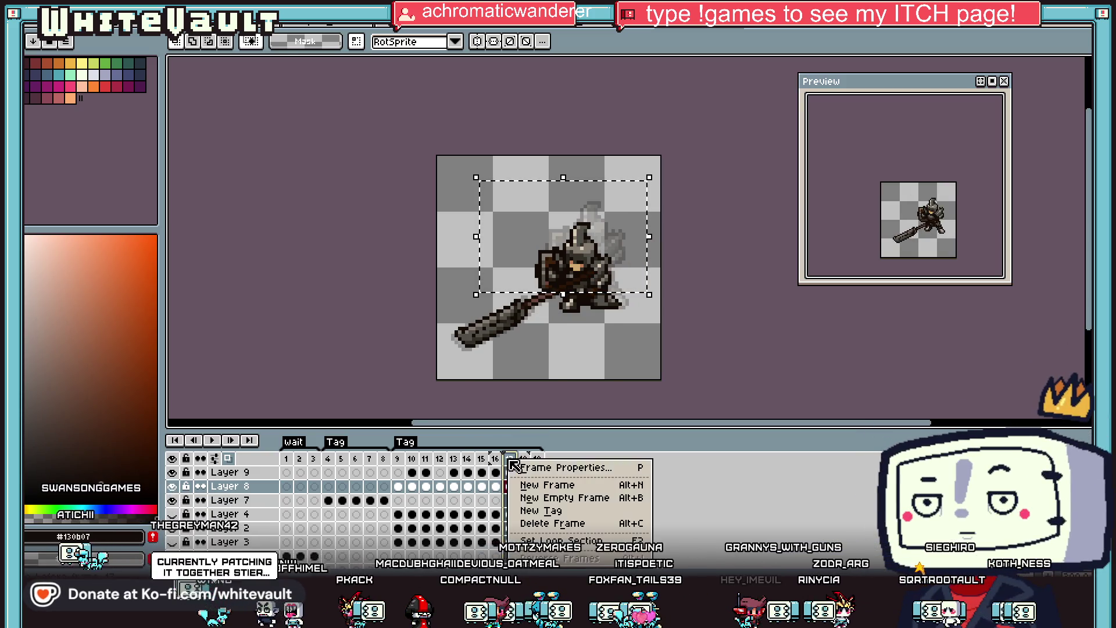
{"action": "left_click", "coordinate": [546, 524]}
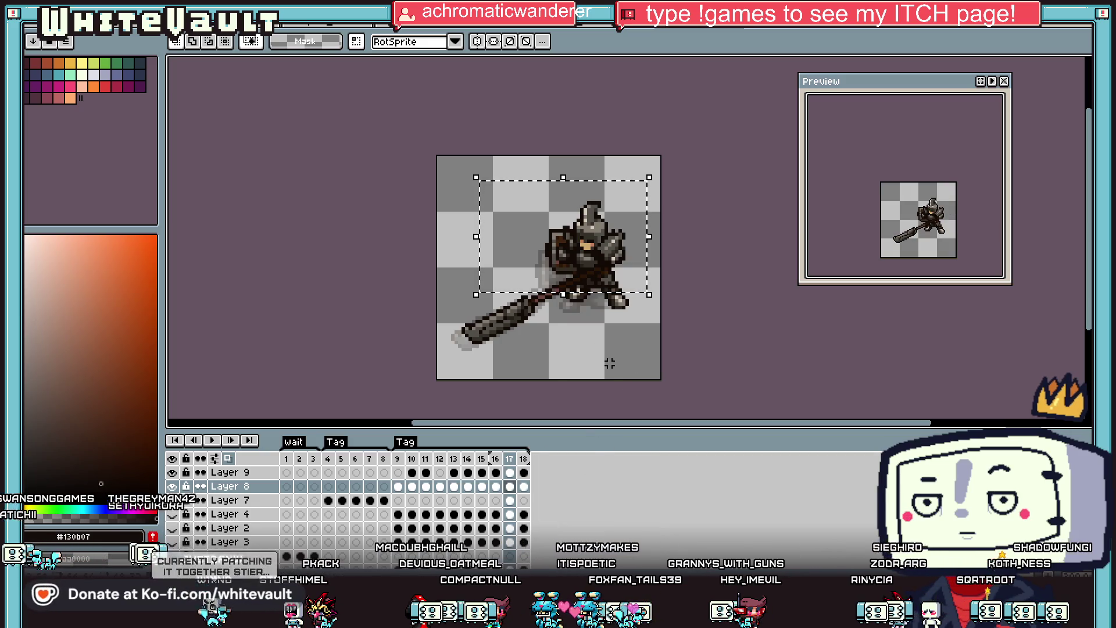
{"action": "key", "text": "Up"}
Preview the attack, undo back to 16 frames, then replay it and stop on frame 15.
{"action": "key", "text": "Return"}
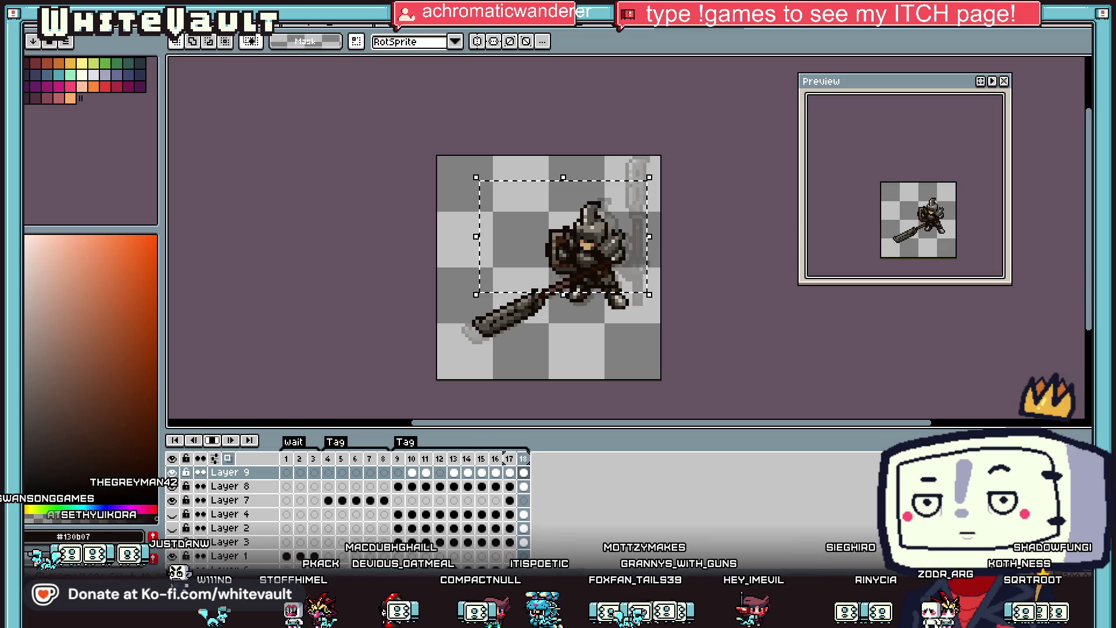
{"action": "scroll", "coordinate": [973, 257], "scroll_direction": "up", "scroll_amount": 1}
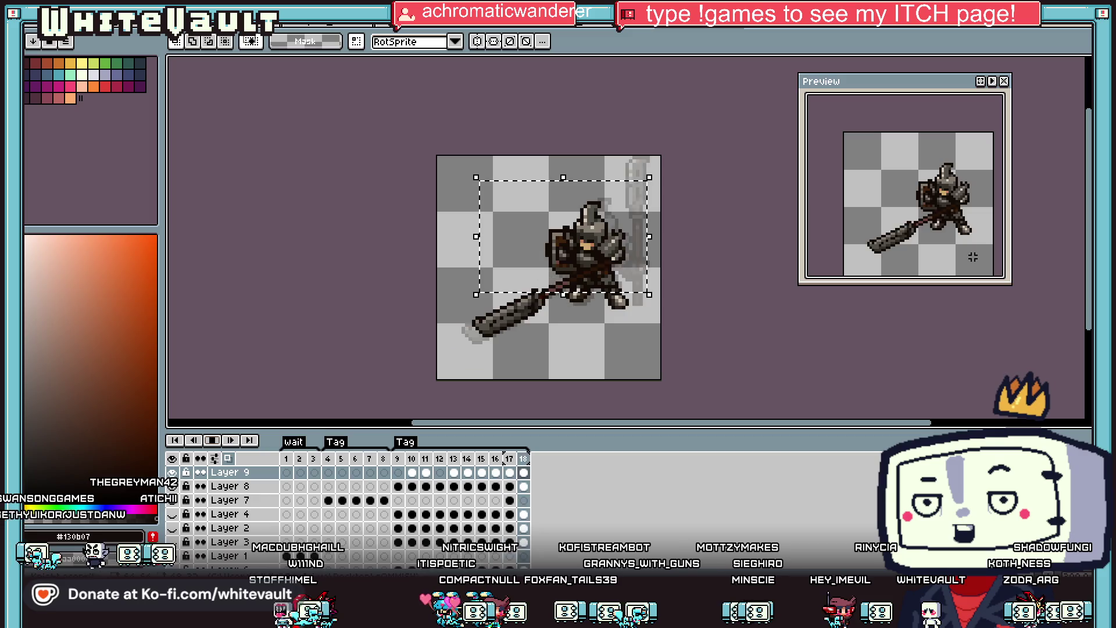
{"action": "key", "text": "Return"}
{"action": "key", "text": "Down"}
{"action": "key", "text": "ctrl+z"}
{"action": "key", "text": "ctrl+z"}
{"action": "key", "text": "ctrl+z"}
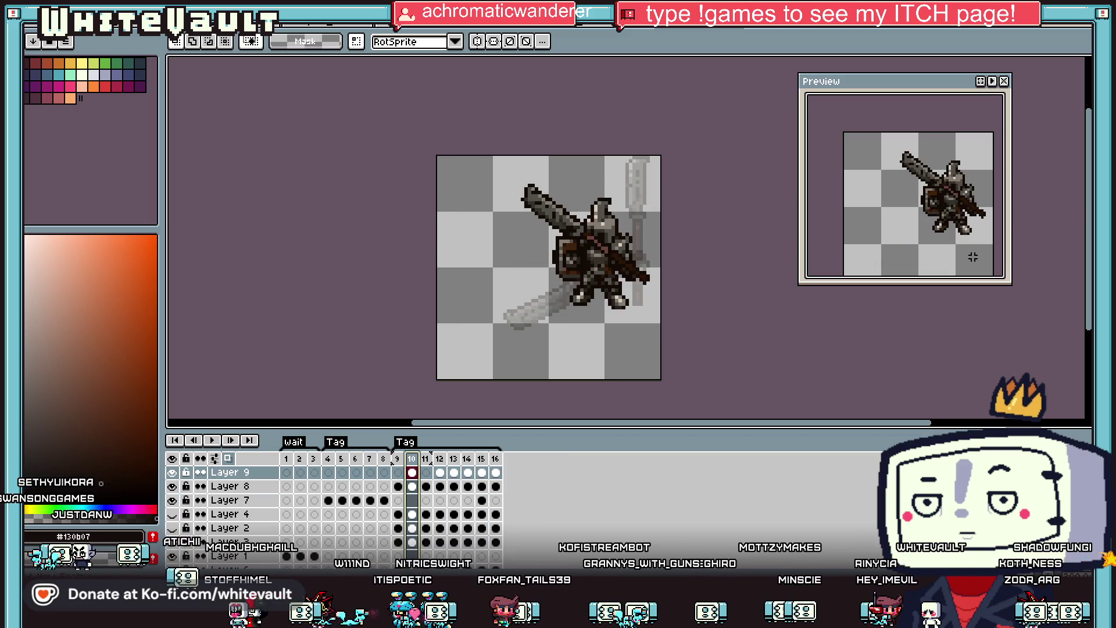
{"action": "left_click", "coordinate": [213, 440]}
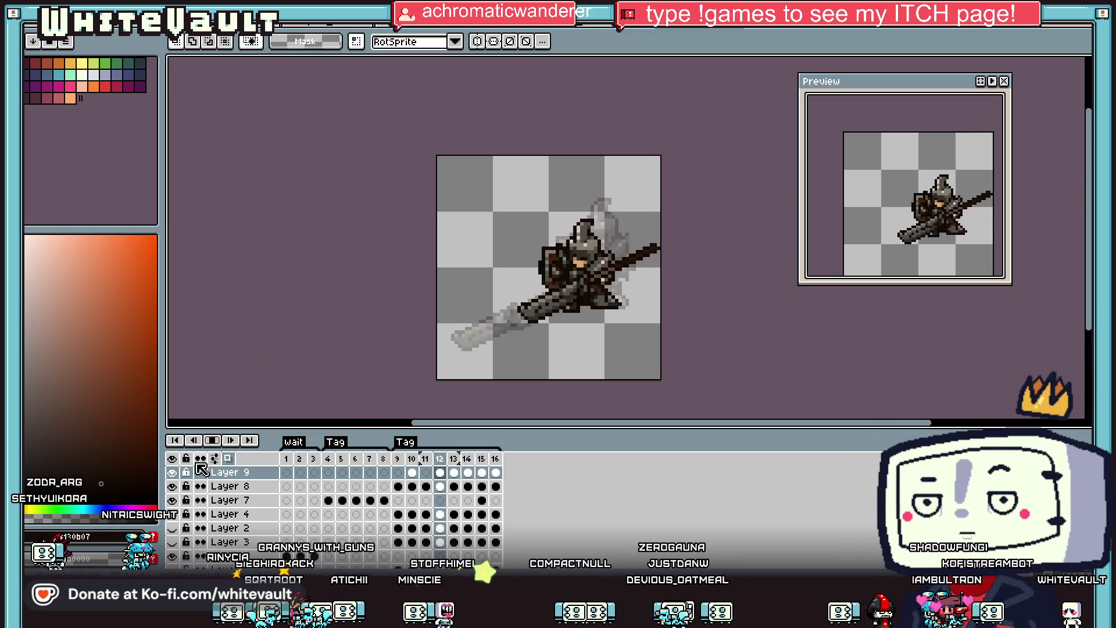
{"action": "left_click", "coordinate": [482, 472]}
Step back from frame 14 to frame 10, zoom in with the Eyedropper, then switch to the sprite sheet document.
{"action": "left_click", "coordinate": [468, 473]}
{"action": "left_click", "coordinate": [454, 472]}
{"action": "left_click", "coordinate": [440, 472]}
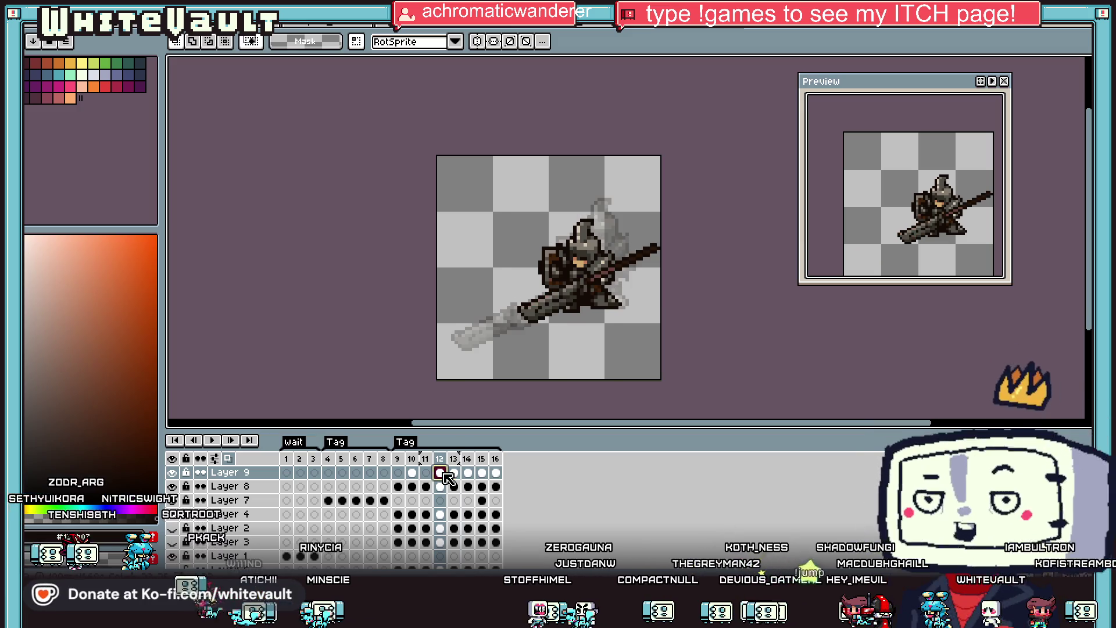
{"action": "left_click", "coordinate": [413, 473]}
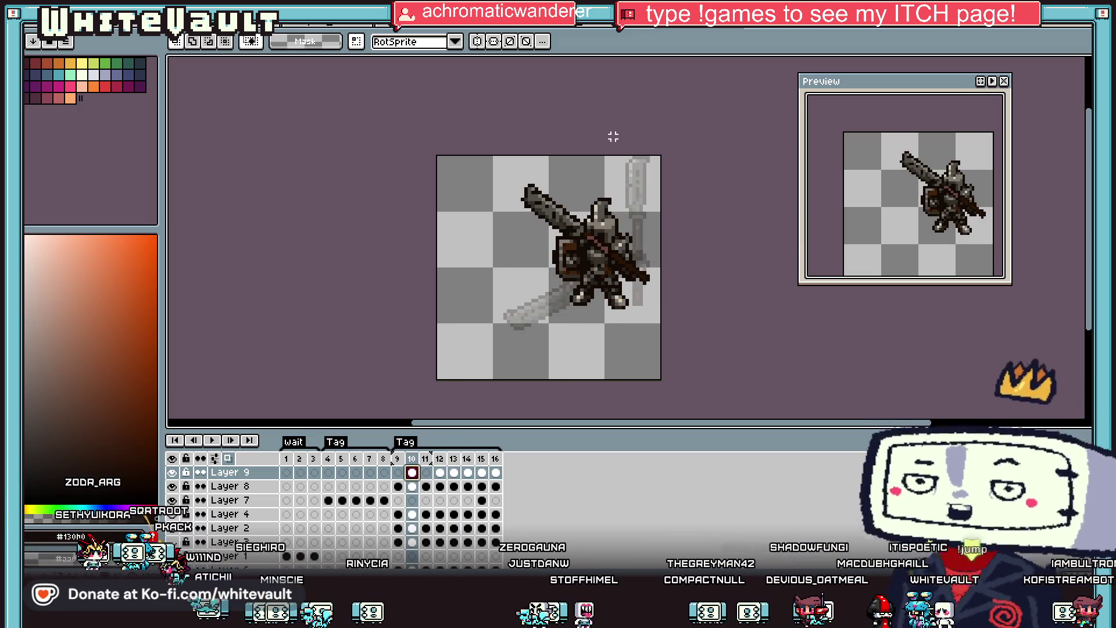
{"action": "scroll", "coordinate": [616, 215], "scroll_direction": "up", "scroll_amount": 1}
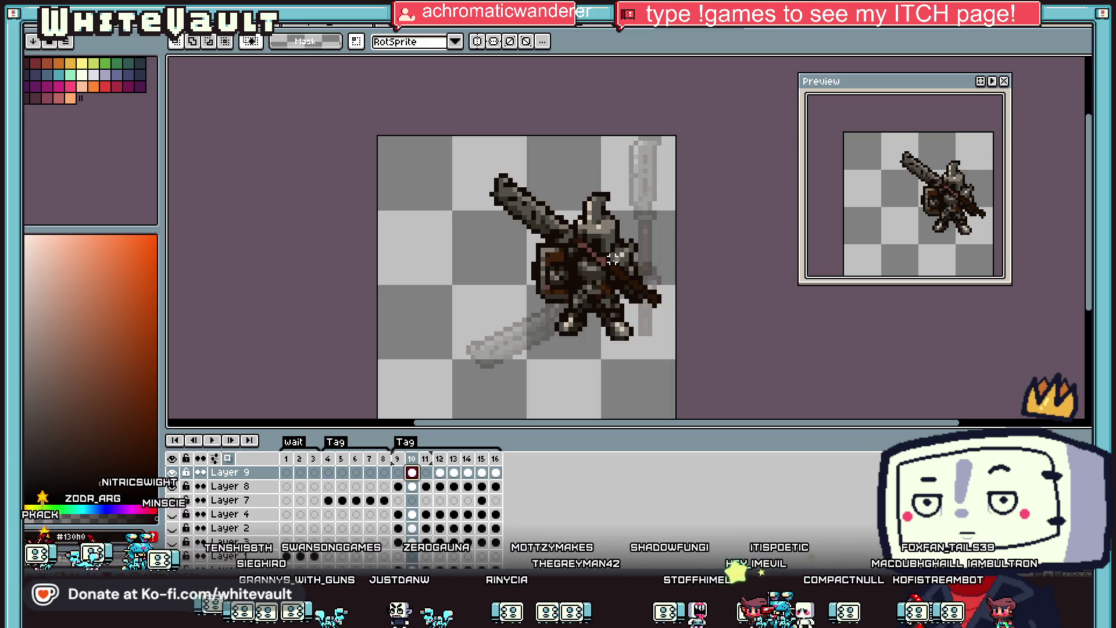
{"action": "key", "text": "i"}
{"action": "scroll", "coordinate": [608, 266], "scroll_direction": "up", "scroll_amount": 2}
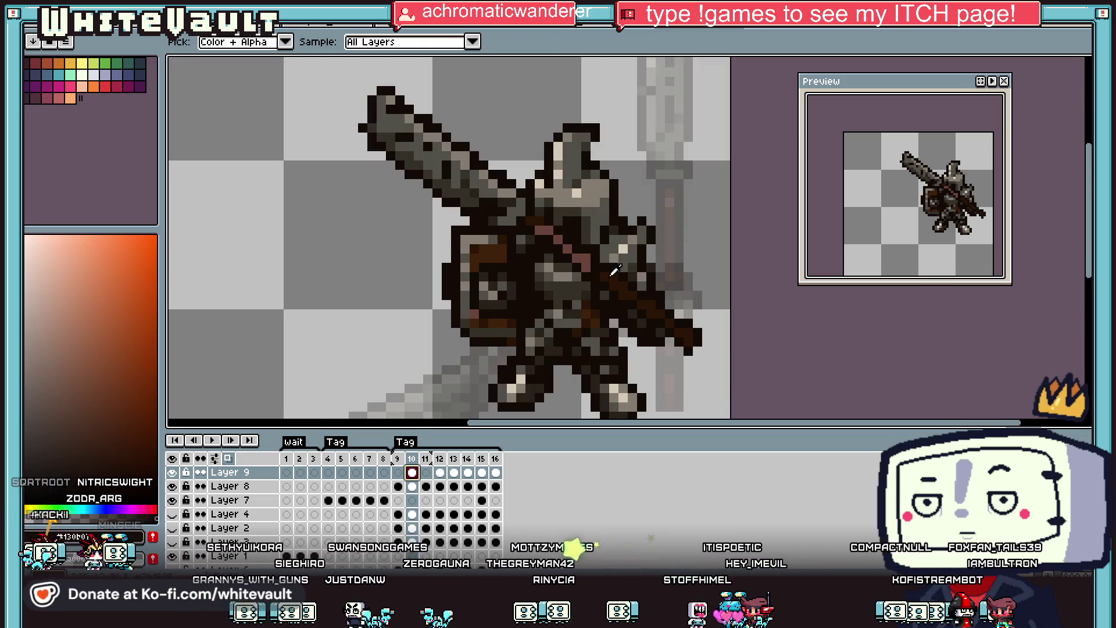
{"action": "scroll", "coordinate": [699, 310], "scroll_direction": "down", "scroll_amount": 2}
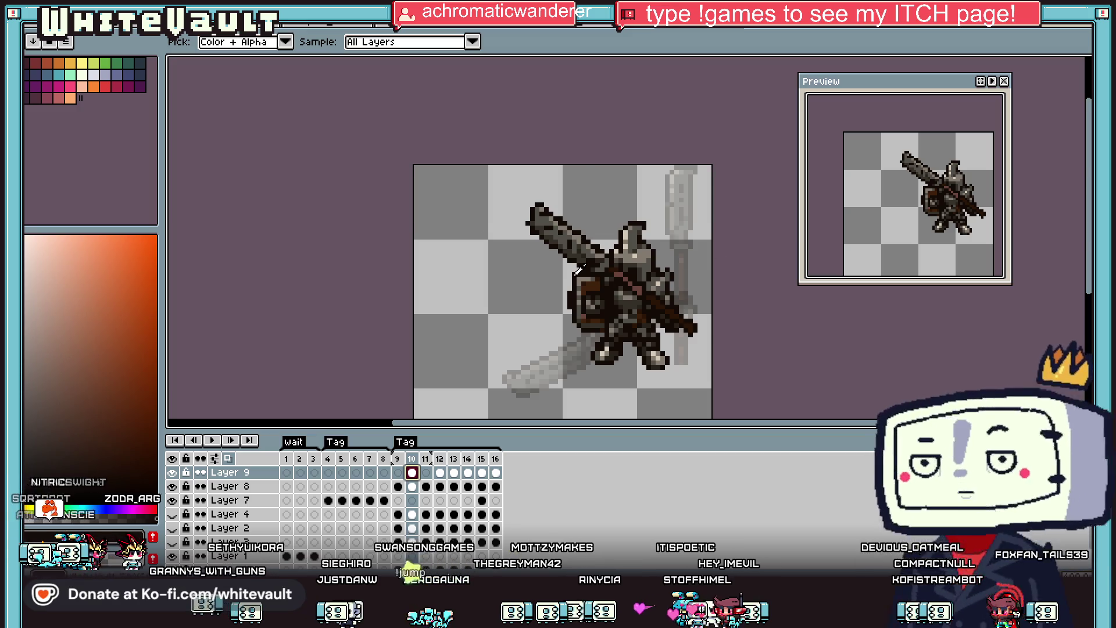
{"action": "left_click", "coordinate": [301, 28]}
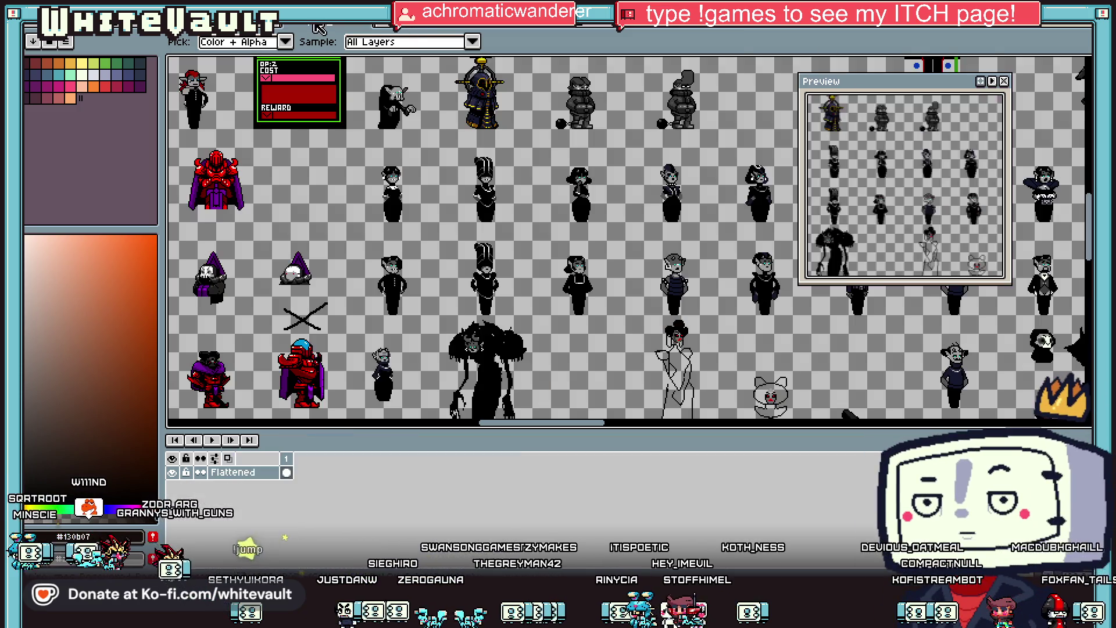
Cycle documents, zoom in, and marquee the area around the diagonal spear.
{"action": "key", "text": "ctrl+Tab"}
{"action": "key", "text": "ctrl+Tab"}
{"action": "key", "text": "ctrl+Tab"}
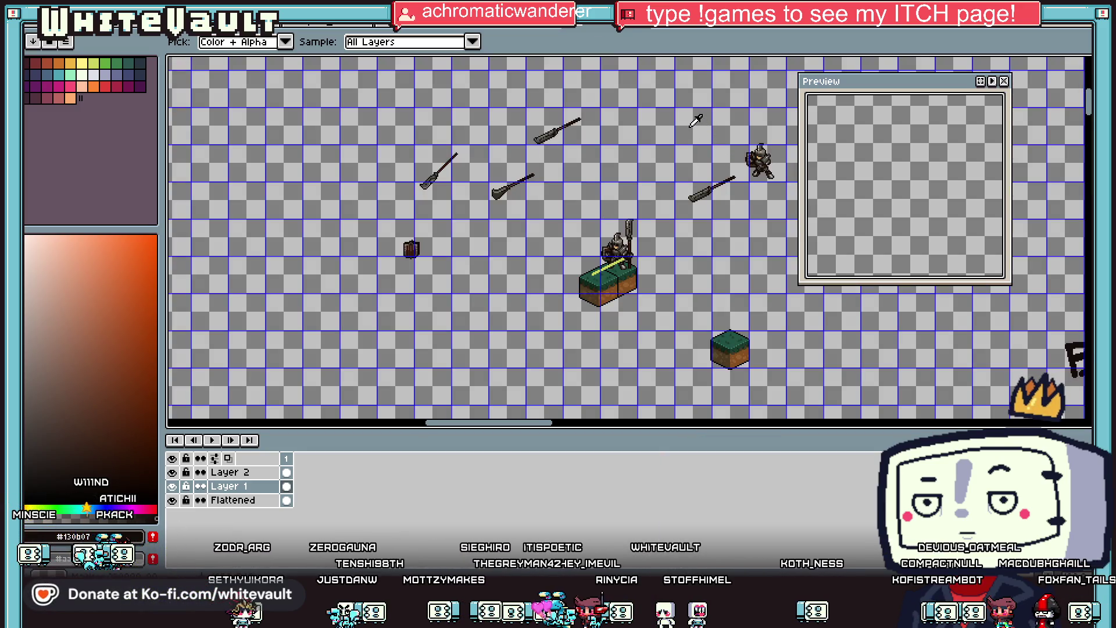
{"action": "scroll", "coordinate": [459, 154], "scroll_direction": "up", "scroll_amount": 2}
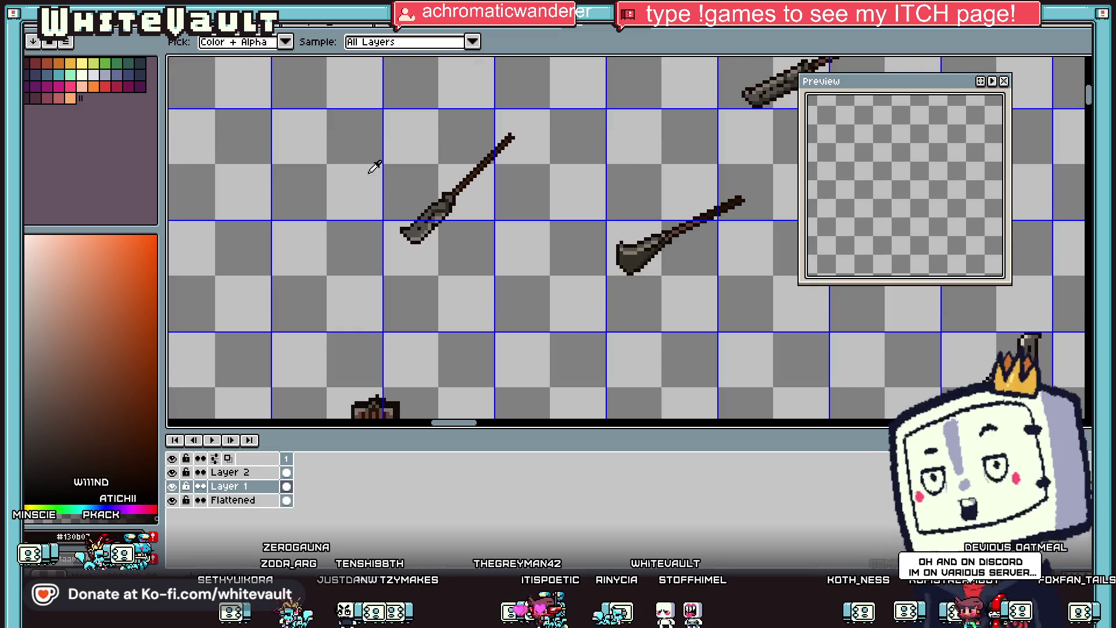
{"action": "key", "text": "b"}
{"action": "mouse_move", "coordinate": [296, 75]}
{"action": "left_mouse_down"}
{"action": "mouse_move", "coordinate": [517, 218]}
{"action": "mouse_move", "coordinate": [580, 285]}
{"action": "left_mouse_up"}
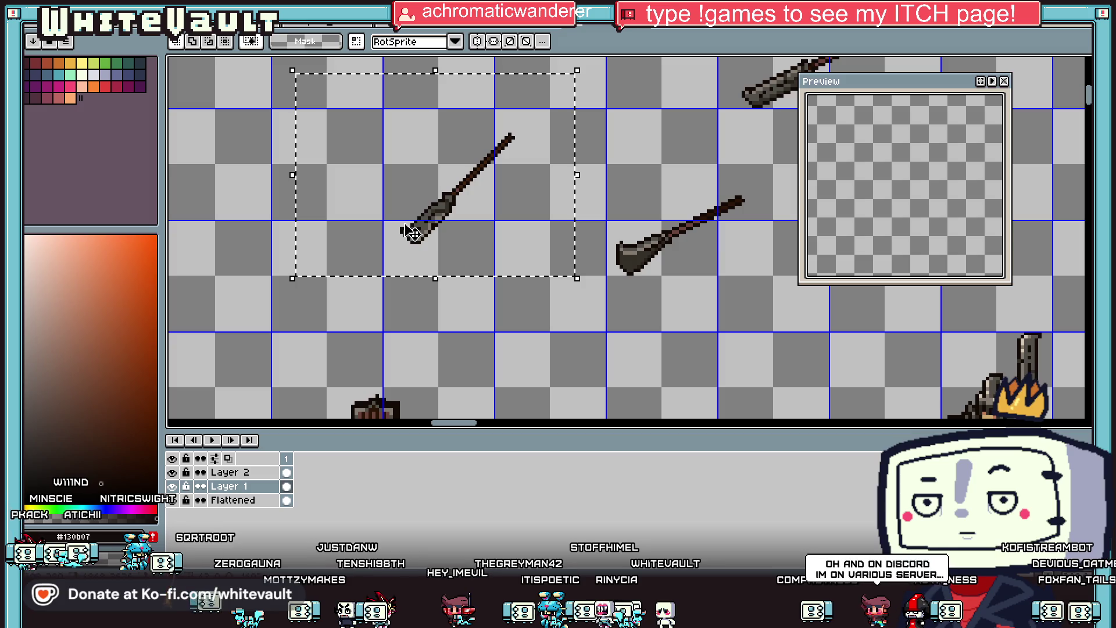
Sample the spear's dark grey #524f4a and paint over the highlight pixels near its tip.
{"action": "key", "text": "i"}
{"action": "scroll", "coordinate": [445, 204], "scroll_direction": "up", "scroll_amount": 4}
{"action": "scroll", "coordinate": [445, 203], "scroll_direction": "up", "scroll_amount": 1}
{"action": "left_click", "coordinate": [444, 205]}
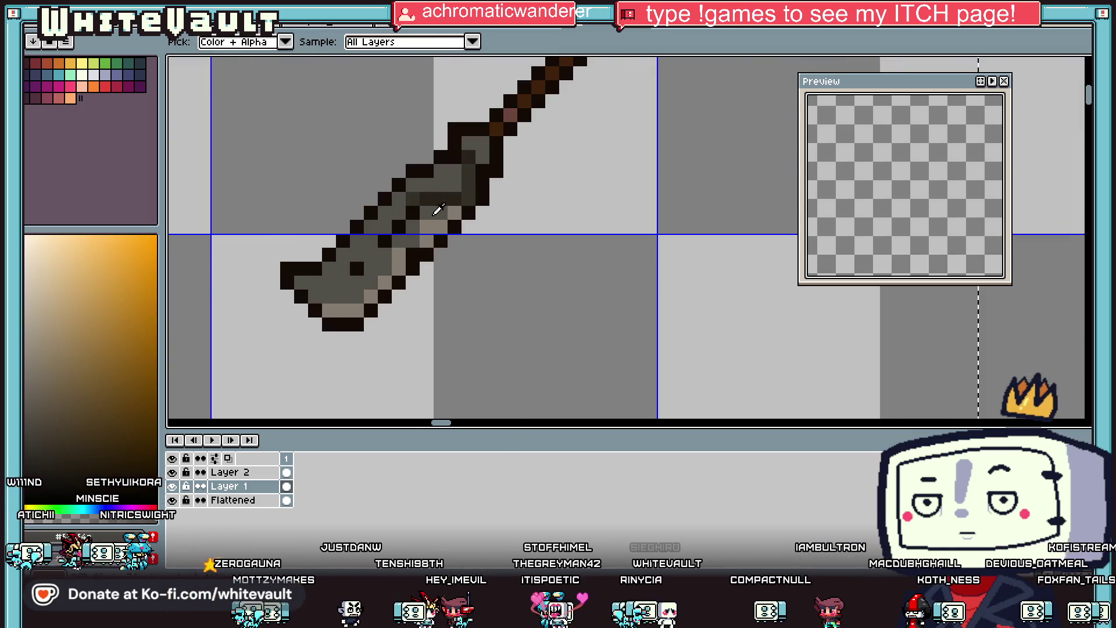
{"action": "key", "text": "b"}
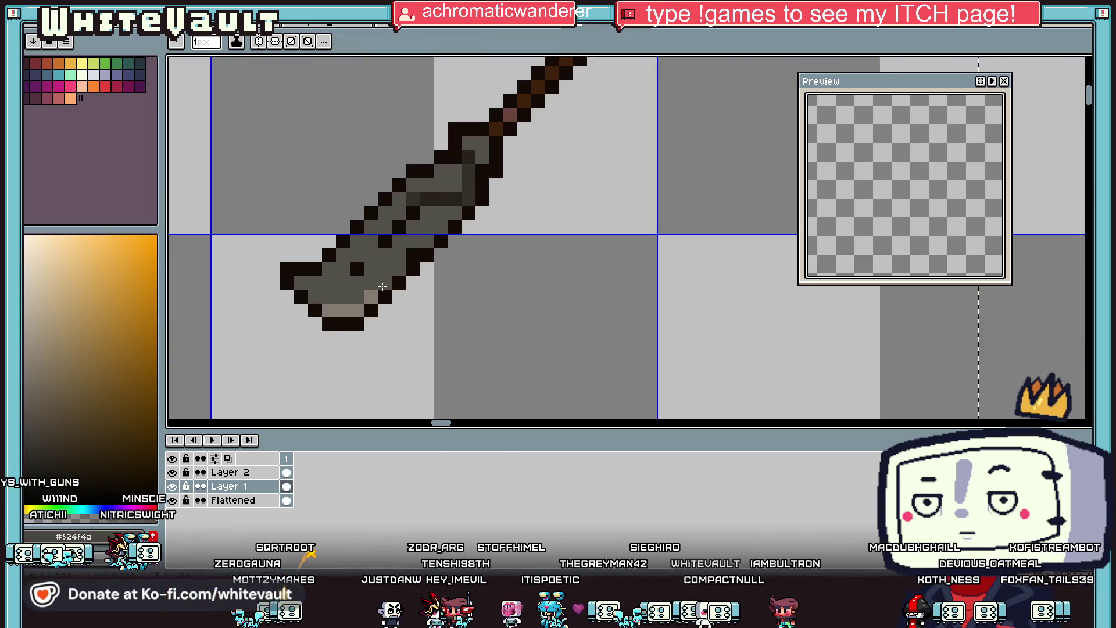
{"action": "left_click_drag", "start_coordinate": [350, 314], "coordinate": [329, 312]}
{"action": "scroll", "coordinate": [349, 314], "scroll_direction": "down", "scroll_amount": 5}
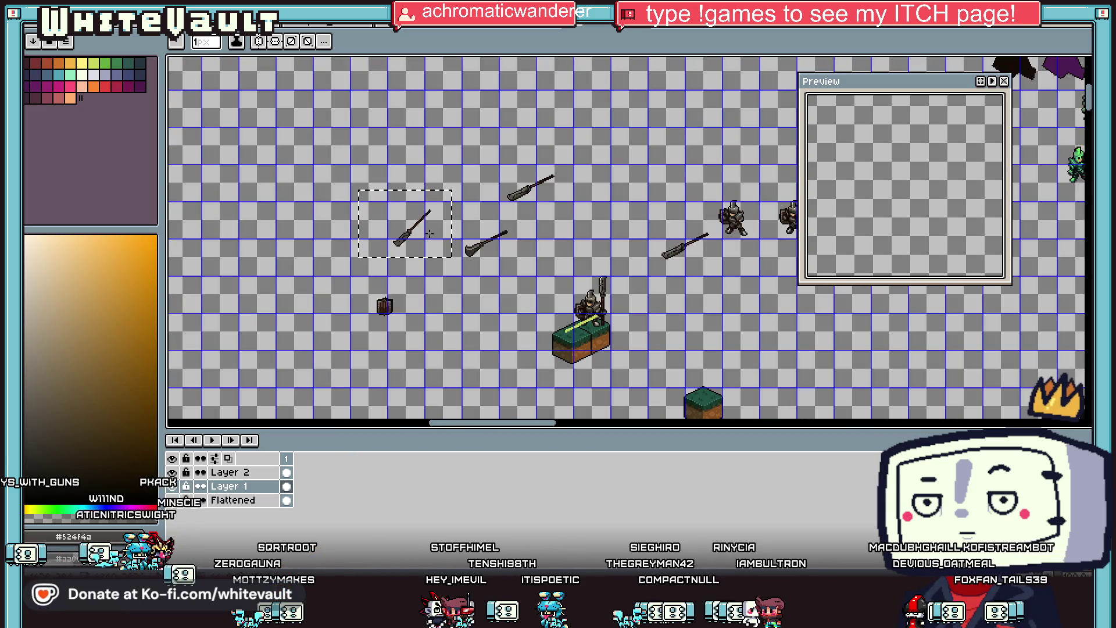
In the knight file, cut frame 10's polearm, re-paste it flipped vertically, and move it onto the knight.
{"action": "key", "text": "v"}
{"action": "left_click", "coordinate": [680, 30]}
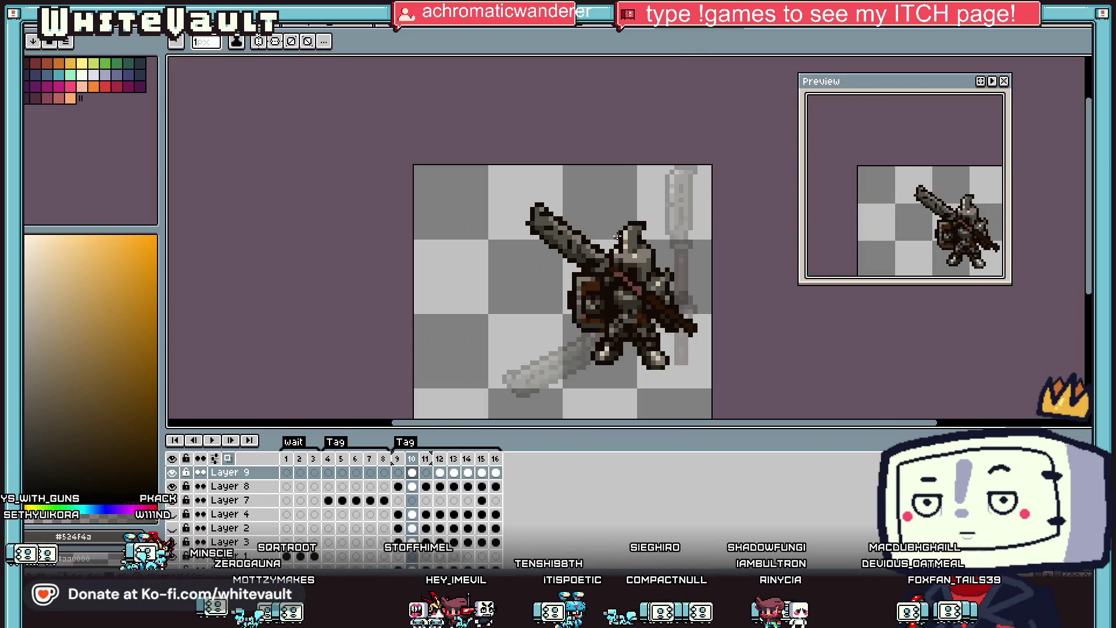
{"action": "key", "text": "m"}
{"action": "scroll", "coordinate": [828, 147], "scroll_direction": "down", "scroll_amount": 2}
{"action": "scroll", "coordinate": [428, 142], "scroll_direction": "down", "scroll_amount": 3}
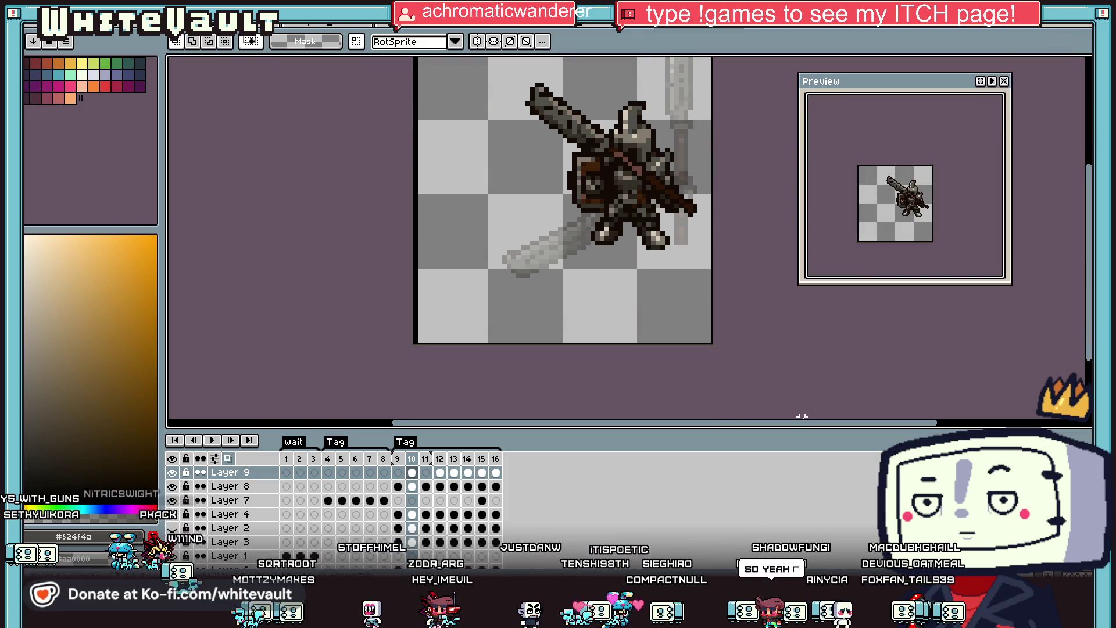
{"action": "key", "text": "Delete"}
{"action": "key", "text": "ctrl+v"}
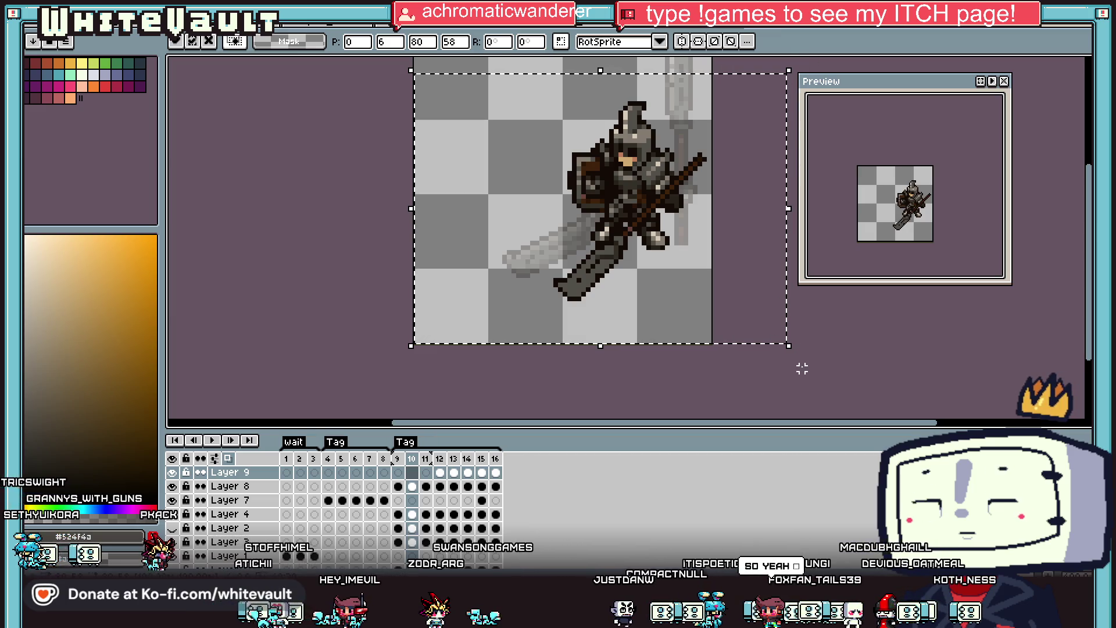
{"action": "key", "text": "shift+v"}
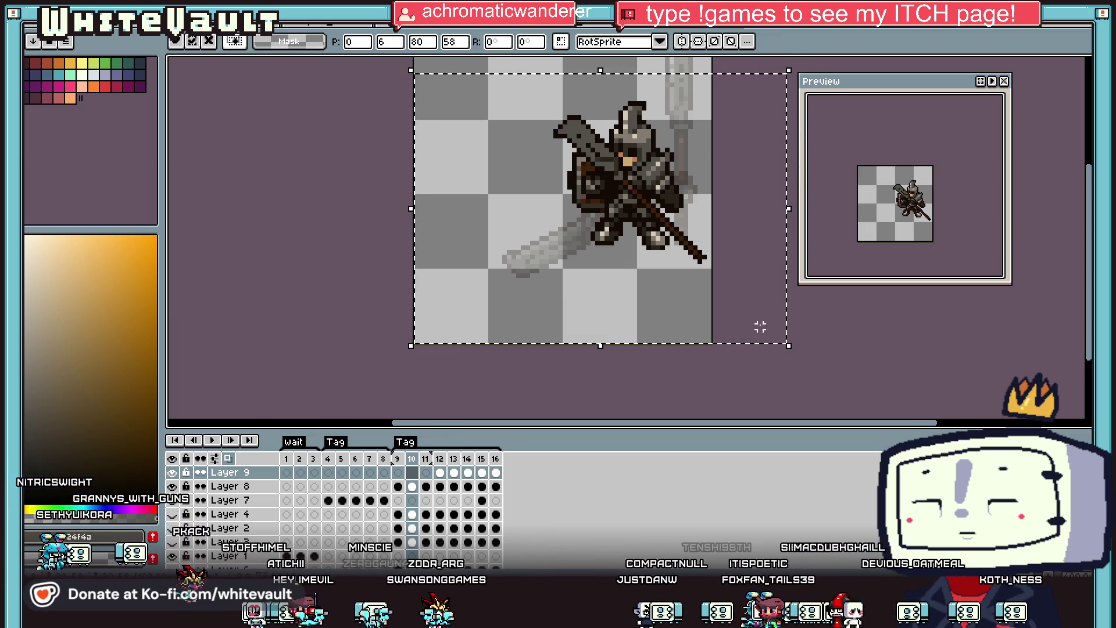
{"action": "mouse_move", "coordinate": [755, 318]}
{"action": "left_mouse_down"}
{"action": "mouse_move", "coordinate": [720, 289]}
{"action": "mouse_move", "coordinate": [739, 271]}
{"action": "left_mouse_up"}
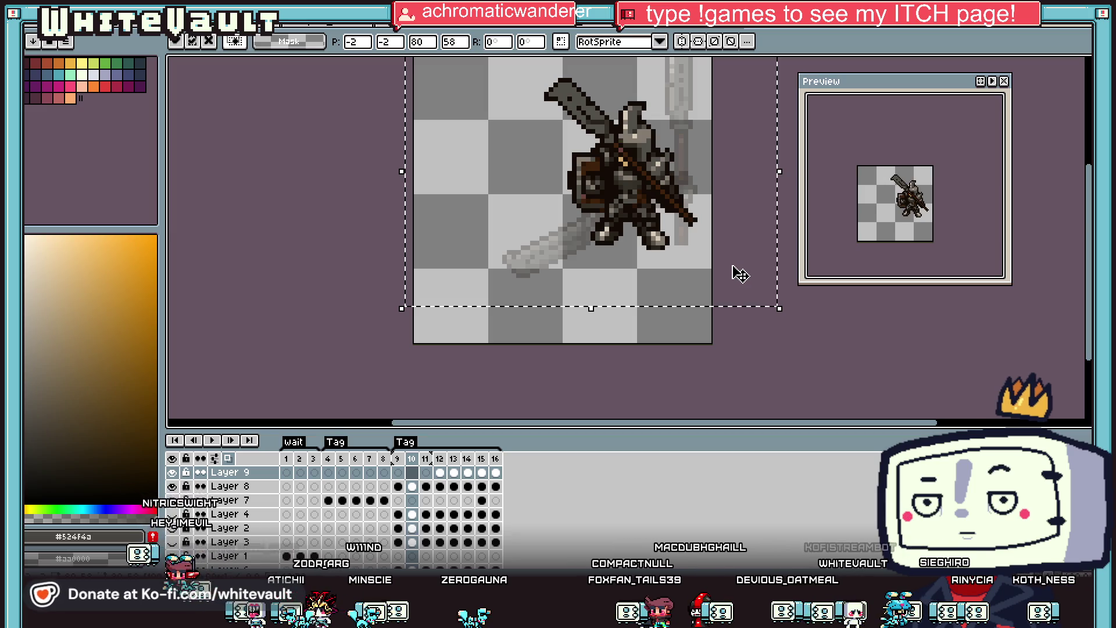
{"action": "scroll", "coordinate": [738, 271], "scroll_direction": "down", "scroll_amount": 1}
{"action": "left_click", "coordinate": [772, 217]}
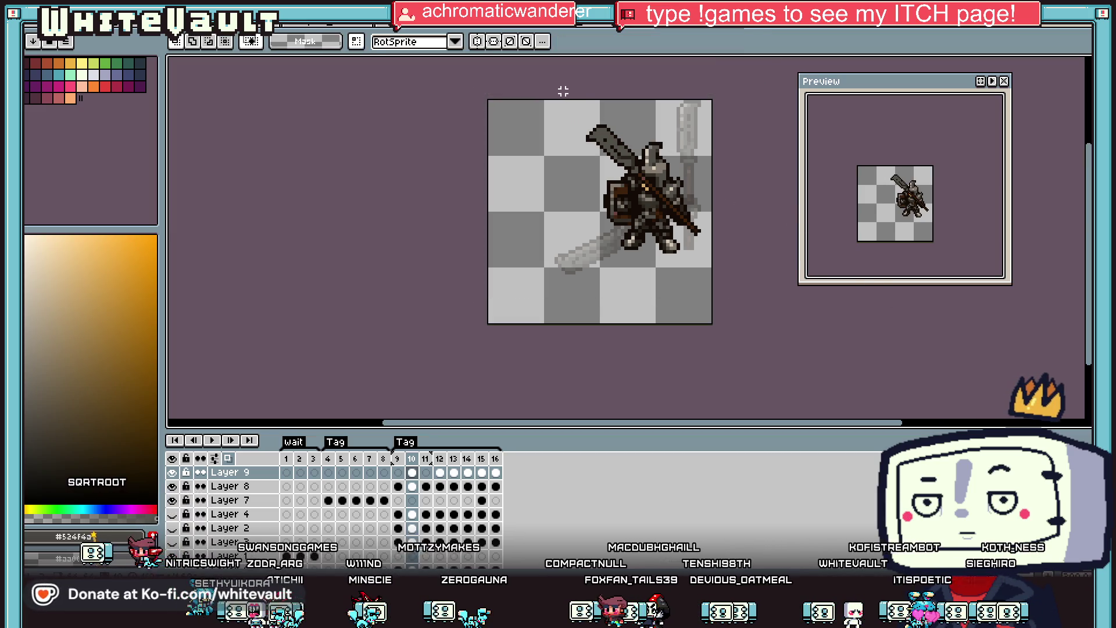
Reselect and re-paste the polearm, rotate it to -26.6°, and commit it diagonally across the body.
{"action": "left_click_drag", "start_coordinate": [558, 97], "coordinate": [734, 282]}
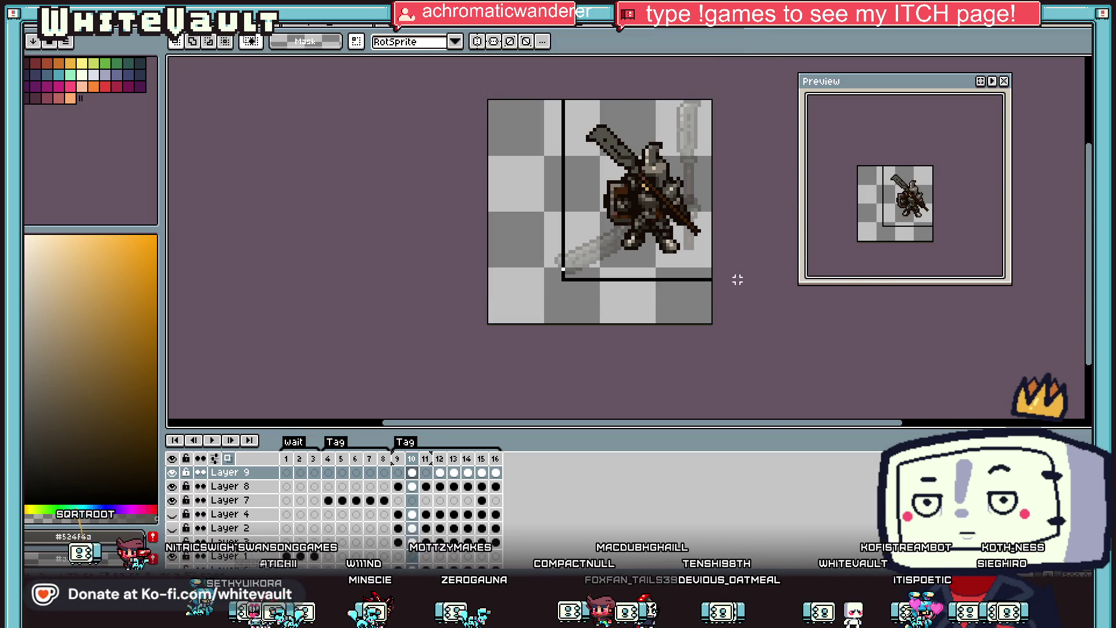
{"action": "left_click", "coordinate": [738, 111]}
{"action": "key", "text": "Delete"}
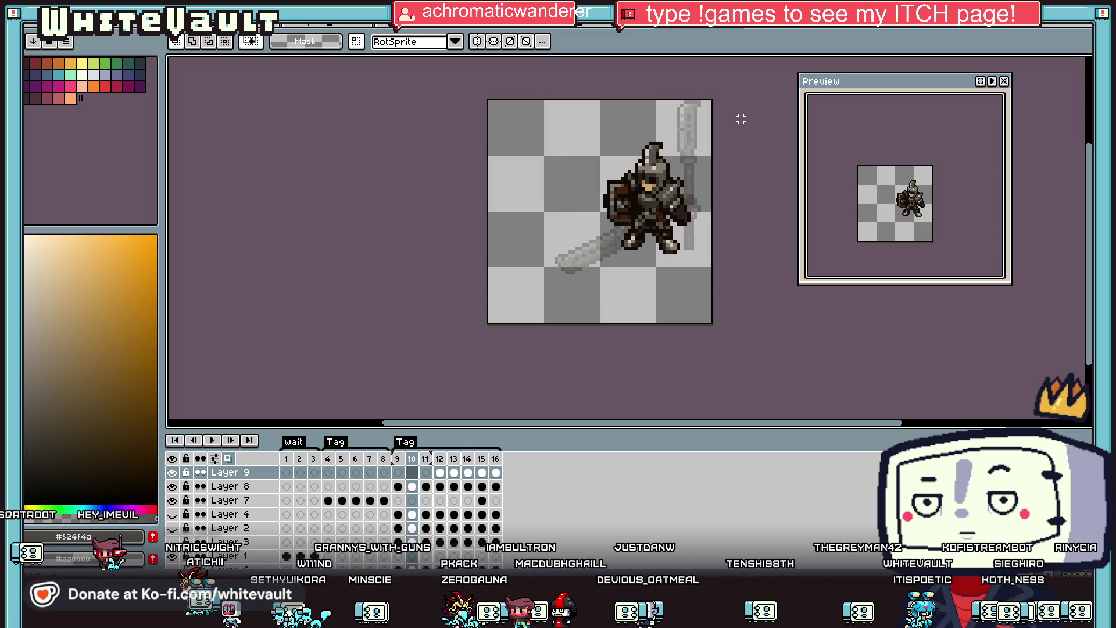
{"action": "key", "text": "ctrl+z"}
{"action": "key", "text": "ctrl+y"}
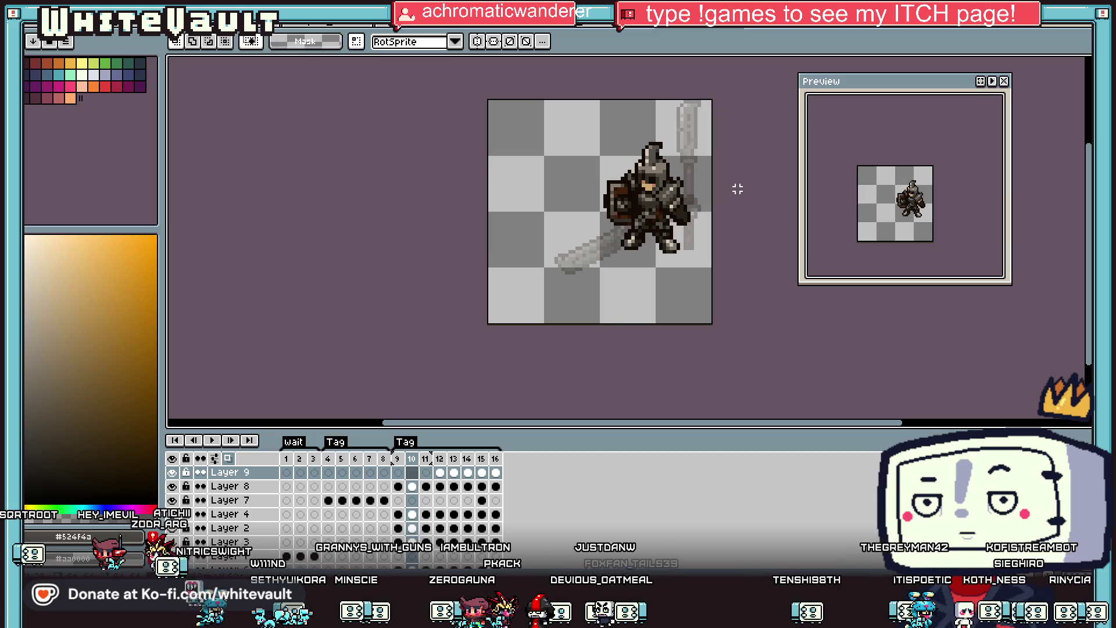
{"action": "key", "text": "ctrl+v"}
{"action": "mouse_move", "coordinate": [750, 117]}
{"action": "left_mouse_down"}
{"action": "mouse_move", "coordinate": [754, 105]}
{"action": "mouse_move", "coordinate": [796, 214]}
{"action": "mouse_move", "coordinate": [672, 294]}
{"action": "mouse_move", "coordinate": [601, 317]}
{"action": "mouse_move", "coordinate": [516, 319]}
{"action": "mouse_move", "coordinate": [459, 299]}
{"action": "mouse_move", "coordinate": [719, 212]}
{"action": "left_mouse_up"}
{"action": "scroll", "coordinate": [724, 225], "scroll_direction": "up", "scroll_amount": 2}
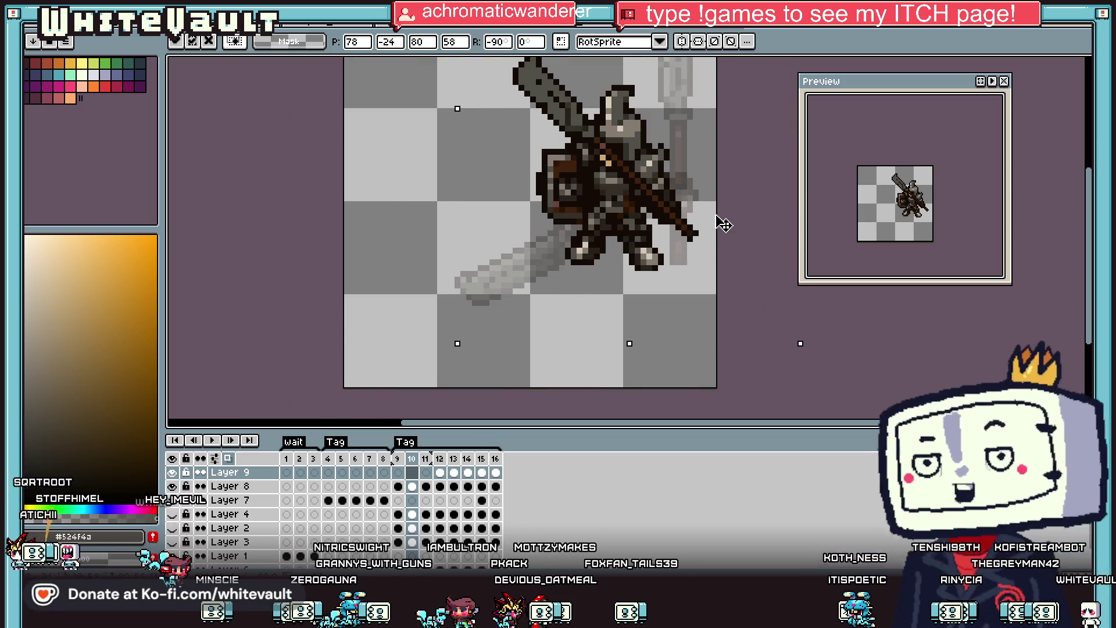
{"action": "key", "text": "Return"}
{"action": "scroll", "coordinate": [721, 223], "scroll_direction": "down", "scroll_amount": 2}
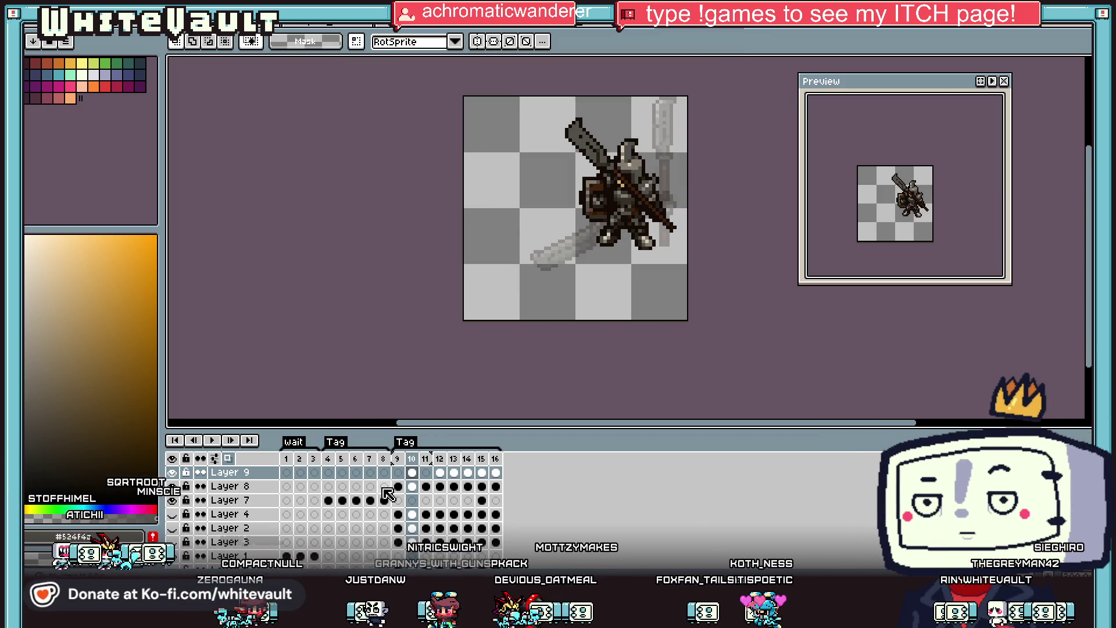
Review frames 9–11 and trial a 26.6° tilt of the frame 10 polearm, then cancel it.
{"action": "left_click", "coordinate": [398, 472]}
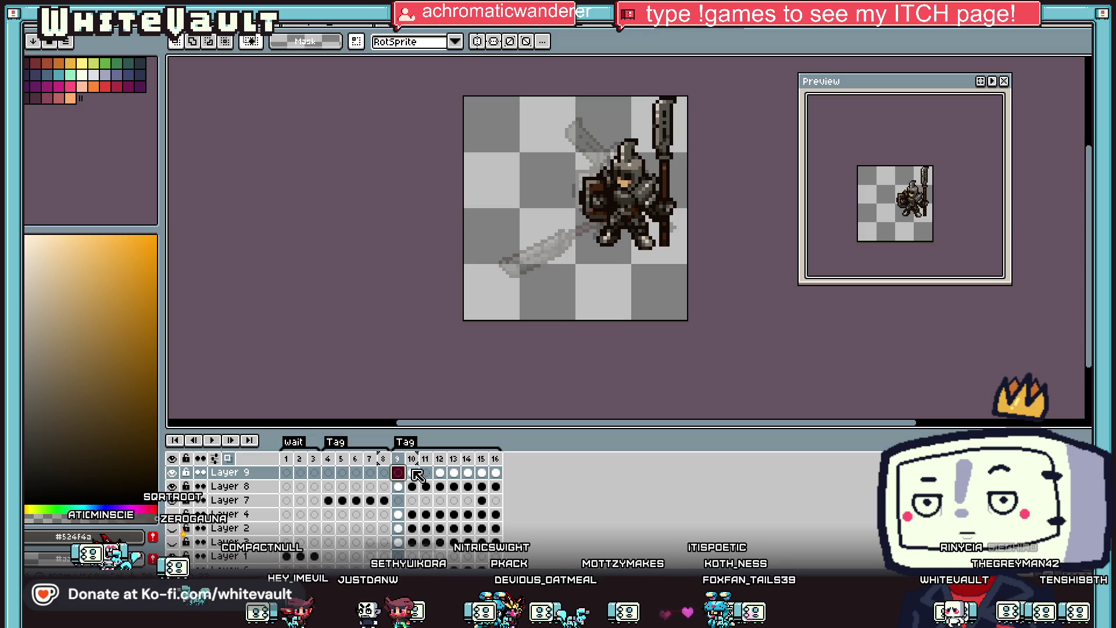
{"action": "left_click", "coordinate": [412, 472]}
{"action": "left_click", "coordinate": [426, 472]}
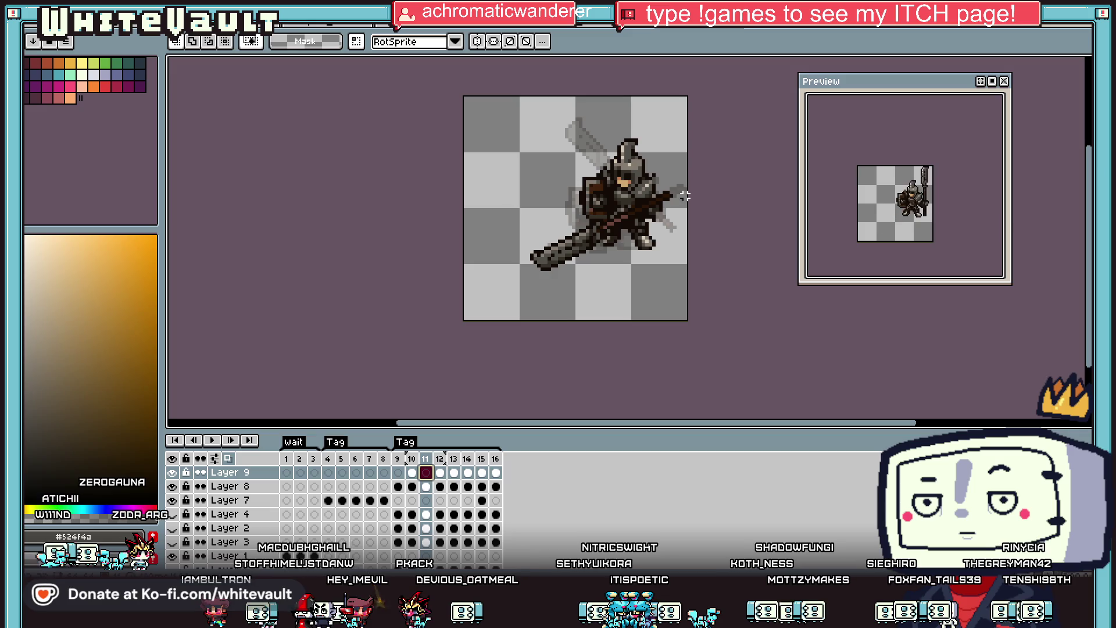
{"action": "left_click", "coordinate": [406, 464]}
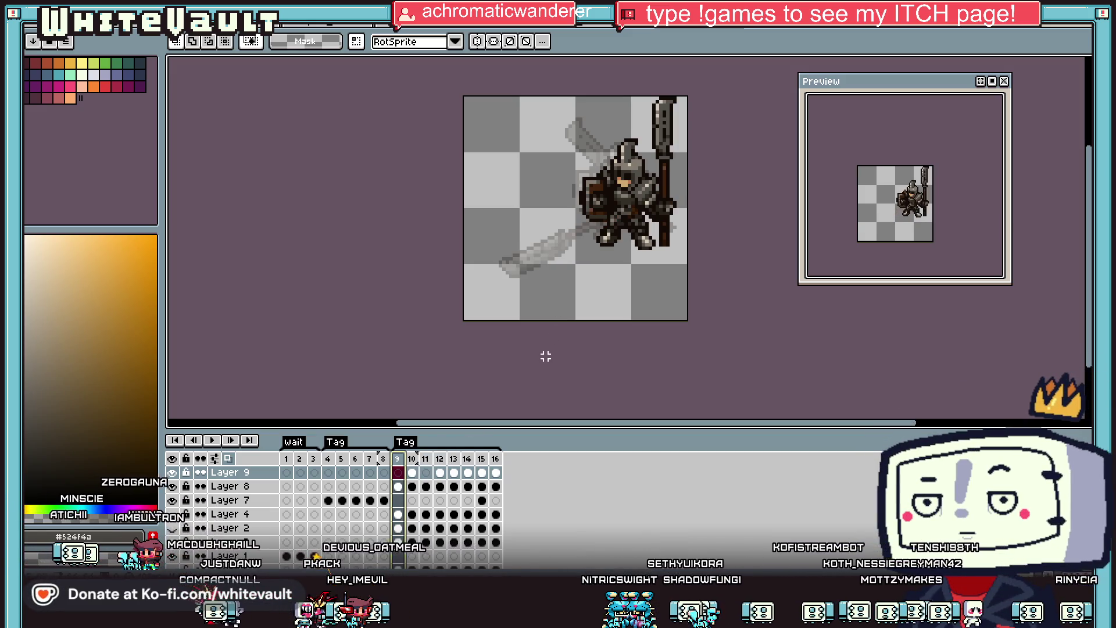
{"action": "left_click", "coordinate": [414, 484]}
{"action": "scroll", "coordinate": [604, 198], "scroll_direction": "down", "scroll_amount": 1}
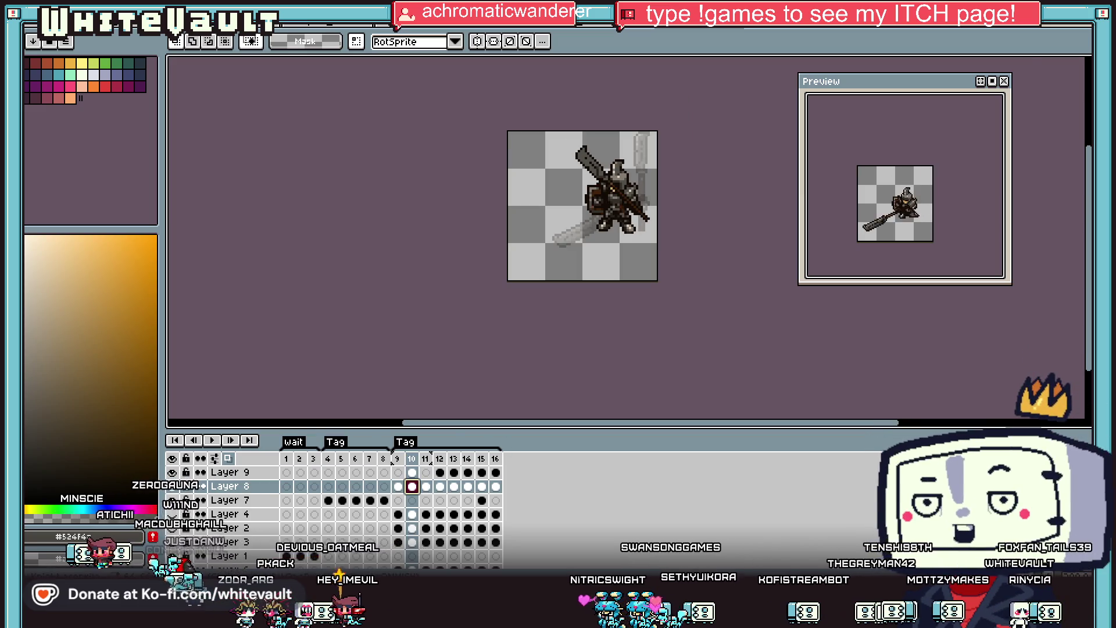
{"action": "key", "text": "ctrl+a"}
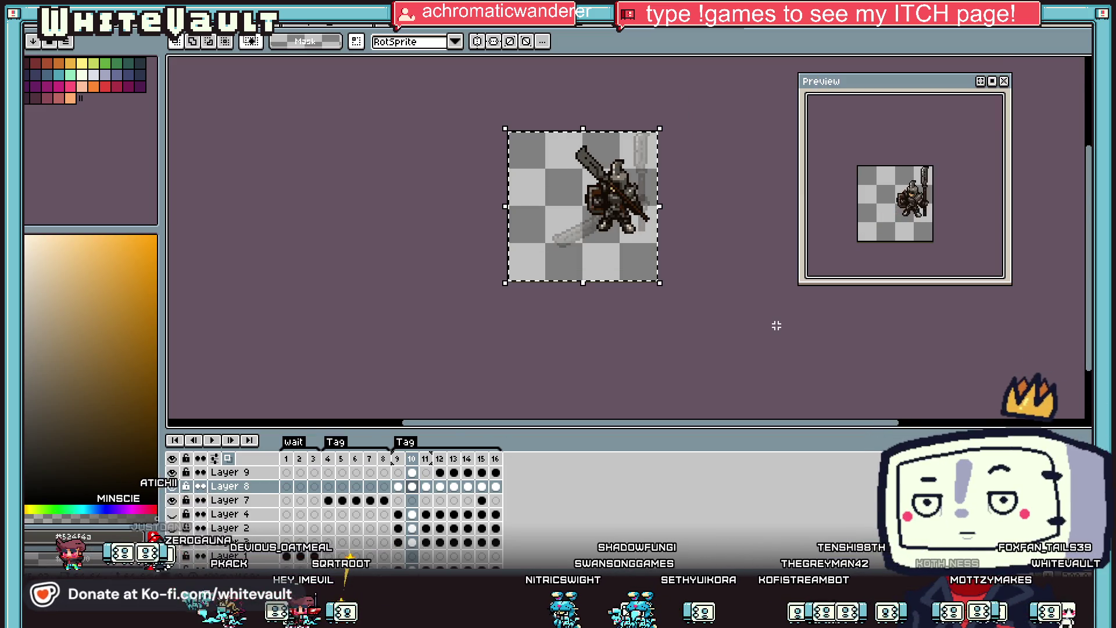
{"action": "left_click", "coordinate": [398, 487]}
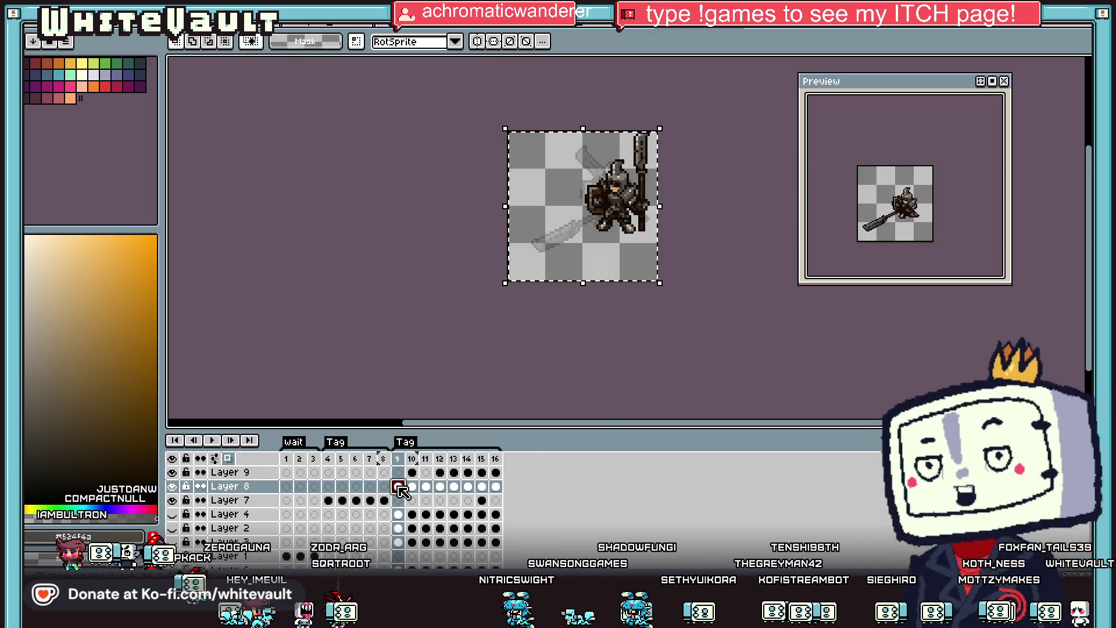
{"action": "mouse_move", "coordinate": [712, 195]}
{"action": "left_mouse_down"}
{"action": "mouse_move", "coordinate": [633, 201]}
{"action": "mouse_move", "coordinate": [618, 249]}
{"action": "left_mouse_up"}
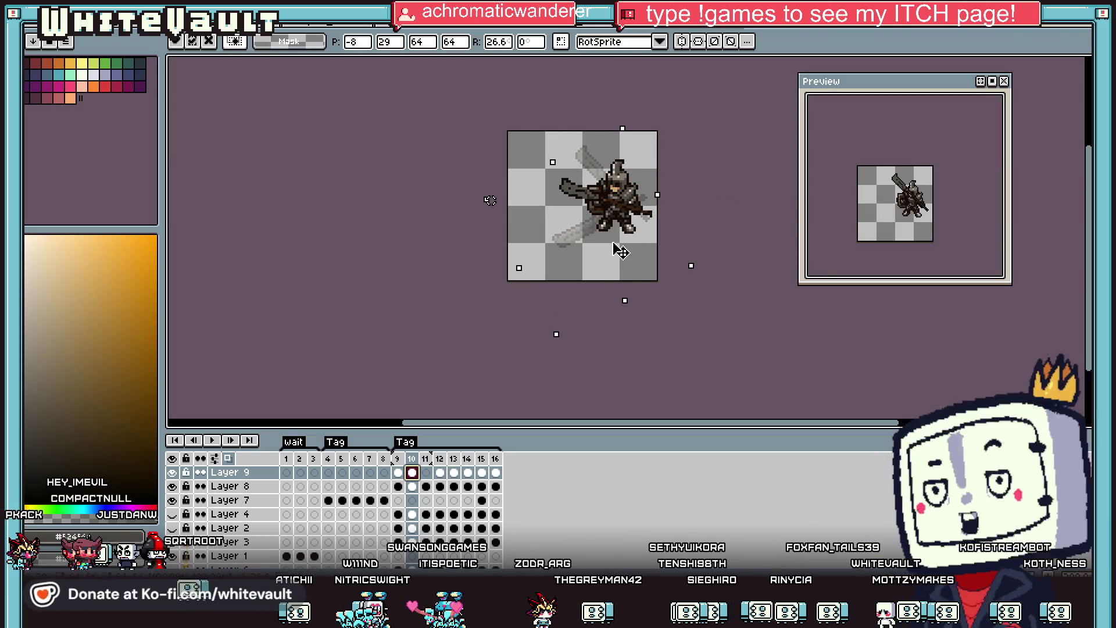
{"action": "scroll", "coordinate": [942, 227], "scroll_direction": "up", "scroll_amount": 1}
{"action": "key", "text": "Escape"}
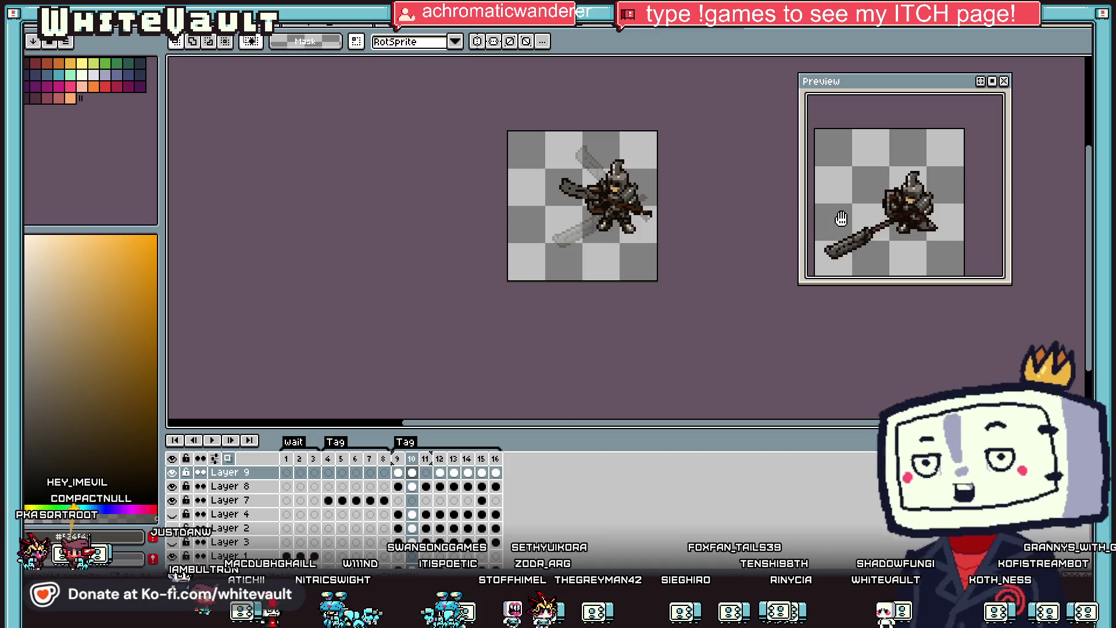
Delete the Layer 9 polearm in frame 11 and return to the weapon sheet.
{"action": "left_click", "coordinate": [398, 473]}
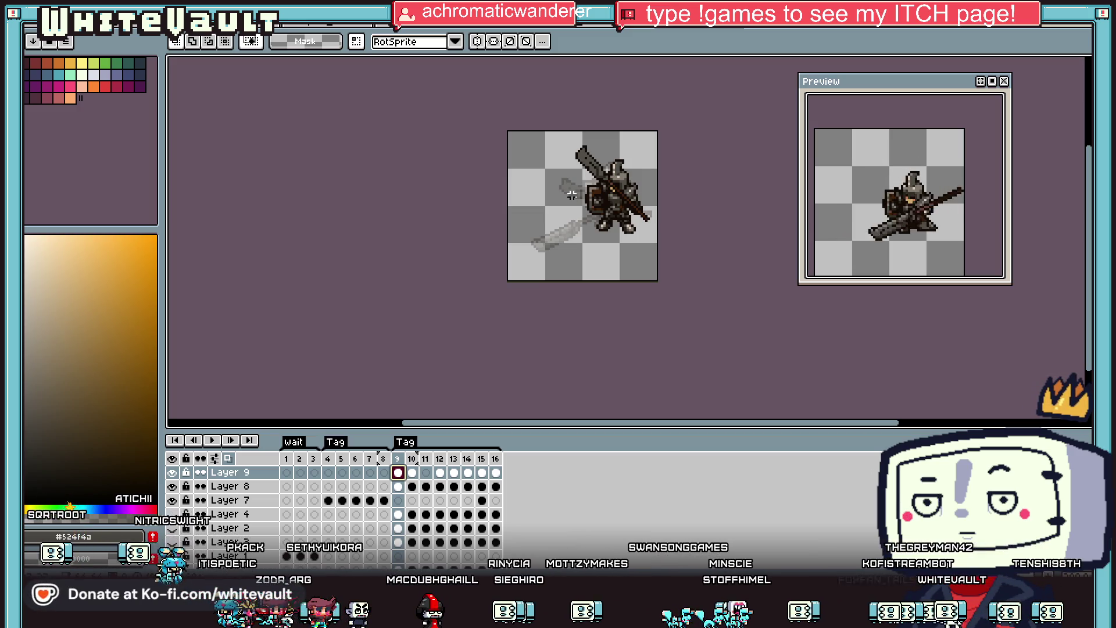
{"action": "left_click", "coordinate": [343, 500]}
{"action": "left_click", "coordinate": [286, 500]}
{"action": "left_click", "coordinate": [440, 472]}
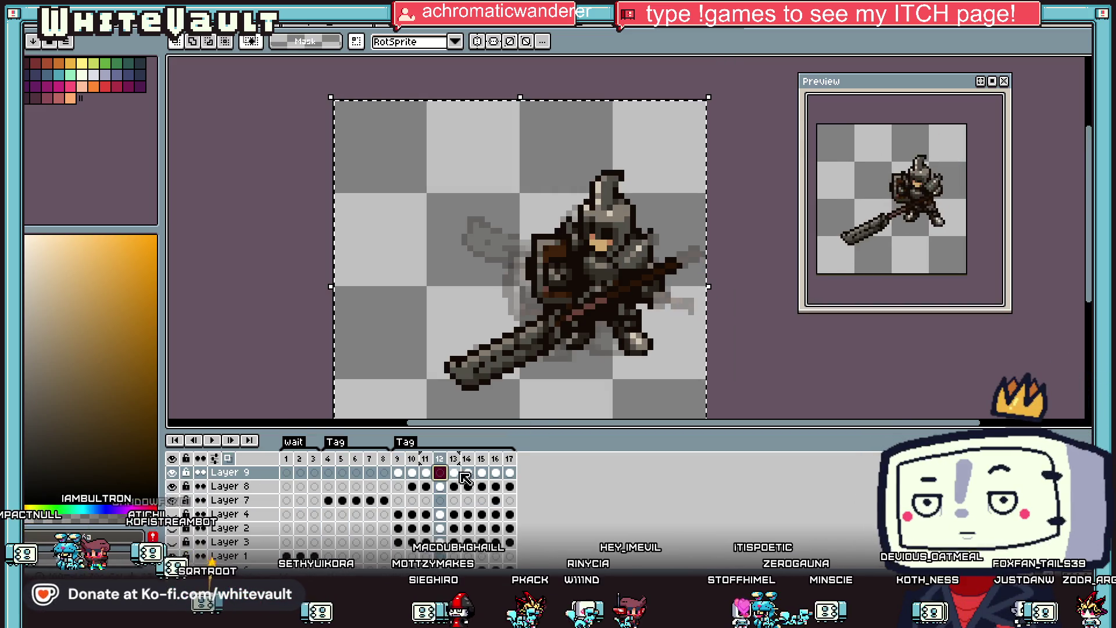
{"action": "left_click", "coordinate": [397, 472]}
{"action": "left_click", "coordinate": [412, 472]}
{"action": "left_click", "coordinate": [426, 472]}
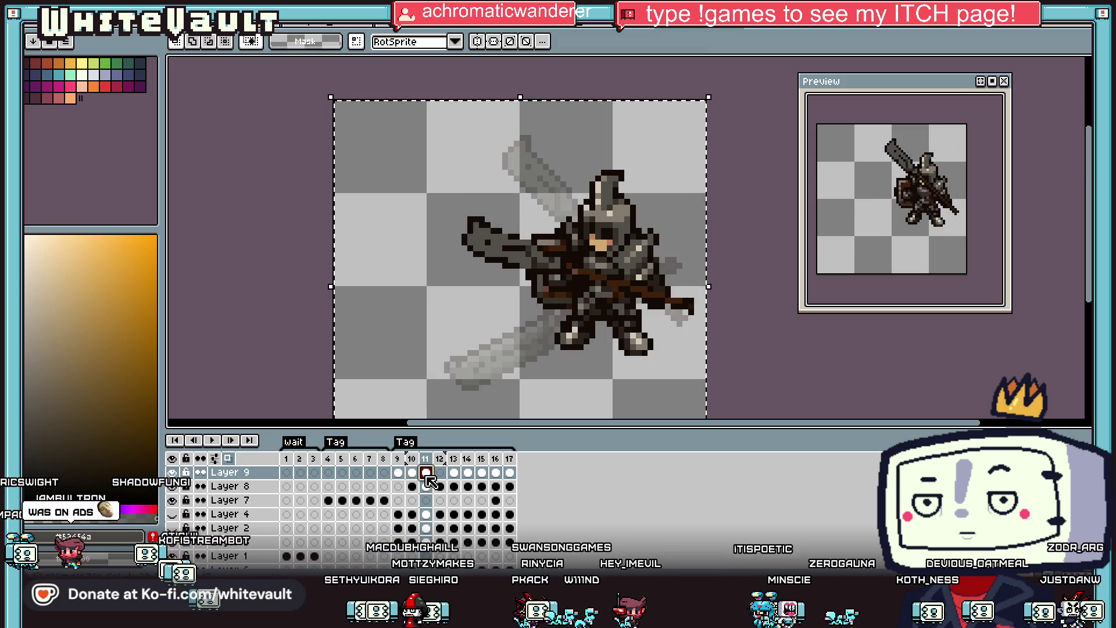
{"action": "left_click", "coordinate": [659, 308]}
{"action": "key", "text": "Delete"}
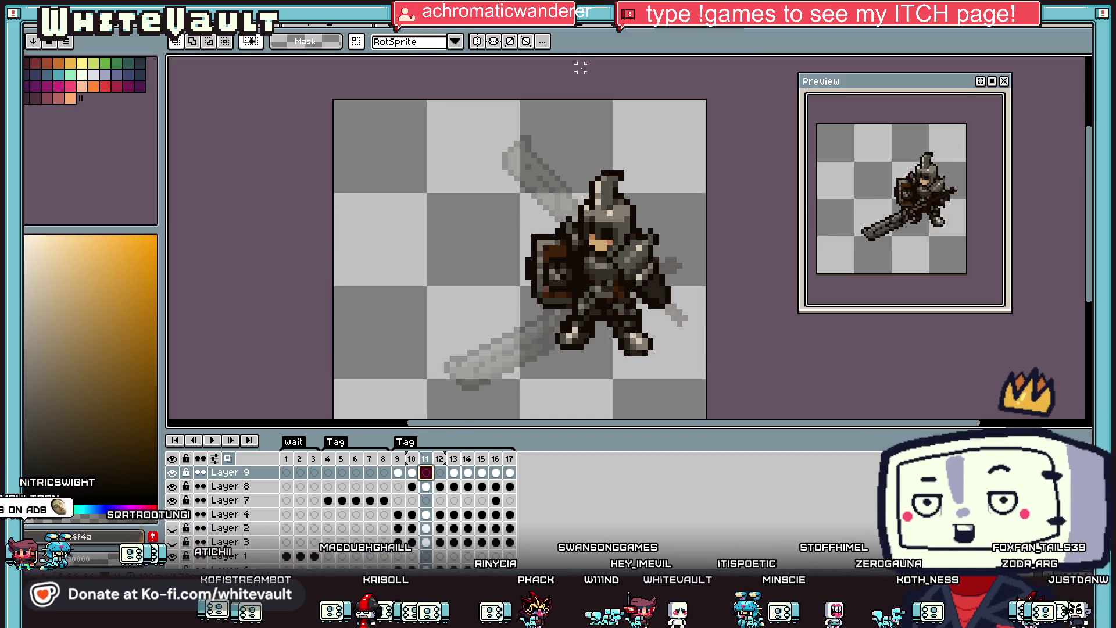
{"action": "left_click", "coordinate": [603, 29]}
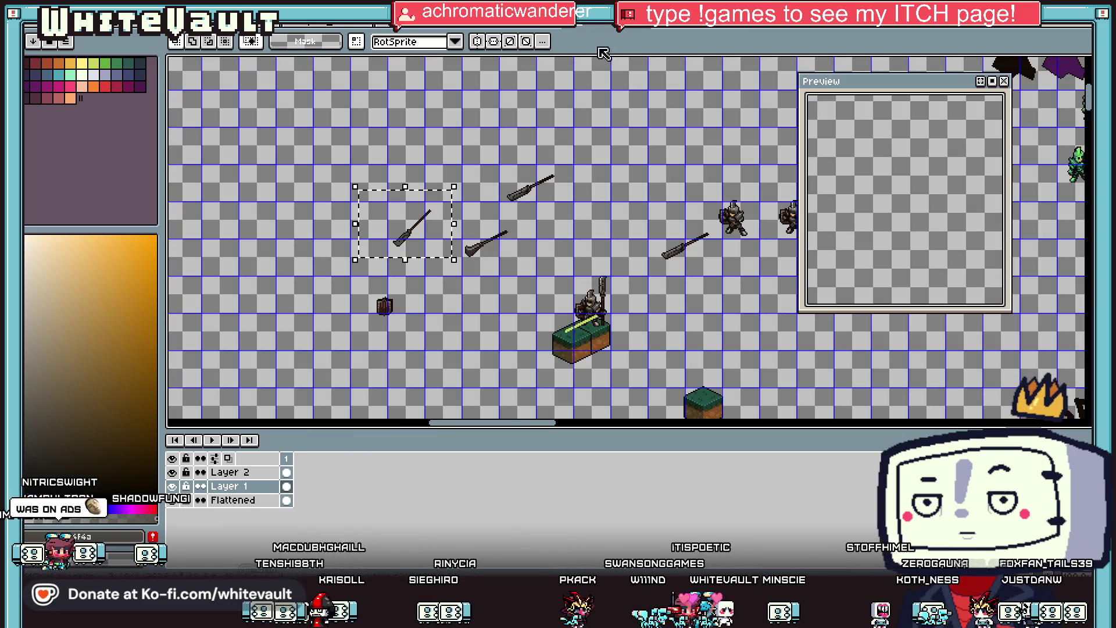
Duplicate the angled polearm to a spot up-left of the original.
{"action": "scroll", "coordinate": [703, 242], "scroll_direction": "up", "scroll_amount": 2}
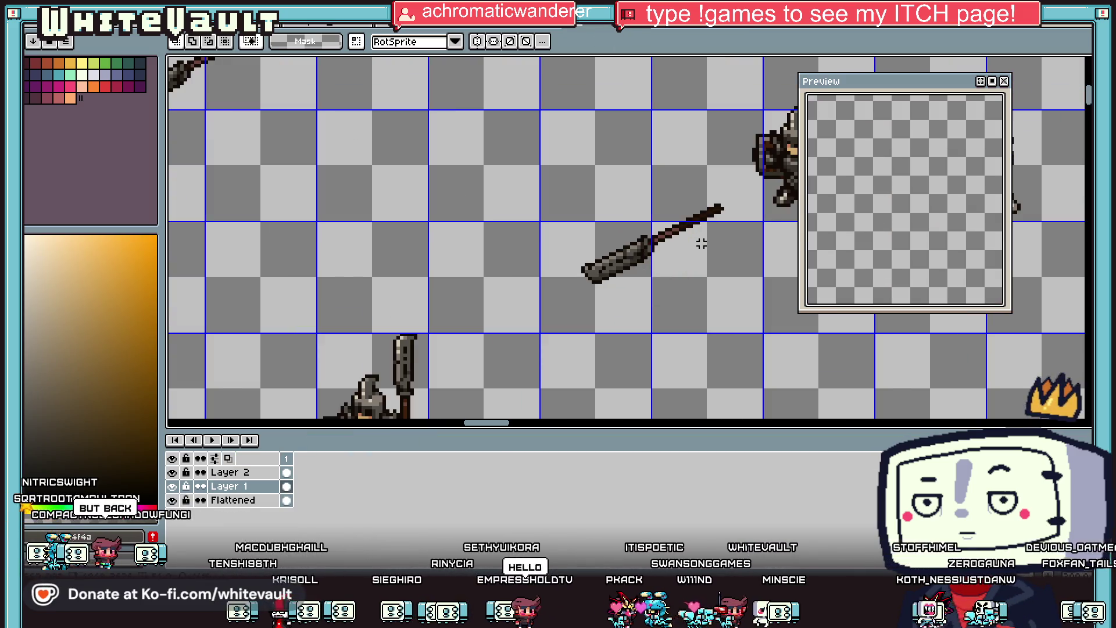
{"action": "left_click_drag", "start_coordinate": [733, 184], "coordinate": [563, 302]}
{"action": "mouse_move", "coordinate": [651, 296]}
{"action": "left_mouse_down"}
{"action": "mouse_move", "coordinate": [481, 149]}
{"action": "mouse_move", "coordinate": [487, 185]}
{"action": "left_mouse_up"}
{"action": "scroll", "coordinate": [488, 184], "scroll_direction": "down", "scroll_amount": 2}
{"action": "scroll", "coordinate": [509, 151], "scroll_direction": "up", "scroll_amount": 2}
{"action": "scroll", "coordinate": [508, 151], "scroll_direction": "up", "scroll_amount": 1}
Move the end section of the copied shaft down-left.
{"action": "left_click_drag", "start_coordinate": [593, 114], "coordinate": [528, 231]}
{"action": "mouse_move", "coordinate": [667, 115]}
{"action": "left_mouse_down"}
{"action": "mouse_move", "coordinate": [548, 224]}
{"action": "mouse_move", "coordinate": [516, 229]}
{"action": "mouse_move", "coordinate": [516, 243]}
{"action": "left_mouse_up"}
{"action": "left_click_drag", "start_coordinate": [630, 132], "coordinate": [506, 249]}
{"action": "left_click_drag", "start_coordinate": [645, 101], "coordinate": [491, 286]}
{"action": "mouse_move", "coordinate": [598, 138]}
{"action": "left_mouse_down"}
{"action": "mouse_move", "coordinate": [526, 237]}
{"action": "mouse_move", "coordinate": [540, 221]}
{"action": "left_mouse_up"}
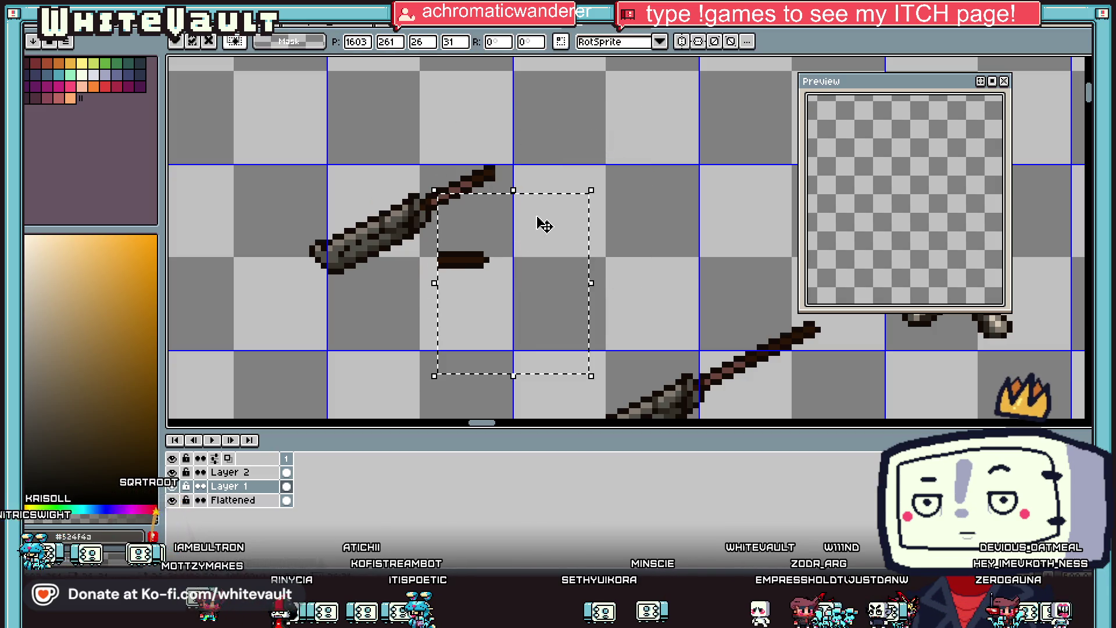
{"action": "key", "text": "Escape"}
{"action": "key", "text": "ctrl+d"}
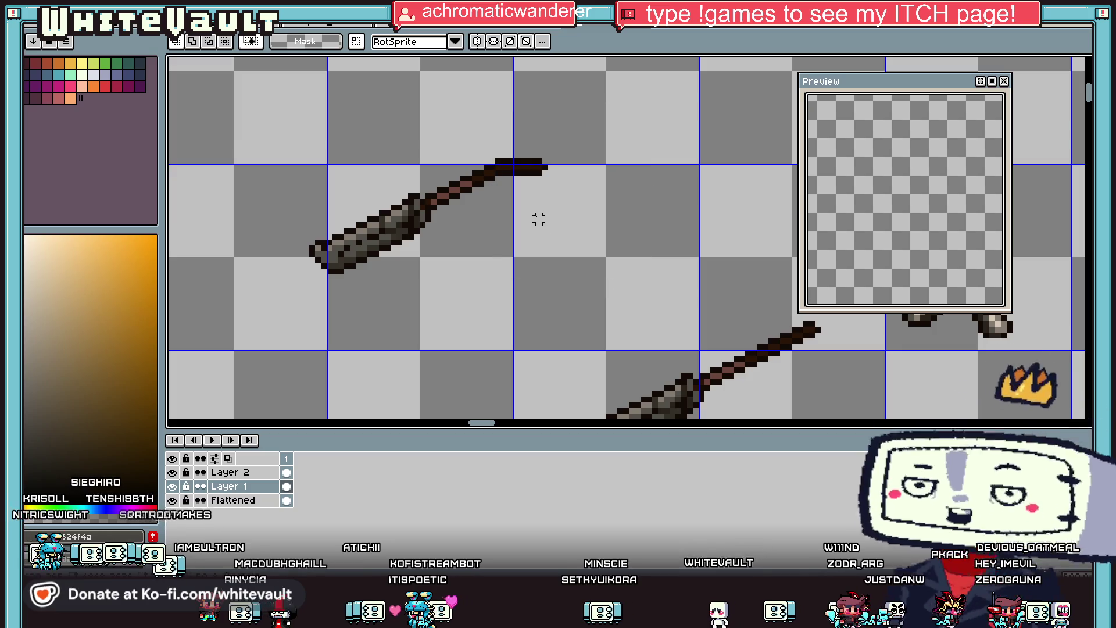
Lower the shaft tip and the next shaft segments by one pixel each.
{"action": "left_click_drag", "start_coordinate": [608, 115], "coordinate": [498, 267]}
{"action": "key", "text": "Down"}
{"action": "key", "text": "ctrl+d"}
{"action": "mouse_move", "coordinate": [634, 89]}
{"action": "left_mouse_down"}
{"action": "mouse_move", "coordinate": [490, 257]}
{"action": "mouse_move", "coordinate": [498, 261]}
{"action": "left_mouse_up"}
{"action": "key", "text": "ctrl+d"}
{"action": "left_click_drag", "start_coordinate": [703, 120], "coordinate": [473, 260]}
{"action": "key", "text": "Down"}
{"action": "key", "text": "ctrl+d"}
{"action": "left_click_drag", "start_coordinate": [738, 137], "coordinate": [463, 260]}
{"action": "key", "text": "Down"}
{"action": "key", "text": "ctrl+d"}
Lower wider shaft sections by one pixel so the shaft runs horizontally.
{"action": "mouse_move", "coordinate": [575, 167]}
{"action": "left_mouse_down"}
{"action": "mouse_move", "coordinate": [461, 236]}
{"action": "mouse_move", "coordinate": [447, 259]}
{"action": "left_mouse_up"}
{"action": "key", "text": "Down"}
{"action": "key", "text": "ctrl+d"}
{"action": "left_click_drag", "start_coordinate": [582, 167], "coordinate": [435, 259]}
{"action": "key", "text": "Down"}
{"action": "key", "text": "ctrl+d"}
{"action": "left_click_drag", "start_coordinate": [587, 141], "coordinate": [437, 299]}
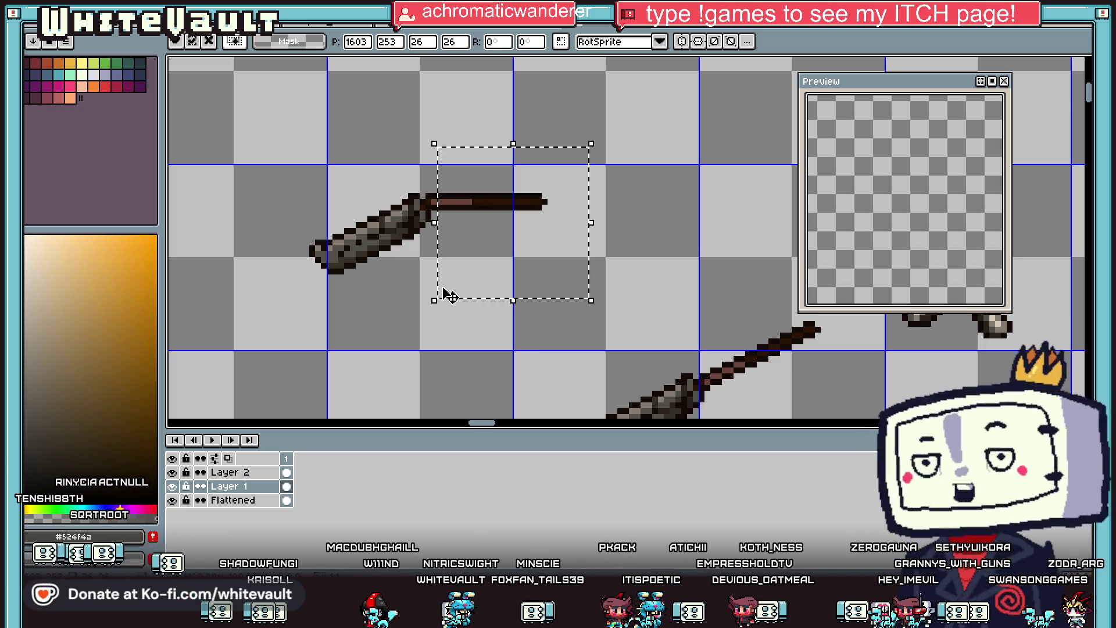
Shift the selected blade-base pixels up one pixel.
{"action": "left_click", "coordinate": [665, 229]}
{"action": "left_click_drag", "start_coordinate": [426, 132], "coordinate": [543, 273]}
{"action": "left_click_drag", "start_coordinate": [578, 137], "coordinate": [601, 224]}
{"action": "left_click", "coordinate": [539, 236]}
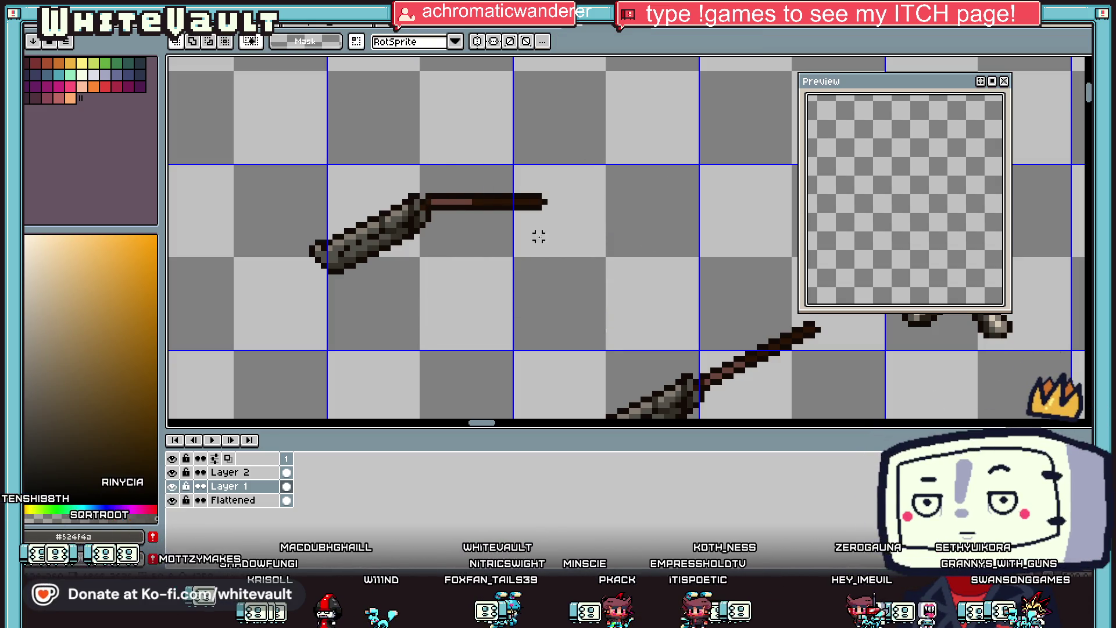
{"action": "mouse_move", "coordinate": [253, 188]}
{"action": "left_mouse_down"}
{"action": "mouse_move", "coordinate": [317, 252]}
{"action": "mouse_move", "coordinate": [334, 319]}
{"action": "left_mouse_up"}
{"action": "scroll", "coordinate": [333, 319], "scroll_direction": "up", "scroll_amount": 2}
{"action": "left_click_drag", "start_coordinate": [343, 212], "coordinate": [386, 281]}
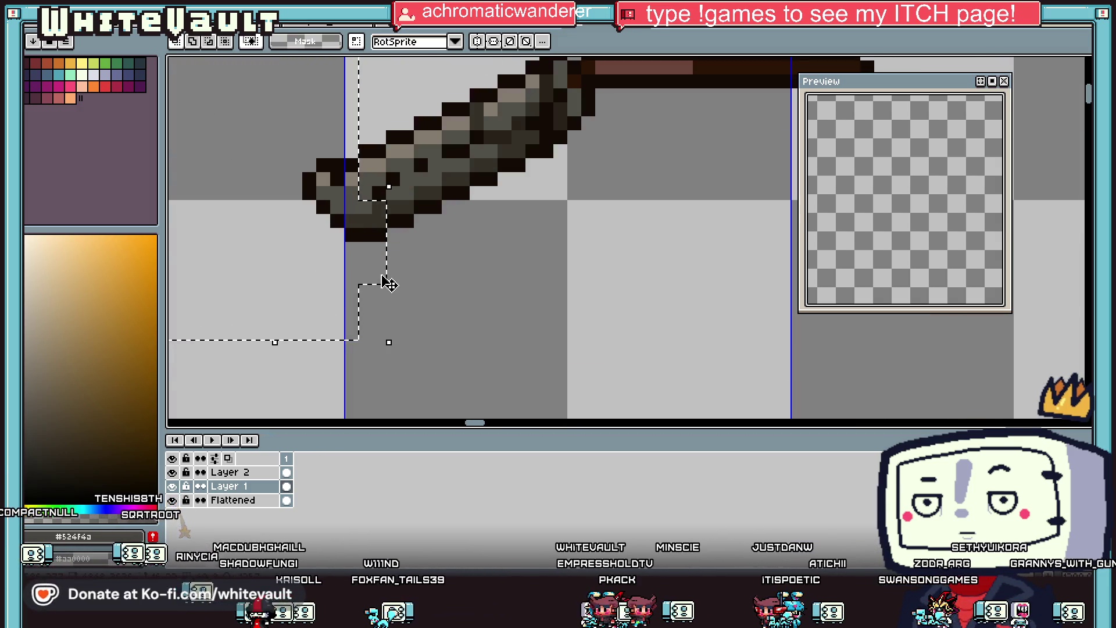
{"action": "mouse_move", "coordinate": [362, 192]}
{"action": "left_mouse_down"}
{"action": "mouse_move", "coordinate": [362, 179]}
{"action": "mouse_move", "coordinate": [386, 256]}
{"action": "left_mouse_up"}
{"action": "key", "text": "Return"}
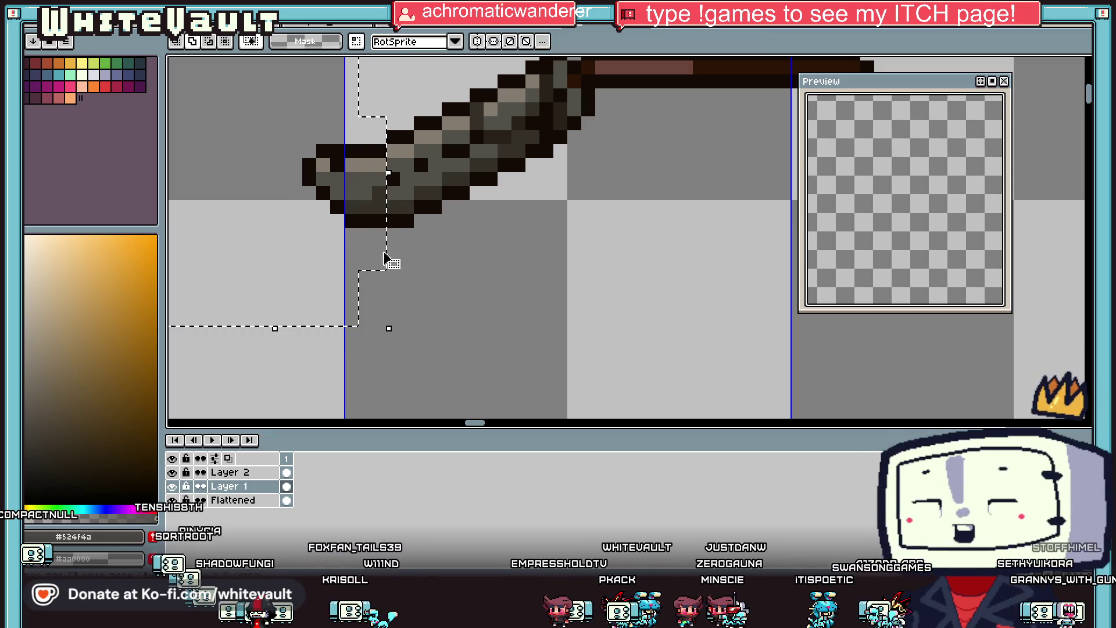
Raise a larger section of the blade by one pixel.
{"action": "key", "text": "Up"}
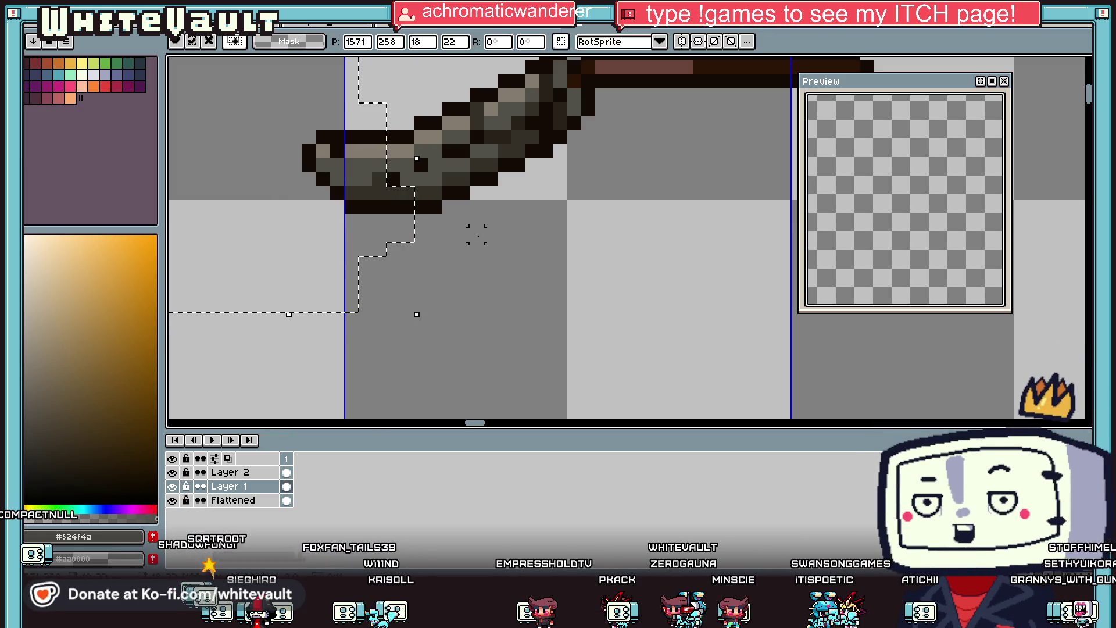
{"action": "left_click_drag", "start_coordinate": [279, 114], "coordinate": [410, 235]}
{"action": "mouse_move", "coordinate": [443, 158]}
{"action": "left_mouse_down"}
{"action": "mouse_move", "coordinate": [407, 250]}
{"action": "mouse_move", "coordinate": [386, 267]}
{"action": "mouse_move", "coordinate": [439, 250]}
{"action": "mouse_move", "coordinate": [456, 150]}
{"action": "mouse_move", "coordinate": [465, 224]}
{"action": "mouse_move", "coordinate": [462, 212]}
{"action": "left_mouse_up"}
{"action": "key", "text": "Up"}
{"action": "key", "text": "Up"}
{"action": "scroll", "coordinate": [454, 180], "scroll_direction": "down", "scroll_amount": 3}
{"action": "key", "text": "Return"}
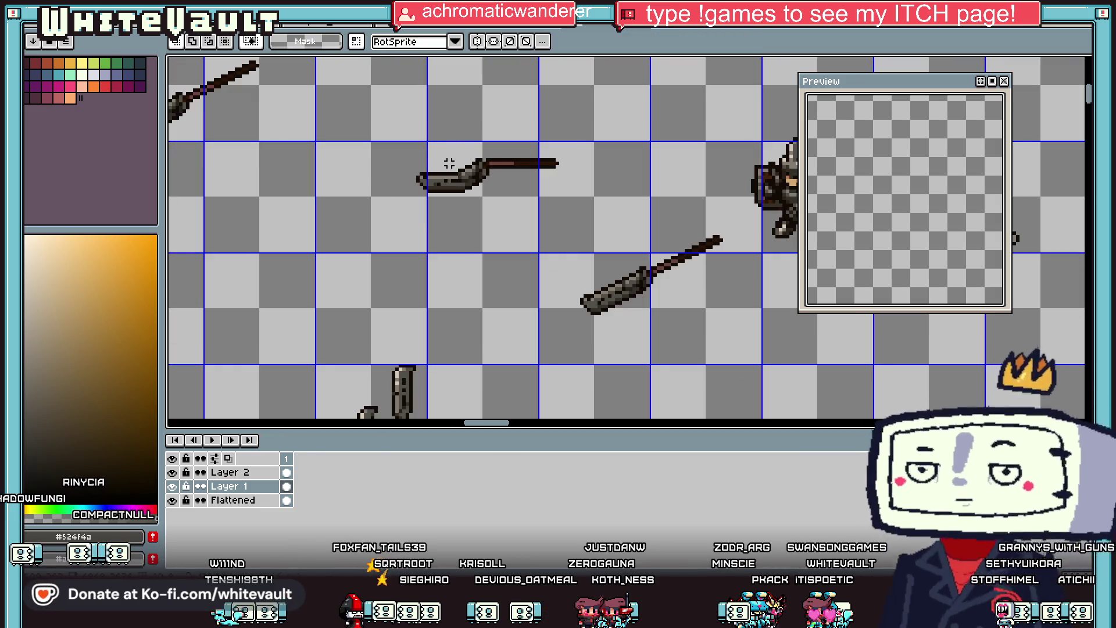
Select the blade's left end together with the blade-shaft joint.
{"action": "scroll", "coordinate": [448, 171], "scroll_direction": "up", "scroll_amount": 1}
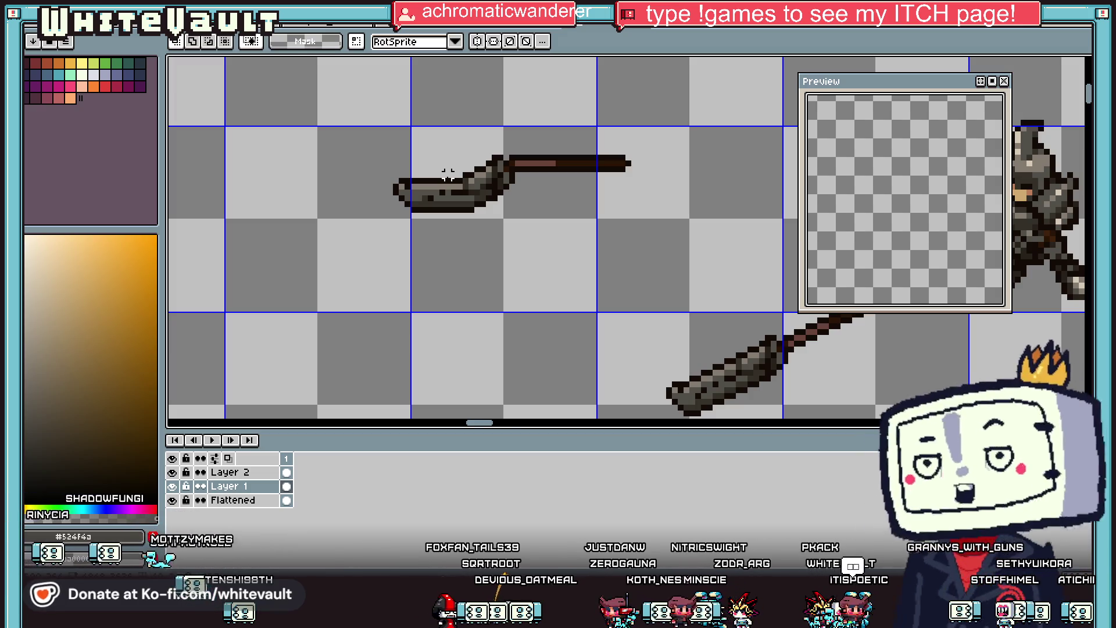
{"action": "scroll", "coordinate": [416, 157], "scroll_direction": "down", "scroll_amount": 1}
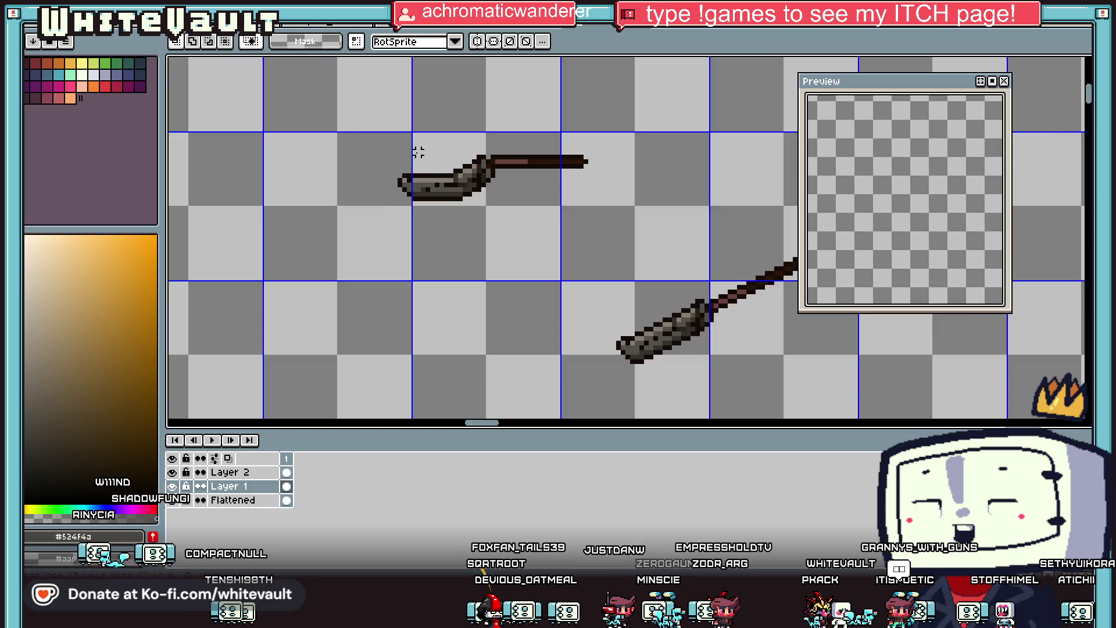
{"action": "scroll", "coordinate": [416, 157], "scroll_direction": "up", "scroll_amount": 2}
{"action": "left_click_drag", "start_coordinate": [296, 108], "coordinate": [475, 273]}
{"action": "scroll", "coordinate": [510, 225], "scroll_direction": "up", "scroll_amount": 1}
{"action": "left_click_drag", "start_coordinate": [479, 172], "coordinate": [436, 241]}
{"action": "left_click_drag", "start_coordinate": [344, 115], "coordinate": [480, 258]}
{"action": "mouse_move", "coordinate": [510, 195]}
{"action": "left_mouse_down"}
{"action": "mouse_move", "coordinate": [455, 235]}
{"action": "mouse_move", "coordinate": [449, 229]}
{"action": "left_mouse_up"}
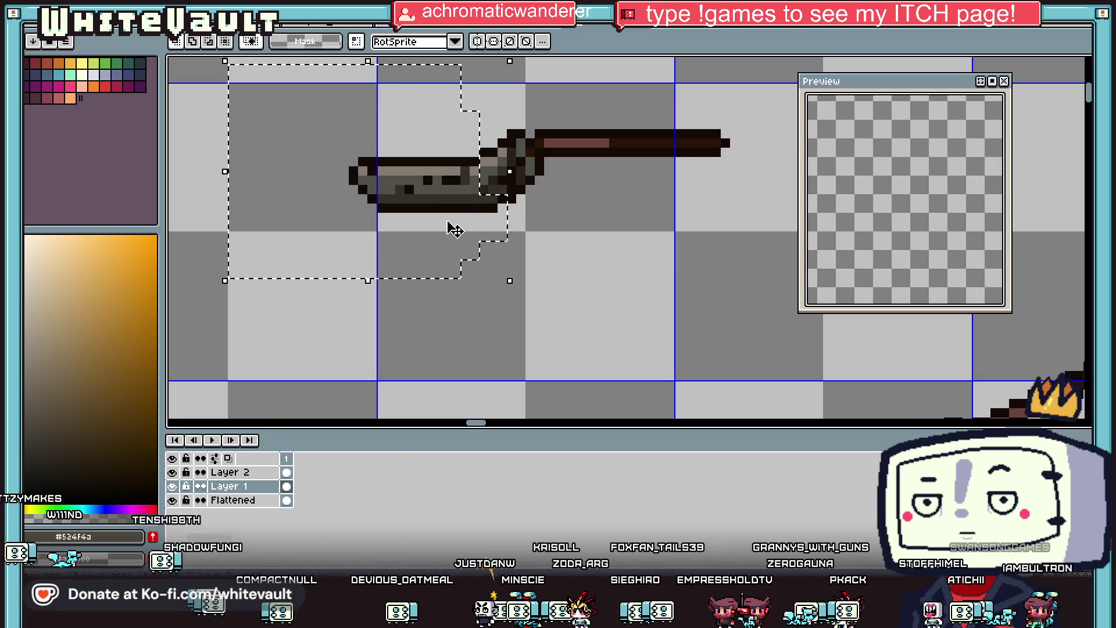
{"action": "key", "text": "ctrl+d"}
{"action": "scroll", "coordinate": [447, 217], "scroll_direction": "down", "scroll_amount": 1}
Move the shaft down so it lines up straight with the blade.
{"action": "left_click_drag", "start_coordinate": [333, 98], "coordinate": [496, 232]}
{"action": "left_click", "coordinate": [663, 107]}
{"action": "left_click_drag", "start_coordinate": [670, 105], "coordinate": [519, 203]}
{"action": "scroll", "coordinate": [525, 164], "scroll_direction": "up", "scroll_amount": 1}
{"action": "left_click_drag", "start_coordinate": [531, 120], "coordinate": [543, 147]}
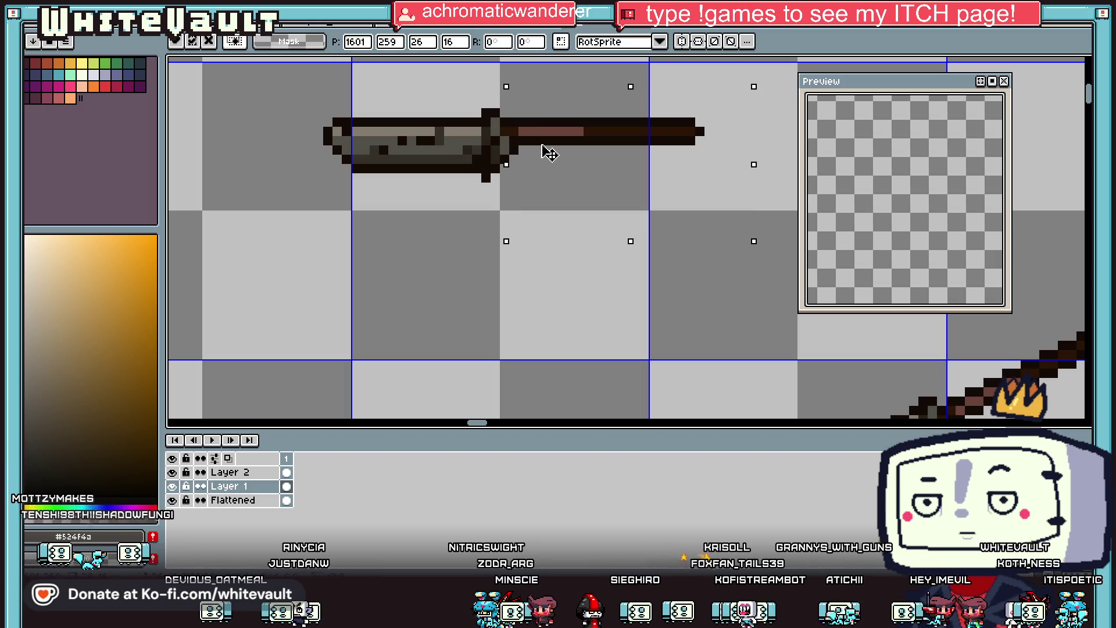
{"action": "key", "text": "ctrl+d"}
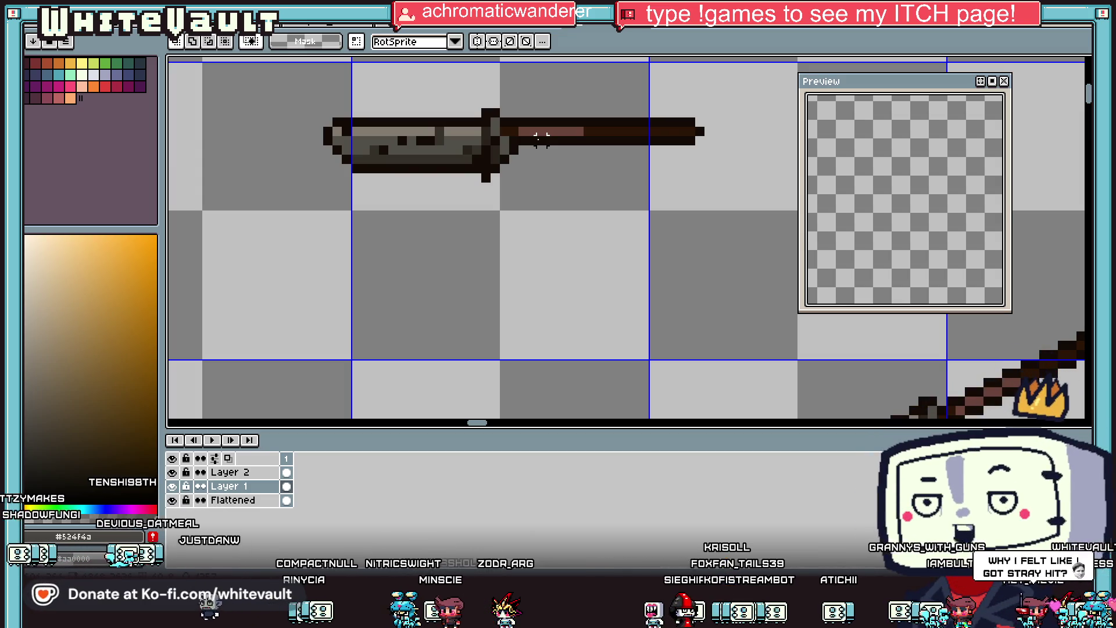
Sample blade greys and outline brown, then paint dark and light-grey pixels into the blade.
{"action": "key", "text": "i"}
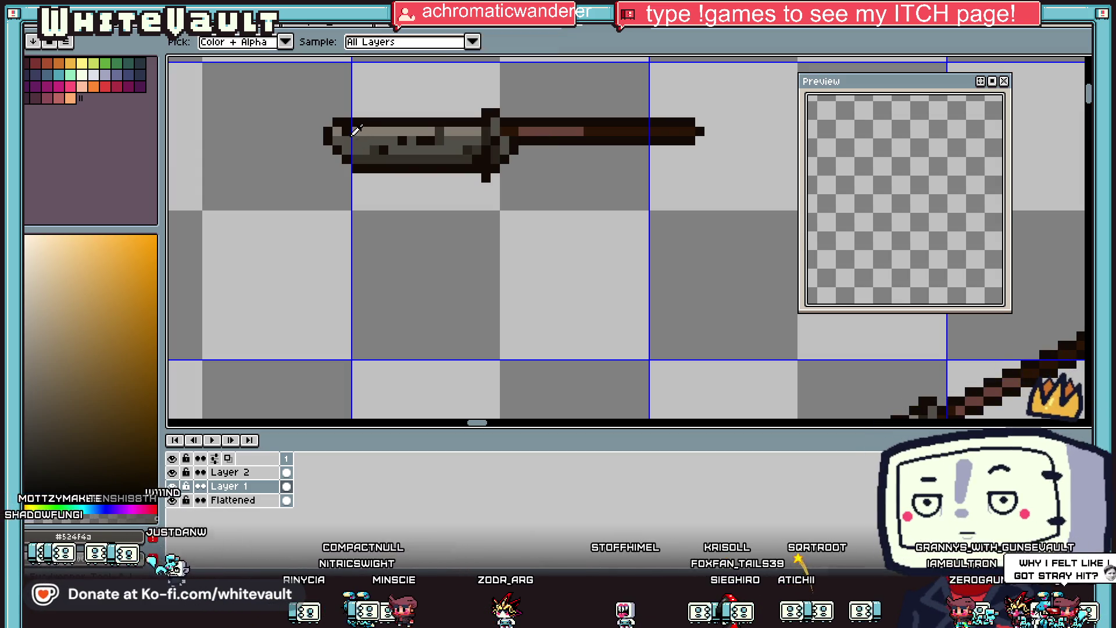
{"action": "left_click", "coordinate": [358, 130]}
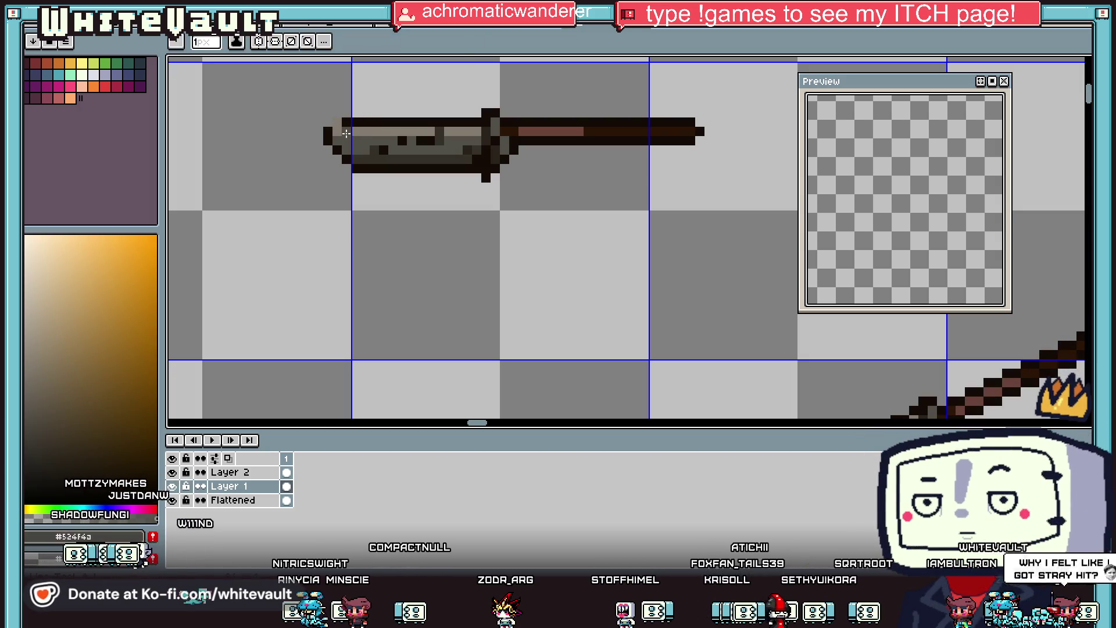
{"action": "left_click", "coordinate": [351, 128]}
{"action": "left_click", "coordinate": [343, 124]}
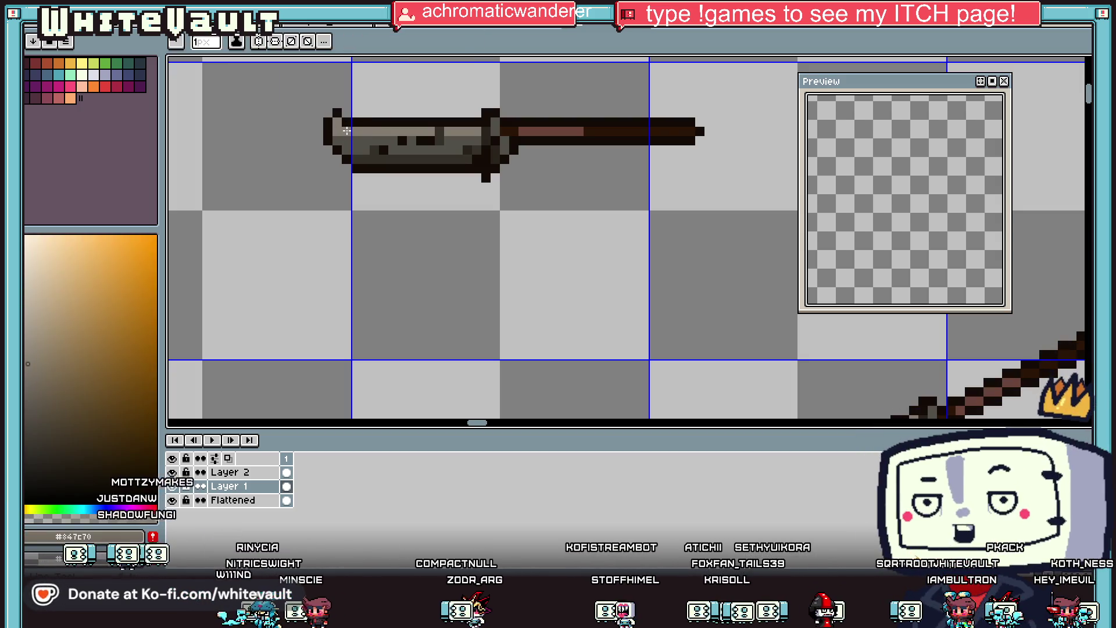
{"action": "scroll", "coordinate": [459, 145], "scroll_direction": "down", "scroll_amount": 3}
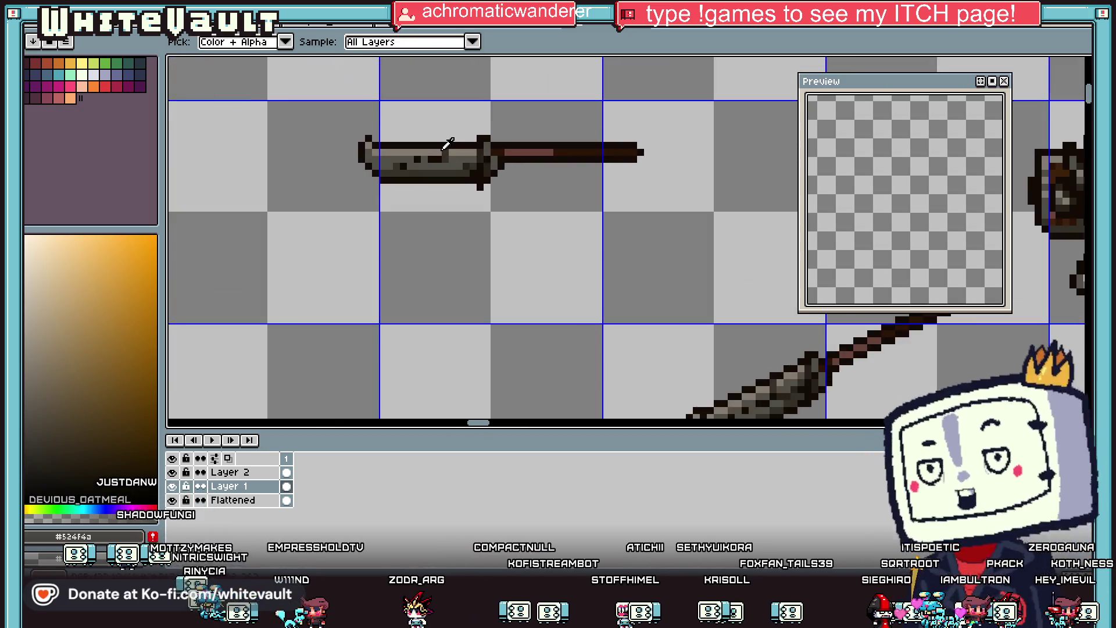
{"action": "scroll", "coordinate": [459, 152], "scroll_direction": "up", "scroll_amount": 4}
{"action": "left_click", "coordinate": [433, 173]}
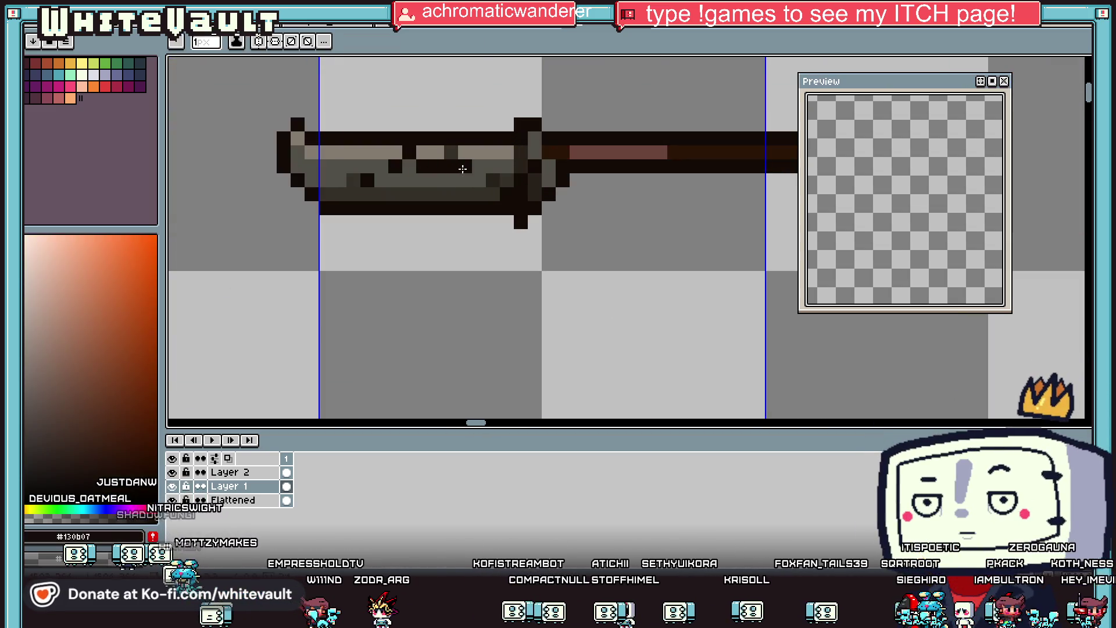
{"action": "left_click", "coordinate": [465, 152], "text": "alt"}
{"action": "left_click", "coordinate": [479, 153]}
{"action": "left_click", "coordinate": [451, 150]}
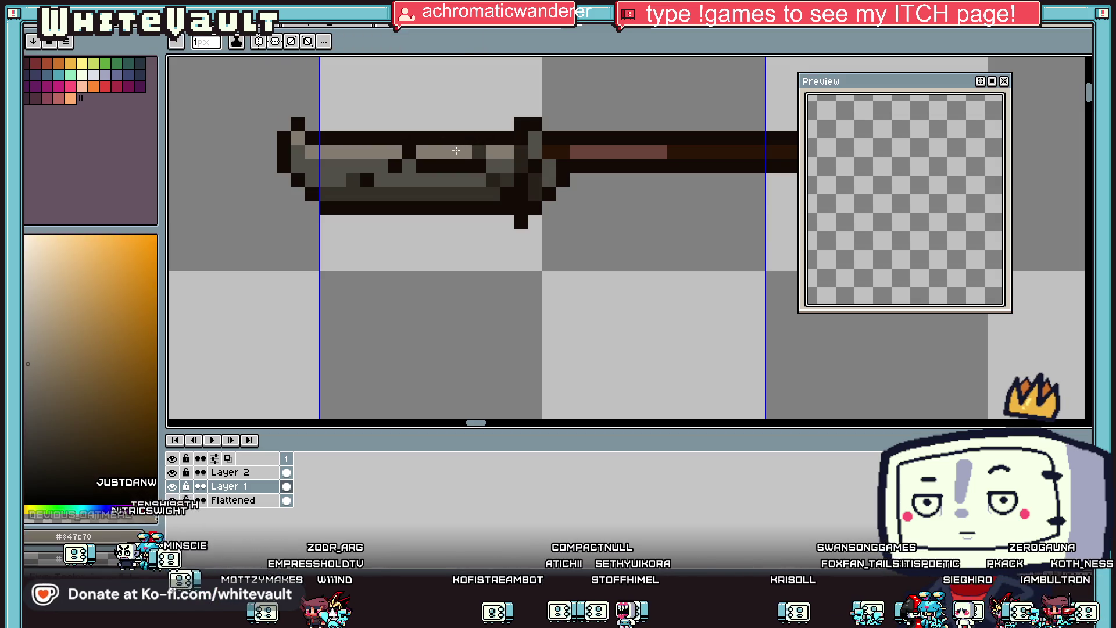
{"action": "left_click", "coordinate": [479, 166]}
{"action": "left_click", "coordinate": [493, 166], "text": "alt"}
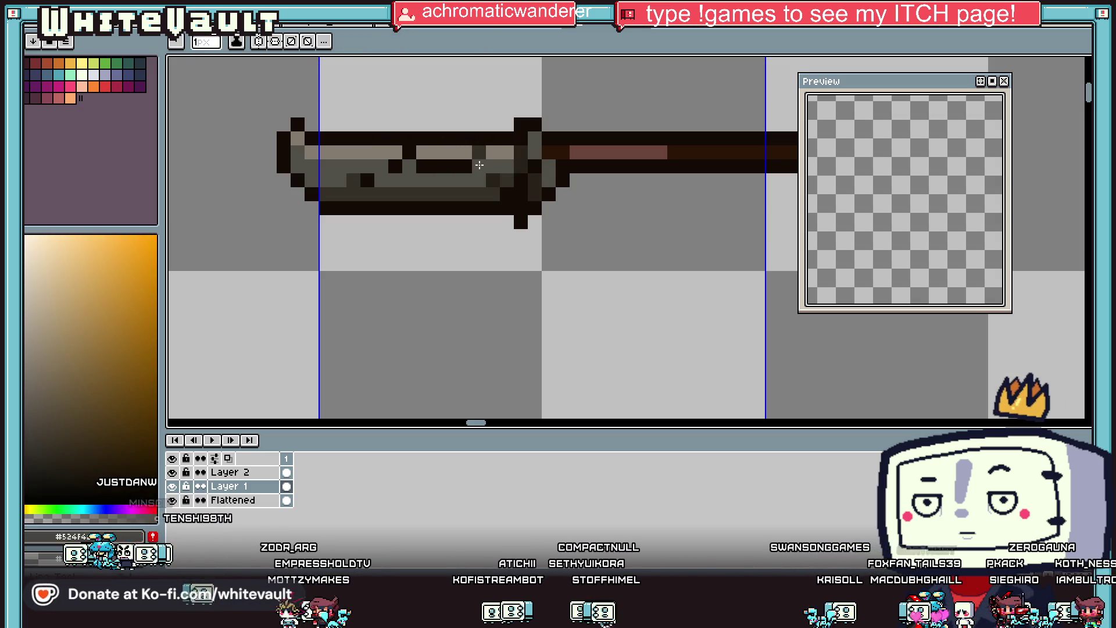
Repaint blade pixels mid grey and clean up stray pixels around the crossguard.
{"action": "left_click", "coordinate": [482, 166]}
{"action": "scroll", "coordinate": [474, 163], "scroll_direction": "down", "scroll_amount": 3}
{"action": "scroll", "coordinate": [474, 163], "scroll_direction": "up", "scroll_amount": 3}
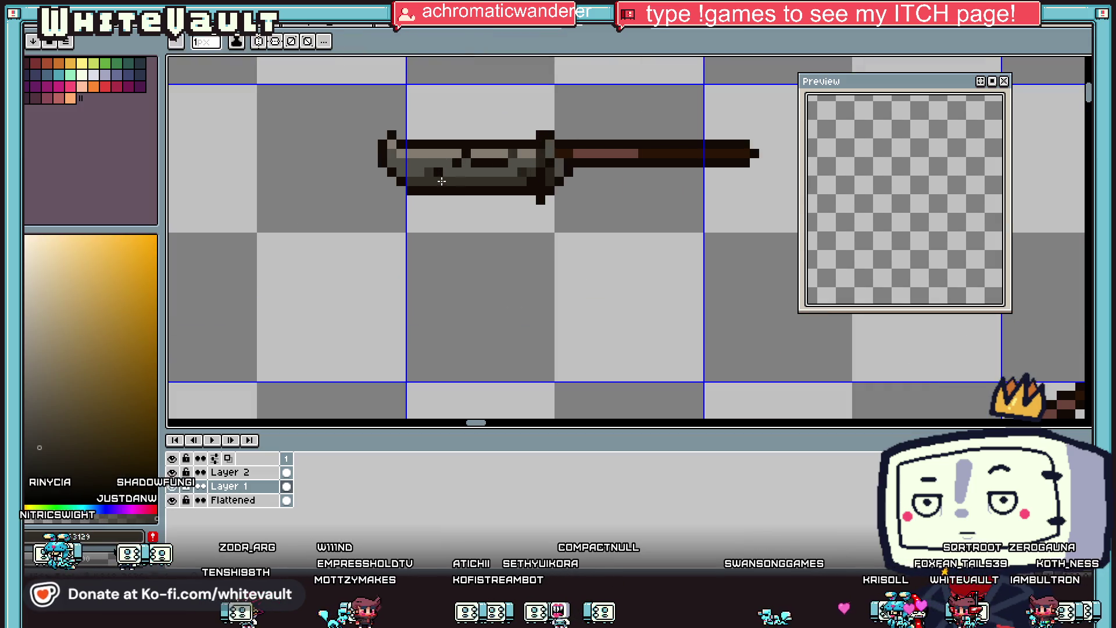
{"action": "left_click", "coordinate": [442, 182], "text": "alt"}
{"action": "left_click", "coordinate": [442, 177], "text": "alt"}
{"action": "left_click", "coordinate": [440, 173]}
{"action": "scroll", "coordinate": [487, 173], "scroll_direction": "down", "scroll_amount": 3}
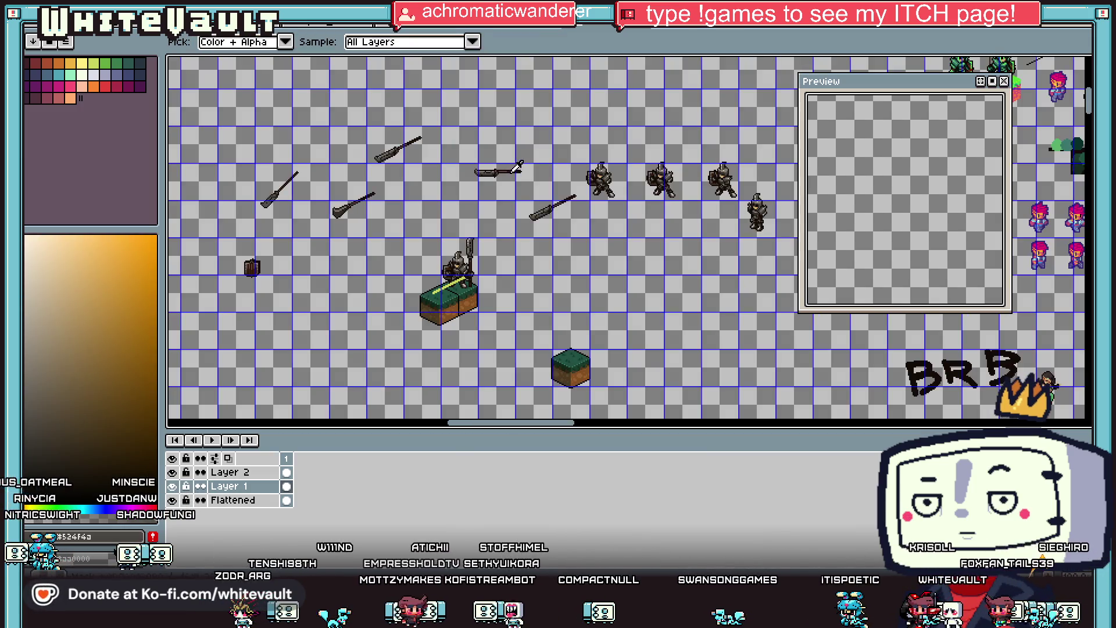
{"action": "scroll", "coordinate": [516, 166], "scroll_direction": "up", "scroll_amount": 4}
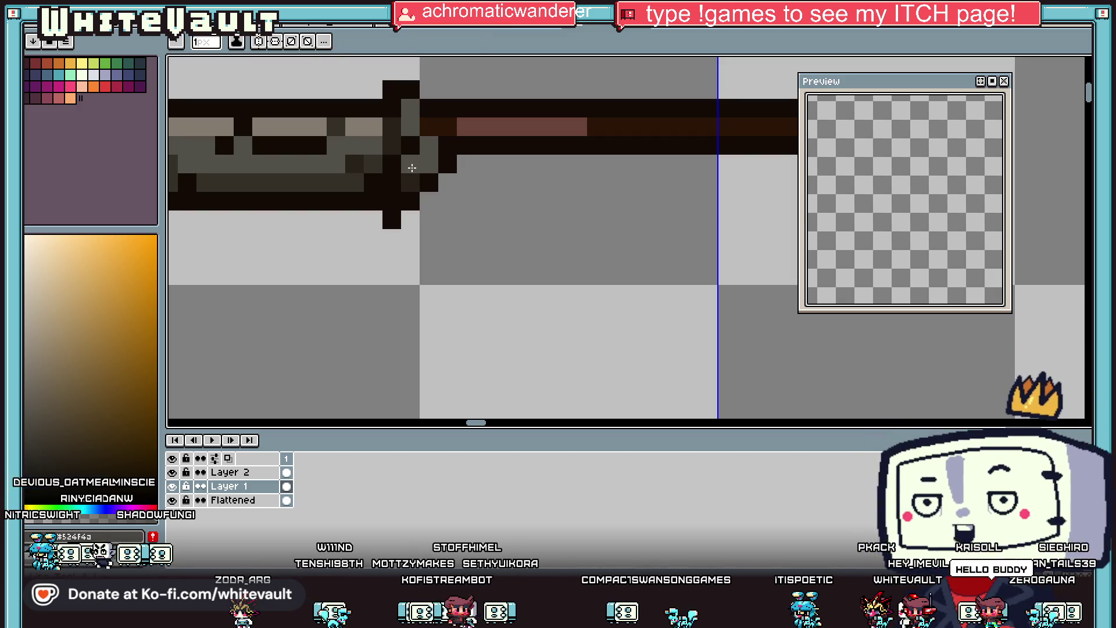
{"action": "left_click", "coordinate": [411, 174]}
{"action": "left_click", "coordinate": [448, 164], "text": "alt"}
{"action": "left_click", "coordinate": [429, 164]}
{"action": "left_click", "coordinate": [459, 175], "text": "alt"}
{"action": "left_click", "coordinate": [448, 164]}
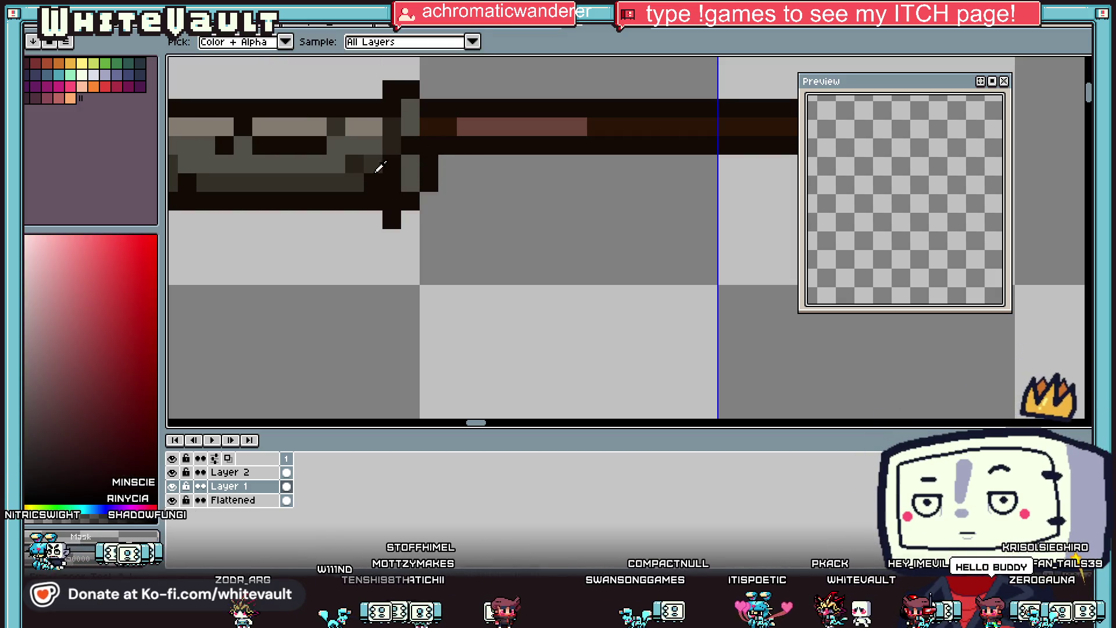
{"action": "left_click", "coordinate": [384, 150], "text": "alt"}
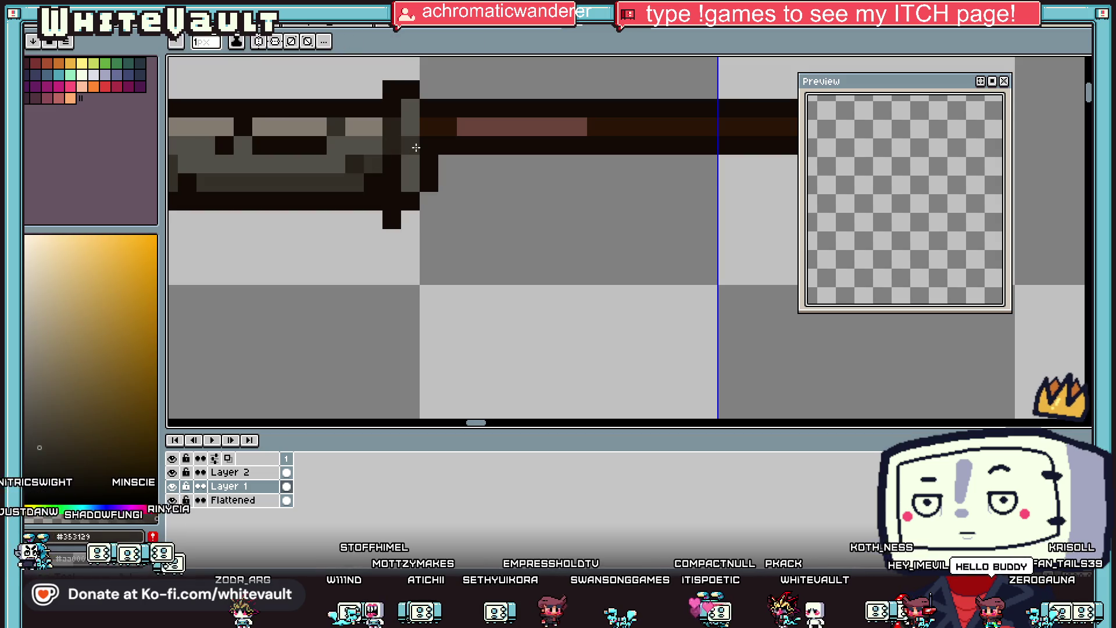
{"action": "left_click", "coordinate": [378, 150], "text": "alt"}
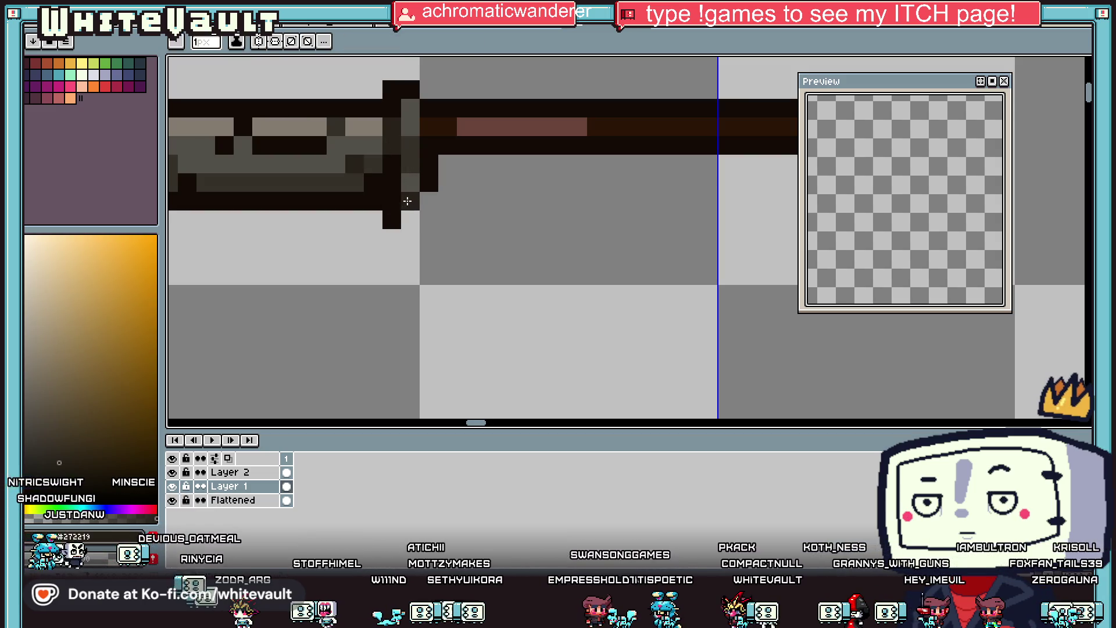
{"action": "scroll", "coordinate": [437, 186], "scroll_direction": "down", "scroll_amount": 4}
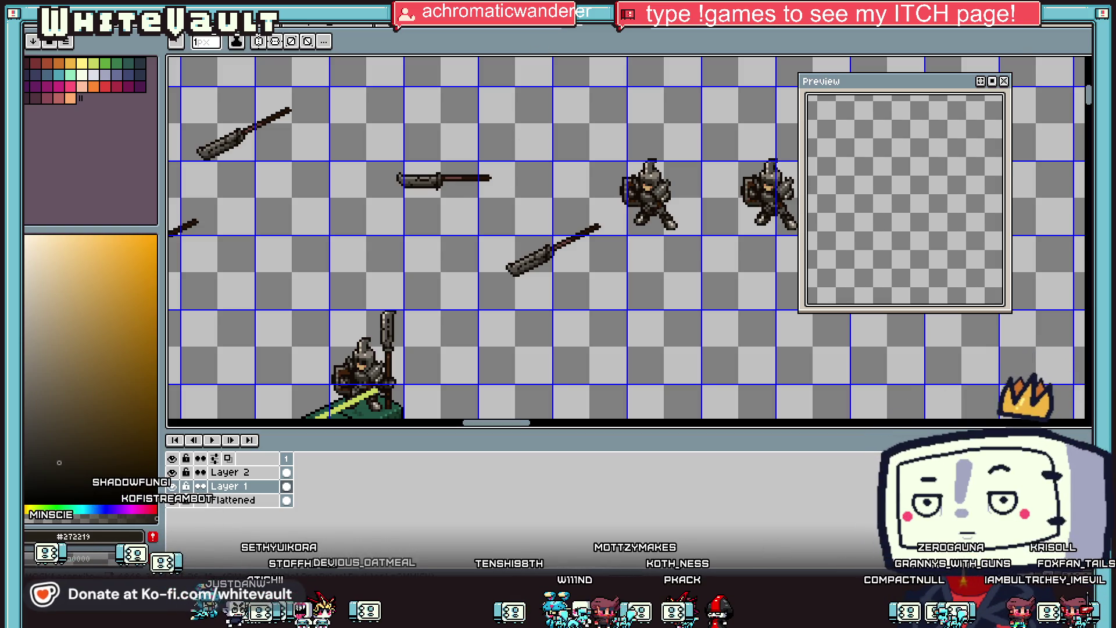
{"action": "left_click", "coordinate": [1018, 63]}
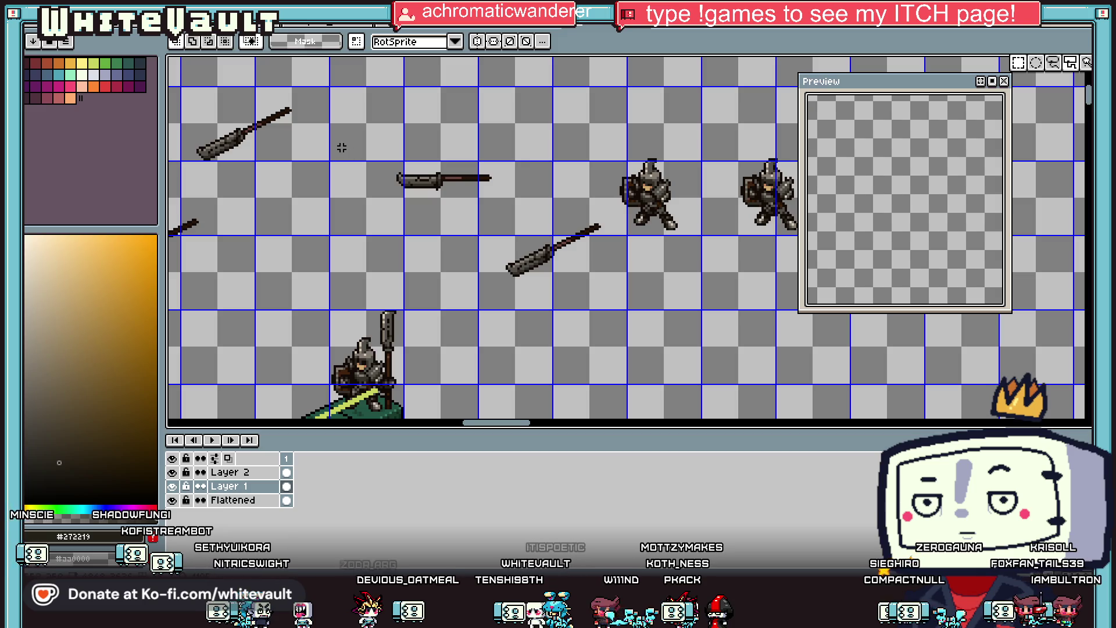
Copy the horizontal polearm and paste it onto the knight's grip in frame 11.
{"action": "scroll", "coordinate": [530, 171], "scroll_direction": "up", "scroll_amount": 1}
{"action": "mouse_move", "coordinate": [529, 133]}
{"action": "left_mouse_down"}
{"action": "mouse_move", "coordinate": [379, 225]}
{"action": "mouse_move", "coordinate": [357, 226]}
{"action": "left_mouse_up"}
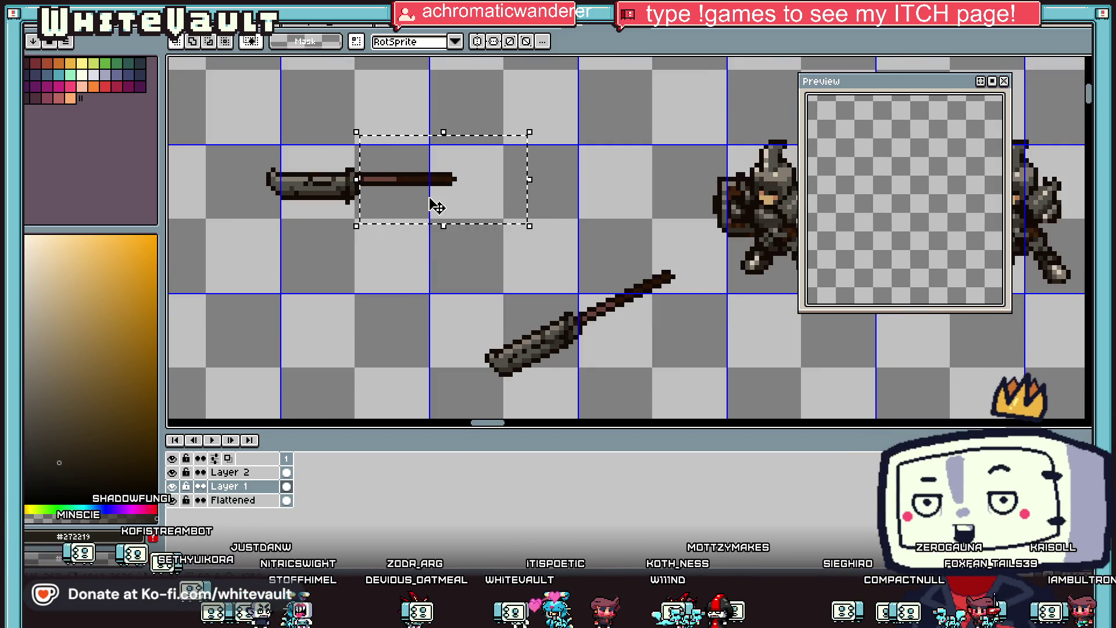
{"action": "left_click_drag", "start_coordinate": [235, 137], "coordinate": [465, 222]}
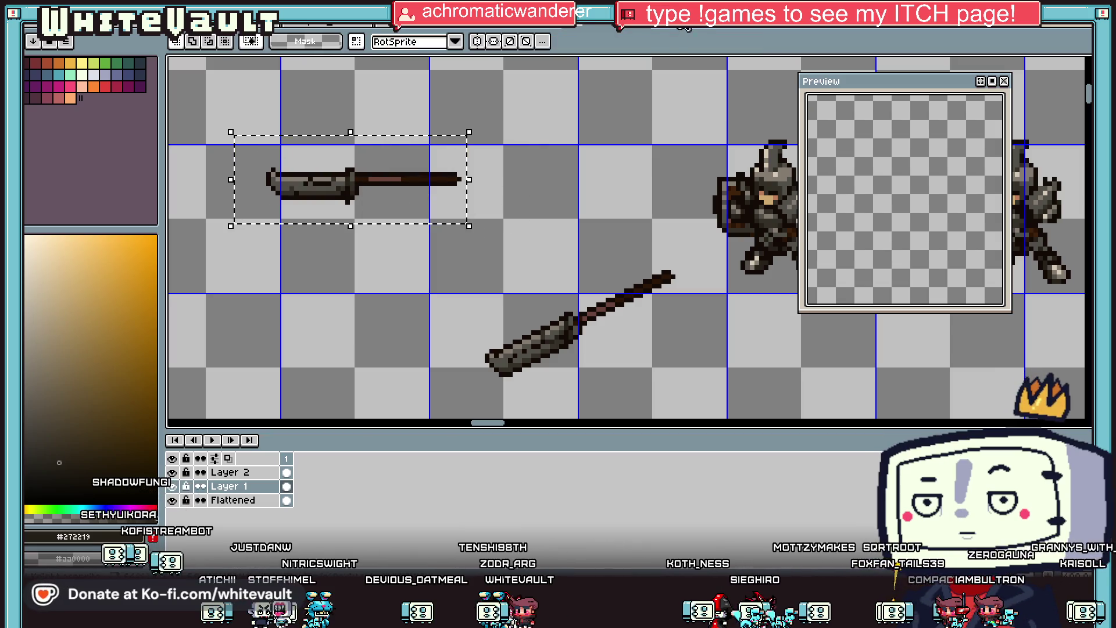
{"action": "scroll", "coordinate": [669, 164], "scroll_direction": "down", "scroll_amount": 1}
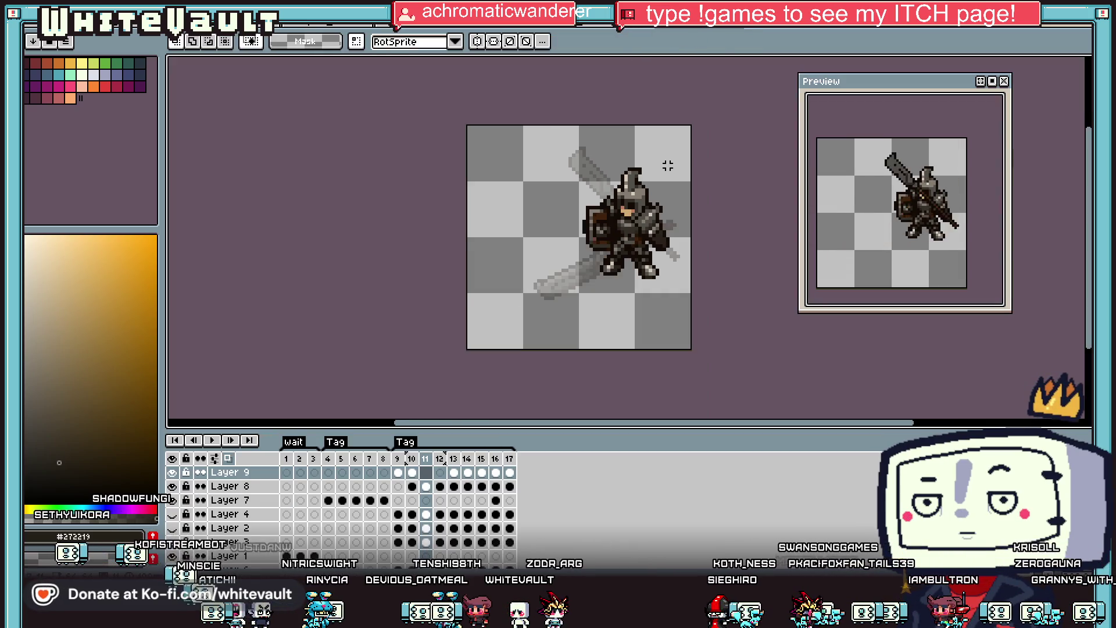
{"action": "key", "text": "ctrl+v"}
{"action": "left_click_drag", "start_coordinate": [696, 241], "coordinate": [650, 260]}
{"action": "key", "text": "Return"}
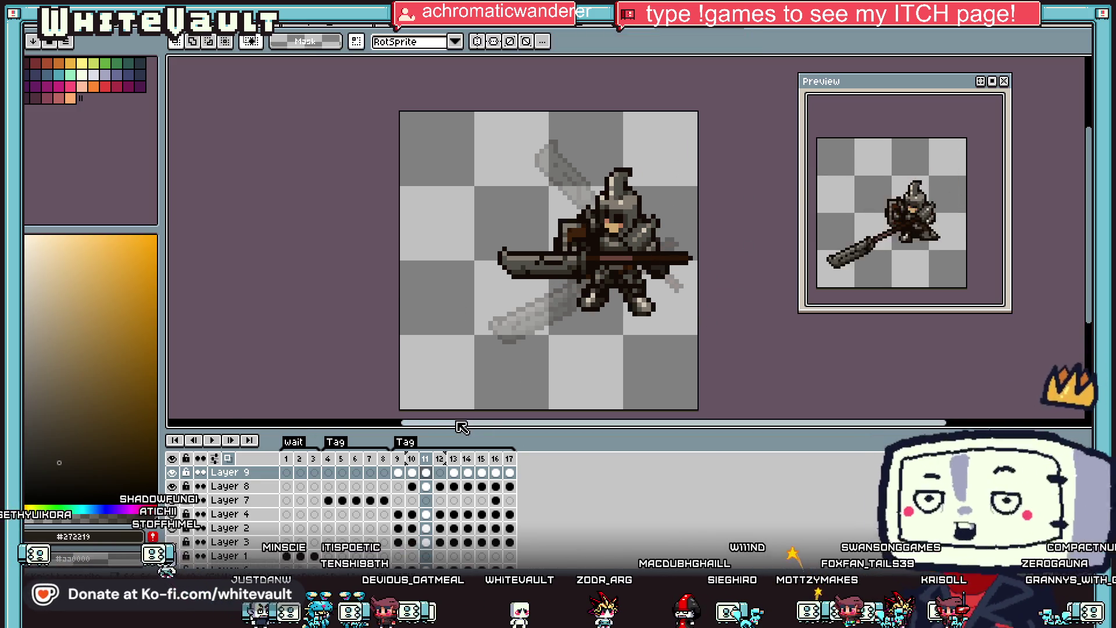
Compare frames 9, 11 and 12, then cancel the test selection on frame 11.
{"action": "left_click", "coordinate": [400, 472]}
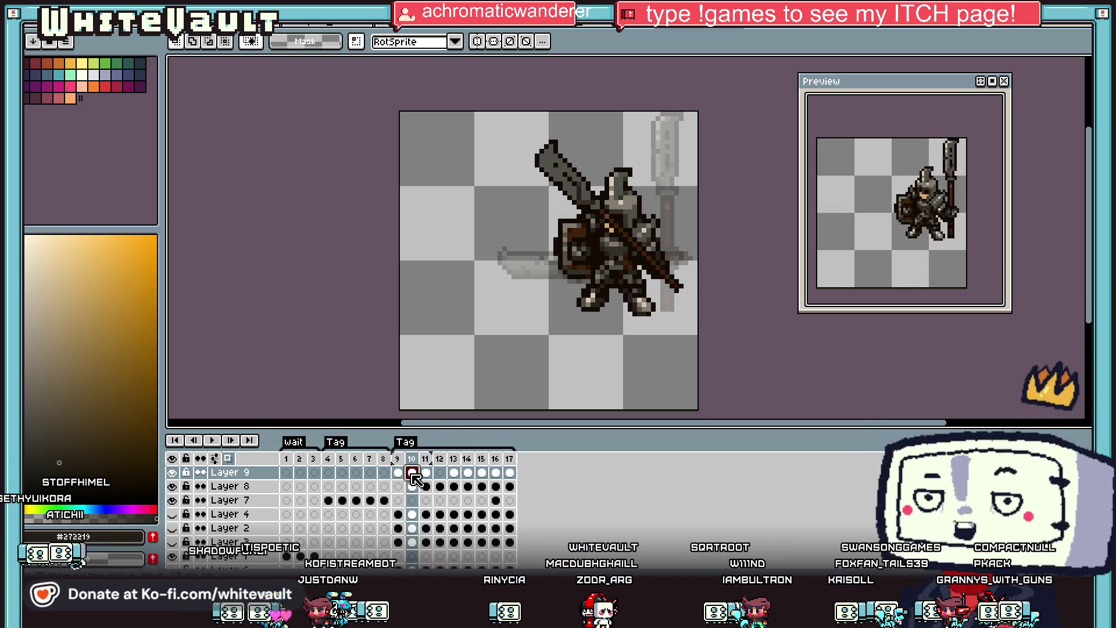
{"action": "left_click", "coordinate": [427, 473]}
{"action": "left_click", "coordinate": [442, 473]}
{"action": "left_click", "coordinate": [427, 473]}
{"action": "mouse_move", "coordinate": [402, 207]}
{"action": "left_mouse_down"}
{"action": "mouse_move", "coordinate": [548, 299]}
{"action": "mouse_move", "coordinate": [706, 364]}
{"action": "left_mouse_up"}
{"action": "left_click", "coordinate": [706, 363]}
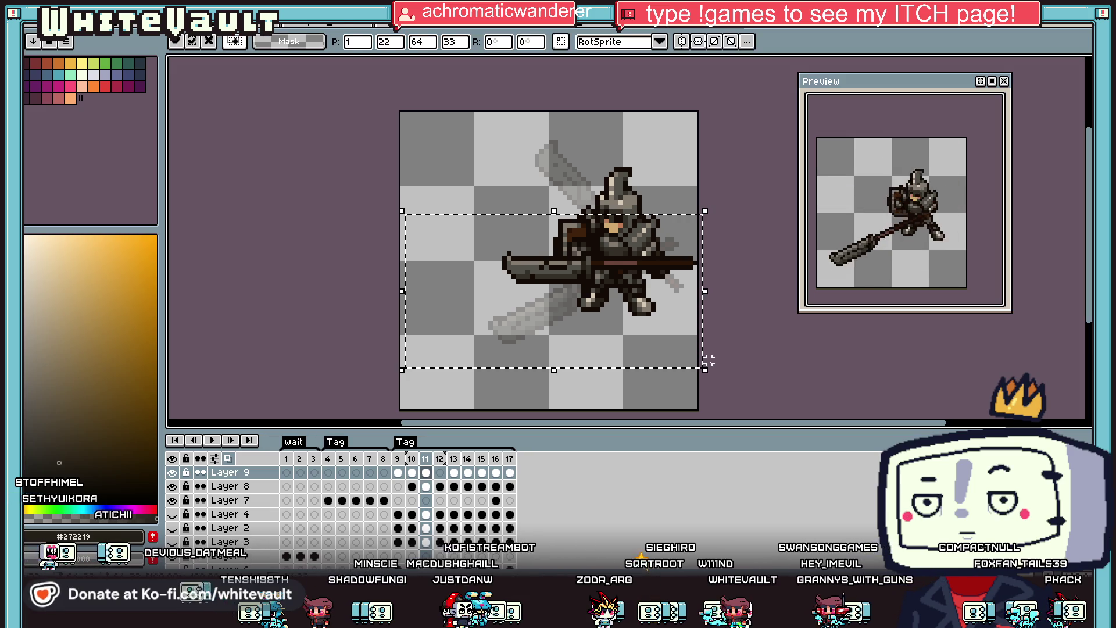
{"action": "key", "text": "ctrl+d"}
Paint dark grey pixels where the knight's hand grips the shaft.
{"action": "scroll", "coordinate": [654, 284], "scroll_direction": "up", "scroll_amount": 1}
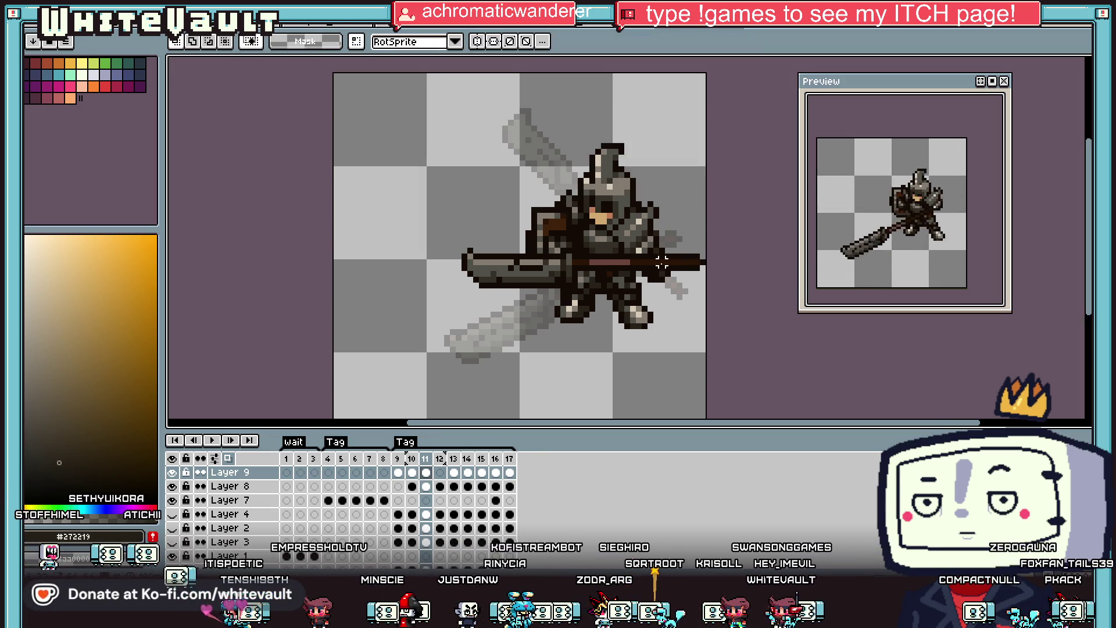
{"action": "key", "text": "i"}
{"action": "scroll", "coordinate": [667, 274], "scroll_direction": "up", "scroll_amount": 3}
{"action": "key", "text": "b"}
{"action": "scroll", "coordinate": [669, 252], "scroll_direction": "up", "scroll_amount": 1}
{"action": "mouse_move", "coordinate": [660, 252]}
{"action": "left_mouse_down"}
{"action": "mouse_move", "coordinate": [626, 251]}
{"action": "mouse_move", "coordinate": [681, 292]}
{"action": "left_mouse_up"}
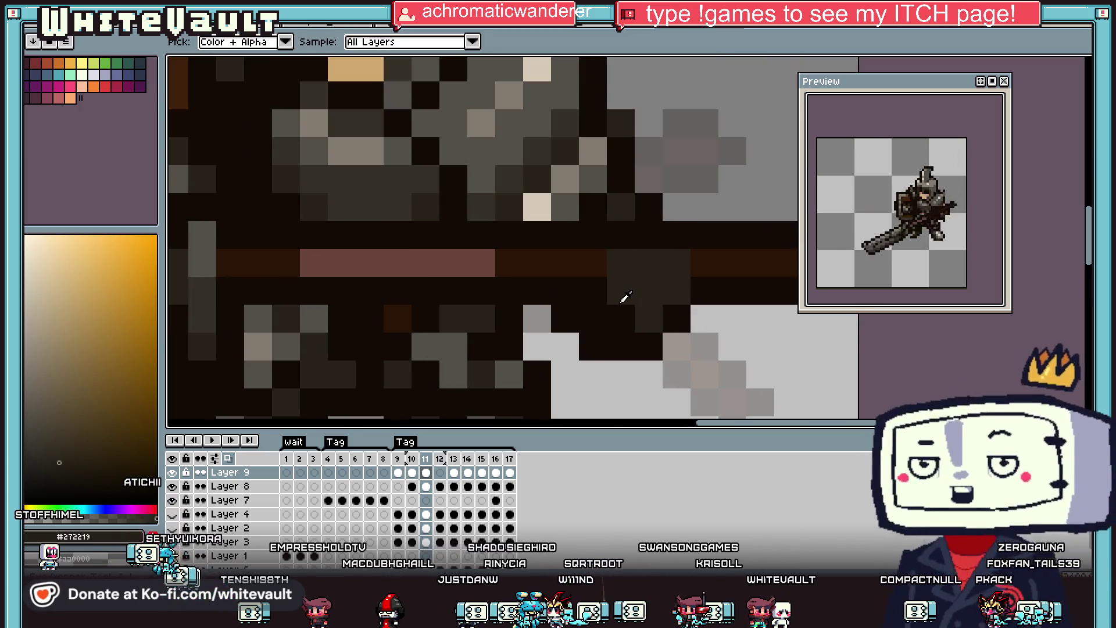
Repaint the shaft pixels at the frame-11 grip with near-black and dark grey, extending the dark grey block.
{"action": "left_click", "coordinate": [621, 317], "text": "alt"}
{"action": "left_click", "coordinate": [621, 291]}
{"action": "left_click", "coordinate": [649, 290], "text": "alt"}
{"action": "left_click", "coordinate": [705, 290]}
{"action": "left_click_drag", "start_coordinate": [708, 289], "coordinate": [705, 234]}
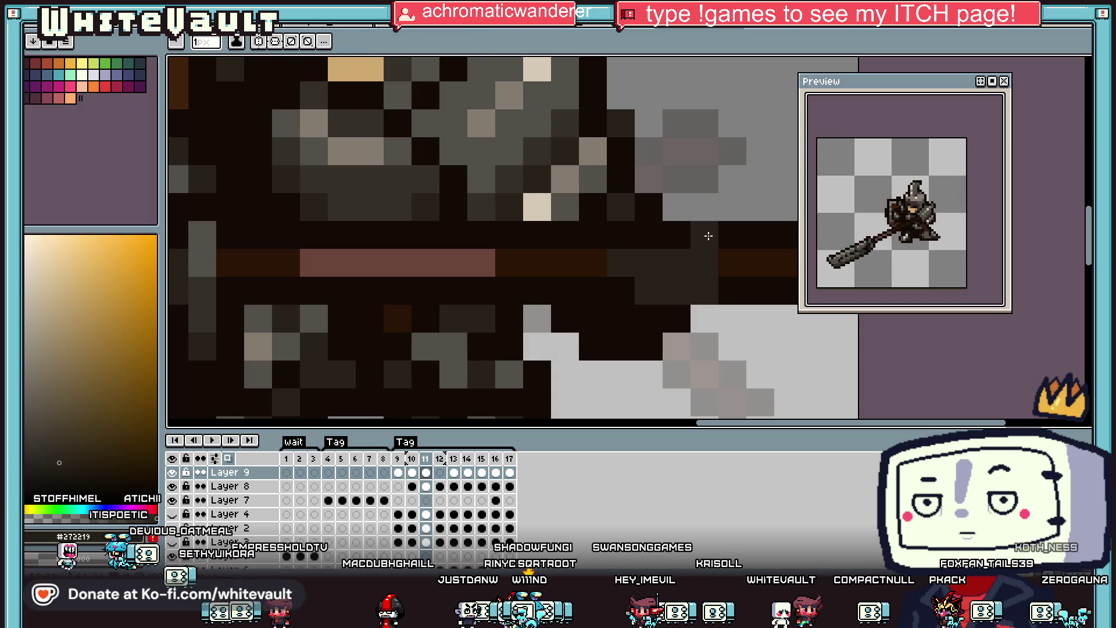
{"action": "left_click", "coordinate": [731, 232], "text": "alt"}
{"action": "left_click", "coordinate": [705, 208]}
{"action": "left_click", "coordinate": [611, 265]}
{"action": "left_click", "coordinate": [606, 265]}
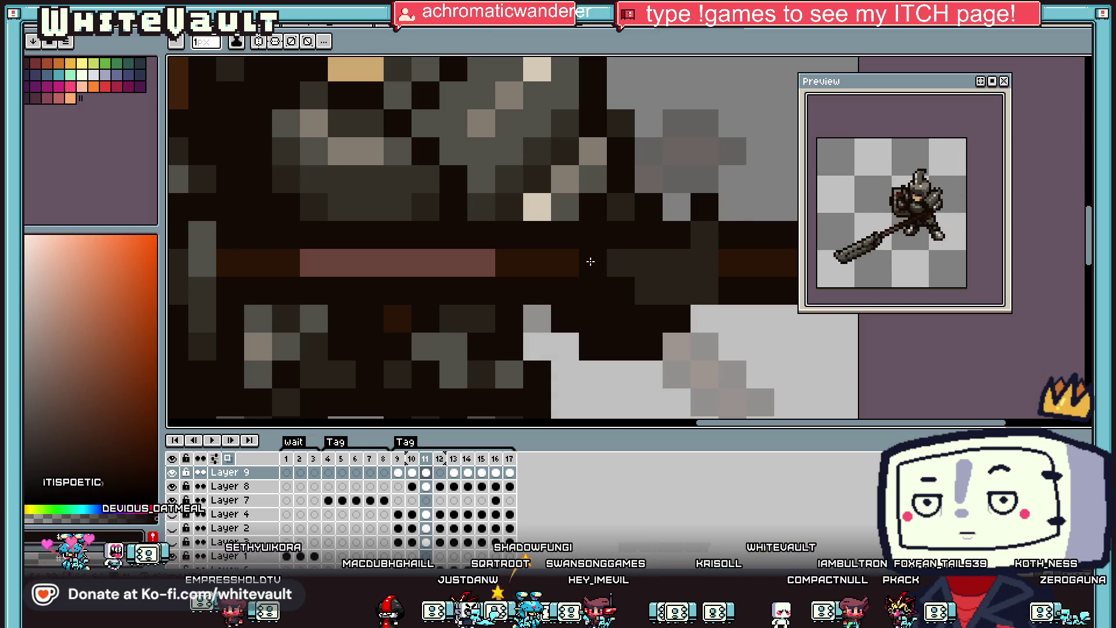
Paint mid grey #524f4a pixels onto the gauntlet where the shaft crosses it.
{"action": "scroll", "coordinate": [599, 262], "scroll_direction": "down", "scroll_amount": 3}
{"action": "scroll", "coordinate": [604, 256], "scroll_direction": "up", "scroll_amount": 2}
{"action": "left_click", "coordinate": [607, 251], "text": "alt"}
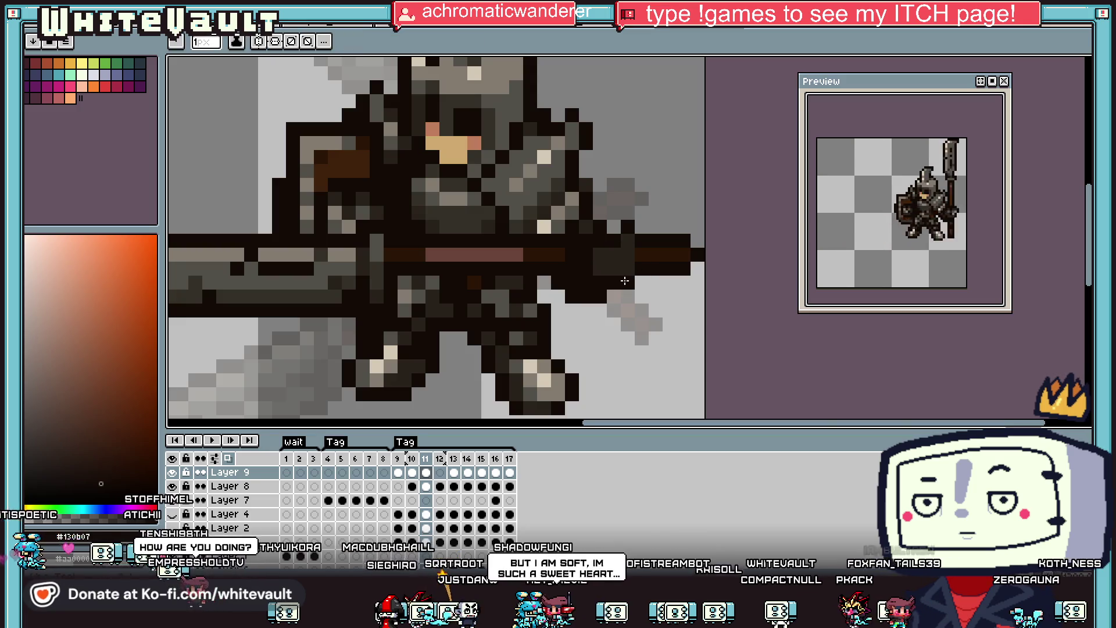
{"action": "left_click", "coordinate": [621, 238], "text": "alt"}
{"action": "left_click", "coordinate": [611, 255]}
{"action": "scroll", "coordinate": [605, 245], "scroll_direction": "down", "scroll_amount": 2}
{"action": "scroll", "coordinate": [616, 232], "scroll_direction": "up", "scroll_amount": 3}
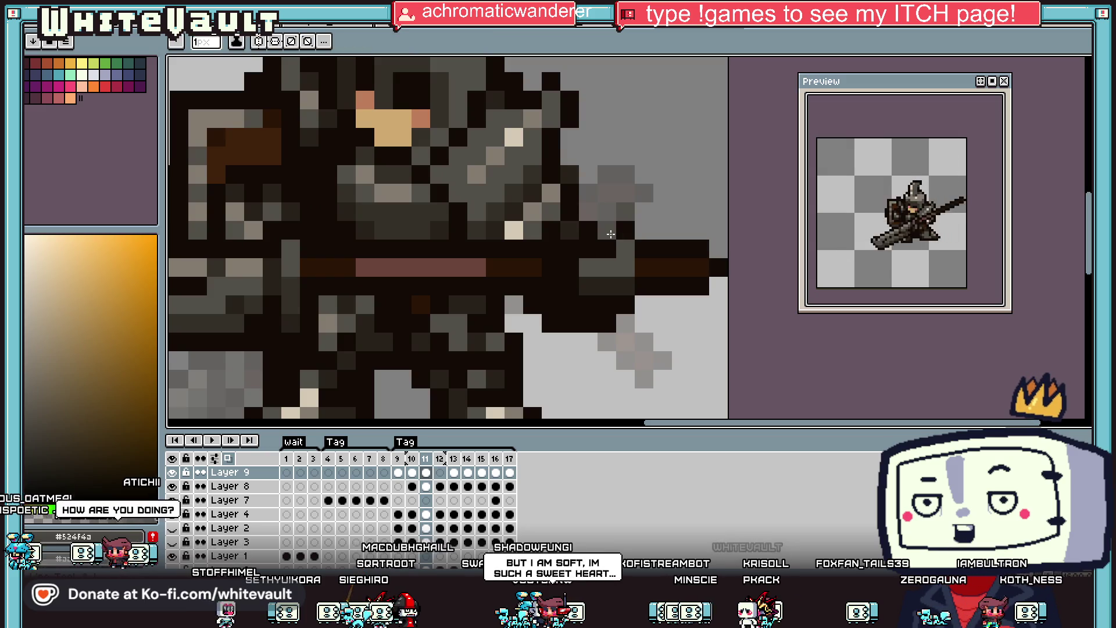
{"action": "left_click", "coordinate": [618, 229], "text": "alt"}
{"action": "left_click", "coordinate": [606, 263], "text": "alt"}
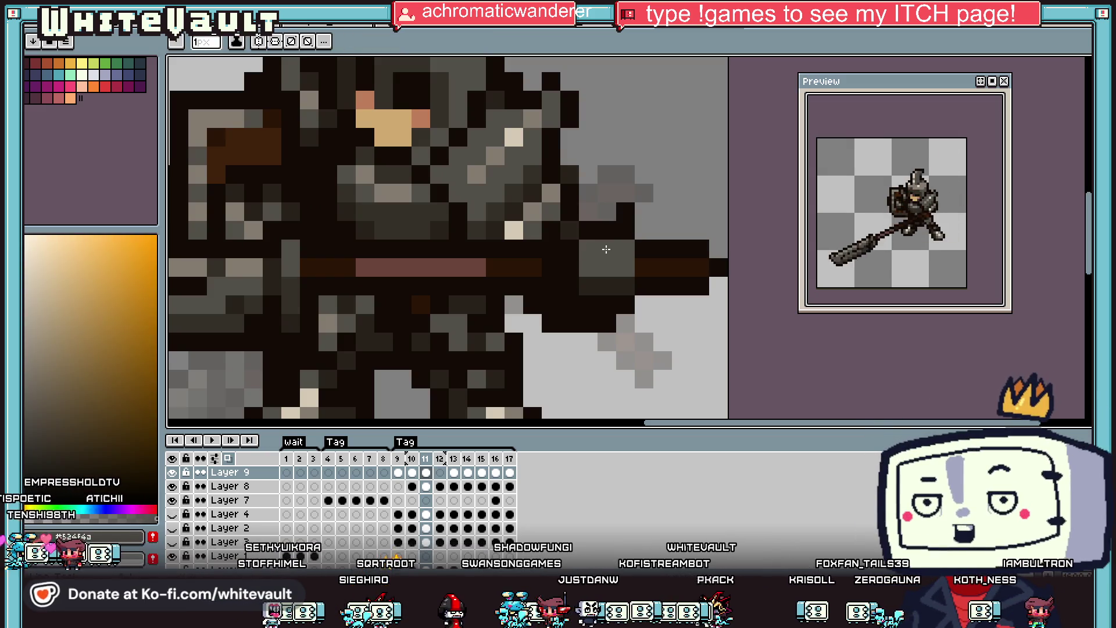
{"action": "left_click", "coordinate": [625, 230]}
Sample the sprite's #130b07 outline, light beige, dark grey #353129 and lighter grey #847c70.
{"action": "left_click", "coordinate": [627, 211], "text": "alt"}
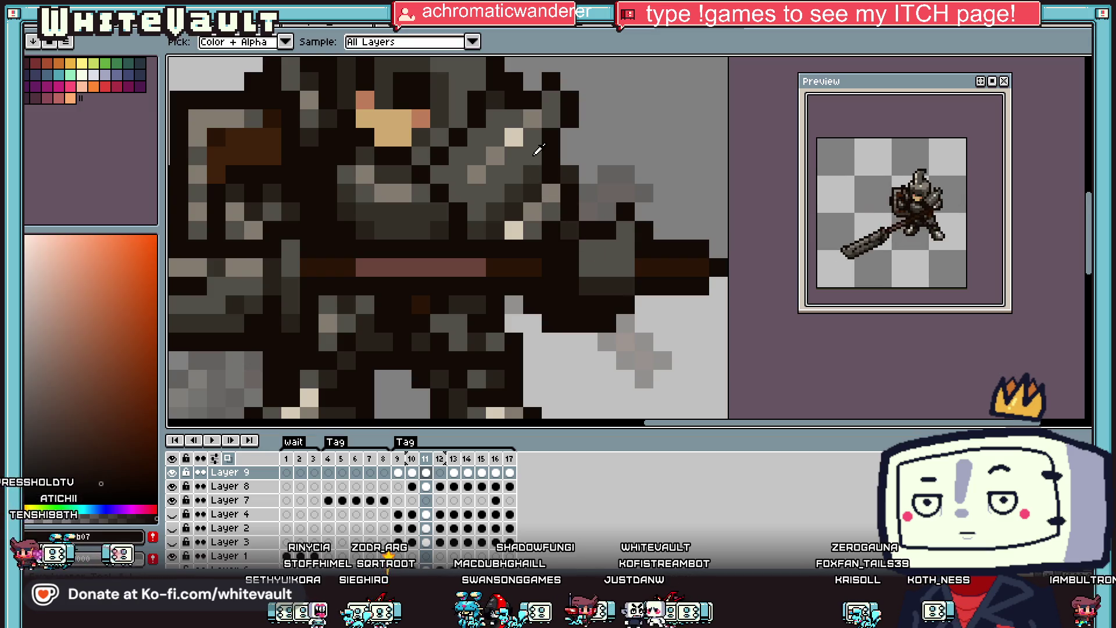
{"action": "left_click", "coordinate": [523, 137], "text": "alt"}
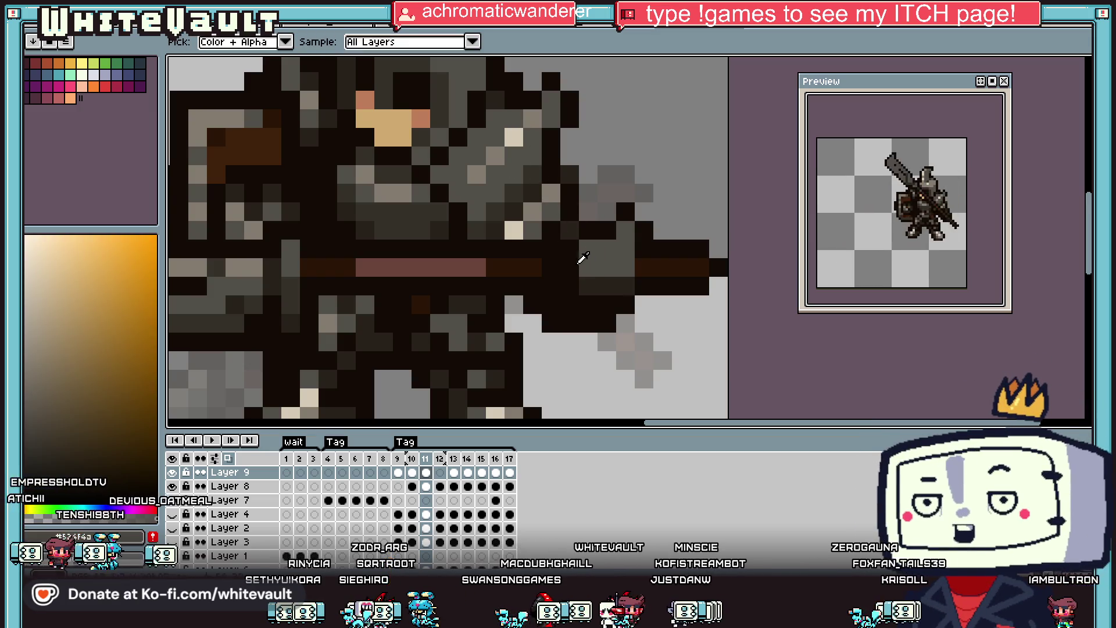
{"action": "left_click", "coordinate": [524, 180], "text": "alt"}
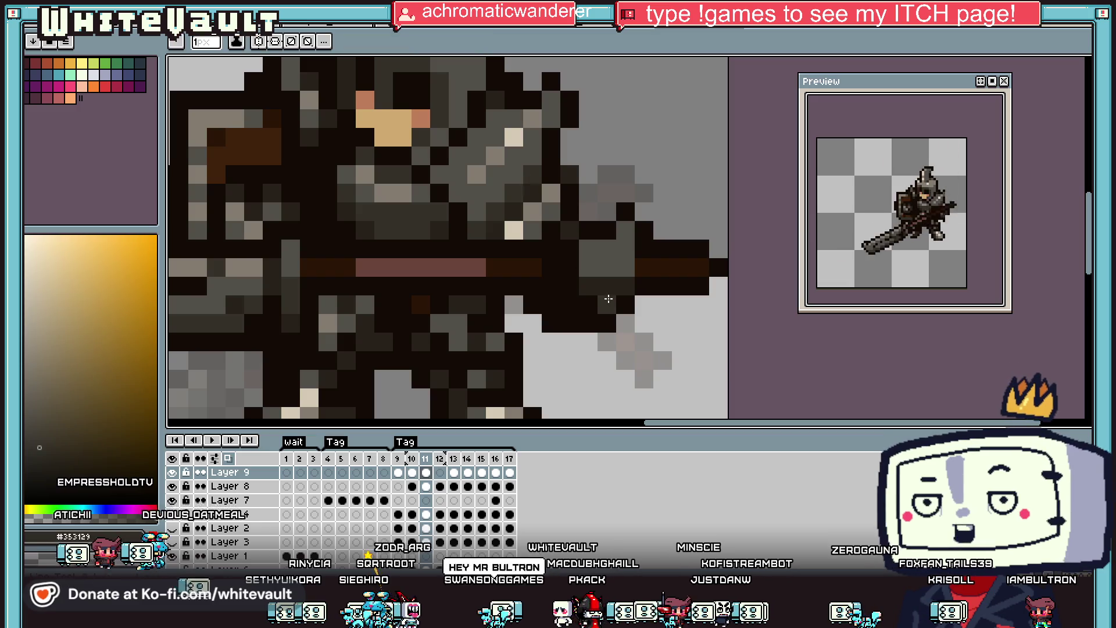
{"action": "scroll", "coordinate": [622, 282], "scroll_direction": "down", "scroll_amount": 5}
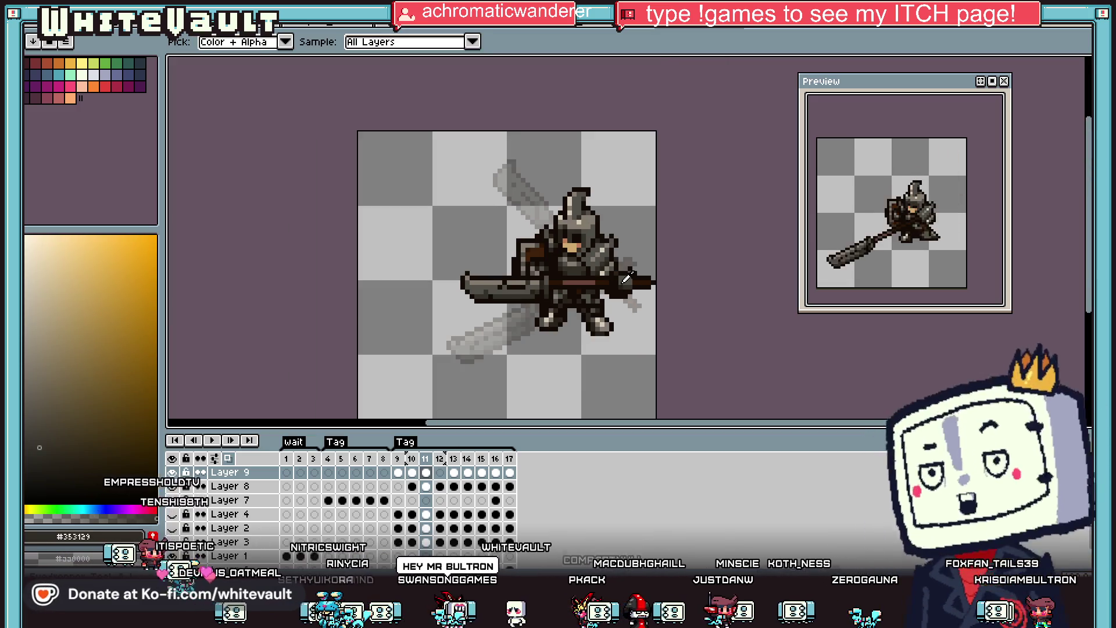
{"action": "scroll", "coordinate": [626, 279], "scroll_direction": "up", "scroll_amount": 2}
{"action": "left_click", "coordinate": [625, 279], "text": "alt"}
{"action": "scroll", "coordinate": [621, 279], "scroll_direction": "up", "scroll_amount": 3}
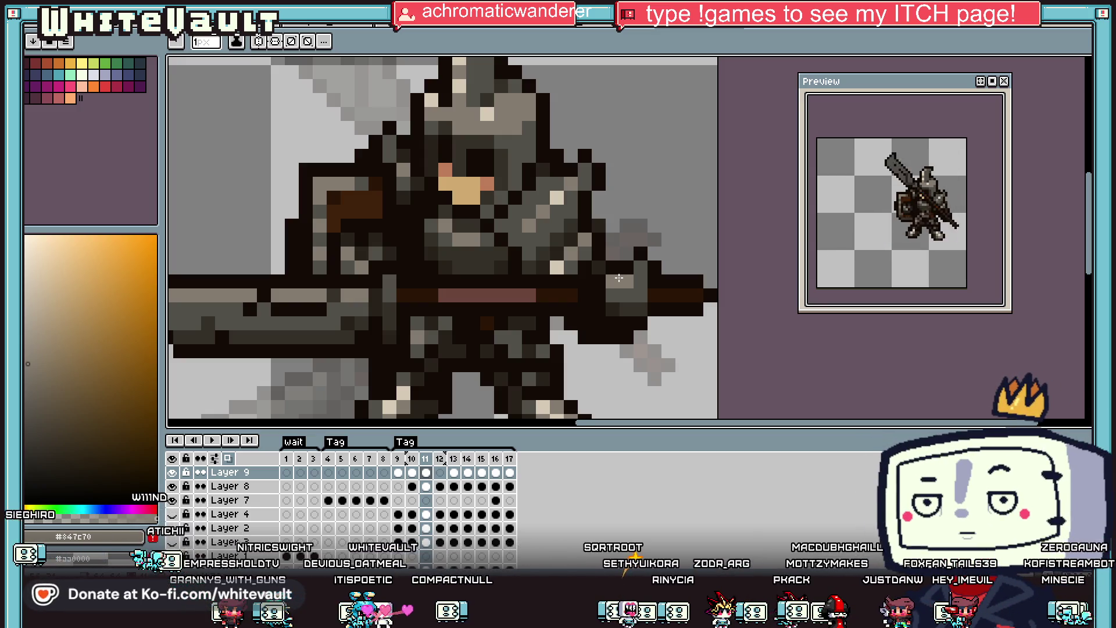
Pick the near-black #130b07 outline colour from the knight as the drawing colour.
{"action": "scroll", "coordinate": [619, 279], "scroll_direction": "down", "scroll_amount": 3}
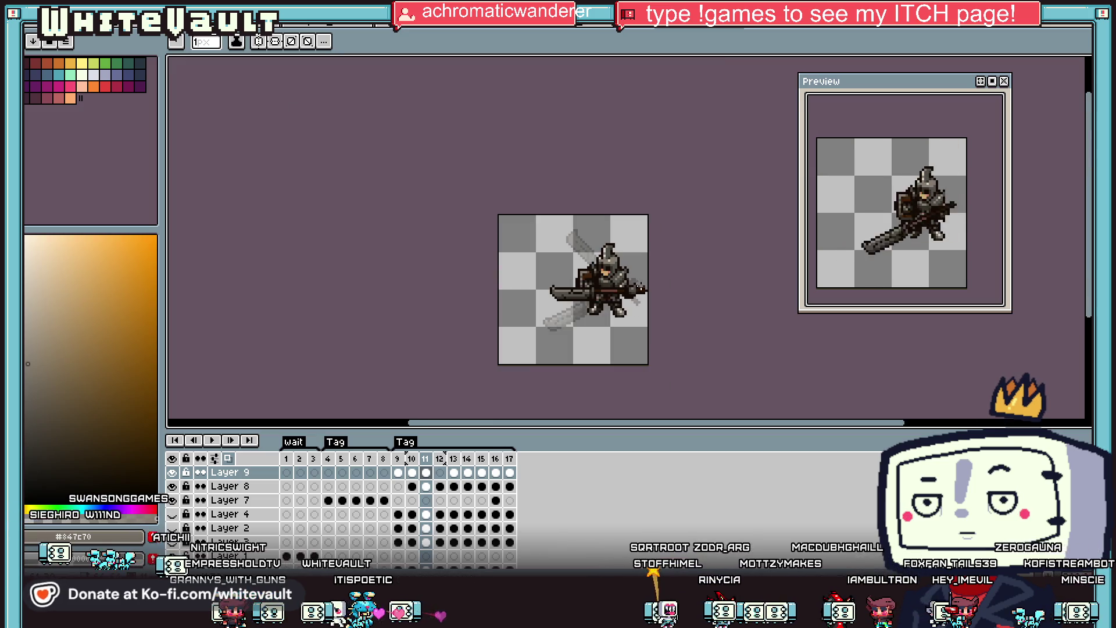
{"action": "scroll", "coordinate": [626, 288], "scroll_direction": "up", "scroll_amount": 2}
{"action": "scroll", "coordinate": [626, 287], "scroll_direction": "up", "scroll_amount": 3}
{"action": "key", "text": "alt"}
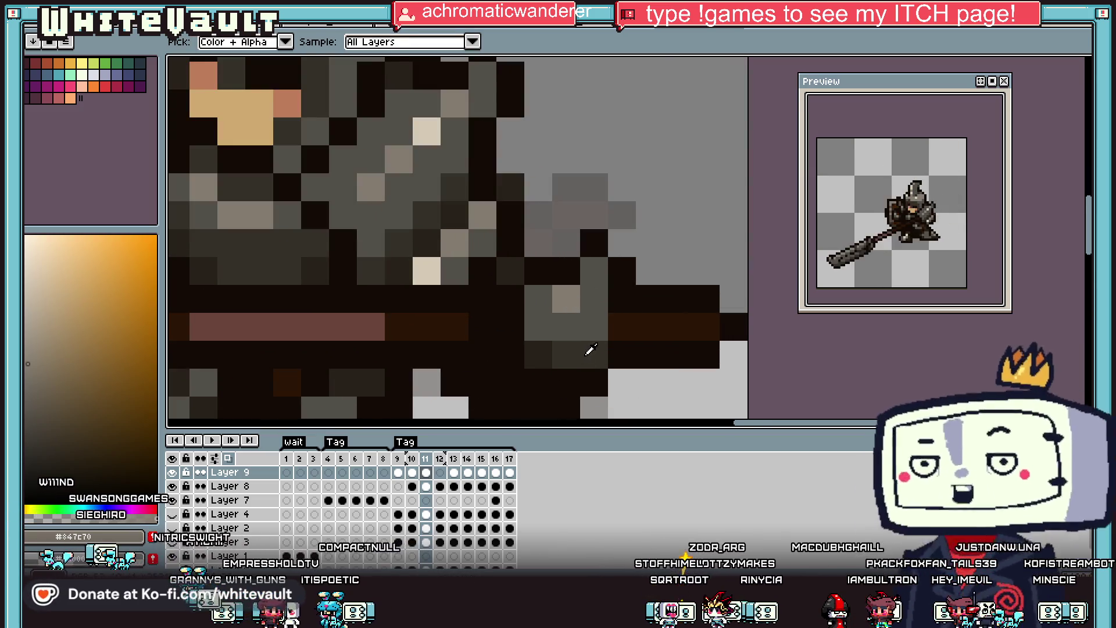
{"action": "left_click", "coordinate": [566, 270]}
{"action": "scroll", "coordinate": [581, 268], "scroll_direction": "down", "scroll_amount": 3}
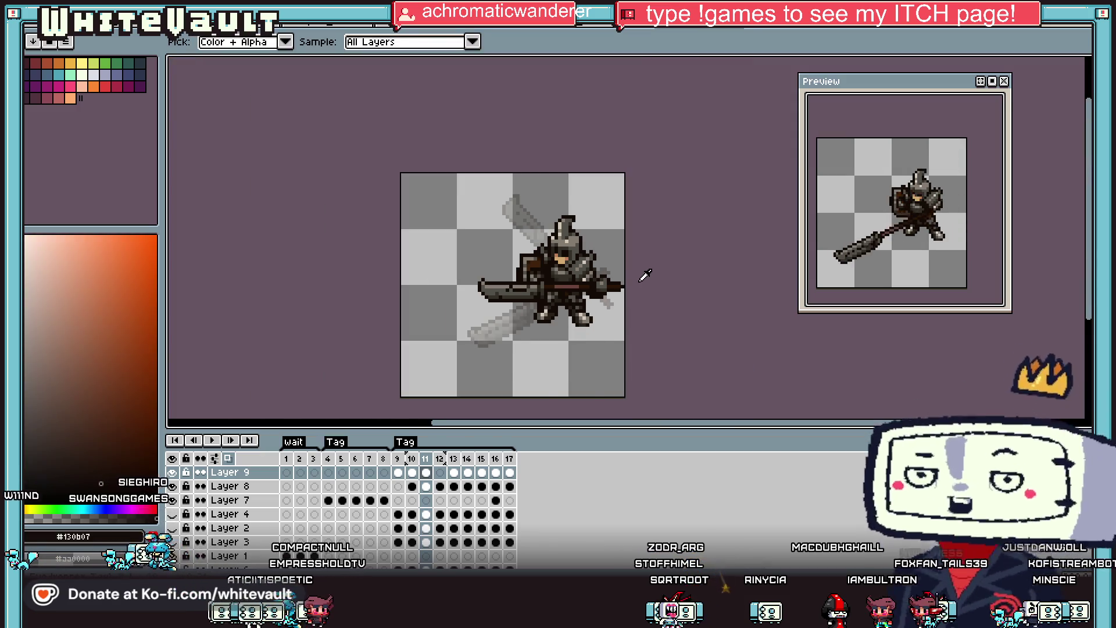
{"action": "scroll", "coordinate": [645, 275], "scroll_direction": "down", "scroll_amount": 1}
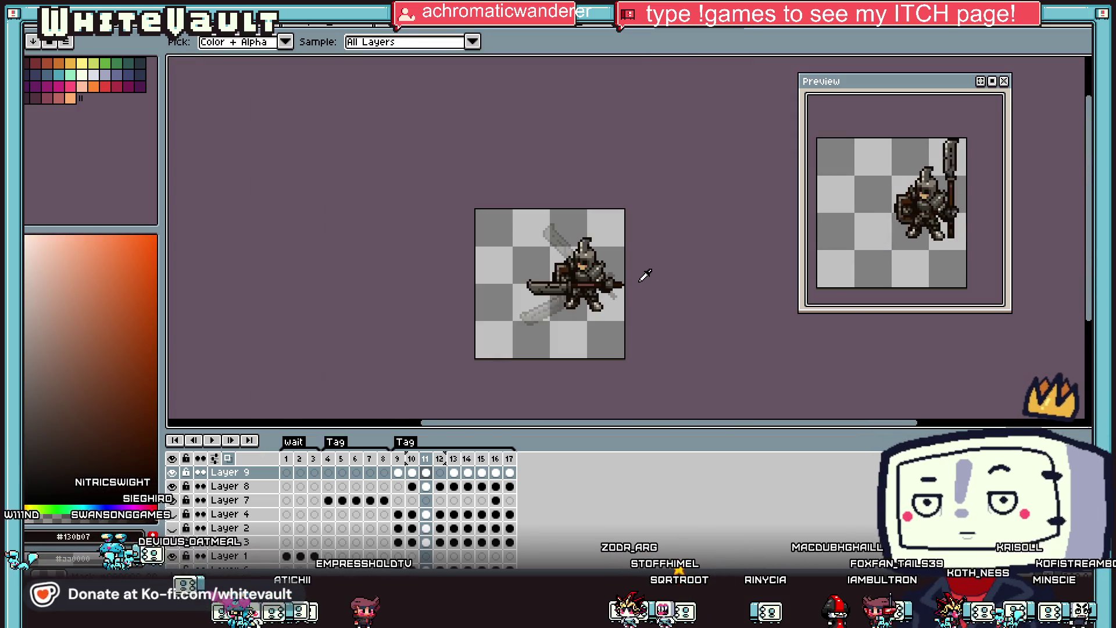
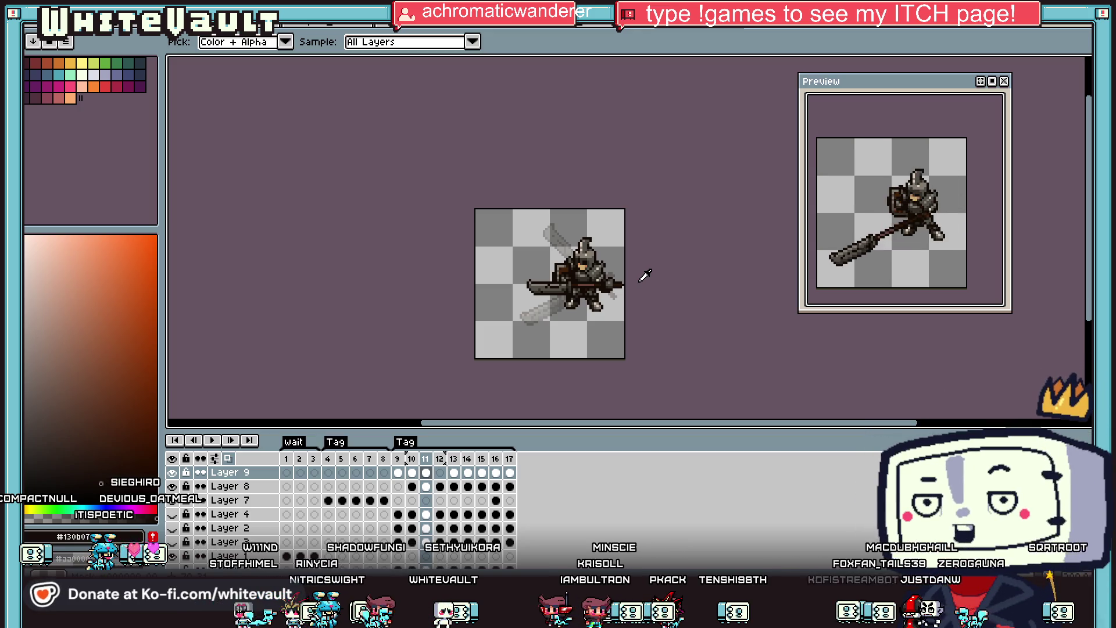
Step through the knight's swing poses on frames 10, 11 and 12.
{"action": "scroll", "coordinate": [579, 257], "scroll_direction": "up", "scroll_amount": 3}
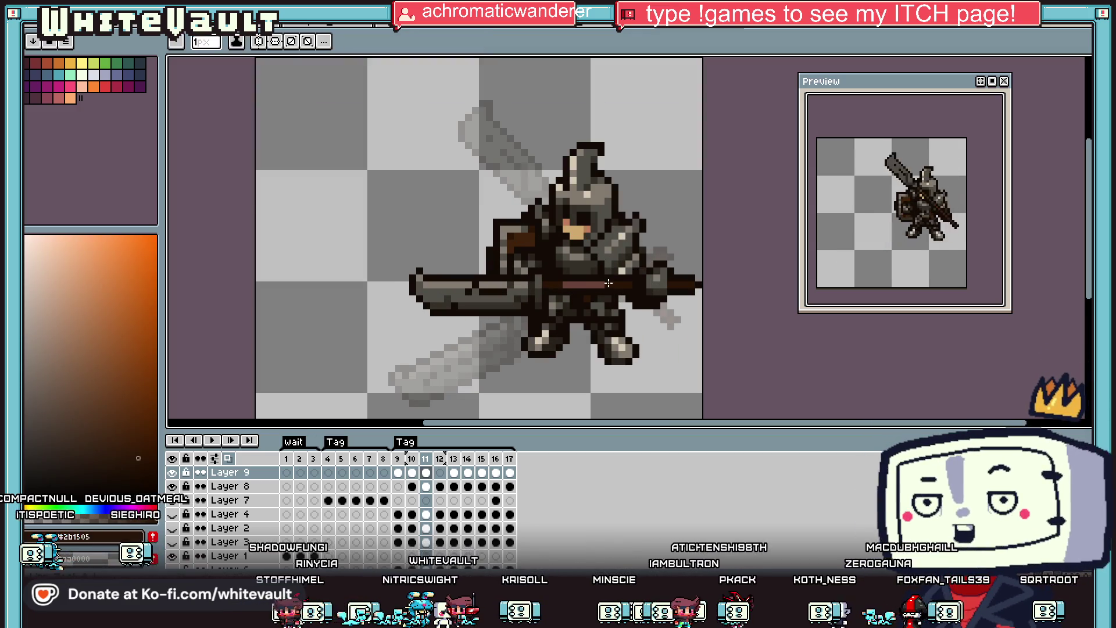
{"action": "scroll", "coordinate": [621, 280], "scroll_direction": "down", "scroll_amount": 3}
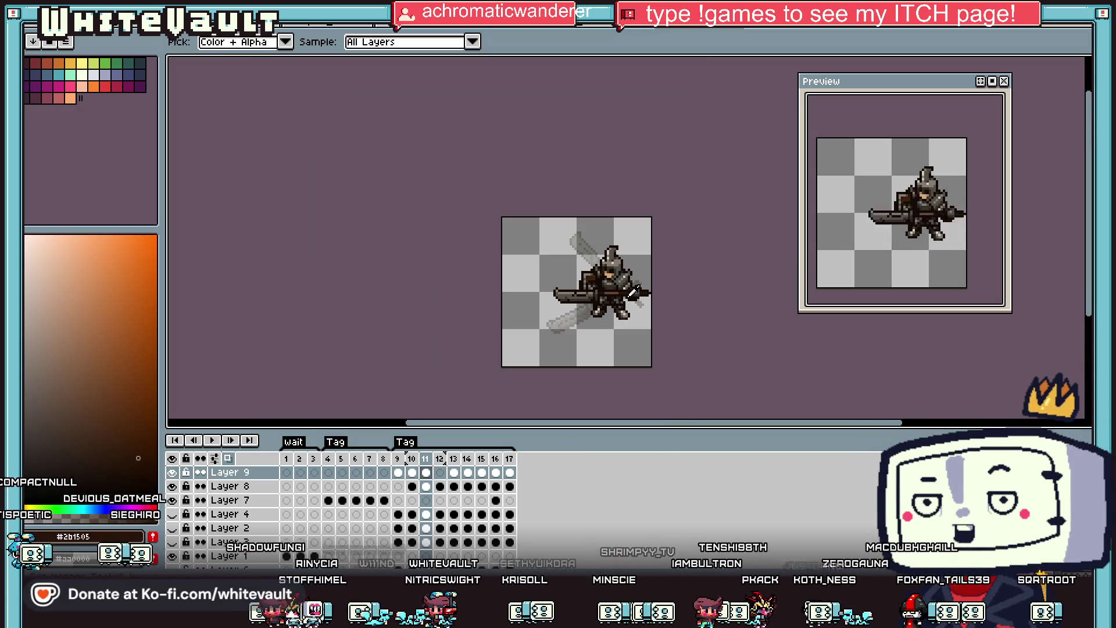
{"action": "left_click", "coordinate": [412, 472]}
{"action": "left_click", "coordinate": [427, 473]}
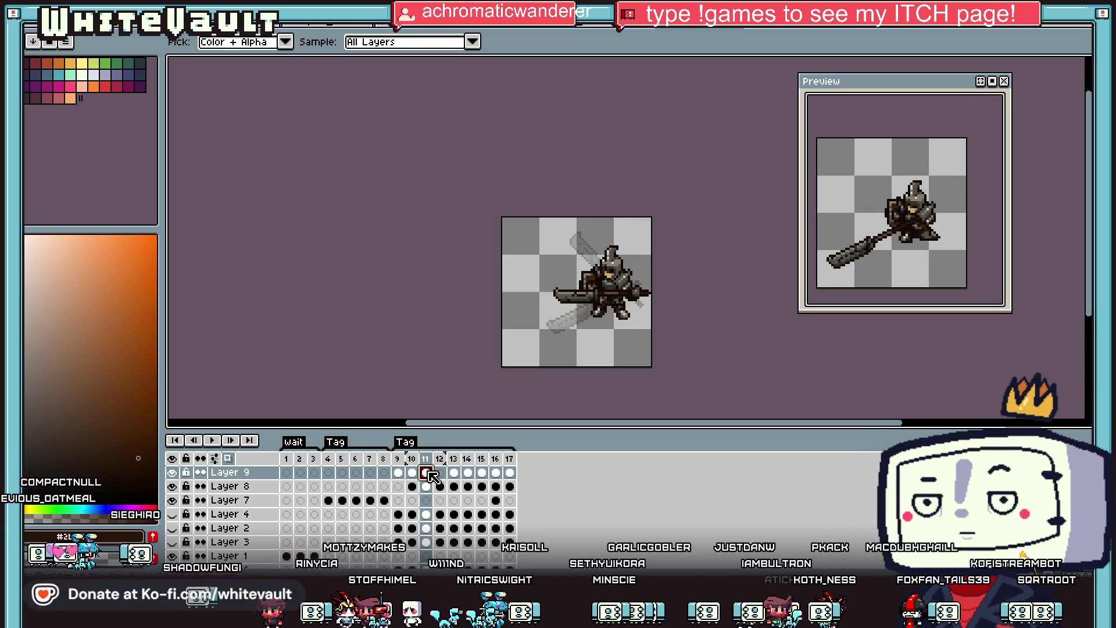
{"action": "left_click", "coordinate": [440, 473]}
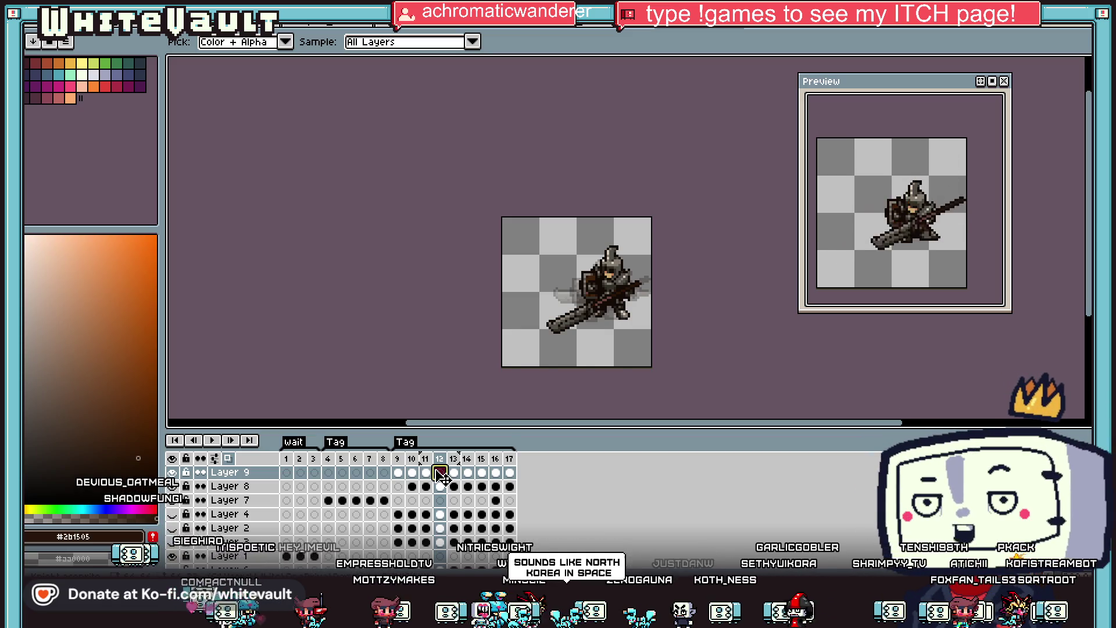
{"action": "scroll", "coordinate": [626, 299], "scroll_direction": "up", "scroll_amount": 2}
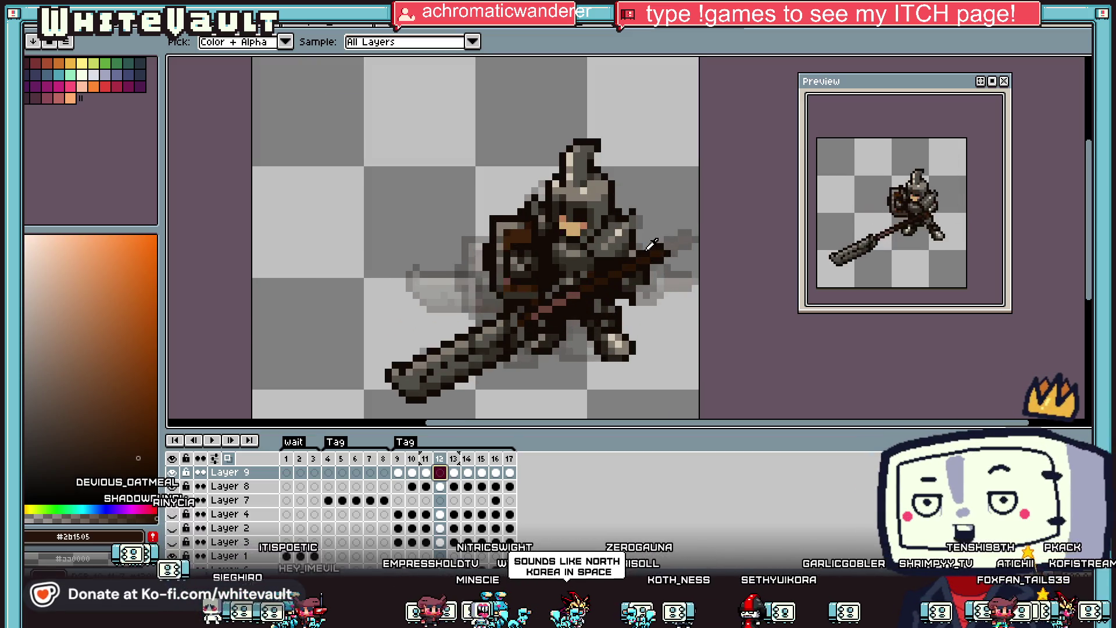
{"action": "left_click", "coordinate": [426, 472]}
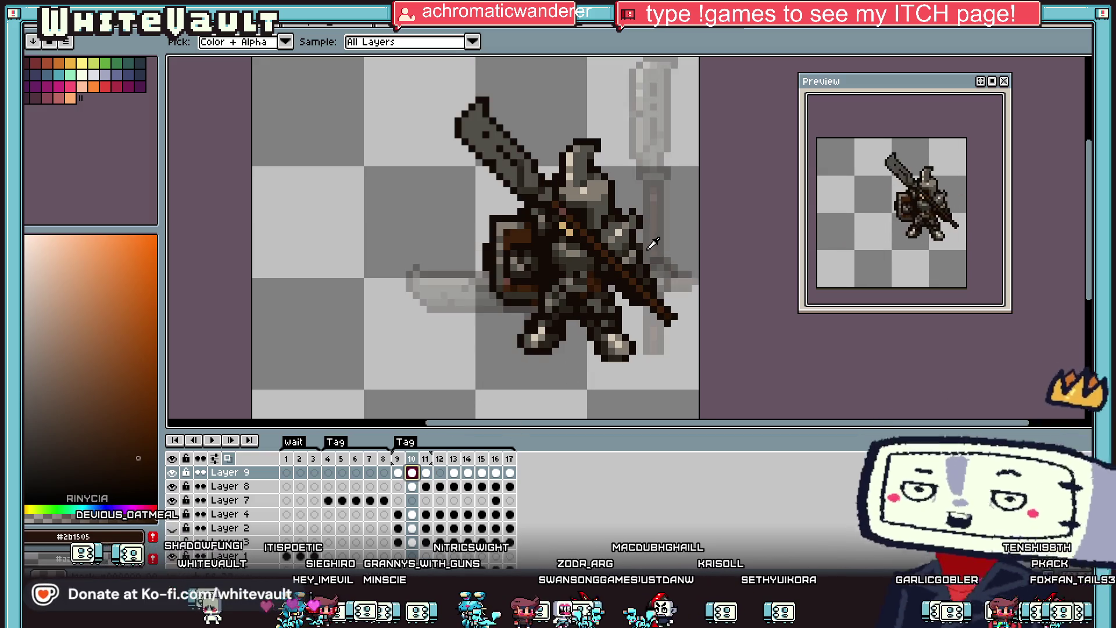
{"action": "key", "text": "plus"}
{"action": "key", "text": "Right"}
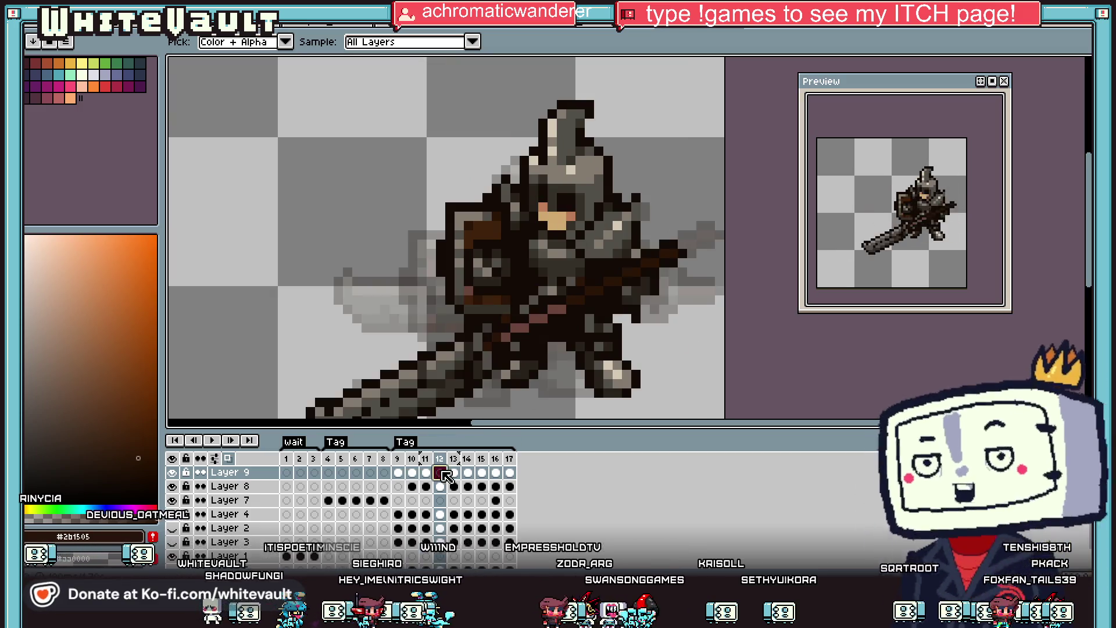
{"action": "key", "text": "Right"}
Check Layer 8's cels on frames 11 and 12, hiding and re-showing Layer 8.
{"action": "left_click", "coordinate": [426, 486]}
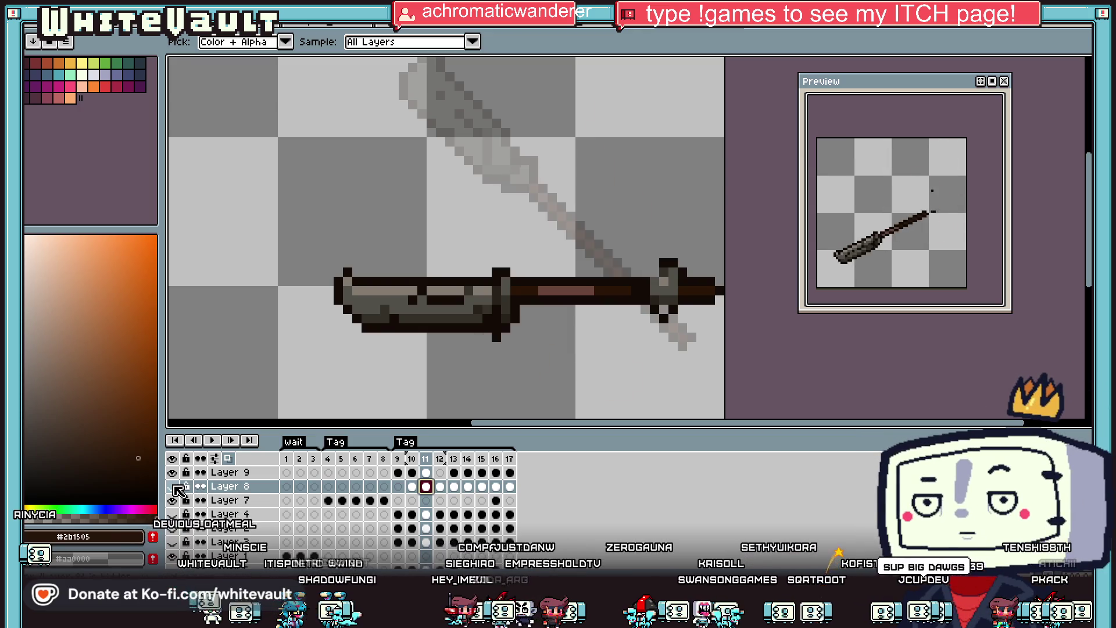
{"action": "left_click", "coordinate": [440, 487]}
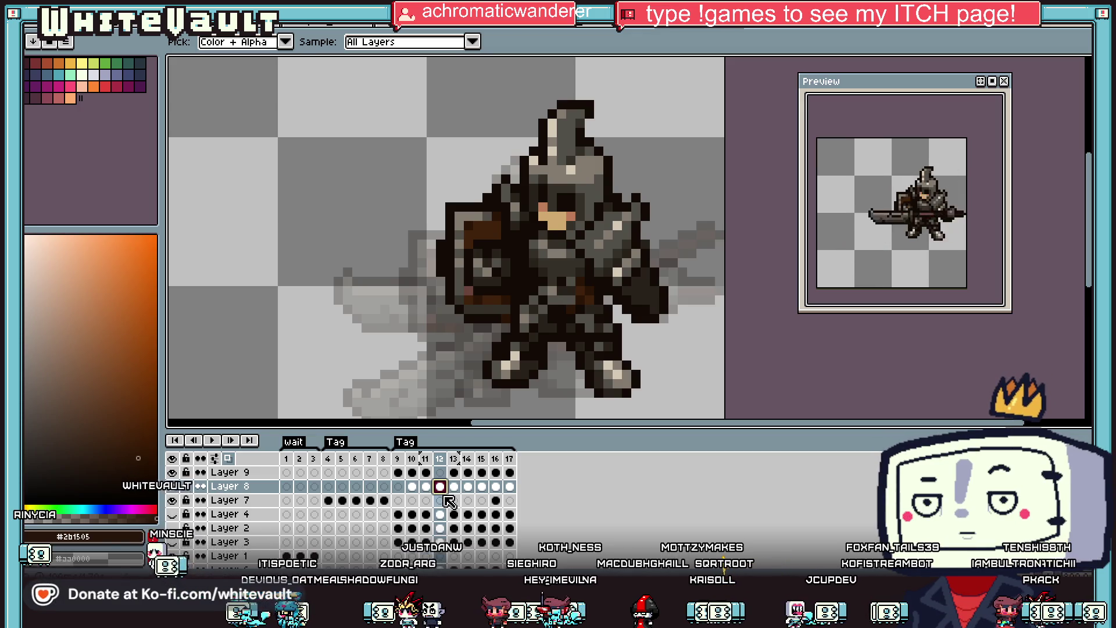
{"action": "left_click", "coordinate": [446, 486]}
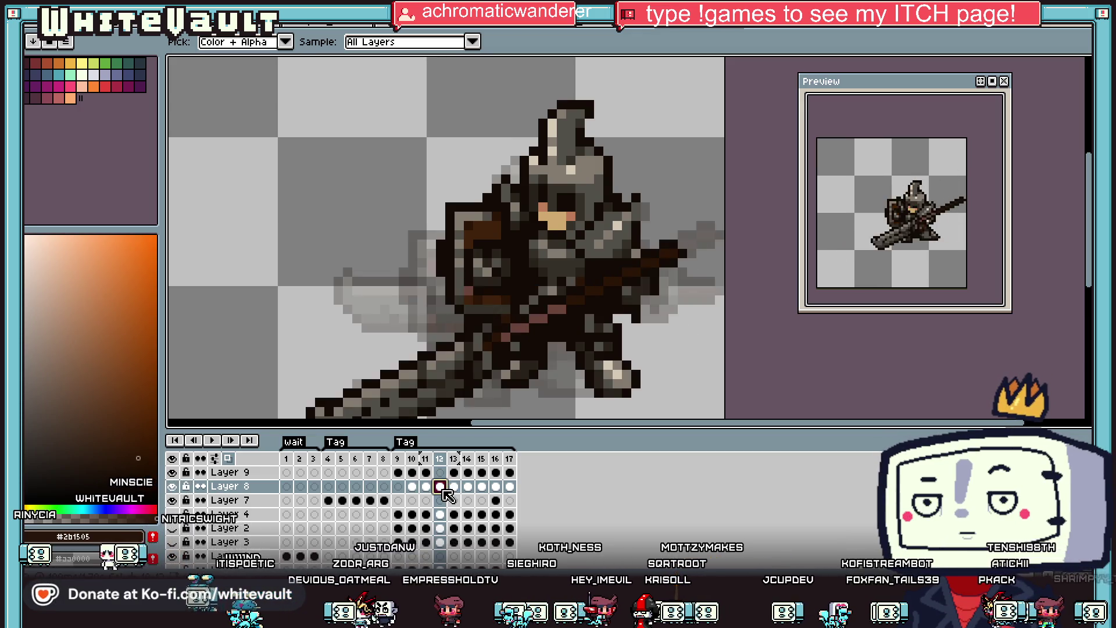
{"action": "scroll", "coordinate": [618, 238], "scroll_direction": "down", "scroll_amount": 4}
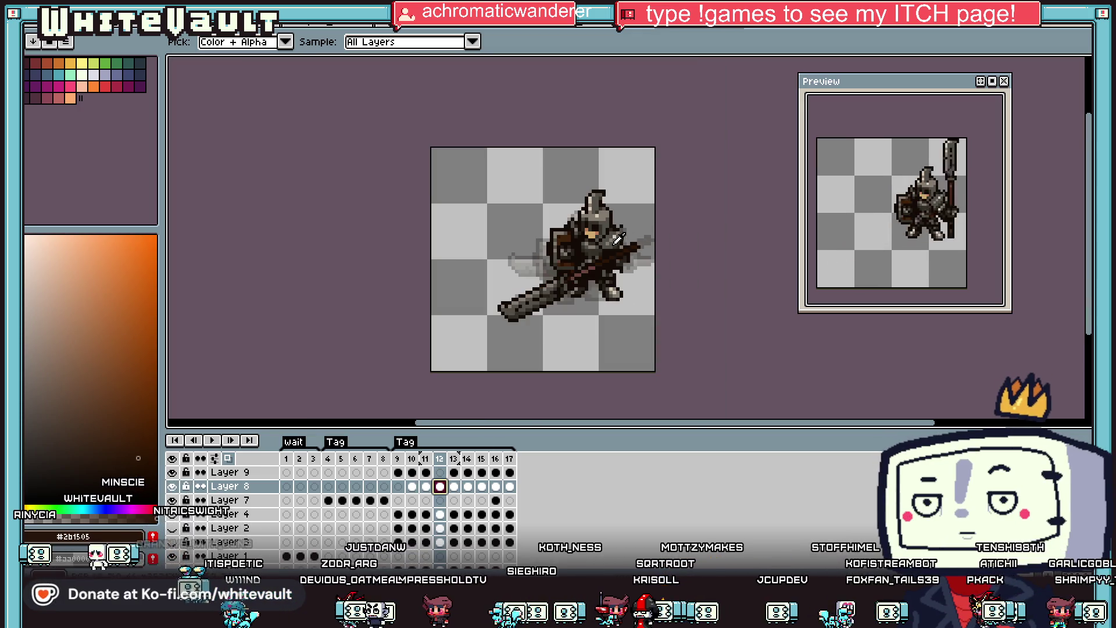
{"action": "left_click", "coordinate": [172, 486]}
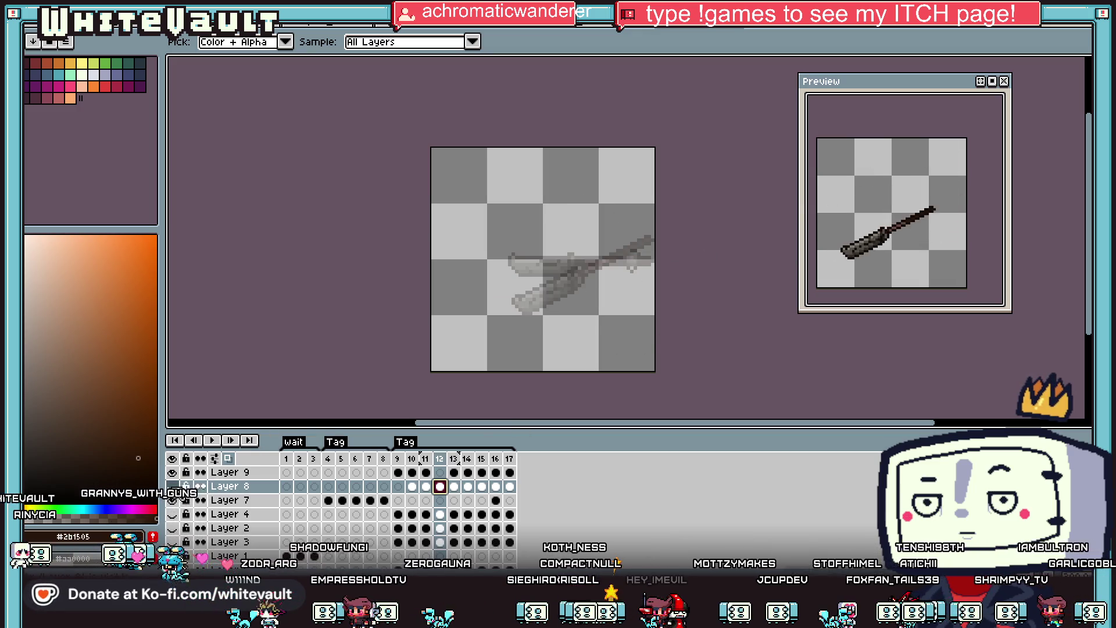
{"action": "left_click", "coordinate": [172, 486]}
{"action": "scroll", "coordinate": [645, 228], "scroll_direction": "up", "scroll_amount": 3}
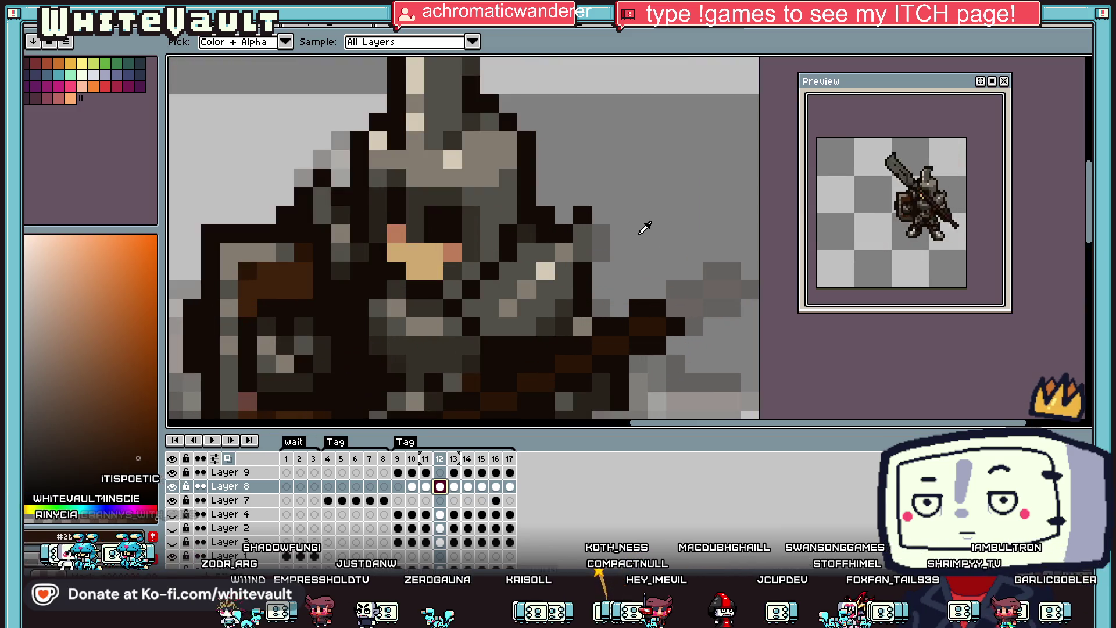
Sample a colour from the knight sprite and bring up the View menu.
{"action": "left_click", "coordinate": [579, 307], "text": "alt"}
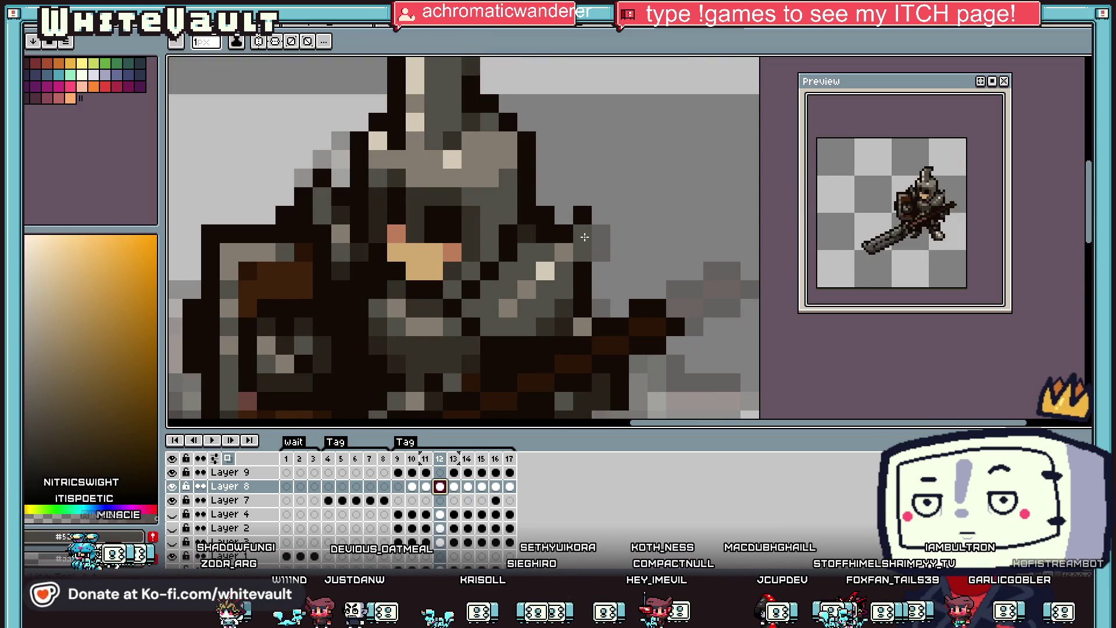
{"action": "key", "text": "alt"}
{"action": "key", "text": "alt+v"}
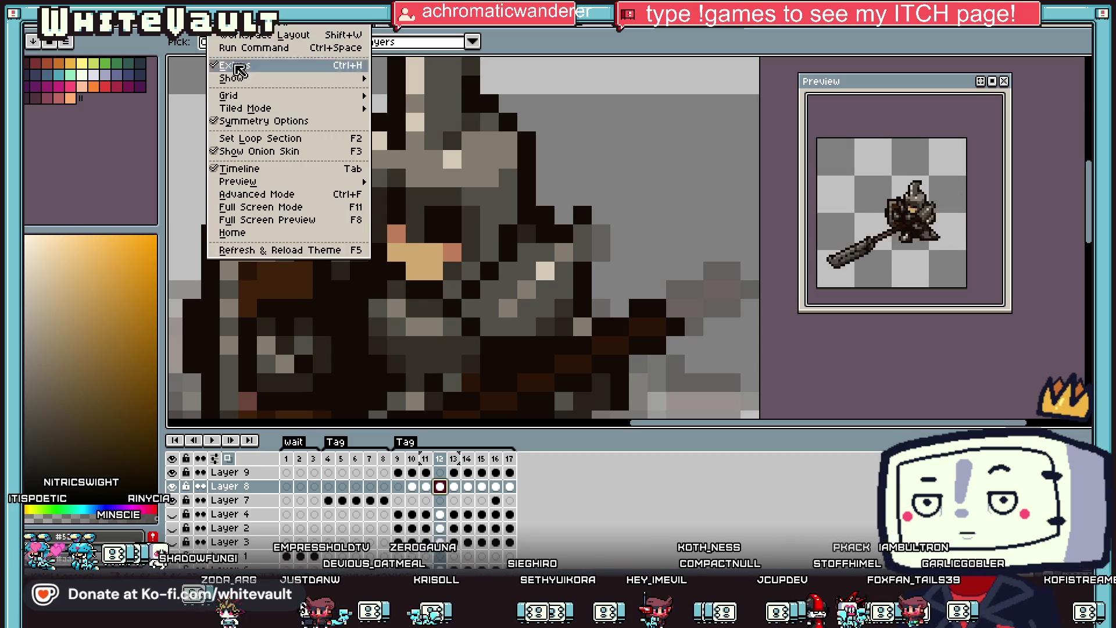
Turn off Show Onion Skin and compare Layer 8's frame 11 and 12 poses.
{"action": "left_click", "coordinate": [296, 157]}
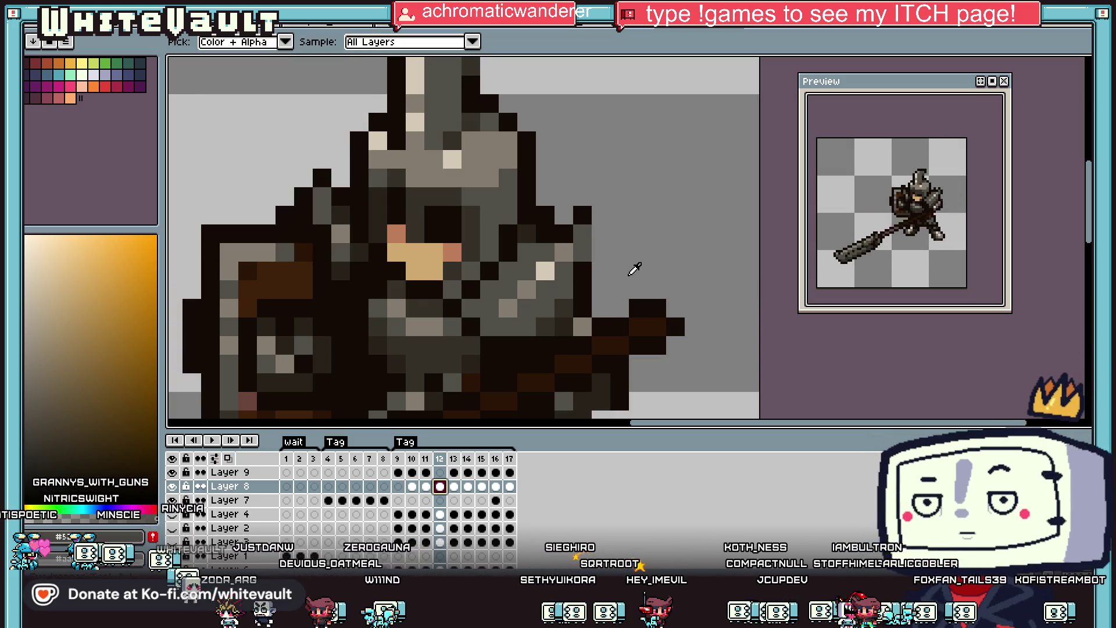
{"action": "left_click", "coordinate": [425, 487]}
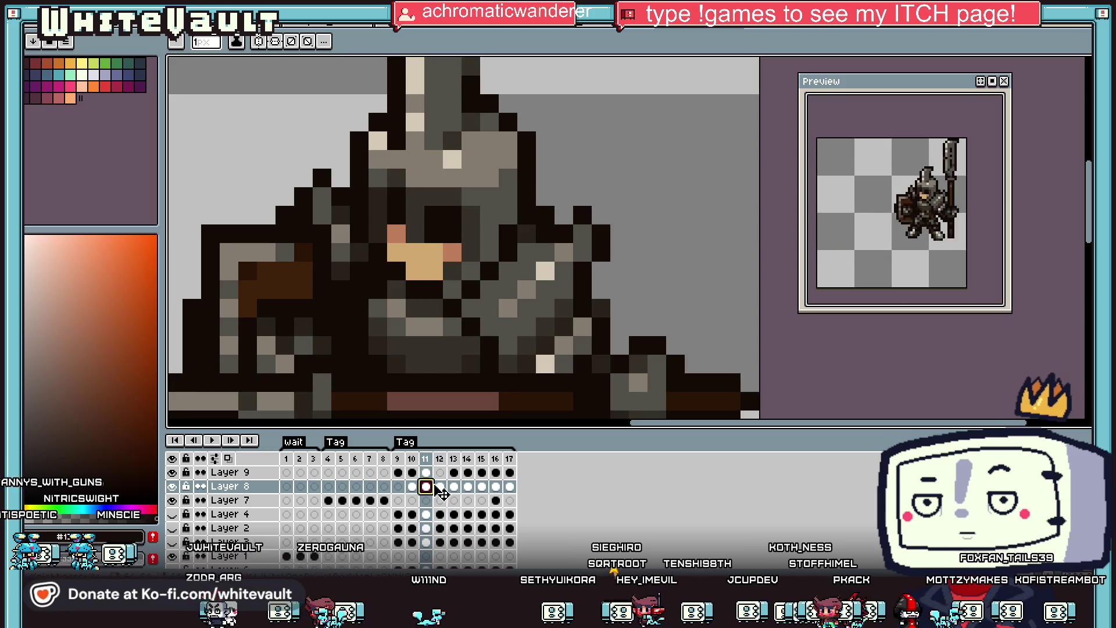
{"action": "left_click", "coordinate": [439, 487]}
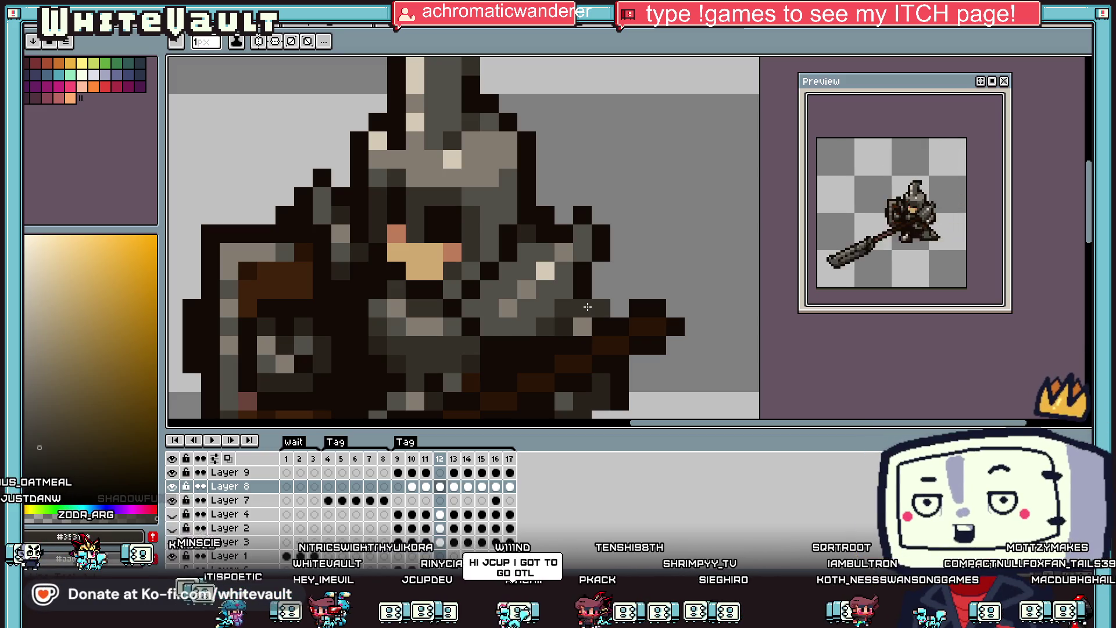
With the eyedropper active, view frame 13, then jump back to frame 10.
{"action": "scroll", "coordinate": [587, 307], "scroll_direction": "down", "scroll_amount": 5}
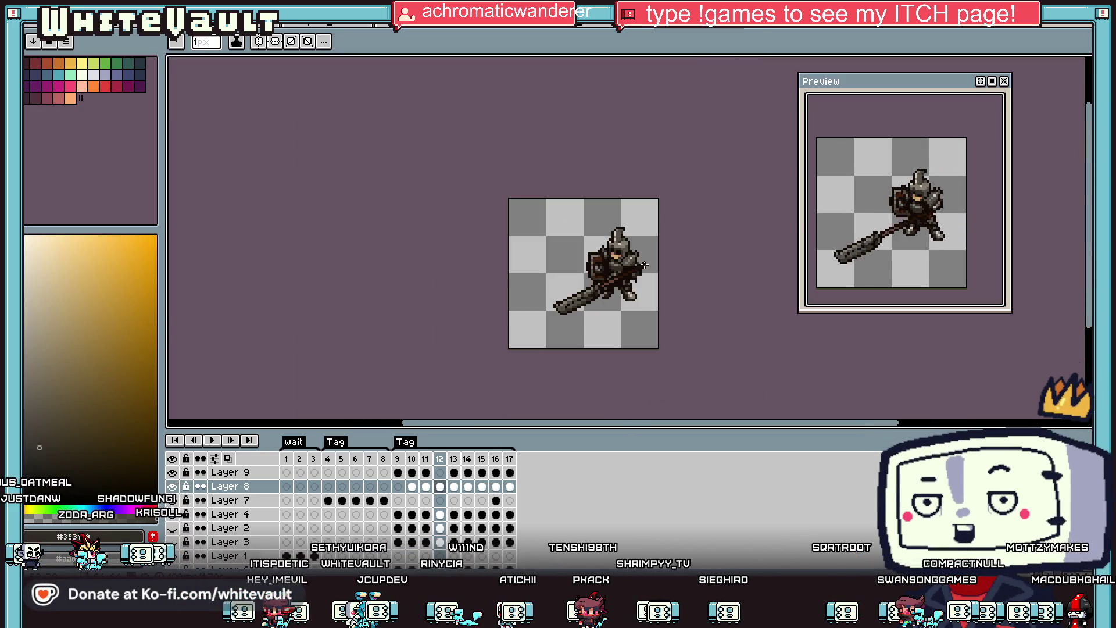
{"action": "scroll", "coordinate": [644, 265], "scroll_direction": "up", "scroll_amount": 3}
{"action": "key", "text": "i"}
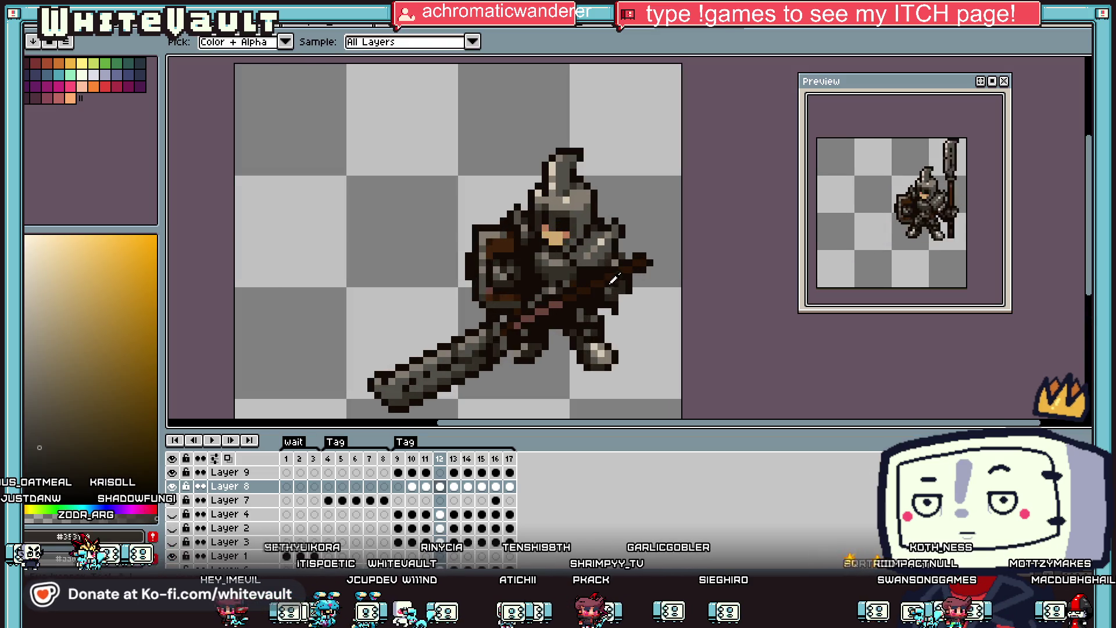
{"action": "scroll", "coordinate": [611, 287], "scroll_direction": "up", "scroll_amount": 2}
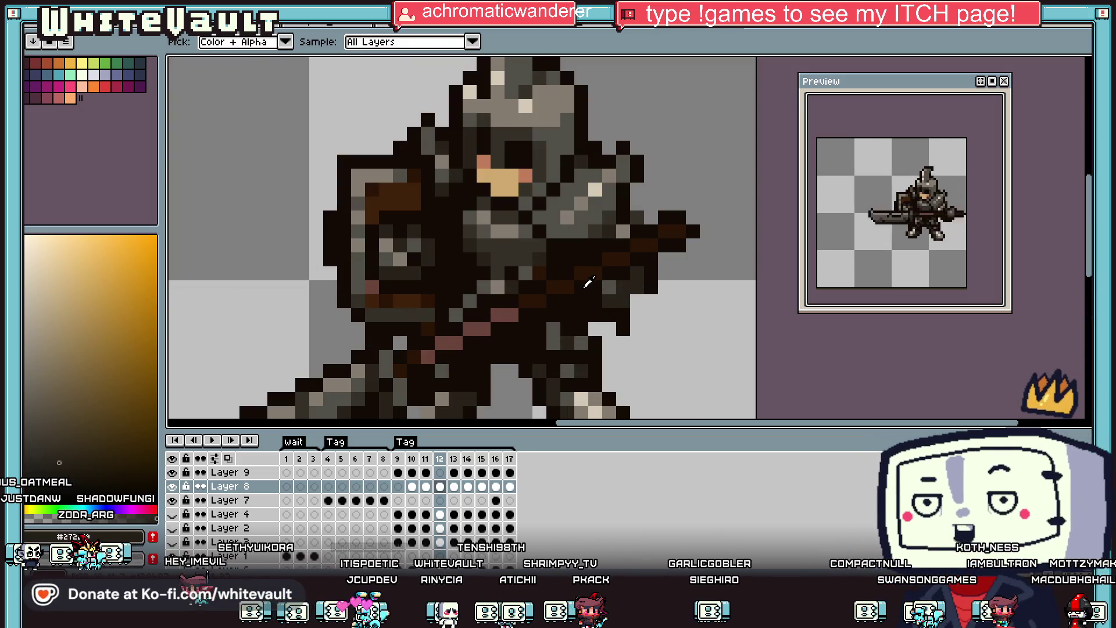
{"action": "left_click", "coordinate": [454, 486]}
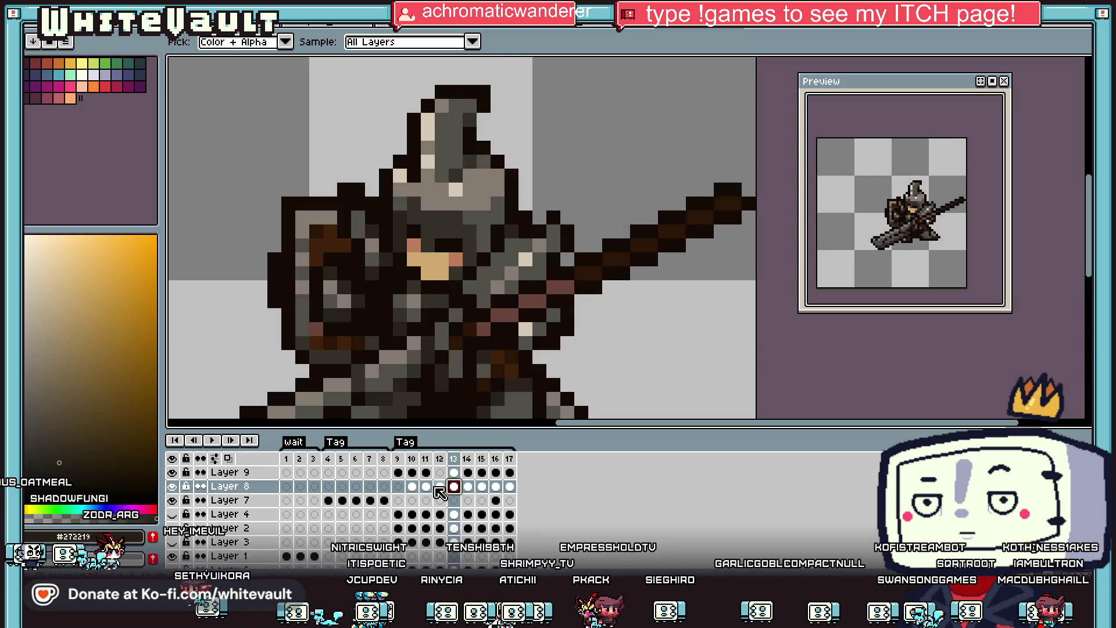
{"action": "scroll", "coordinate": [595, 304], "scroll_direction": "down", "scroll_amount": 3}
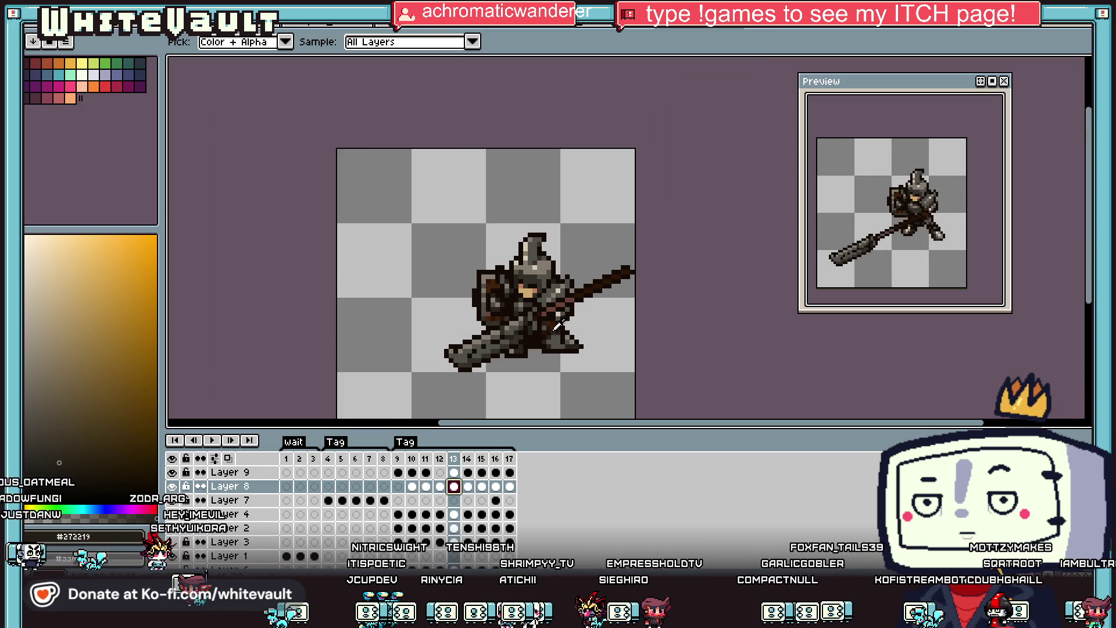
{"action": "left_click", "coordinate": [413, 487]}
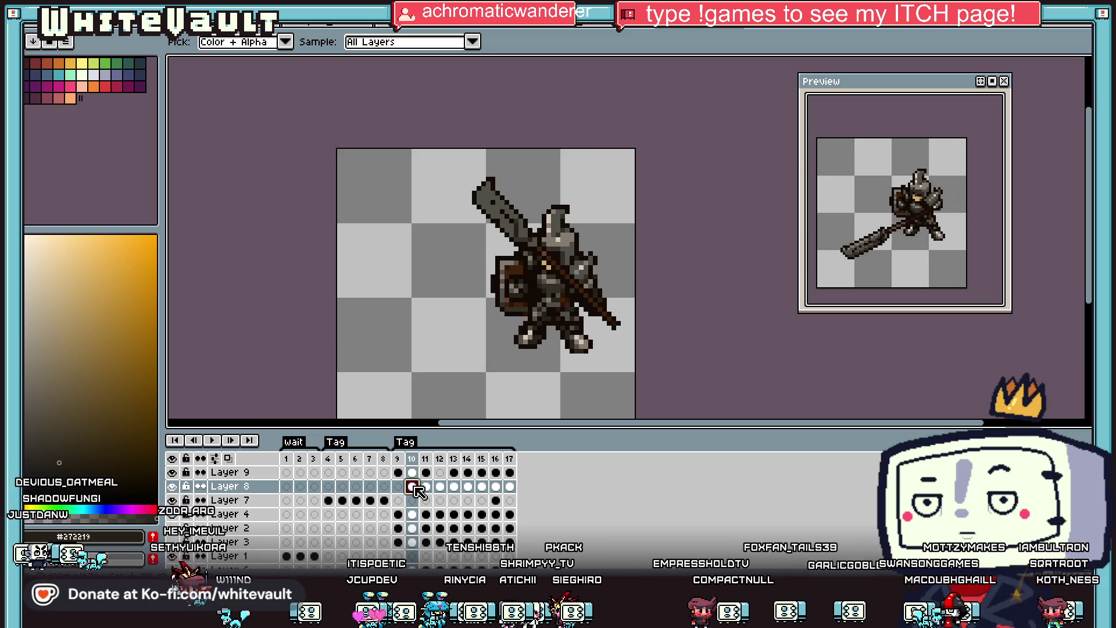
On Layer 9, pencil grey and near-black outline pixels along the knight's right edge.
{"action": "scroll", "coordinate": [618, 313], "scroll_direction": "up", "scroll_amount": 4}
{"action": "left_click", "coordinate": [599, 294]}
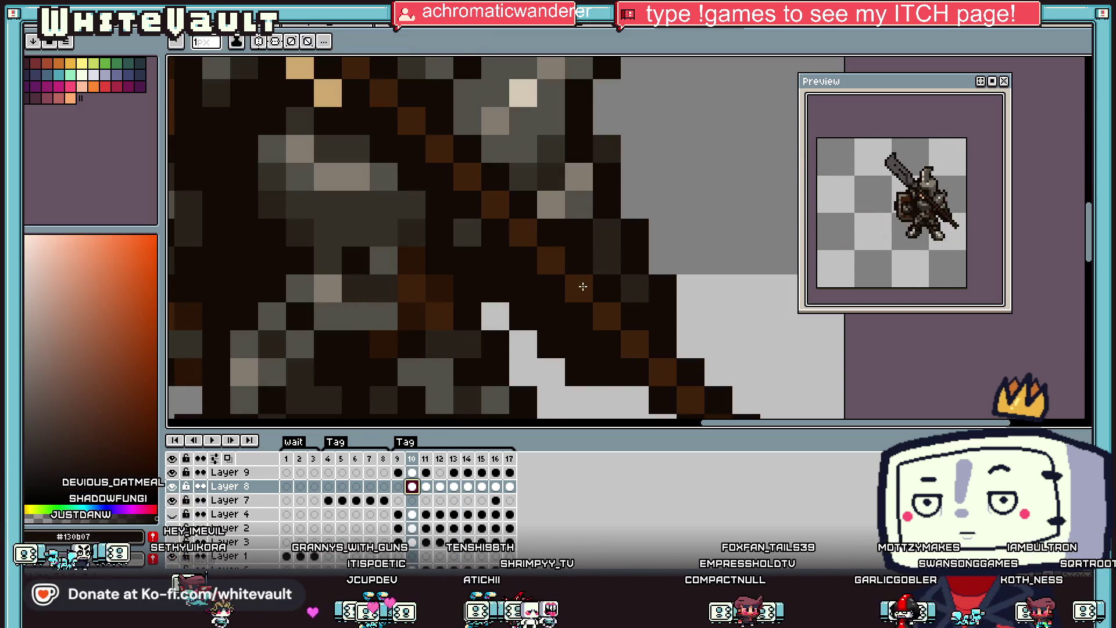
{"action": "left_click", "coordinate": [417, 474]}
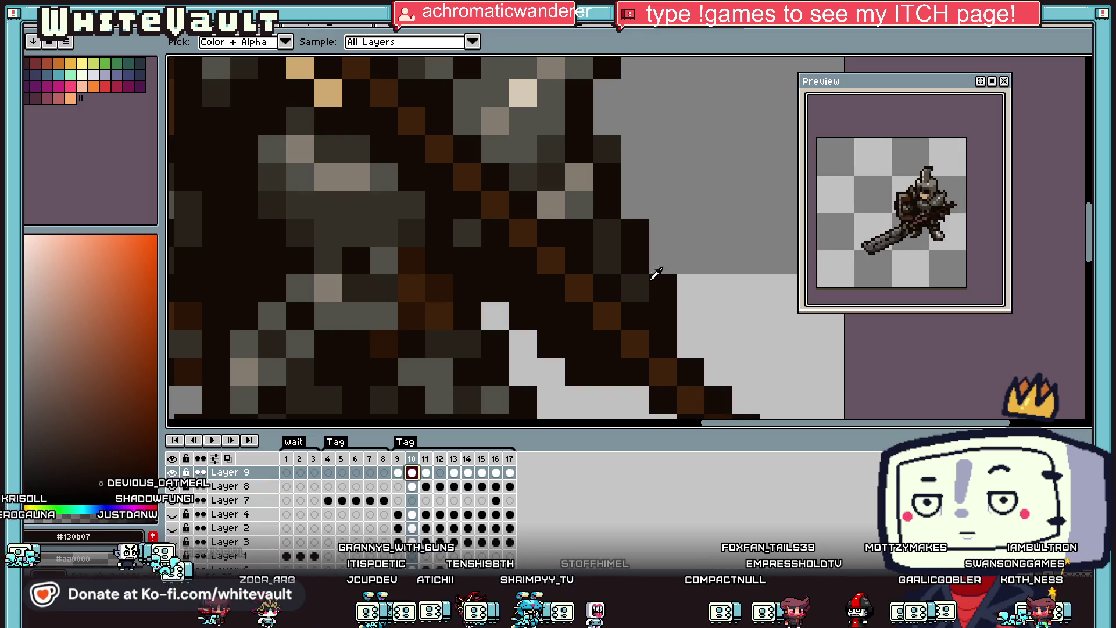
{"action": "left_click", "coordinate": [579, 204]}
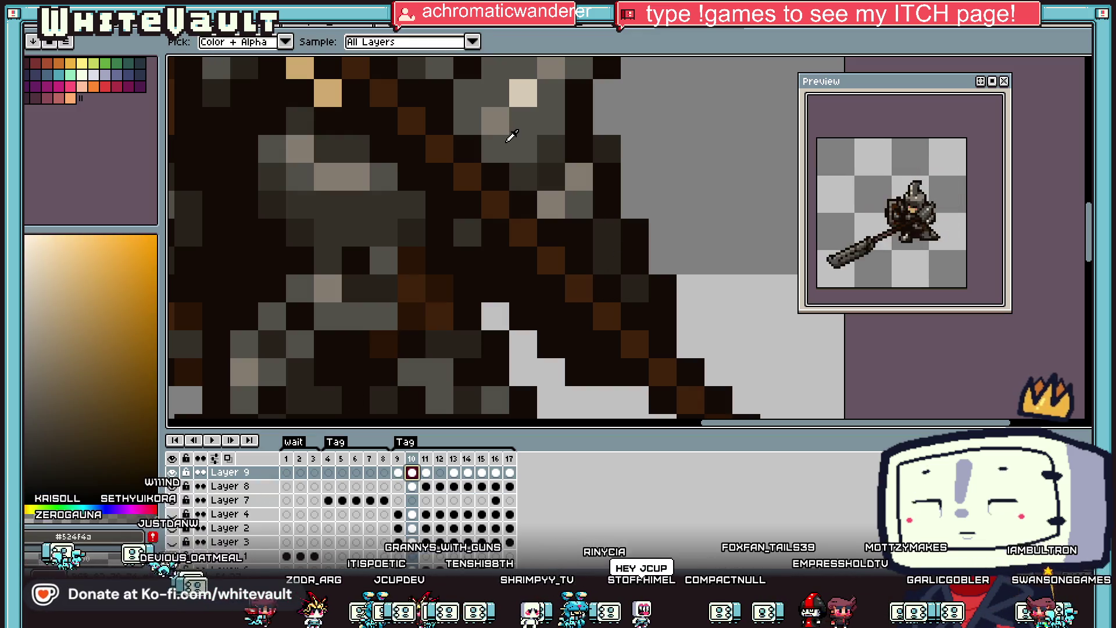
{"action": "key", "text": "b"}
{"action": "mouse_move", "coordinate": [606, 288]}
{"action": "left_mouse_down"}
{"action": "mouse_move", "coordinate": [551, 317]}
{"action": "mouse_move", "coordinate": [605, 344]}
{"action": "mouse_move", "coordinate": [635, 317]}
{"action": "mouse_move", "coordinate": [607, 315]}
{"action": "left_mouse_up"}
{"action": "key", "text": "i"}
{"action": "left_click", "coordinate": [607, 256]}
{"action": "key", "text": "b"}
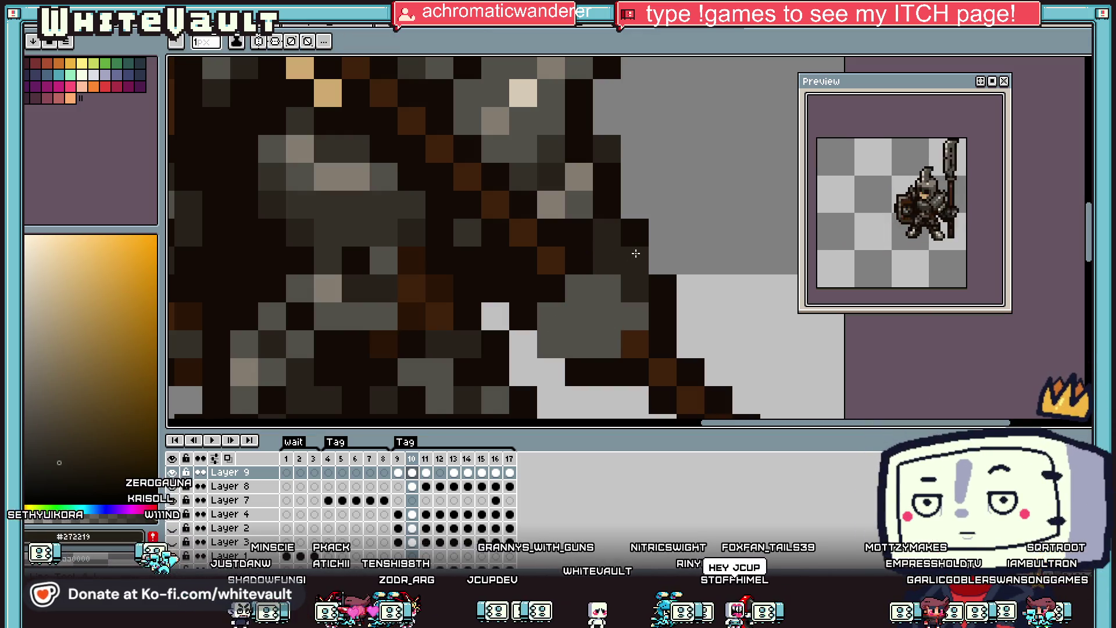
{"action": "left_click", "coordinate": [640, 249], "text": "alt"}
{"action": "mouse_move", "coordinate": [660, 256]}
{"action": "left_mouse_down"}
{"action": "mouse_move", "coordinate": [688, 316]}
{"action": "mouse_move", "coordinate": [630, 281]}
{"action": "left_mouse_up"}
Sample mid grey, darker grey and light beige colours from the armour.
{"action": "scroll", "coordinate": [547, 372], "scroll_direction": "down", "scroll_amount": 5}
{"action": "key", "text": "i"}
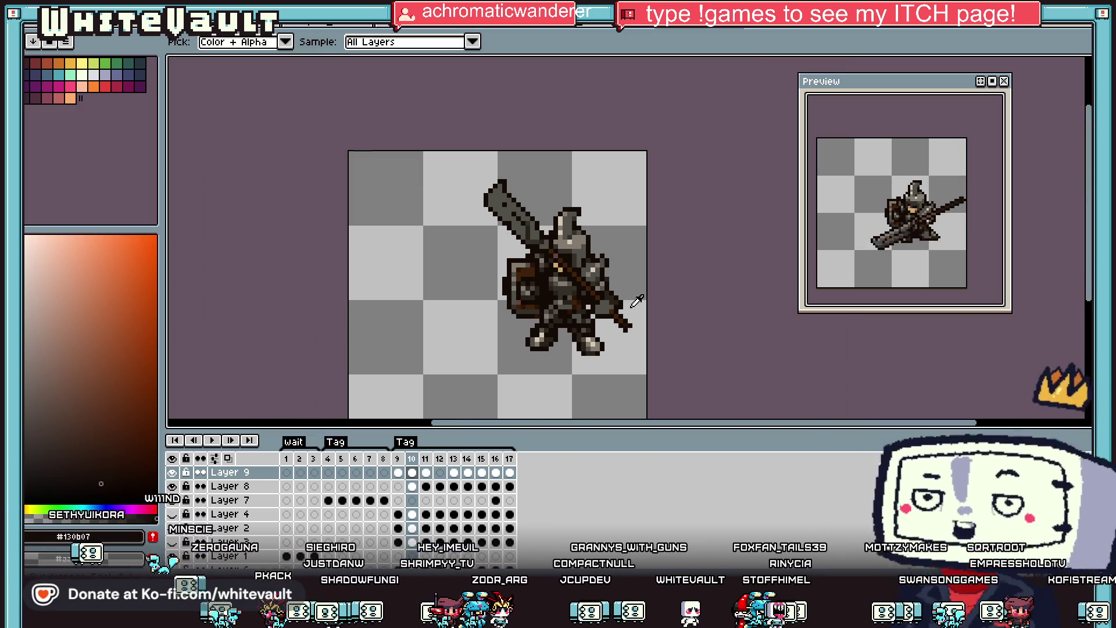
{"action": "scroll", "coordinate": [610, 297], "scroll_direction": "up", "scroll_amount": 5}
{"action": "key", "text": "b"}
{"action": "key", "text": "i"}
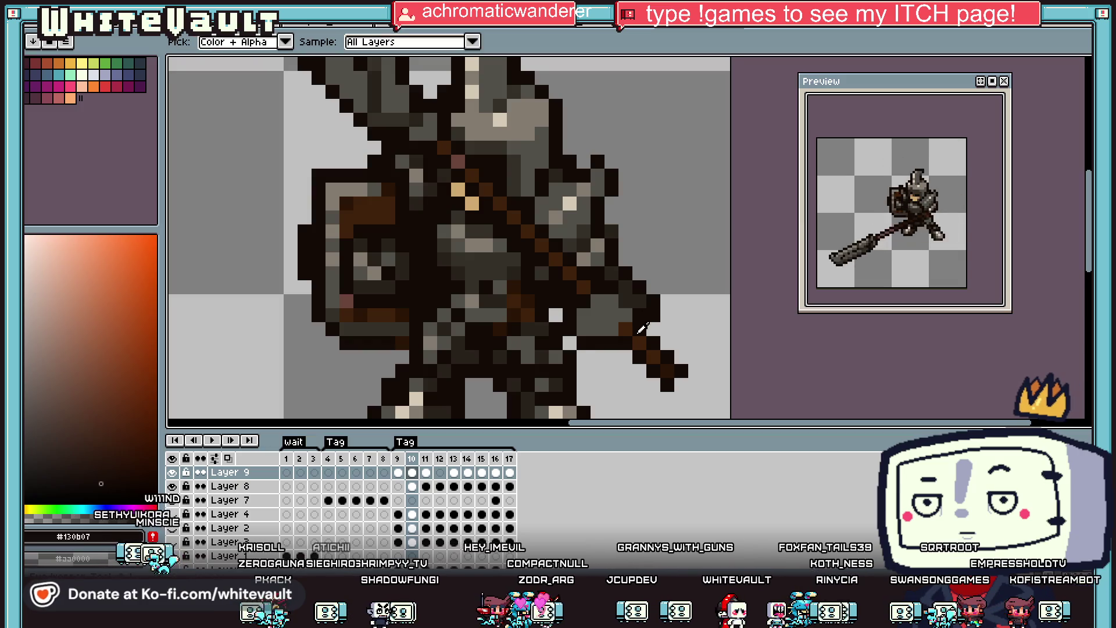
{"action": "scroll", "coordinate": [634, 320], "scroll_direction": "down", "scroll_amount": 3}
{"action": "left_click", "coordinate": [599, 265]}
{"action": "key", "text": "b"}
{"action": "scroll", "coordinate": [604, 267], "scroll_direction": "up", "scroll_amount": 5}
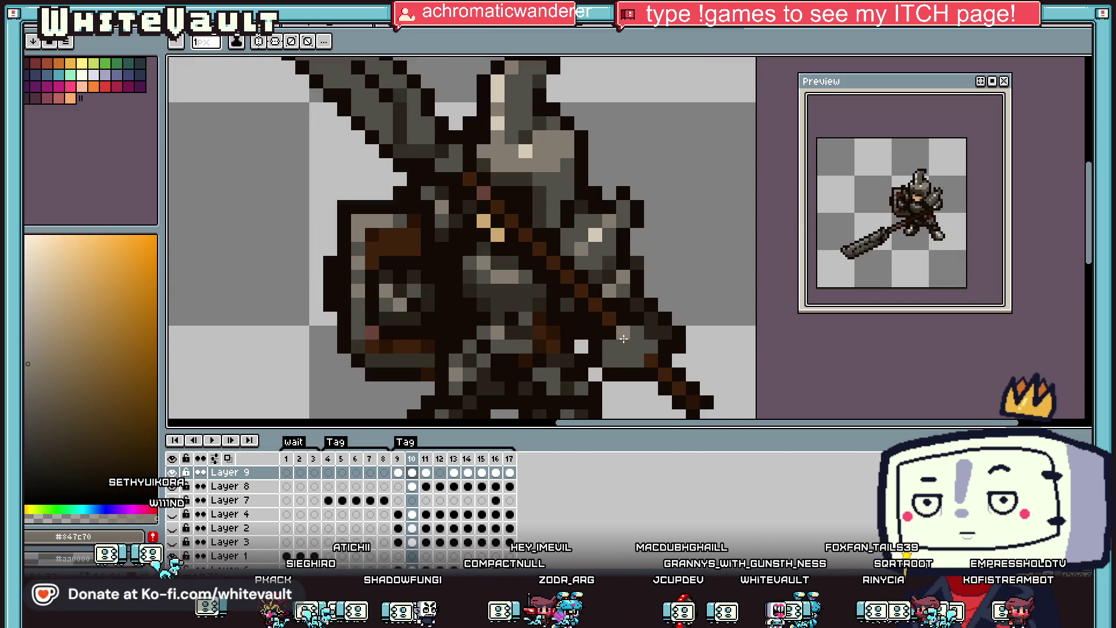
{"action": "key", "text": "i"}
{"action": "left_click", "coordinate": [616, 343]}
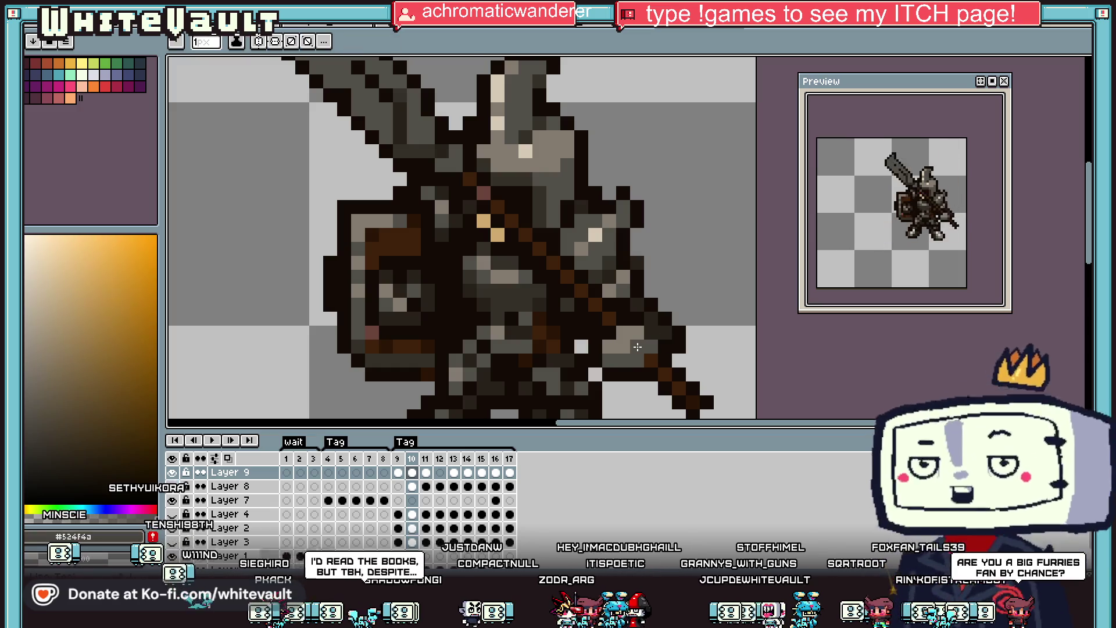
{"action": "scroll", "coordinate": [636, 332], "scroll_direction": "down", "scroll_amount": 4}
{"action": "left_click", "coordinate": [637, 333]}
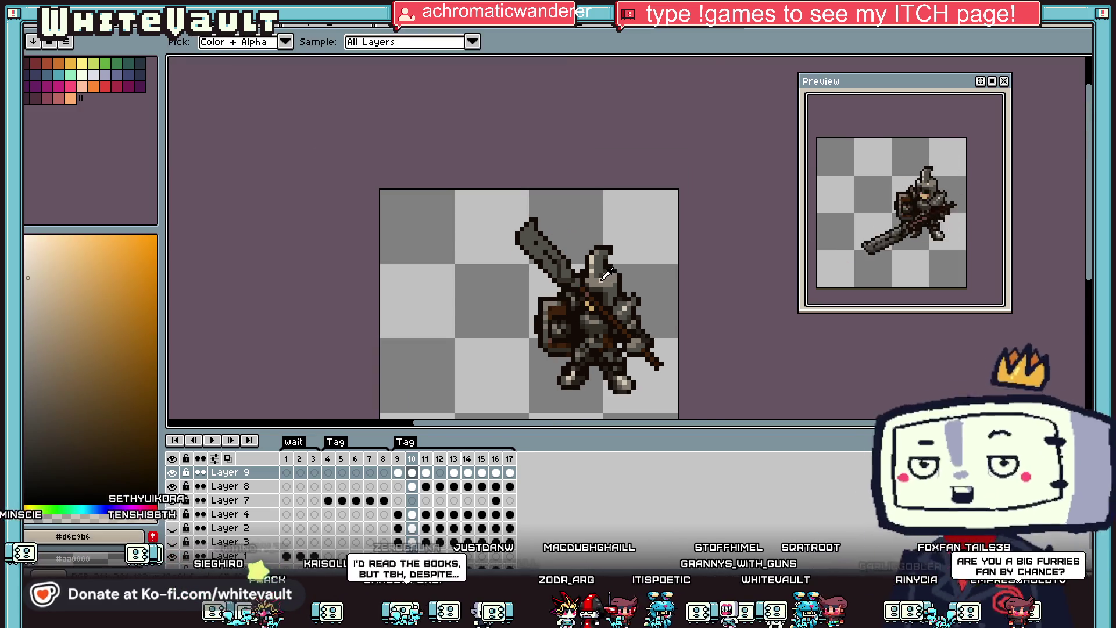
{"action": "key", "text": "b"}
{"action": "scroll", "coordinate": [639, 332], "scroll_direction": "up", "scroll_amount": 4}
{"action": "key", "text": "i"}
{"action": "left_click", "coordinate": [639, 331]}
{"action": "key", "text": "b"}
{"action": "scroll", "coordinate": [643, 337], "scroll_direction": "down", "scroll_amount": 4}
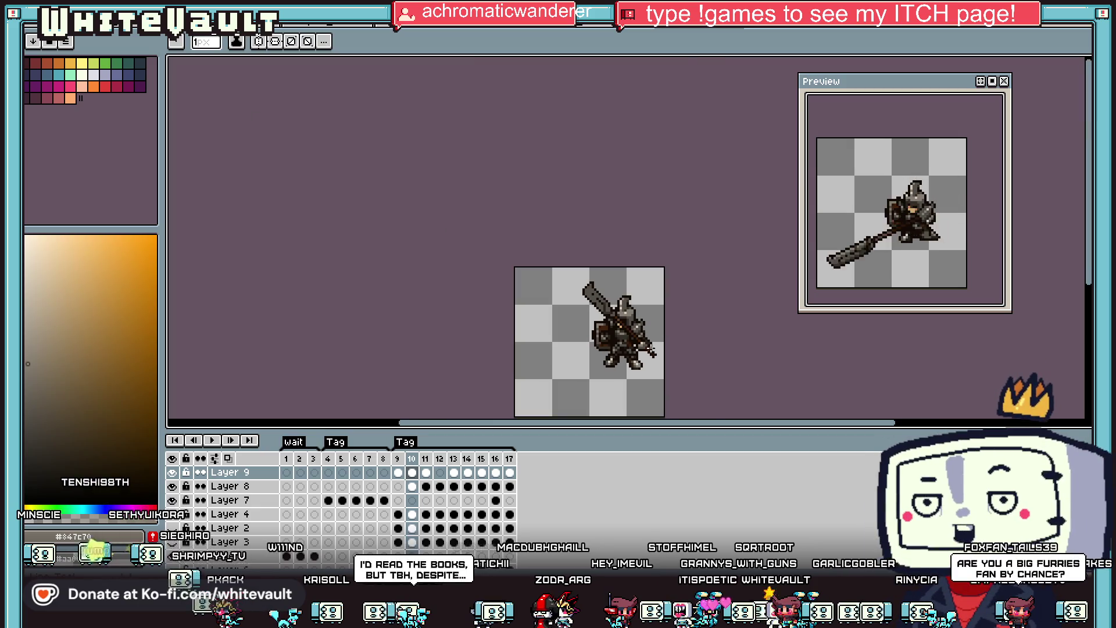
On frame 11, paint two grey pixels on the weapon and pick the light beige highlight.
{"action": "left_click", "coordinate": [426, 472]}
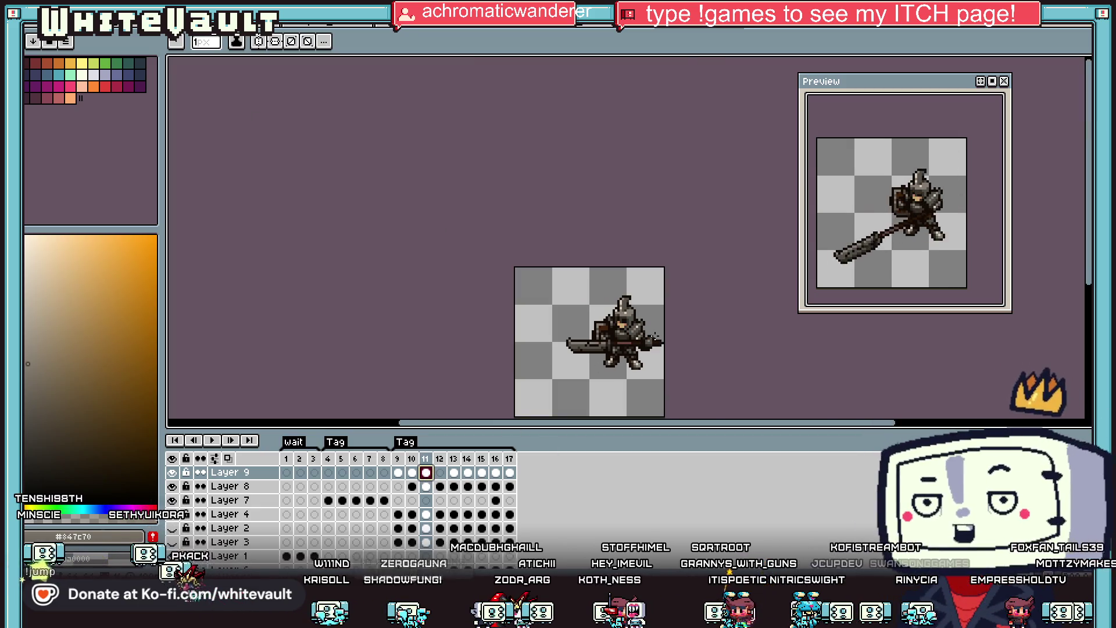
{"action": "scroll", "coordinate": [658, 342], "scroll_direction": "up", "scroll_amount": 4}
{"action": "scroll", "coordinate": [657, 341], "scroll_direction": "up", "scroll_amount": 2}
{"action": "left_click", "coordinate": [608, 297]}
{"action": "left_click", "coordinate": [569, 332]}
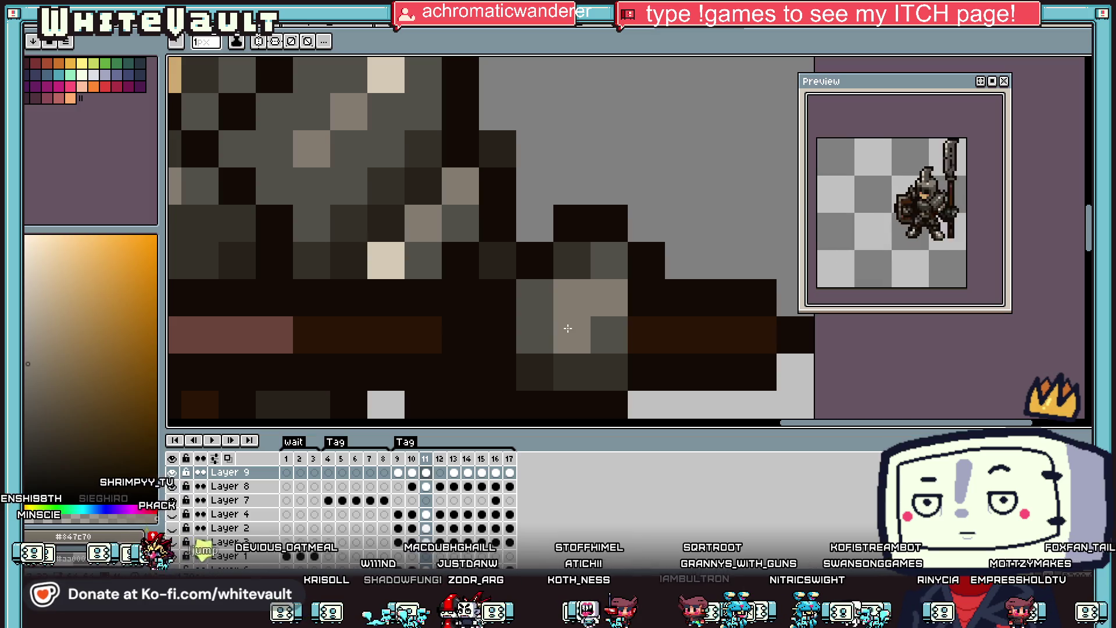
{"action": "key", "text": "i"}
{"action": "left_click", "coordinate": [386, 261]}
{"action": "key", "text": "b"}
{"action": "scroll", "coordinate": [610, 325], "scroll_direction": "down", "scroll_amount": 7}
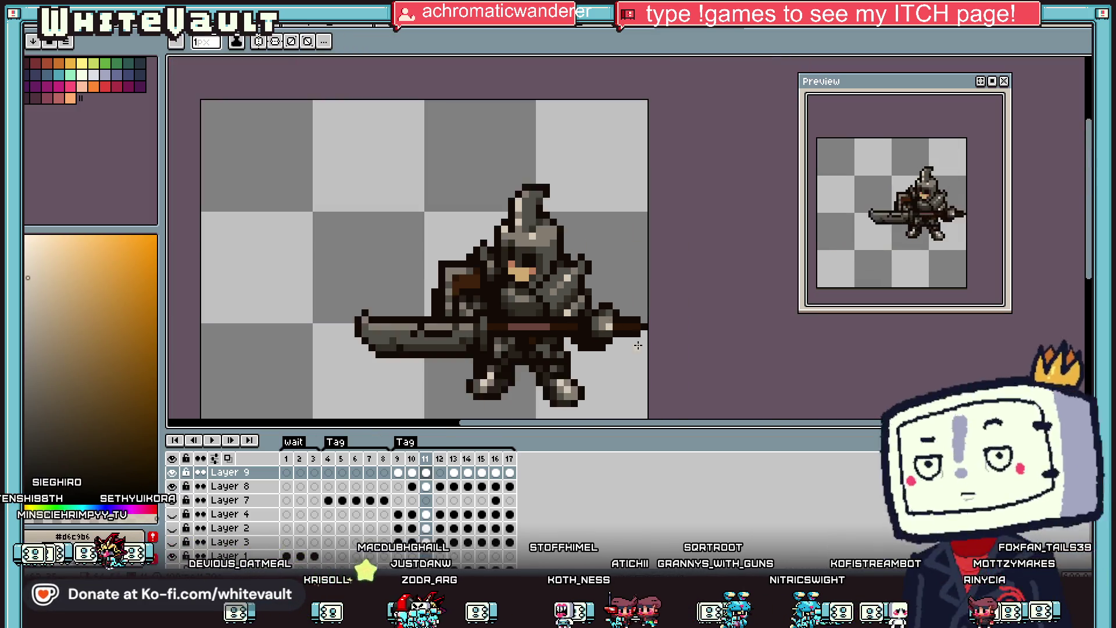
Marquee-select the hammer head area and shift it up-left on frame 12.
{"action": "key", "text": "m"}
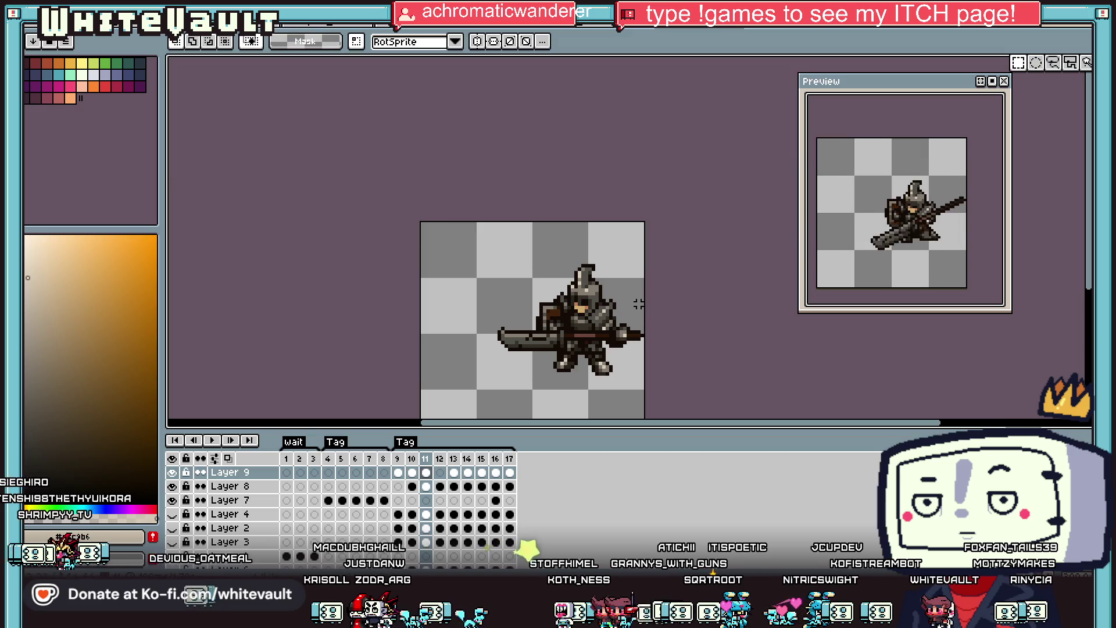
{"action": "scroll", "coordinate": [616, 334], "scroll_direction": "up", "scroll_amount": 4}
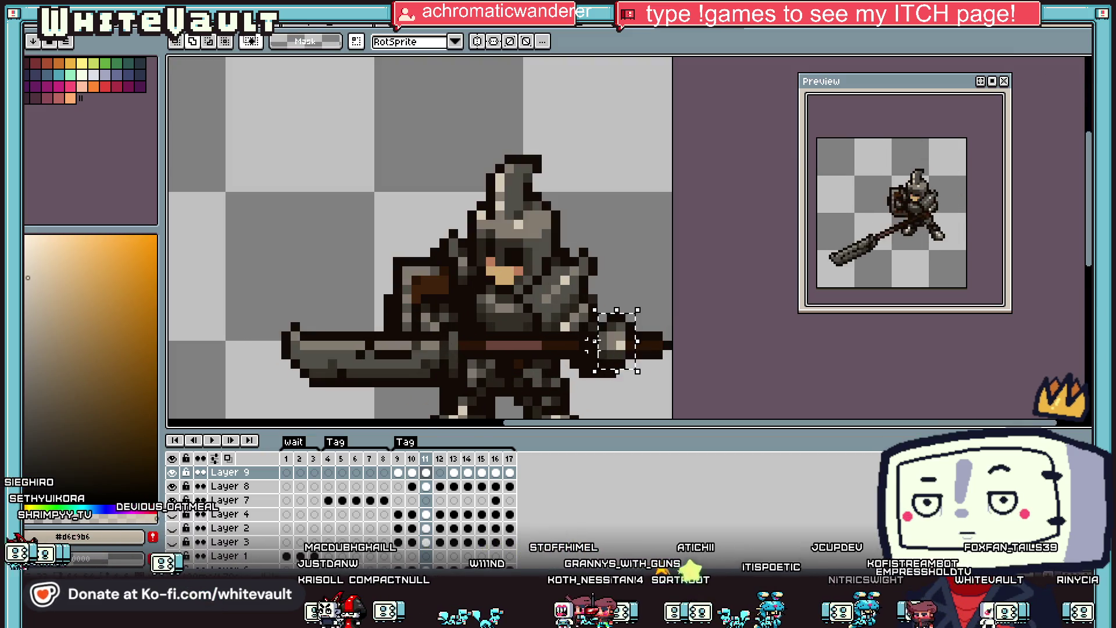
{"action": "left_click_drag", "start_coordinate": [586, 310], "coordinate": [638, 371]}
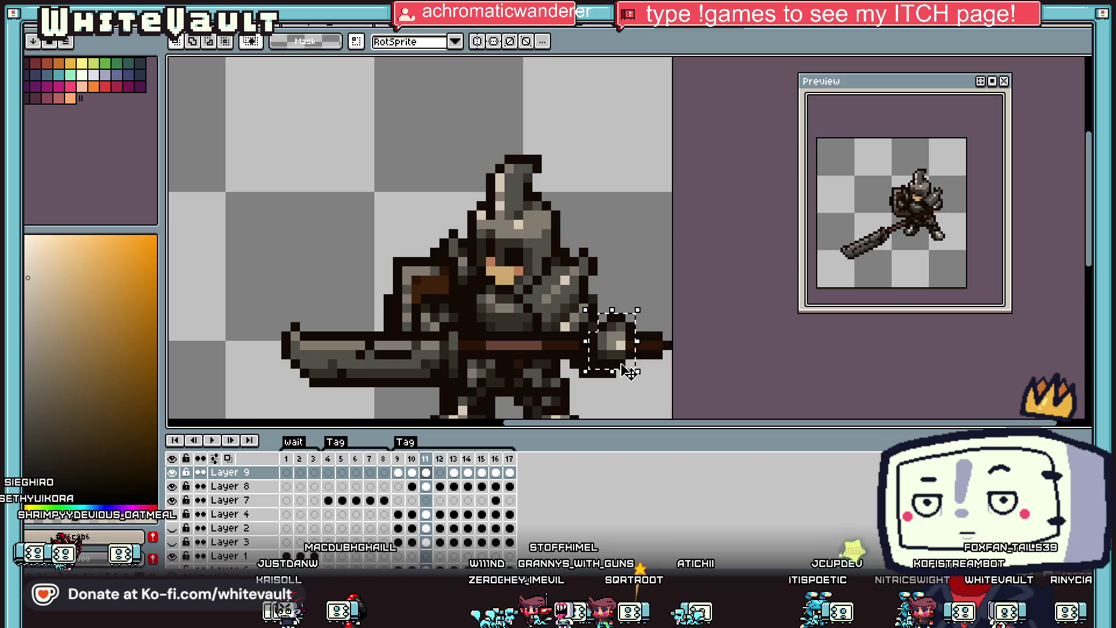
{"action": "key", "text": "period"}
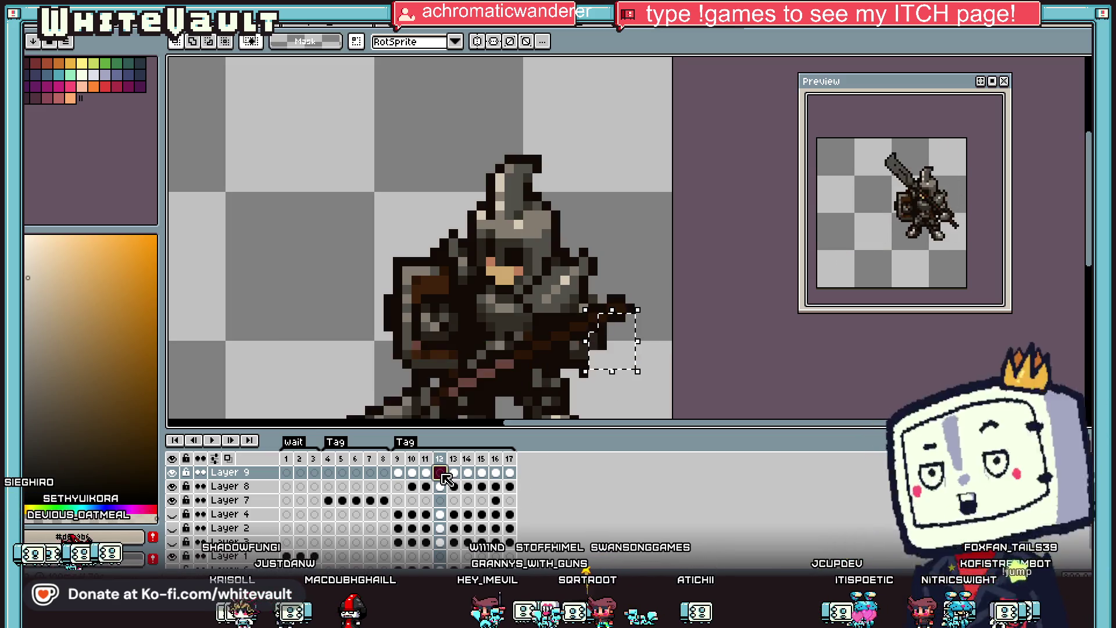
{"action": "mouse_move", "coordinate": [590, 342]}
{"action": "left_mouse_down"}
{"action": "mouse_move", "coordinate": [605, 345]}
{"action": "mouse_move", "coordinate": [586, 344]}
{"action": "left_mouse_up"}
{"action": "key", "text": "Return"}
Pick a colour from the frame 12 sprite, then move on to frame 13.
{"action": "scroll", "coordinate": [588, 347], "scroll_direction": "up", "scroll_amount": 2}
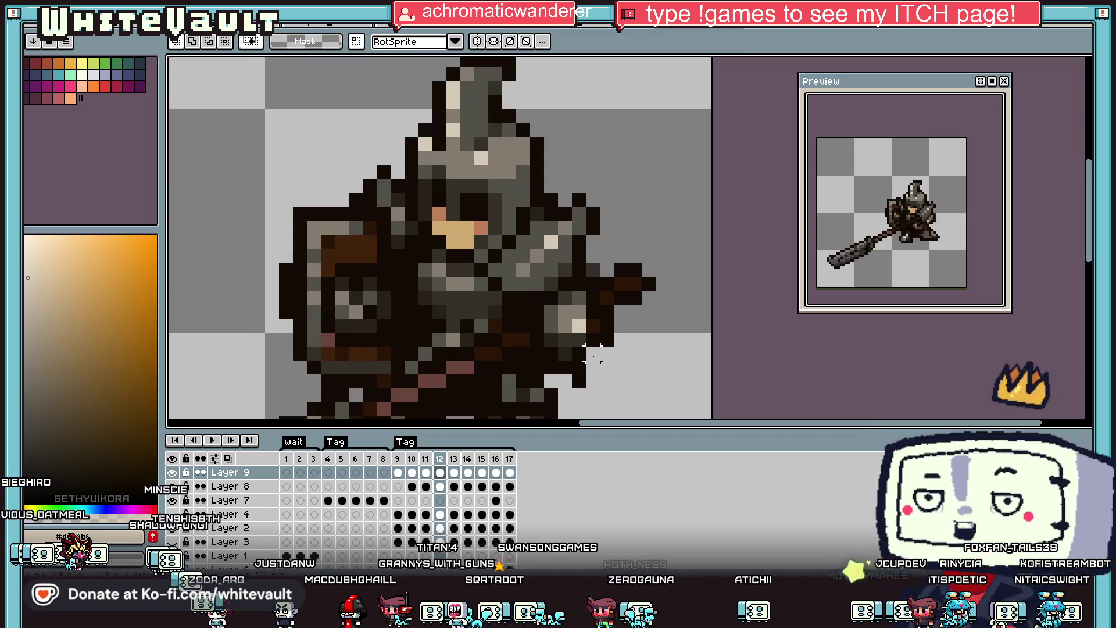
{"action": "key", "text": "b"}
{"action": "left_click", "coordinate": [611, 350], "text": "alt"}
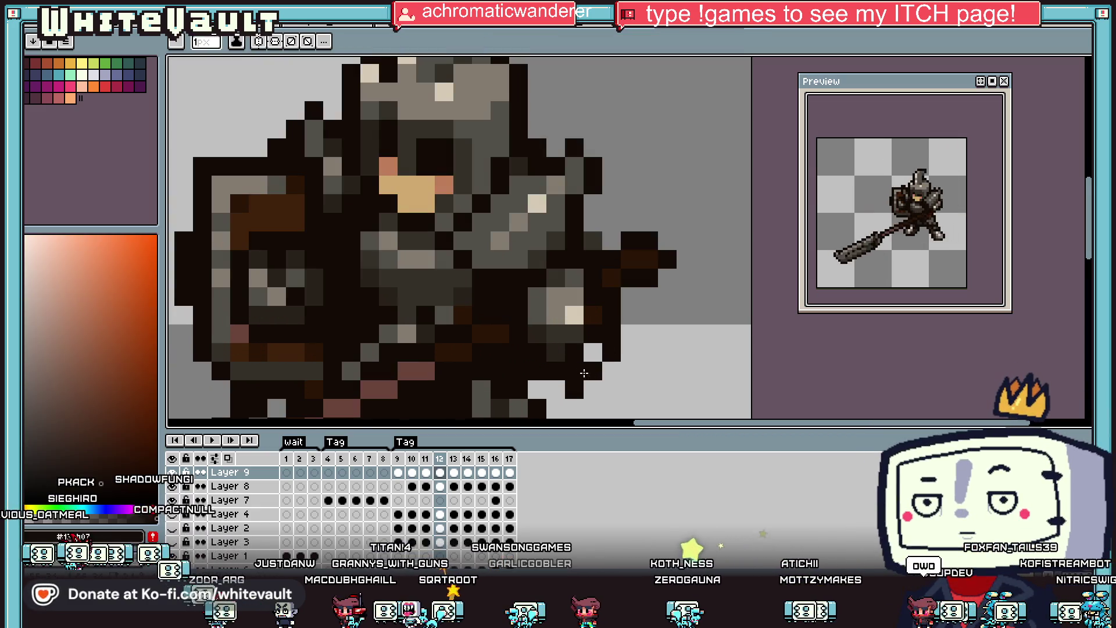
{"action": "scroll", "coordinate": [559, 386], "scroll_direction": "down", "scroll_amount": 3}
{"action": "key", "text": "alt"}
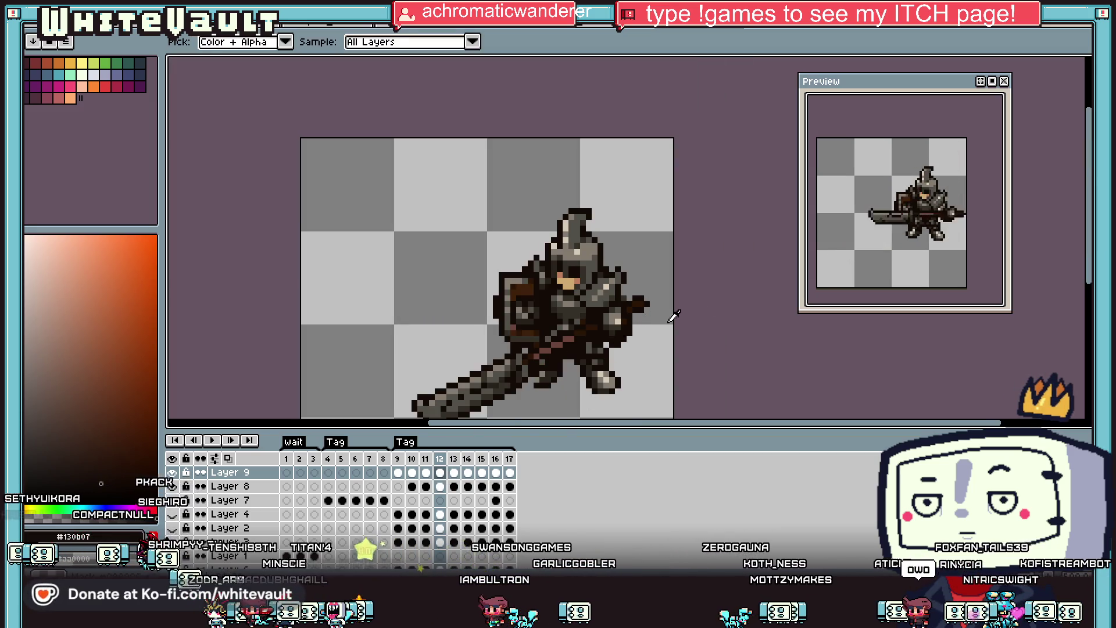
{"action": "left_click", "coordinate": [456, 473]}
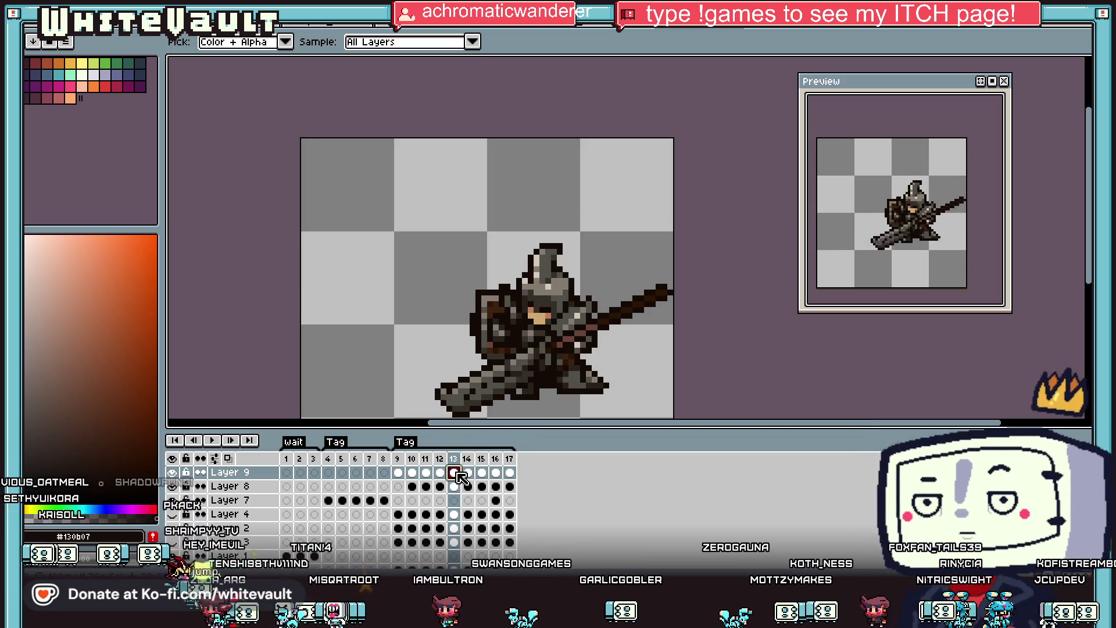
Paste the copied chunk onto frame 13, nudge it 2 px up-left, and add a dark outline pixel.
{"action": "key", "text": "ctrl+v"}
{"action": "left_click_drag", "start_coordinate": [649, 346], "coordinate": [638, 335]}
{"action": "key", "text": "Return"}
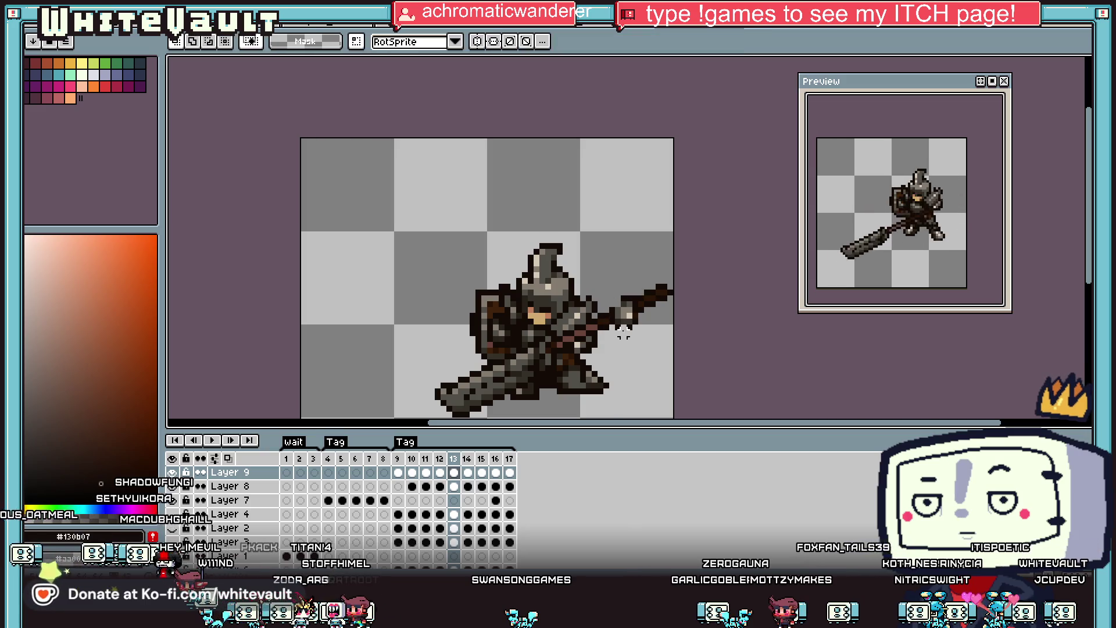
{"action": "scroll", "coordinate": [637, 337], "scroll_direction": "up", "scroll_amount": 2}
{"action": "key", "text": "i"}
{"action": "scroll", "coordinate": [636, 339], "scroll_direction": "up", "scroll_amount": 1}
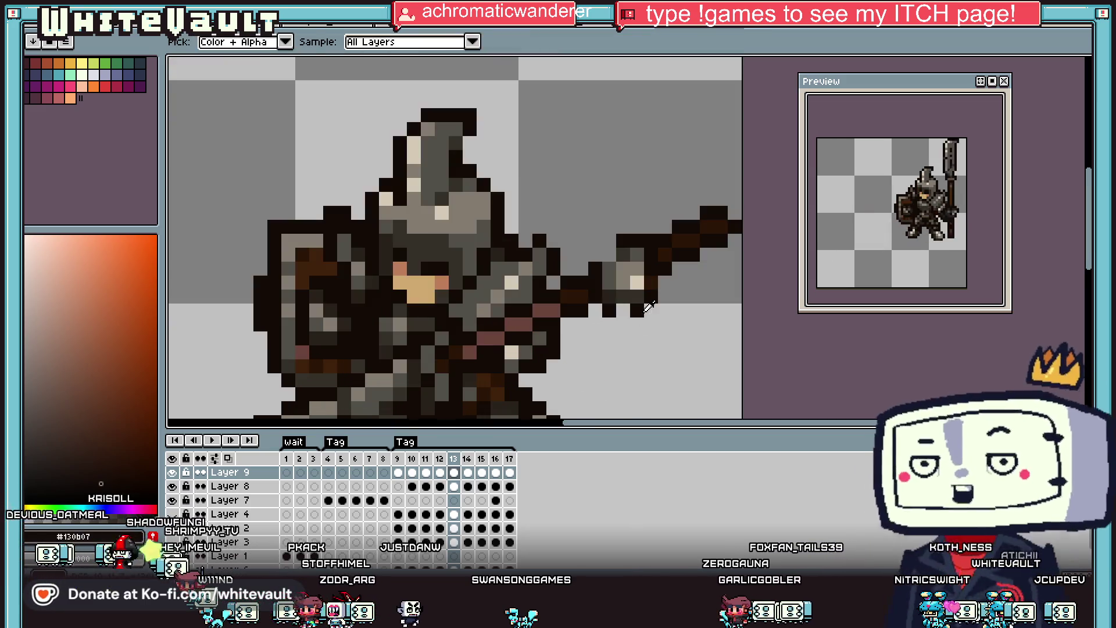
{"action": "key", "text": "b"}
{"action": "left_click", "coordinate": [607, 340]}
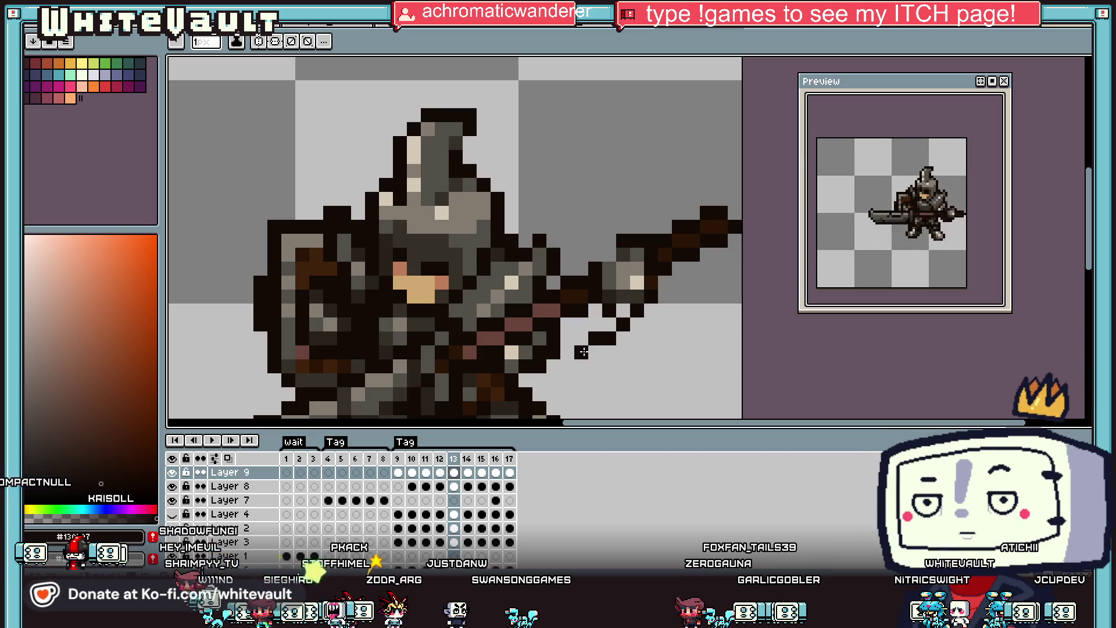
Sample dark grey, dark brown and the darkest outline colour from the sprite.
{"action": "left_click", "coordinate": [539, 340], "text": "alt"}
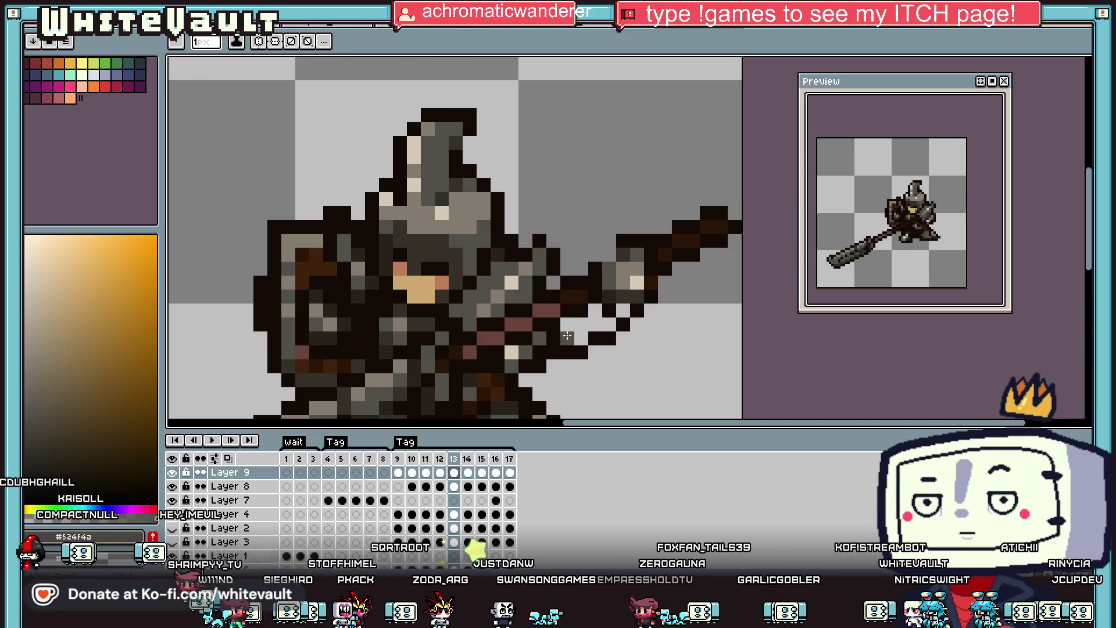
{"action": "left_click", "coordinate": [595, 311], "text": "alt"}
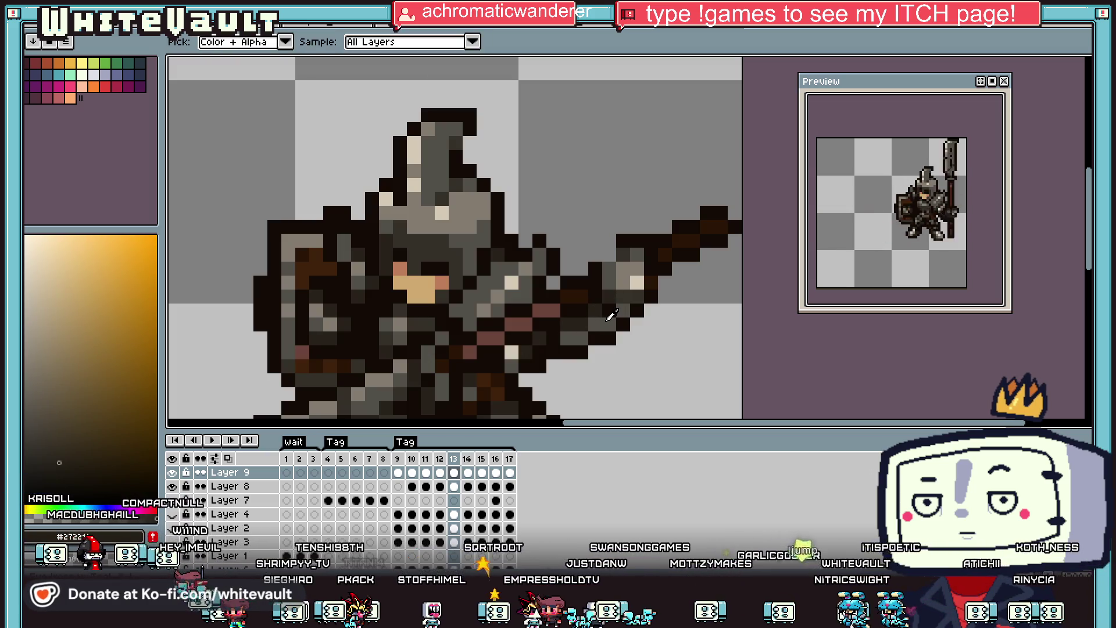
{"action": "scroll", "coordinate": [544, 354], "scroll_direction": "down", "scroll_amount": 4}
{"action": "scroll", "coordinate": [558, 314], "scroll_direction": "up", "scroll_amount": 4}
{"action": "left_click", "coordinate": [571, 271], "text": "alt"}
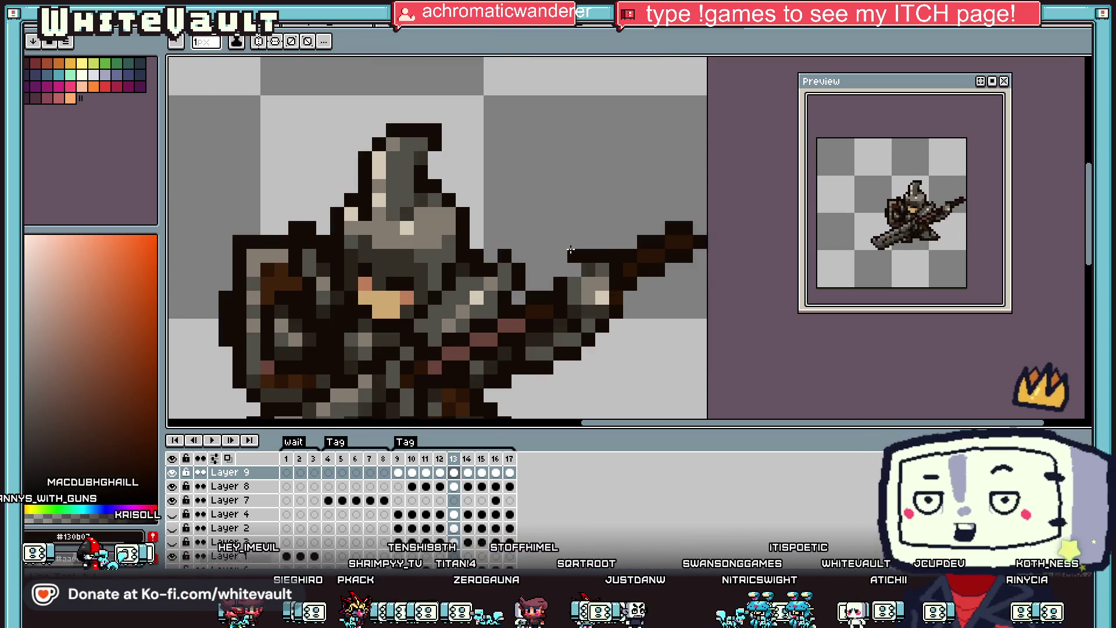
{"action": "left_click", "coordinate": [604, 248], "text": "alt"}
{"action": "left_click", "coordinate": [599, 255], "text": "alt"}
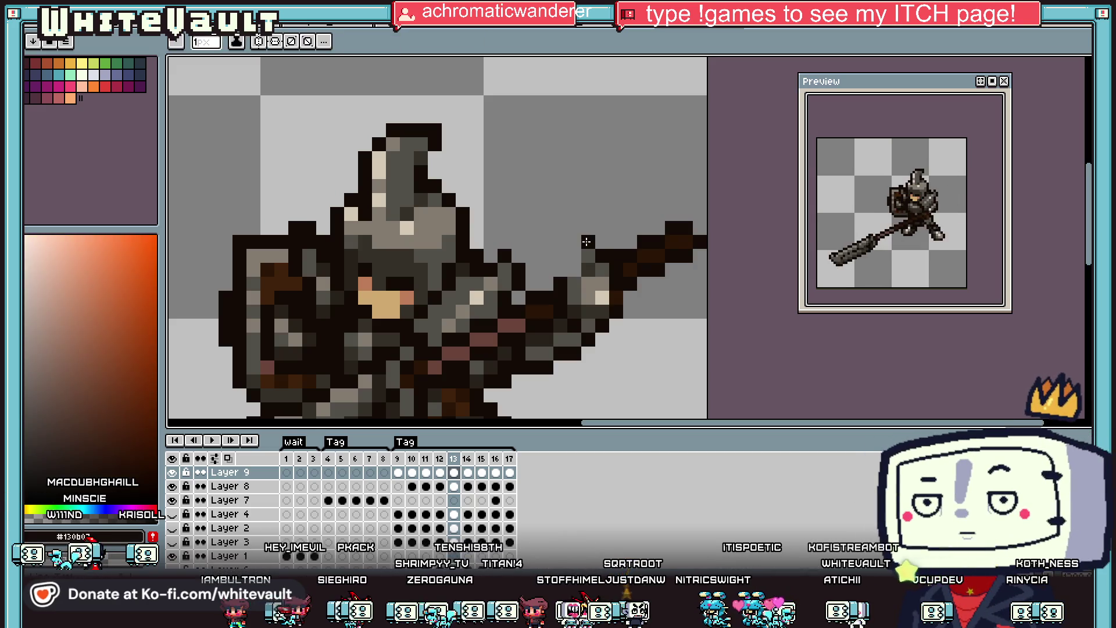
Add three dark outline pixels around the hammer head, then show frame 14.
{"action": "left_click", "coordinate": [589, 256], "text": "alt"}
{"action": "left_click", "coordinate": [589, 242], "text": "alt"}
{"action": "left_click", "coordinate": [575, 242]}
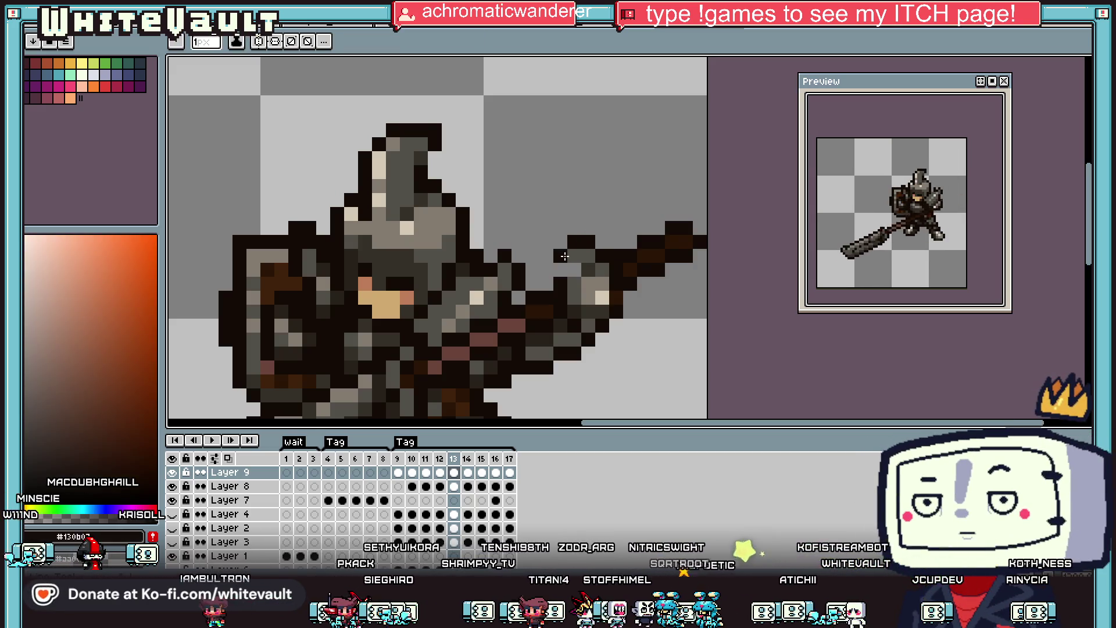
{"action": "scroll", "coordinate": [638, 287], "scroll_direction": "down", "scroll_amount": 6}
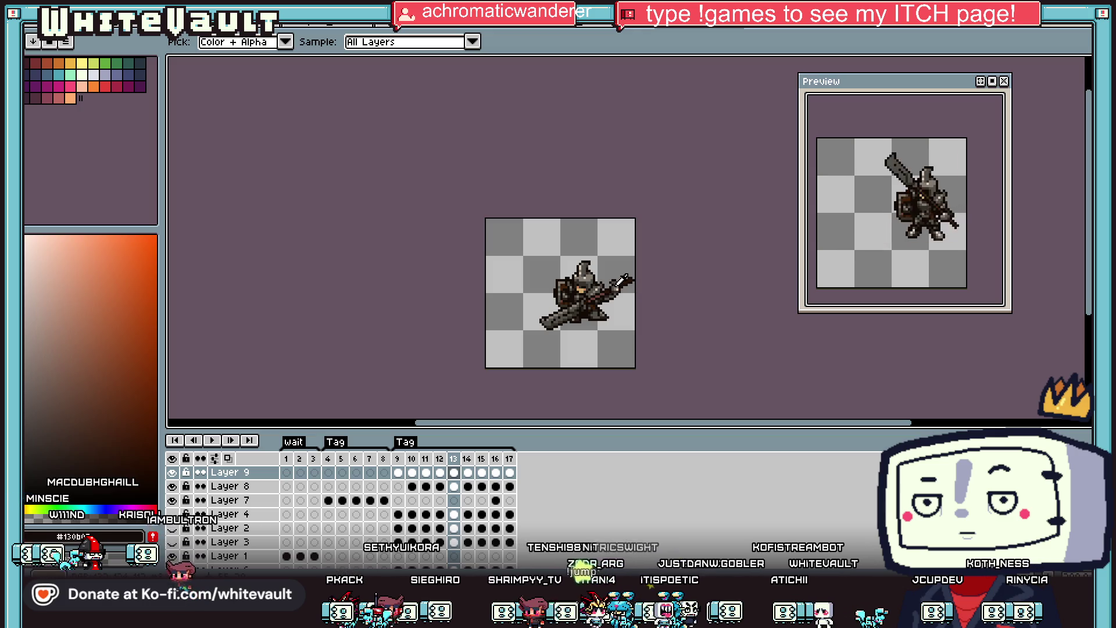
{"action": "scroll", "coordinate": [626, 289], "scroll_direction": "up", "scroll_amount": 6}
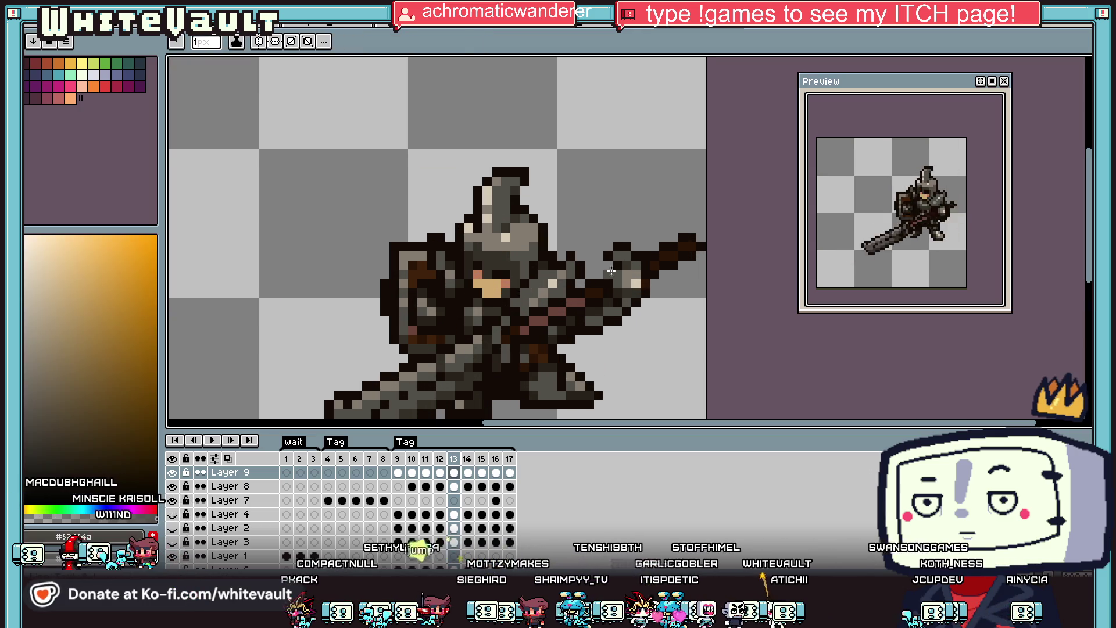
{"action": "scroll", "coordinate": [597, 275], "scroll_direction": "down", "scroll_amount": 6}
{"action": "scroll", "coordinate": [597, 275], "scroll_direction": "up", "scroll_amount": 3}
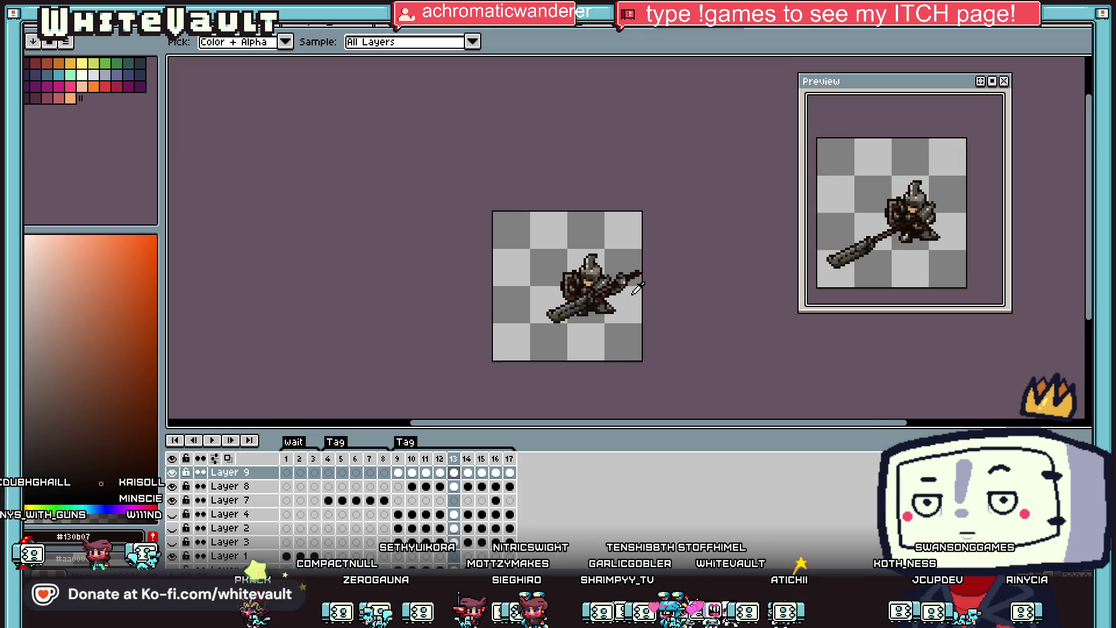
{"action": "left_click", "coordinate": [467, 474]}
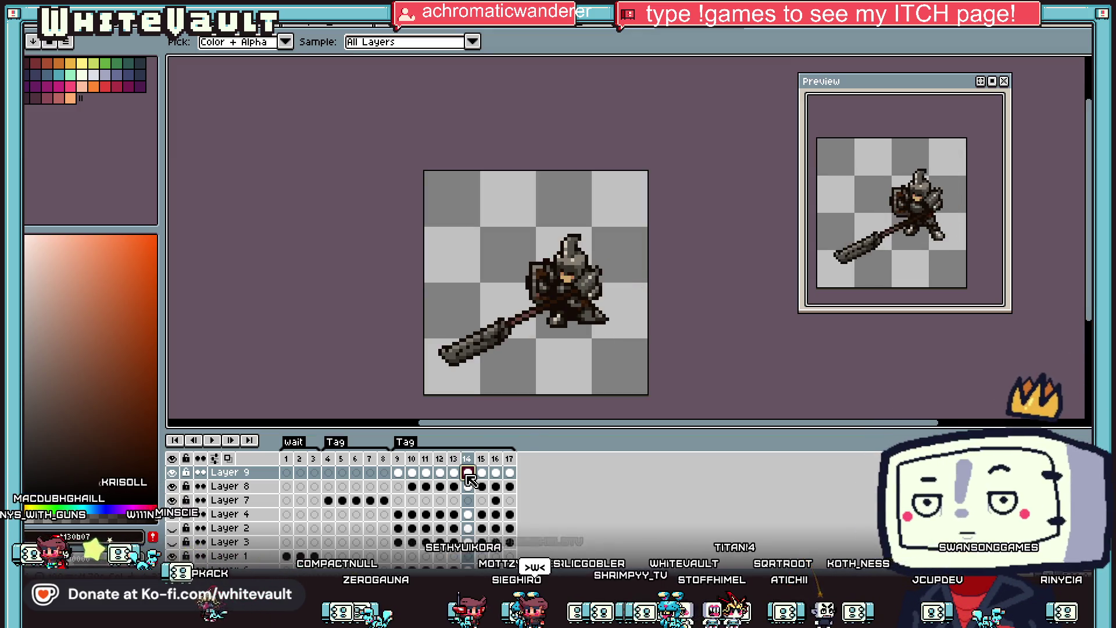
Add a new empty layer above Layer 9.
{"action": "scroll", "coordinate": [587, 270], "scroll_direction": "up", "scroll_amount": 3}
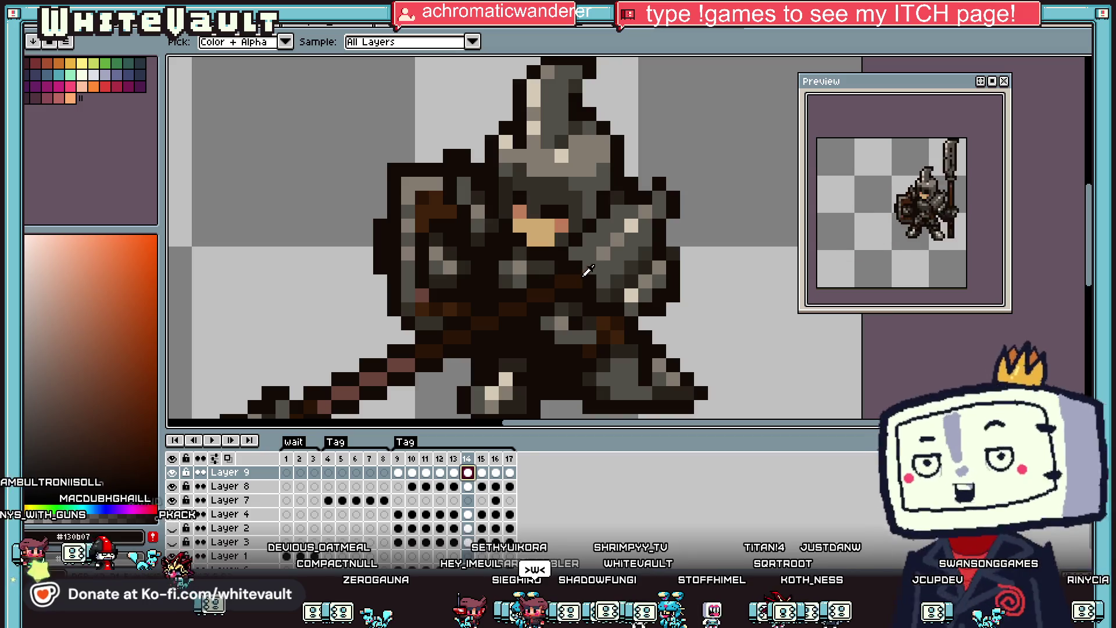
{"action": "right_click", "coordinate": [256, 472]}
{"action": "mouse_move", "coordinate": [314, 494]}
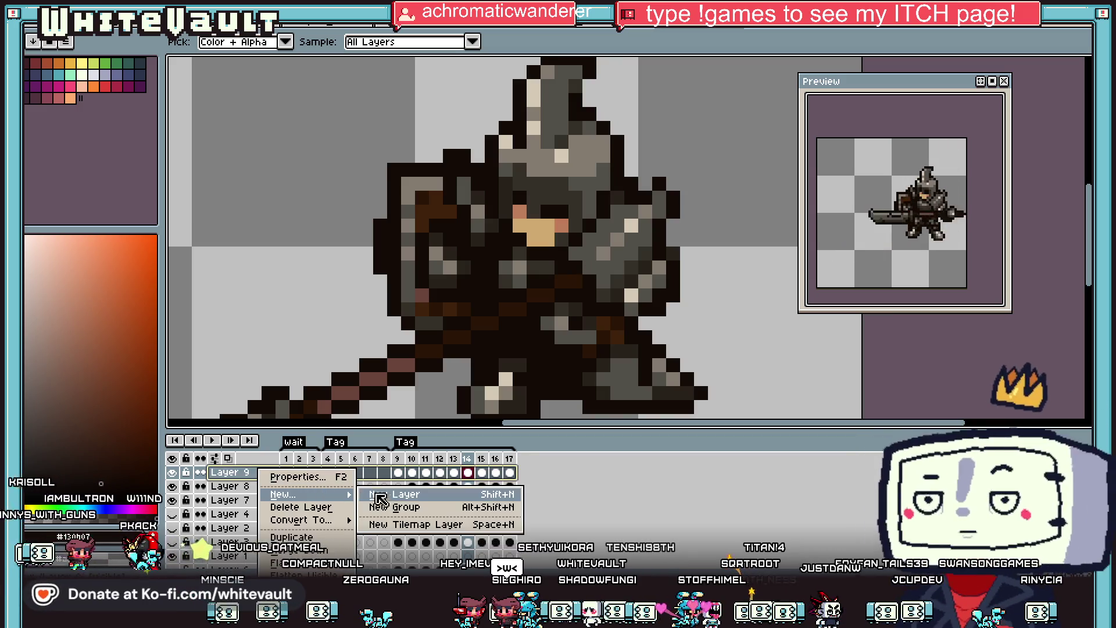
{"action": "left_click", "coordinate": [381, 495]}
Paint a grey pixel on the knight's armour and eyedrop grey and dark brown shades.
{"action": "left_click", "coordinate": [449, 327], "text": "alt"}
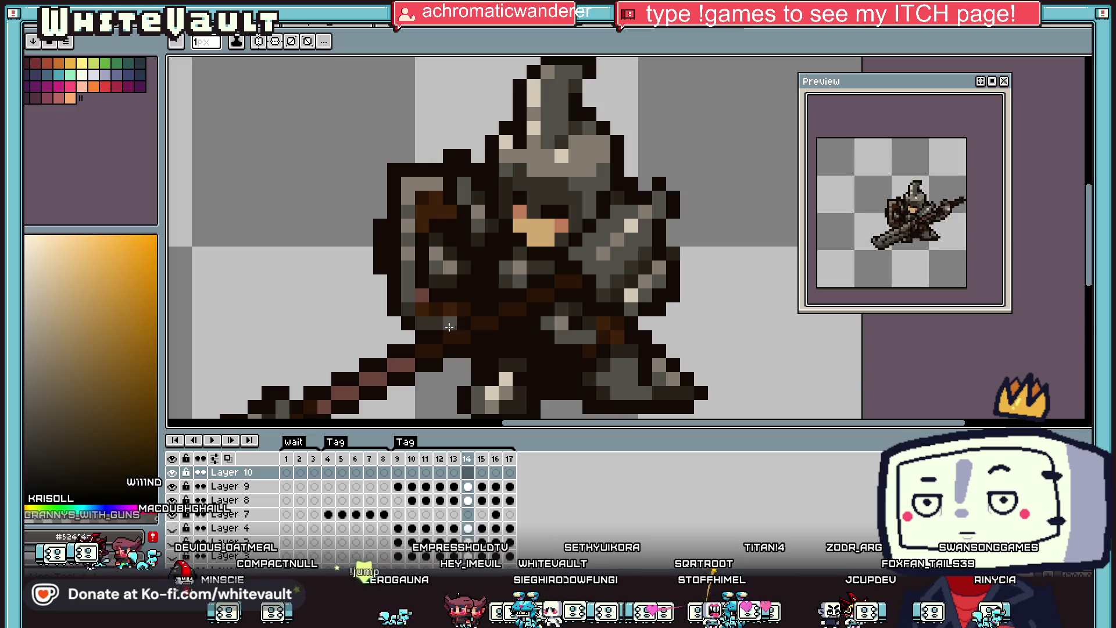
{"action": "left_click", "coordinate": [480, 320]}
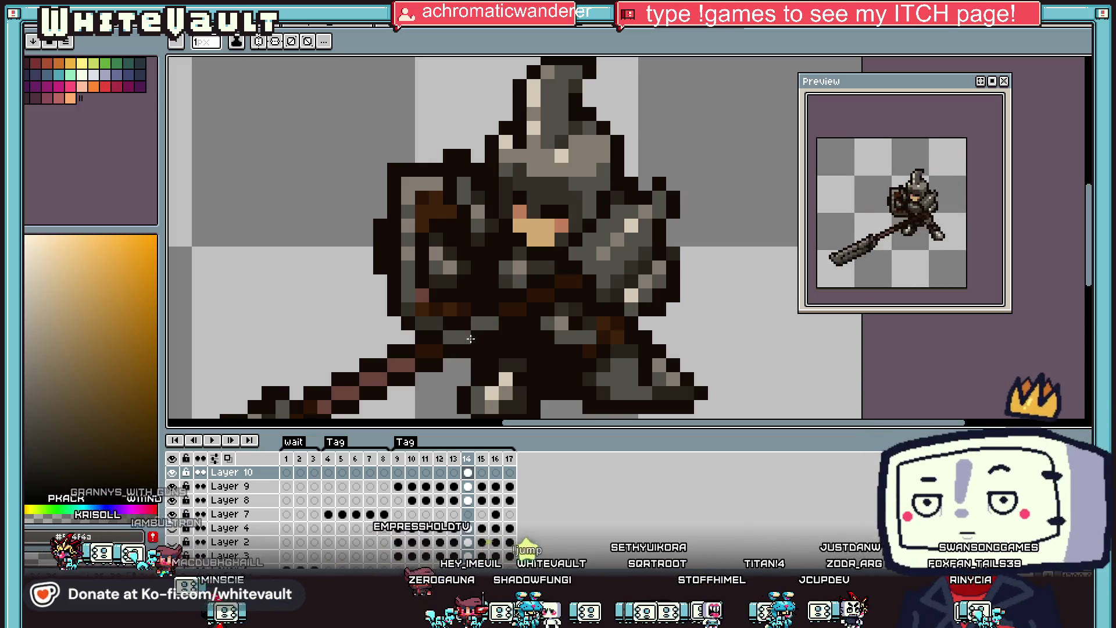
{"action": "key", "text": "alt"}
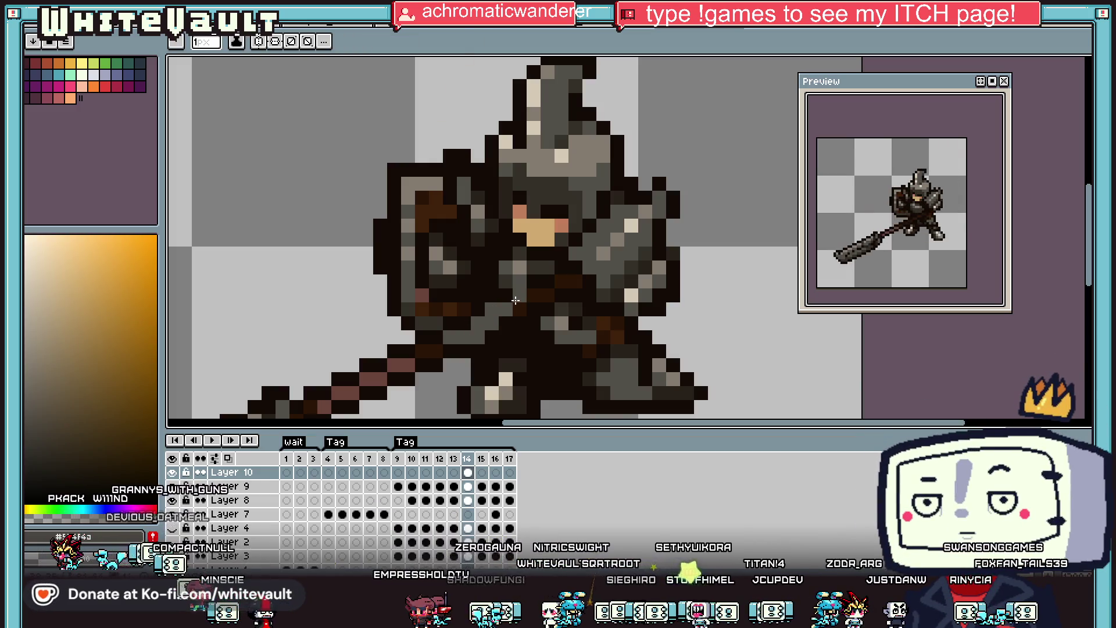
{"action": "left_click", "coordinate": [529, 279], "text": "alt"}
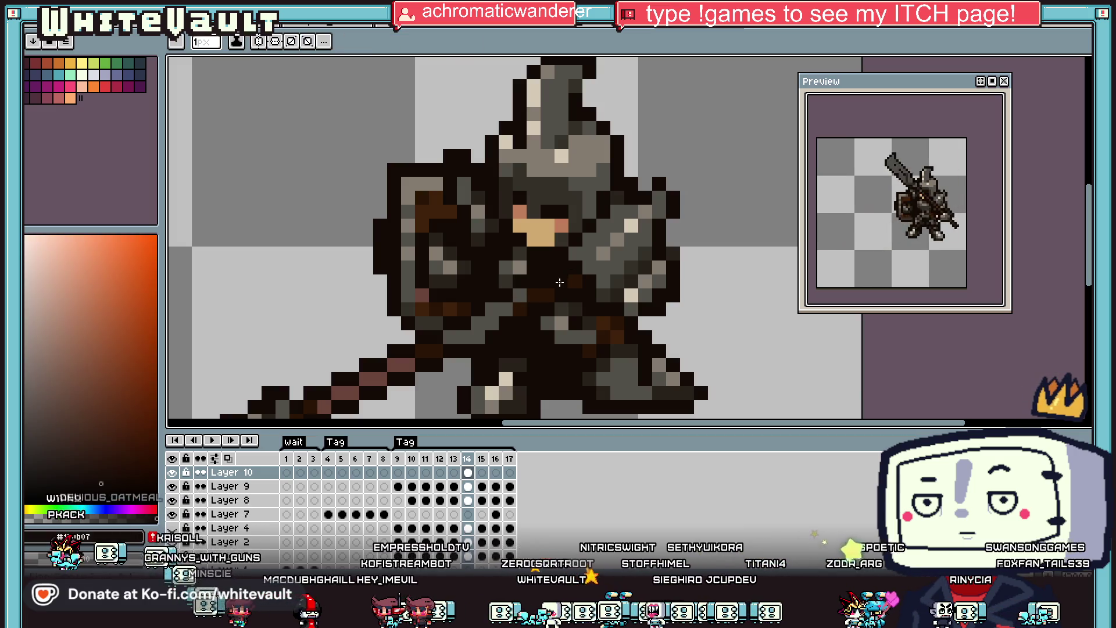
{"action": "left_click", "coordinate": [534, 282], "text": "alt"}
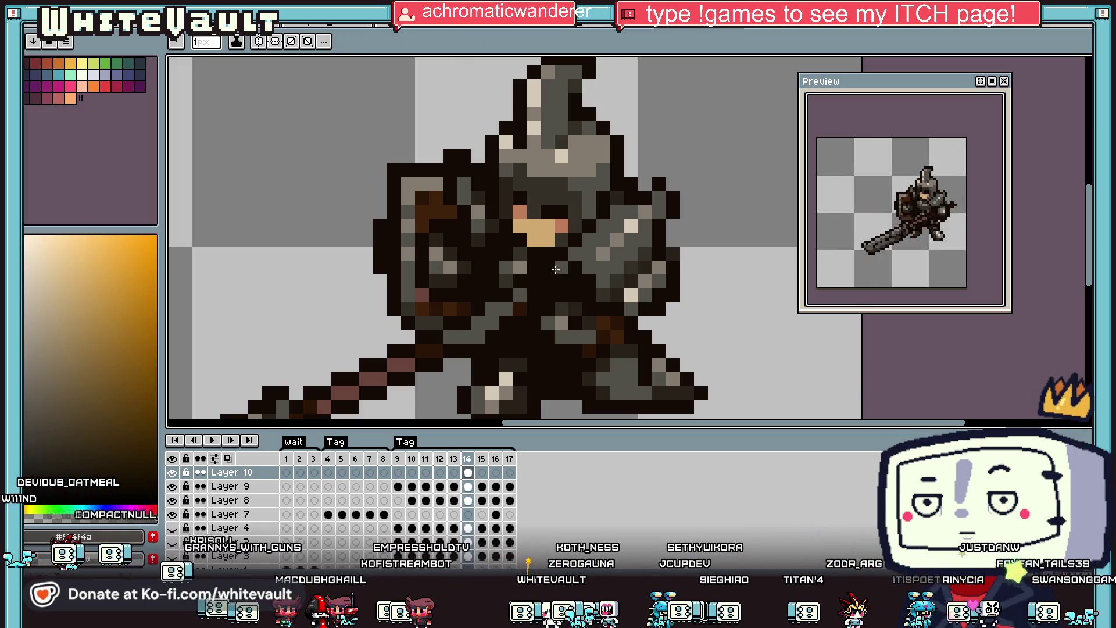
{"action": "left_click", "coordinate": [591, 298], "text": "alt"}
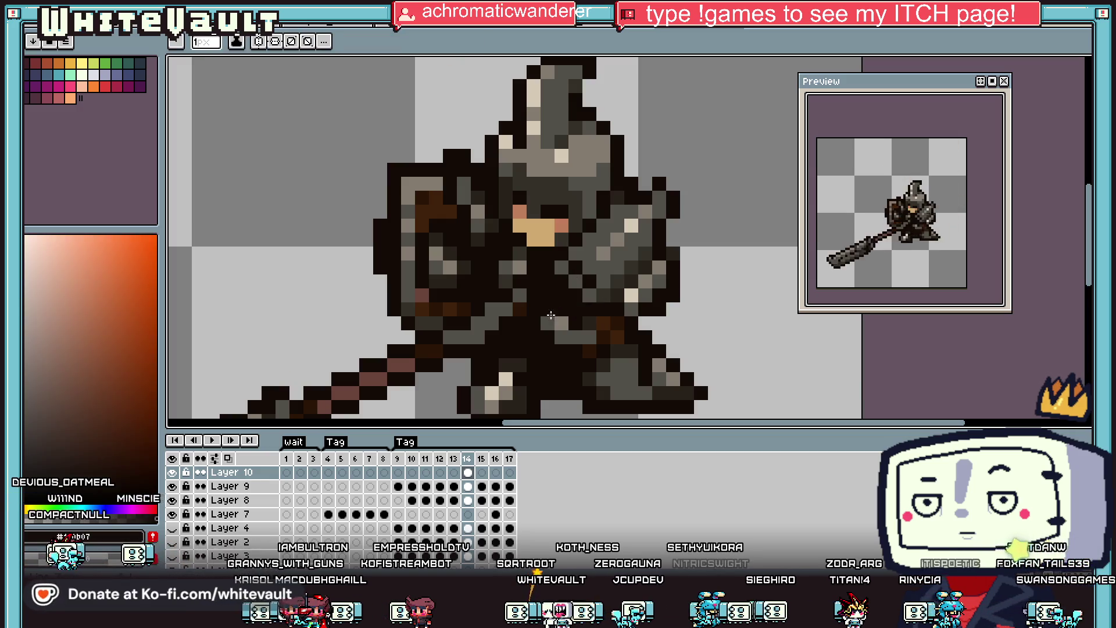
{"action": "left_click", "coordinate": [581, 280], "text": "alt"}
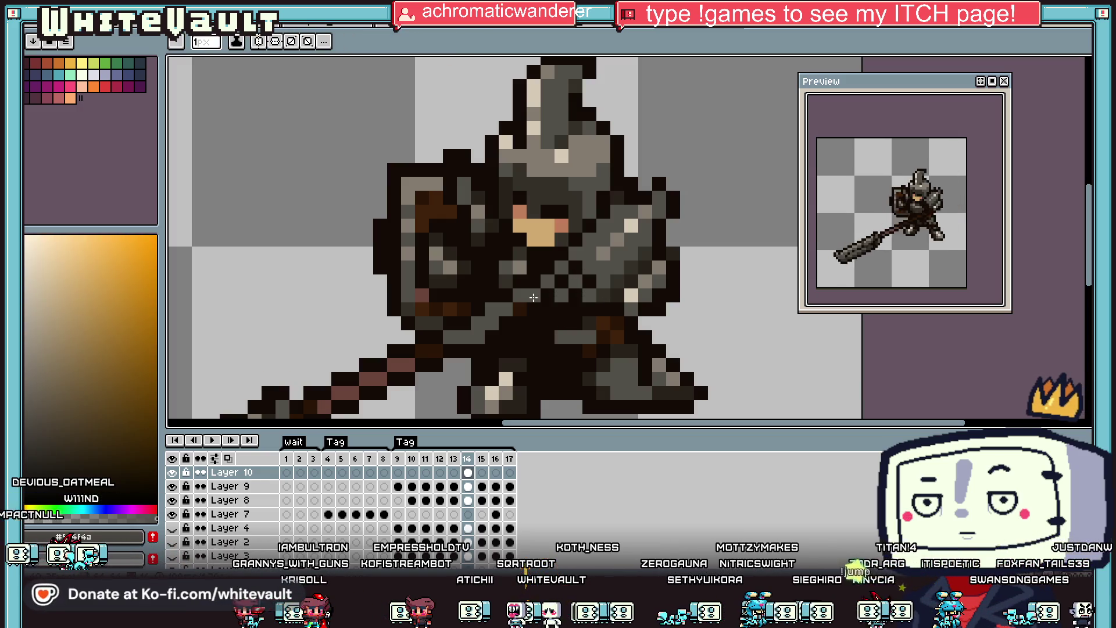
{"action": "left_click", "coordinate": [505, 291], "text": "alt"}
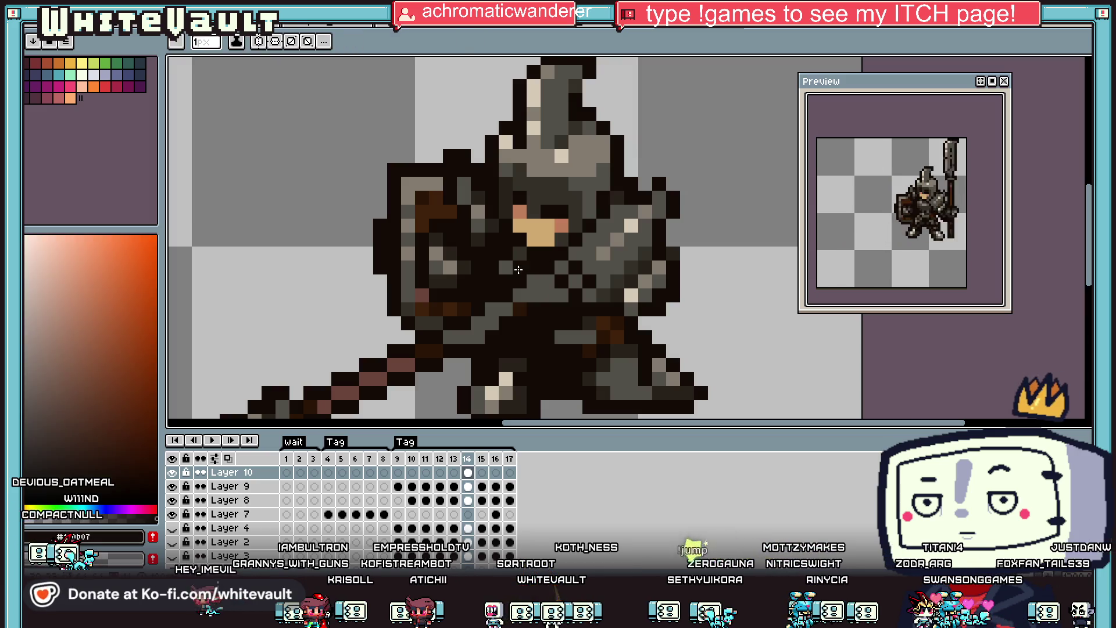
{"action": "left_click", "coordinate": [512, 313], "text": "alt"}
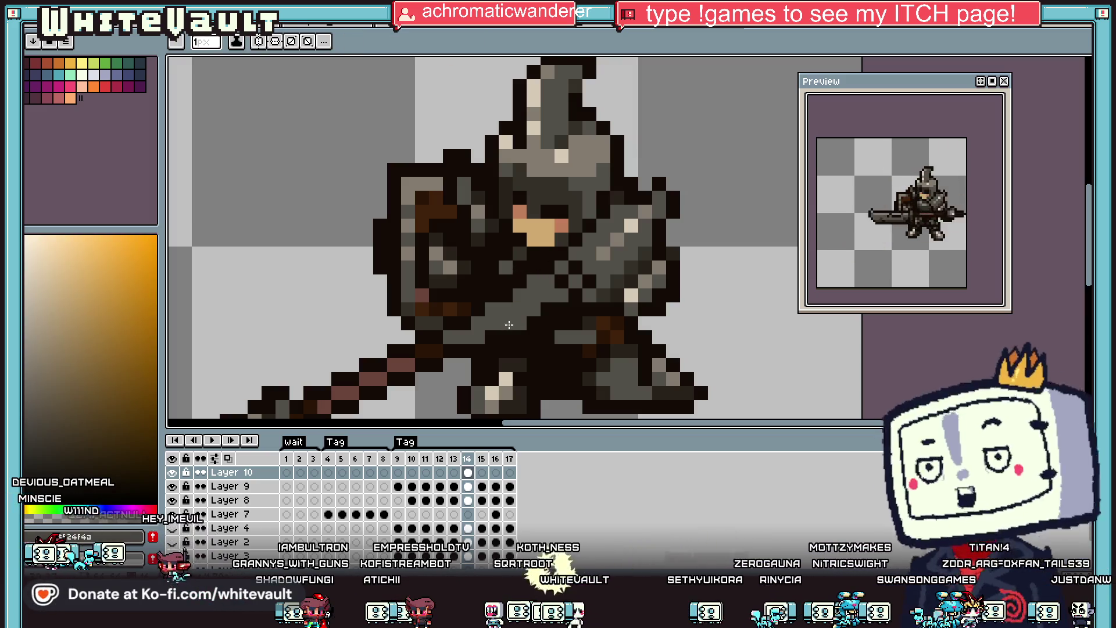
Paint a dark brown pixel on the knight's torso.
{"action": "scroll", "coordinate": [472, 316], "scroll_direction": "down", "scroll_amount": 5}
{"action": "scroll", "coordinate": [472, 316], "scroll_direction": "up", "scroll_amount": 5}
{"action": "left_click", "coordinate": [472, 317], "text": "alt"}
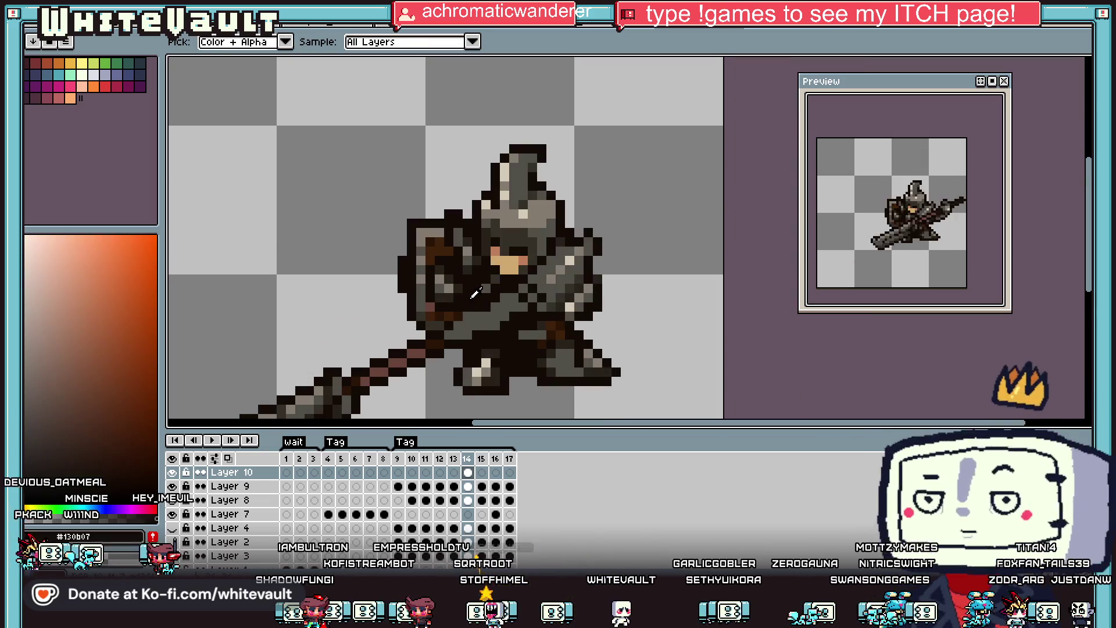
{"action": "scroll", "coordinate": [482, 320], "scroll_direction": "up", "scroll_amount": 5}
{"action": "left_click", "coordinate": [498, 315]}
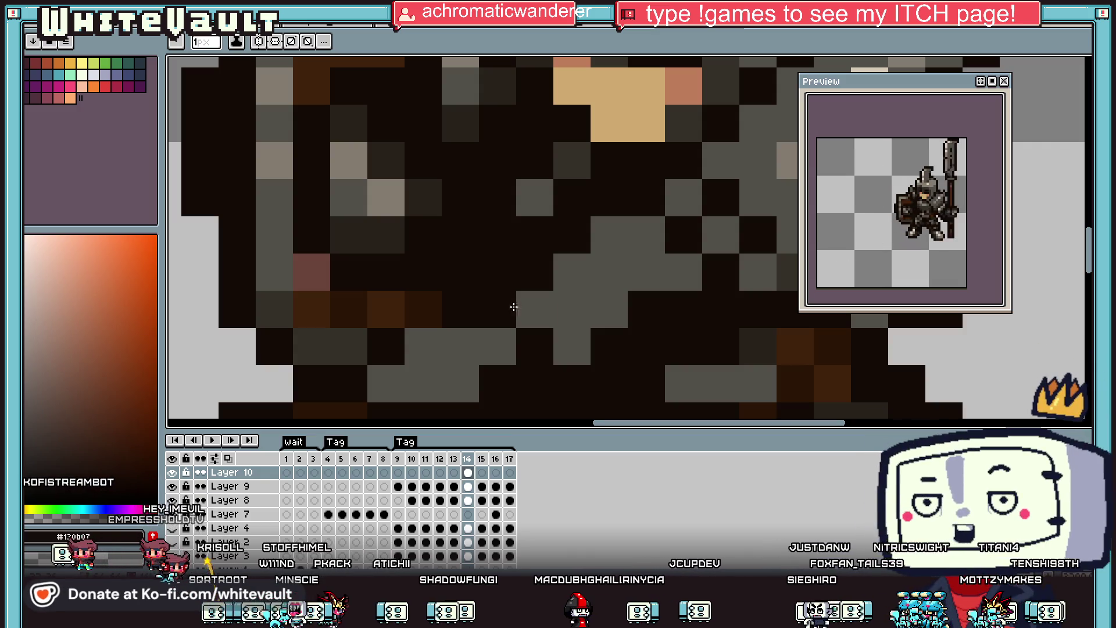
With dark grey #524f4a, paint a short stroke and three pixels on the torso armour.
{"action": "scroll", "coordinate": [514, 307], "scroll_direction": "down", "scroll_amount": 5}
{"action": "scroll", "coordinate": [595, 295], "scroll_direction": "up", "scroll_amount": 2}
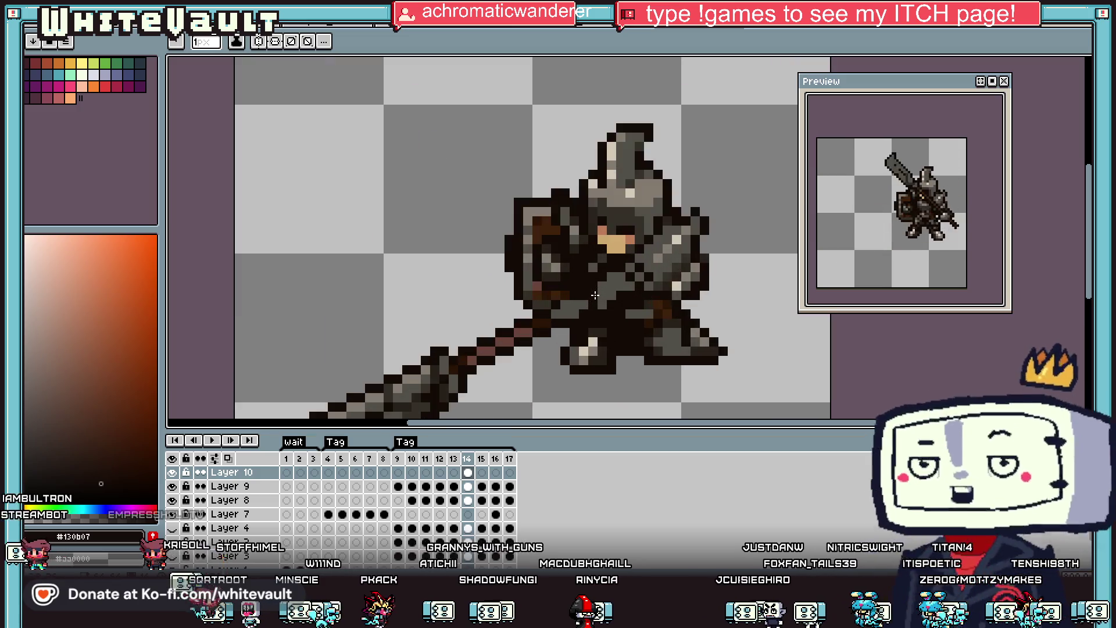
{"action": "key", "text": "e"}
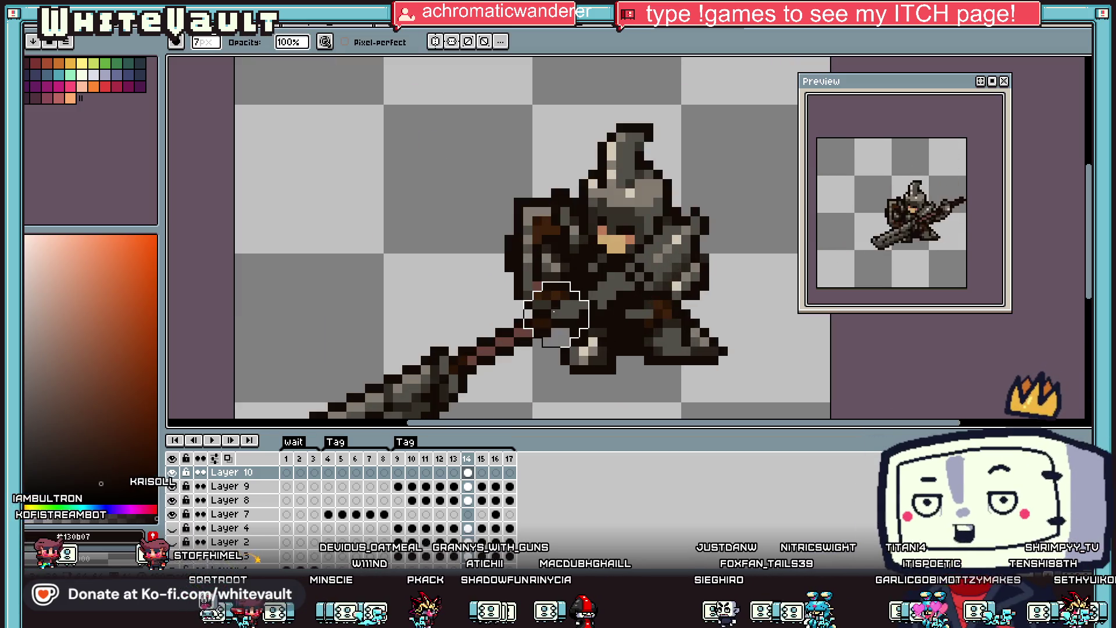
{"action": "key", "text": "i"}
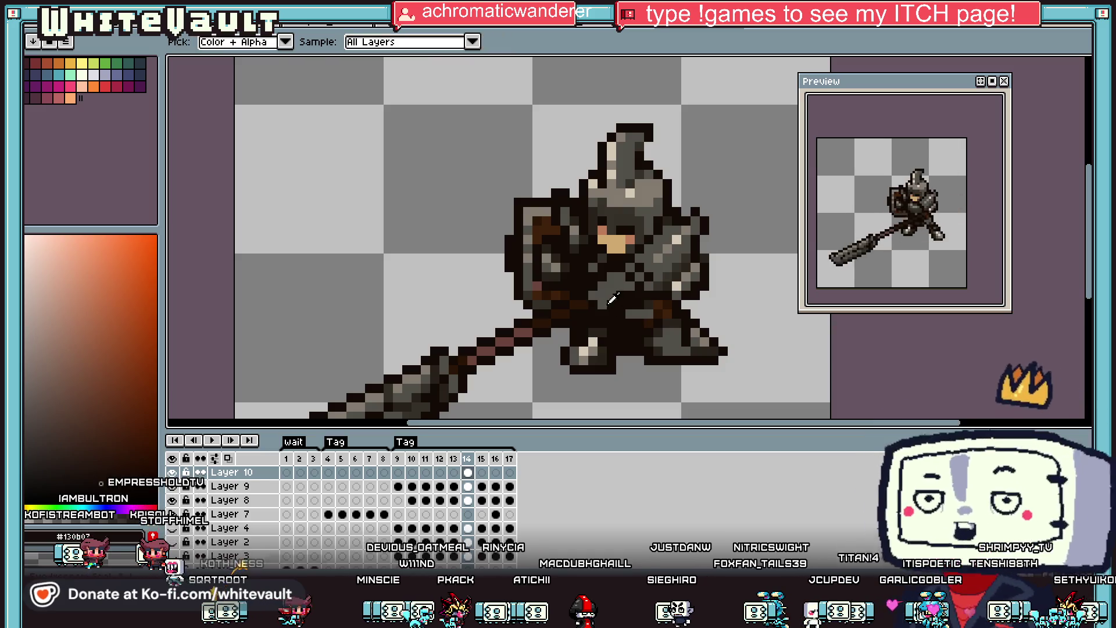
{"action": "scroll", "coordinate": [613, 303], "scroll_direction": "up", "scroll_amount": 2}
{"action": "left_click", "coordinate": [549, 305]}
{"action": "key", "text": "b"}
{"action": "mouse_move", "coordinate": [549, 305]}
{"action": "left_mouse_down"}
{"action": "mouse_move", "coordinate": [511, 304]}
{"action": "mouse_move", "coordinate": [488, 332]}
{"action": "mouse_move", "coordinate": [510, 332]}
{"action": "left_mouse_up"}
{"action": "left_click", "coordinate": [523, 282]}
{"action": "left_click", "coordinate": [478, 307]}
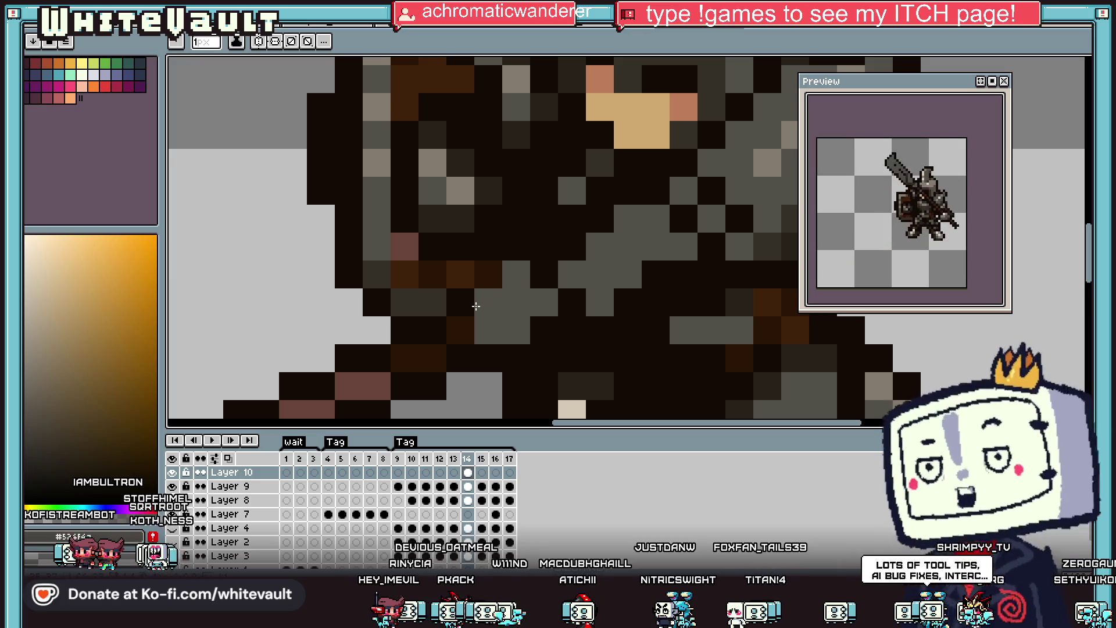
{"action": "left_click", "coordinate": [544, 276]}
Add another grey pixel, then paint a dark brown outline stroke across the torso.
{"action": "key", "text": "i"}
{"action": "key", "text": "b"}
{"action": "left_click", "coordinate": [460, 330]}
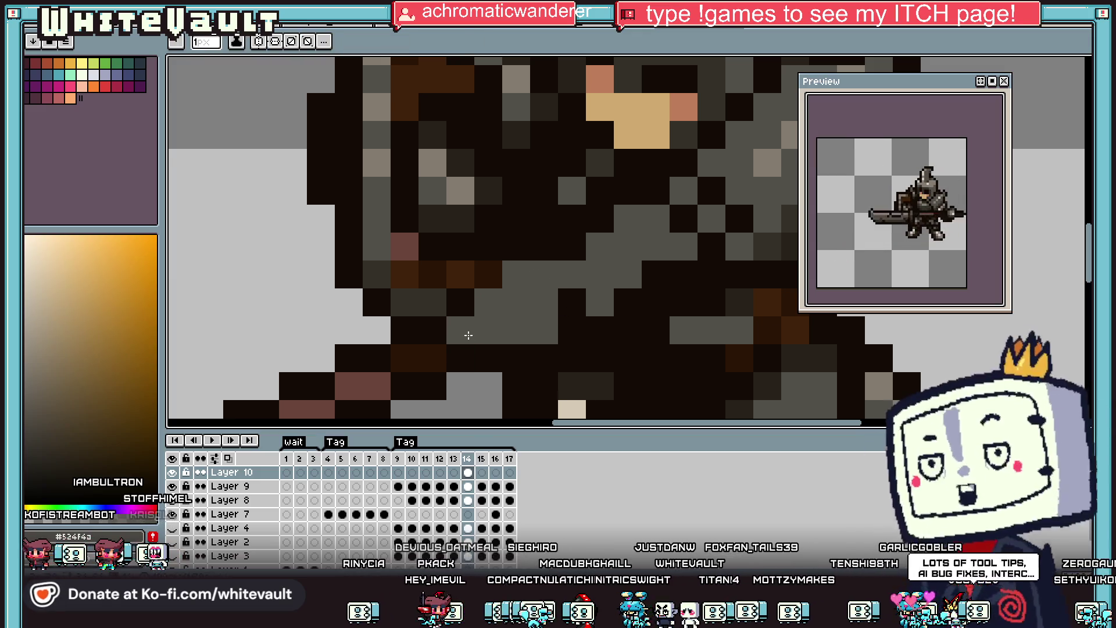
{"action": "key", "text": "i"}
{"action": "left_click", "coordinate": [521, 254]}
{"action": "key", "text": "b"}
{"action": "mouse_move", "coordinate": [496, 270]}
{"action": "left_mouse_down"}
{"action": "mouse_move", "coordinate": [536, 265]}
{"action": "mouse_move", "coordinate": [551, 329]}
{"action": "left_mouse_up"}
{"action": "key", "text": "i"}
{"action": "scroll", "coordinate": [593, 324], "scroll_direction": "down", "scroll_amount": 8}
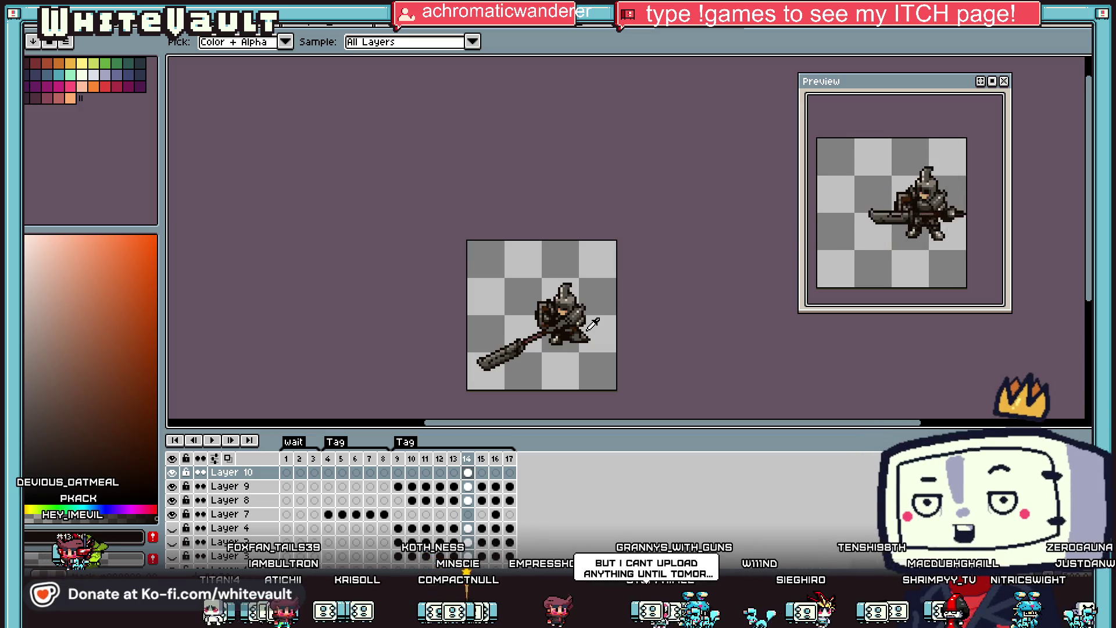
{"action": "scroll", "coordinate": [567, 329], "scroll_direction": "up", "scroll_amount": 4}
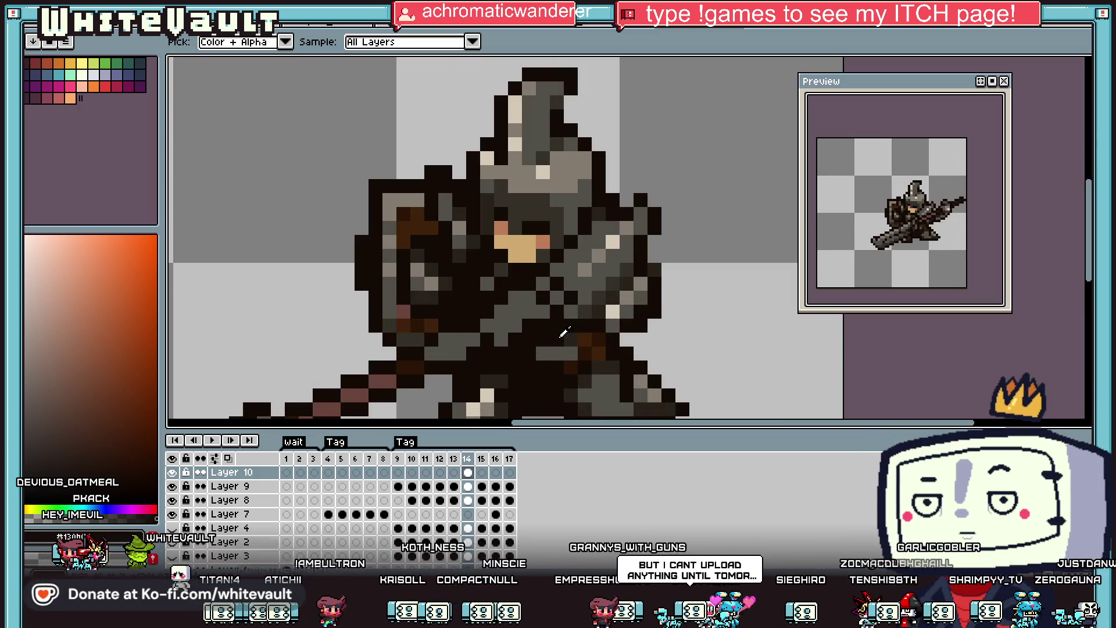
{"action": "left_click", "coordinate": [526, 312]}
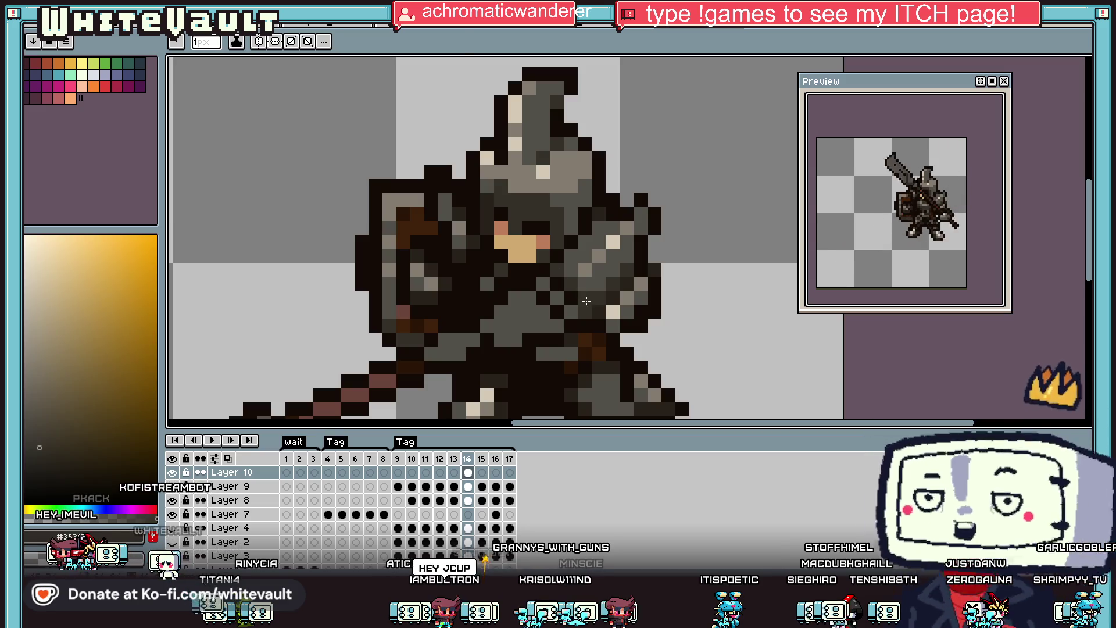
Paint two light beige highlight pixels on the shoulder armour.
{"action": "key", "text": "alt"}
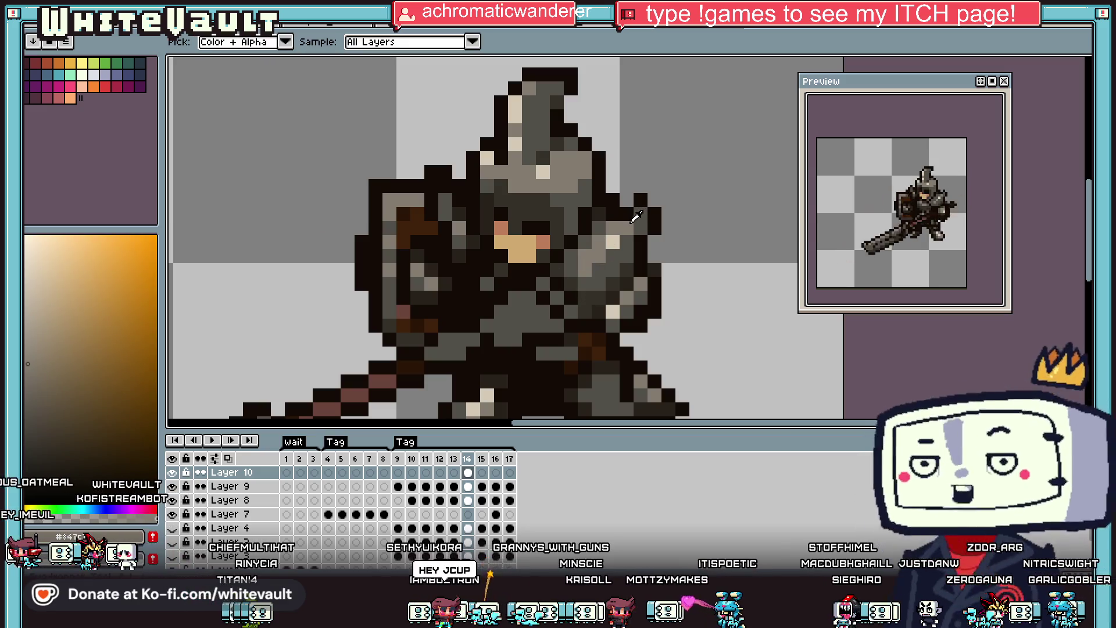
{"action": "left_click", "coordinate": [650, 213], "text": "alt"}
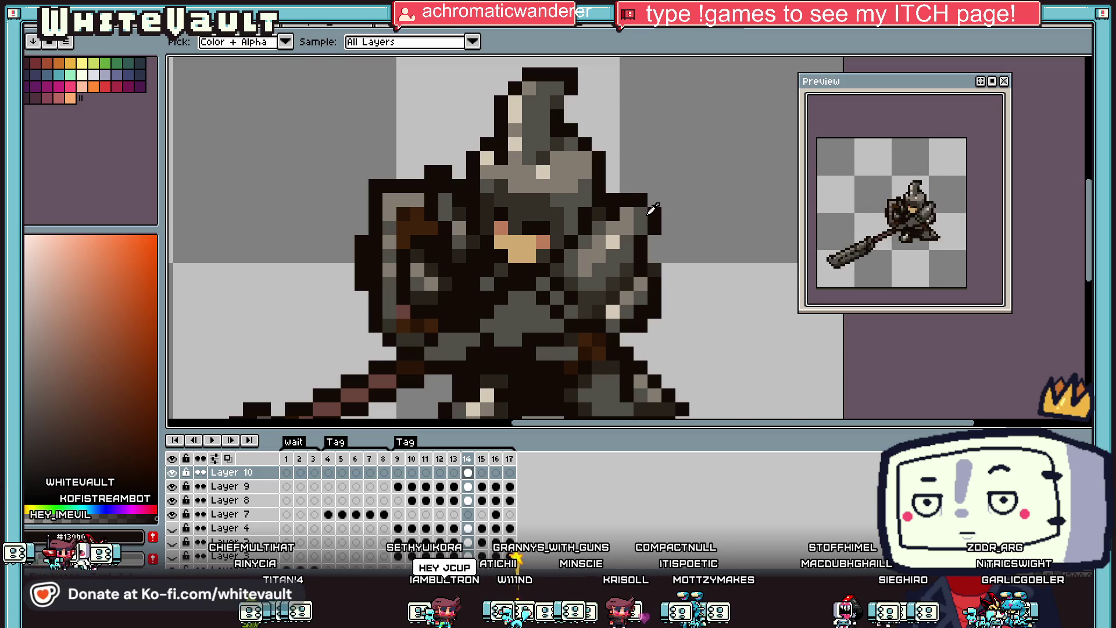
{"action": "left_click", "coordinate": [666, 226], "text": "alt"}
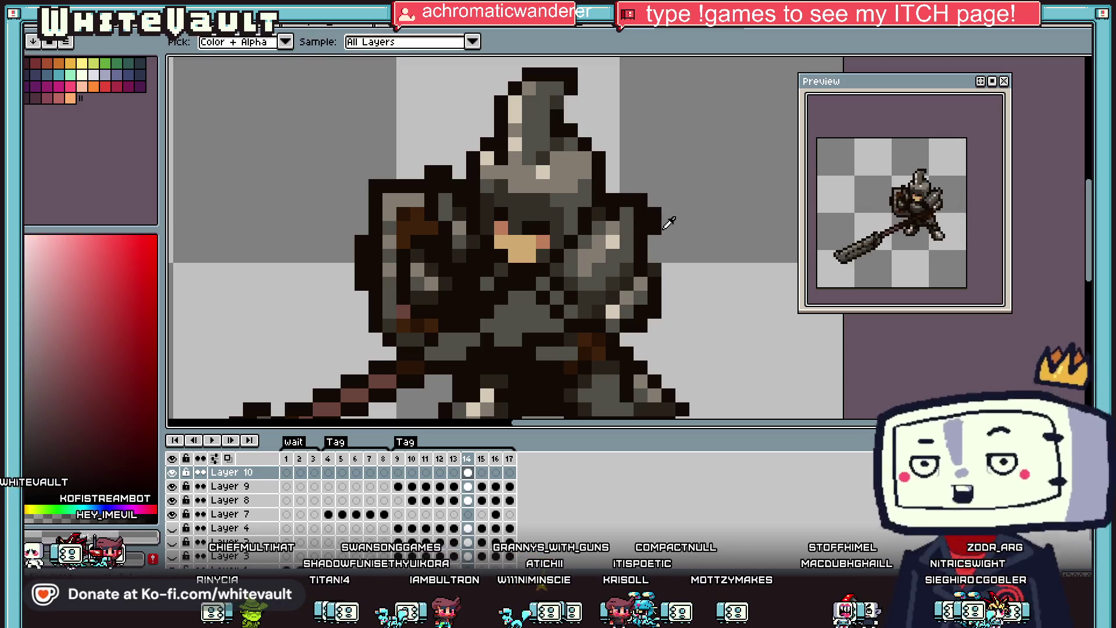
{"action": "left_click", "coordinate": [614, 241], "text": "alt"}
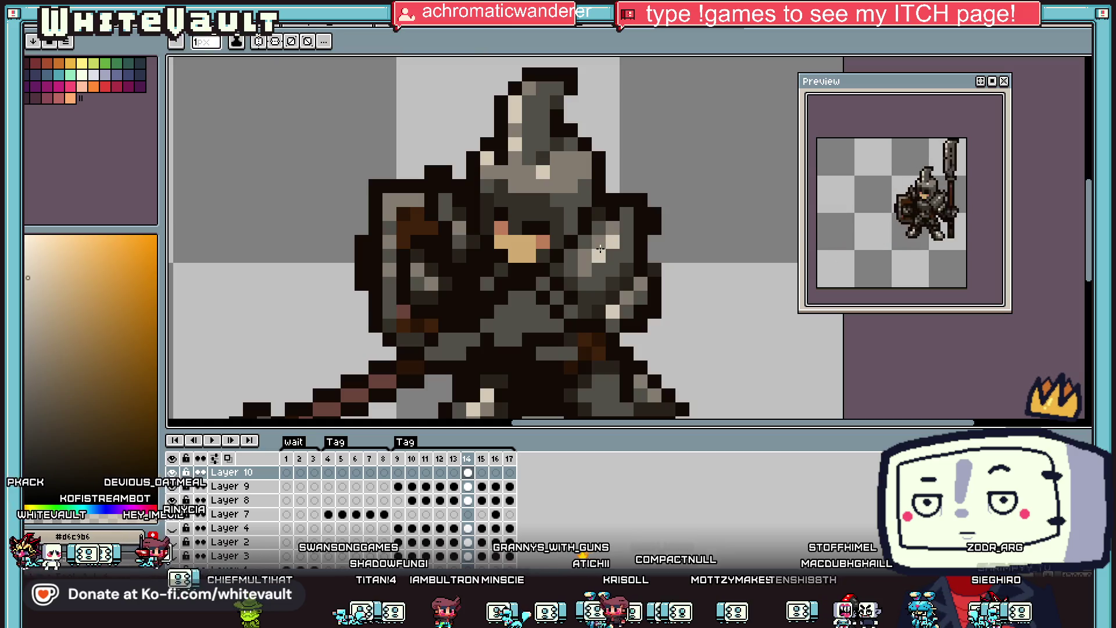
{"action": "left_click", "coordinate": [599, 242]}
{"action": "left_click", "coordinate": [584, 256]}
Darken two light shoulder pixels with dark brown and add a grey #847c70 pixel.
{"action": "left_click", "coordinate": [620, 238], "text": "alt"}
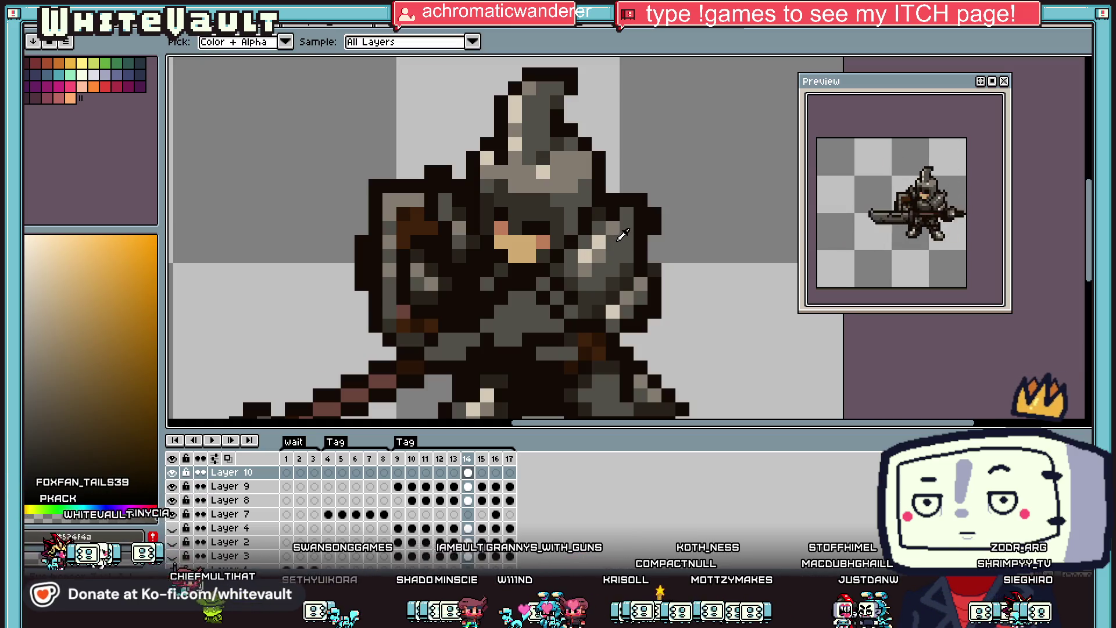
{"action": "scroll", "coordinate": [622, 235], "scroll_direction": "down", "scroll_amount": 3}
{"action": "scroll", "coordinate": [634, 245], "scroll_direction": "up", "scroll_amount": 4}
{"action": "left_click", "coordinate": [633, 244], "text": "alt"}
{"action": "left_click", "coordinate": [613, 300]}
{"action": "left_click", "coordinate": [594, 301]}
{"action": "left_click", "coordinate": [564, 237], "text": "alt"}
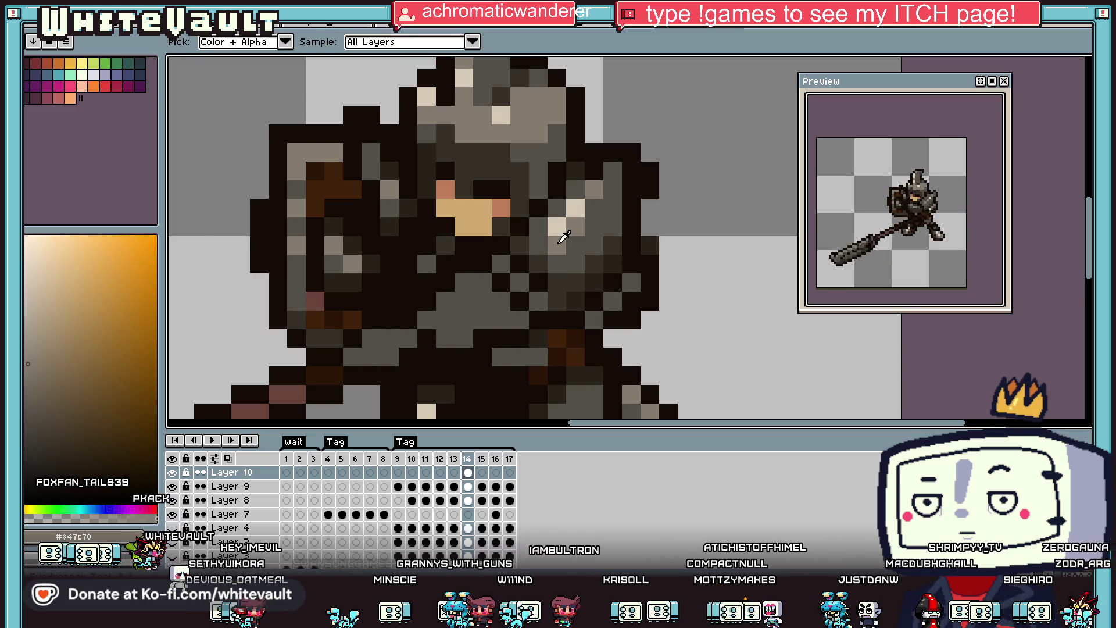
{"action": "left_click", "coordinate": [520, 283]}
Select Layer 4 at frame 14 in the timeline.
{"action": "left_click", "coordinate": [668, 266], "text": "alt"}
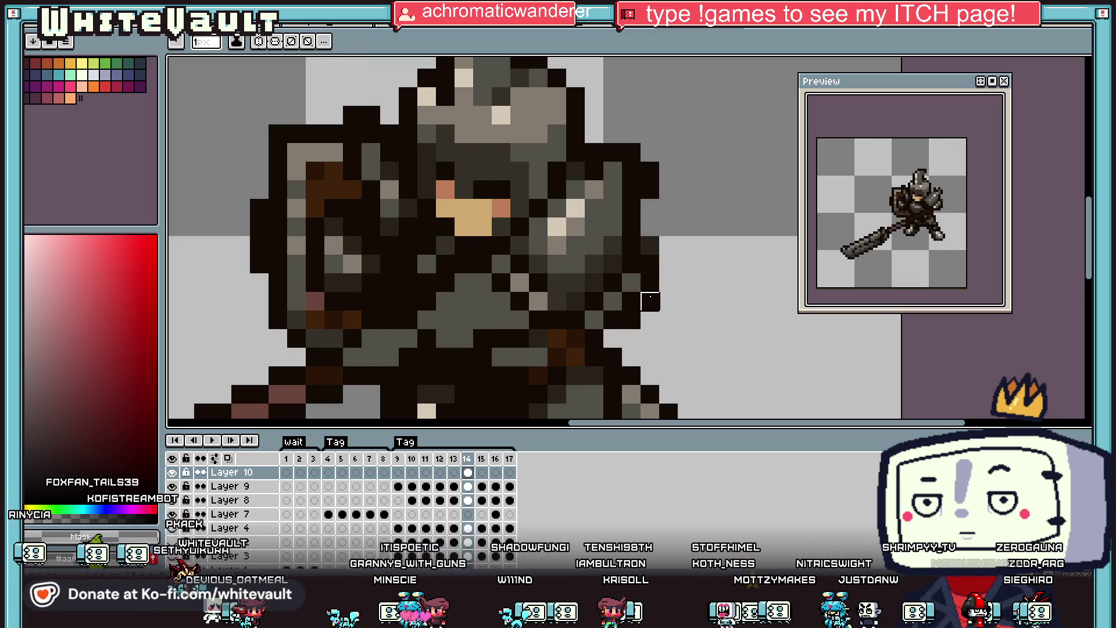
{"action": "key", "text": "Down"}
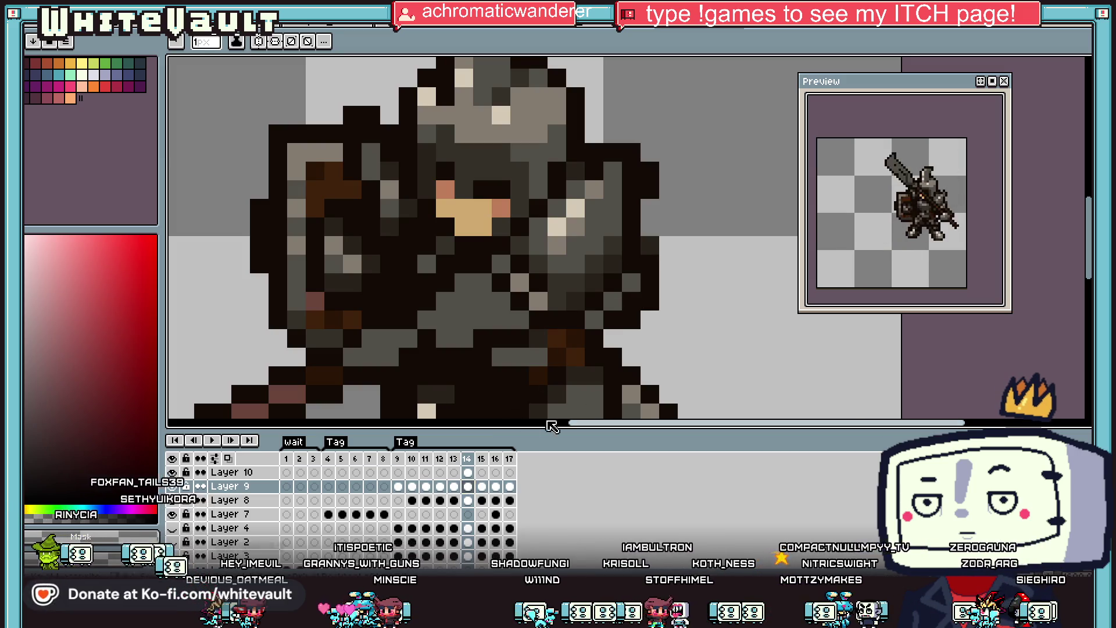
{"action": "left_click", "coordinate": [469, 528]}
{"action": "scroll", "coordinate": [639, 279], "scroll_direction": "down", "scroll_amount": 3}
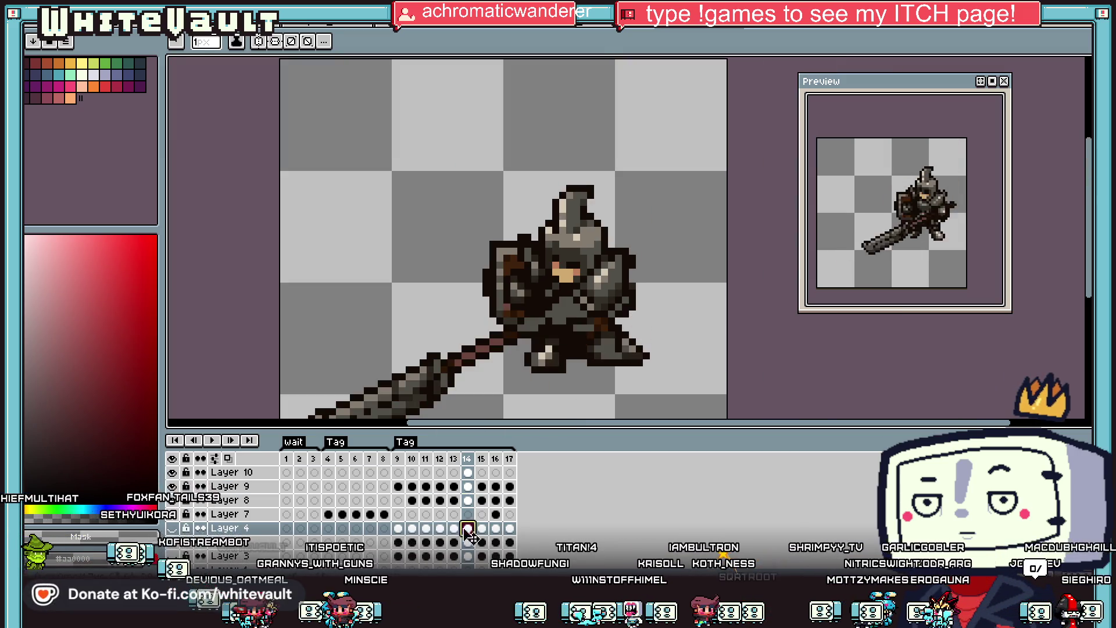
Sample the light grey #847c70 from the knight's armour.
{"action": "scroll", "coordinate": [469, 531], "scroll_direction": "down", "scroll_amount": 1}
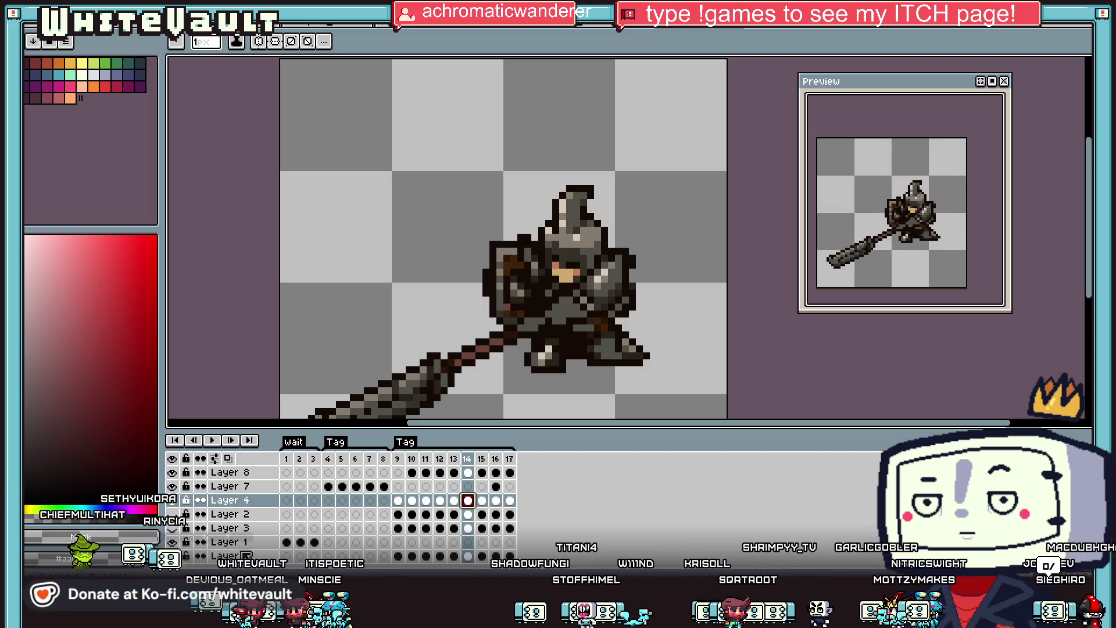
{"action": "right_click", "coordinate": [234, 468]}
{"action": "key", "text": "Escape"}
{"action": "scroll", "coordinate": [474, 493], "scroll_direction": "up", "scroll_amount": 1}
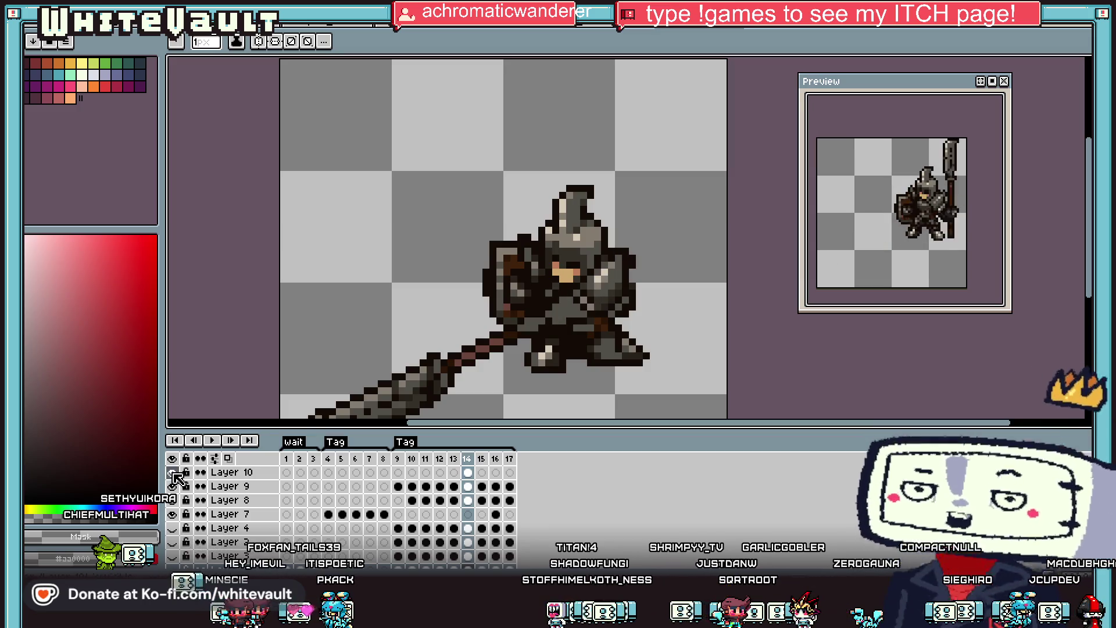
{"action": "scroll", "coordinate": [625, 294], "scroll_direction": "up", "scroll_amount": 2}
{"action": "left_click", "coordinate": [625, 294], "text": "alt"}
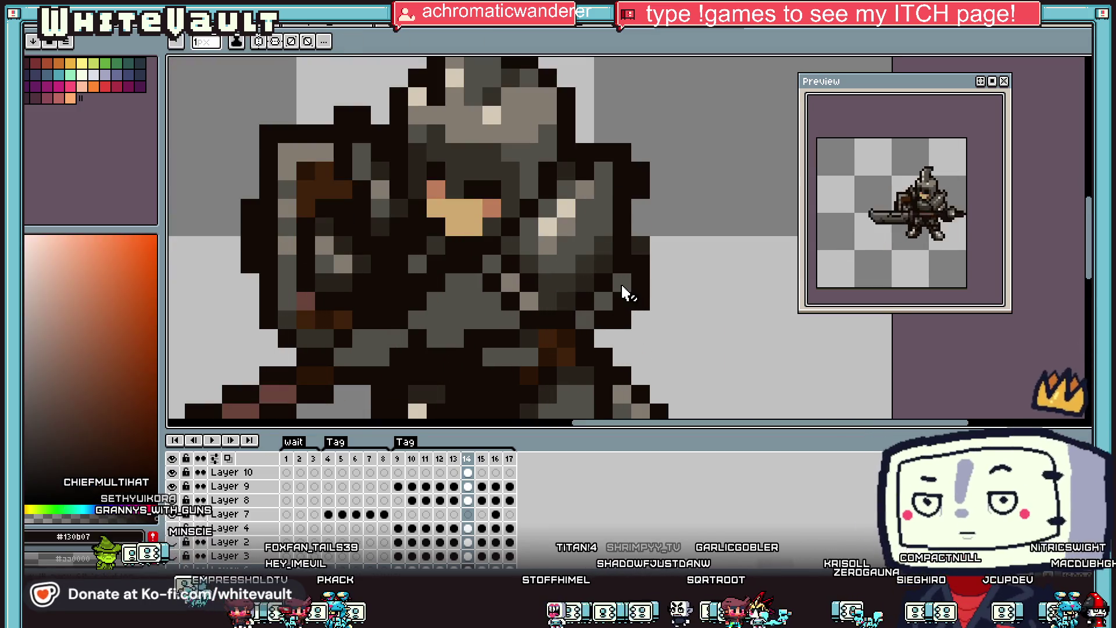
{"action": "key", "text": "alt+Up"}
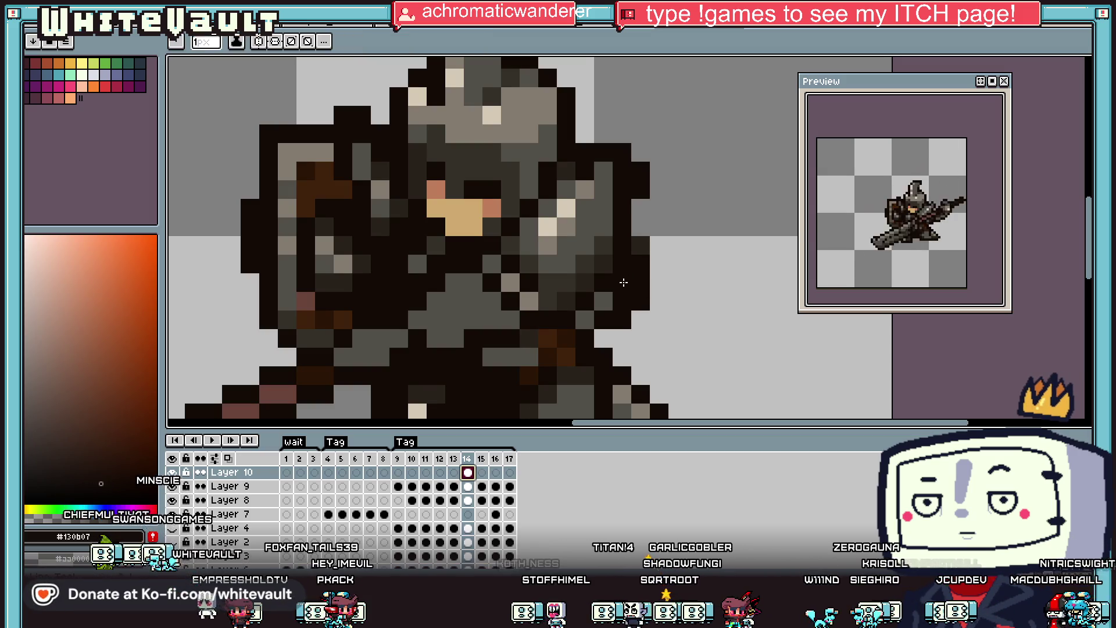
{"action": "left_click", "coordinate": [581, 254], "text": "alt"}
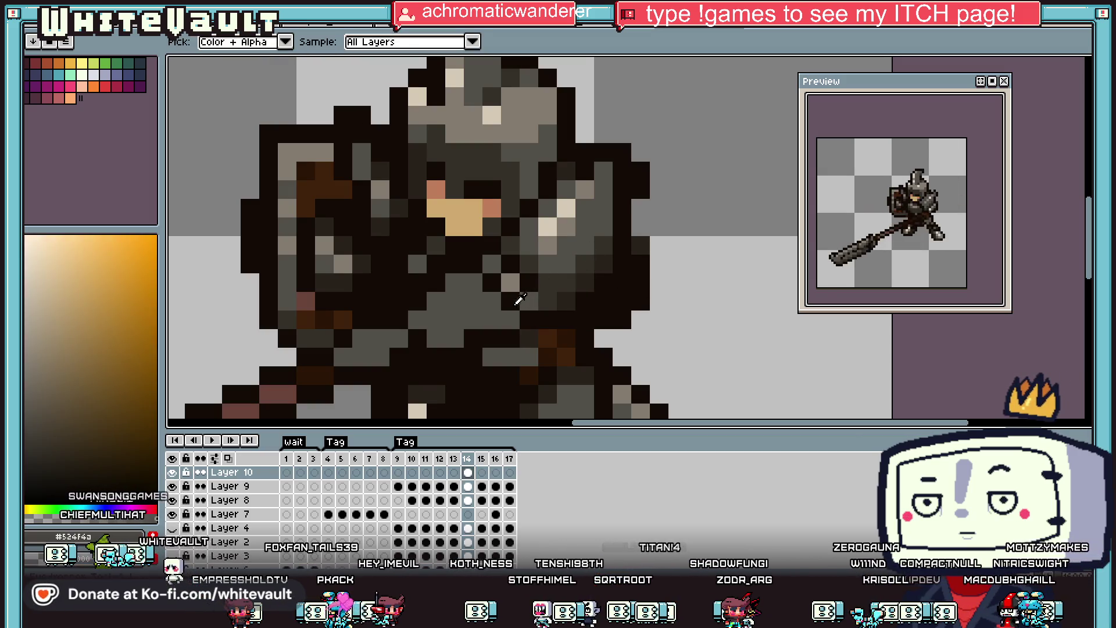
{"action": "left_click", "coordinate": [527, 251], "text": "alt"}
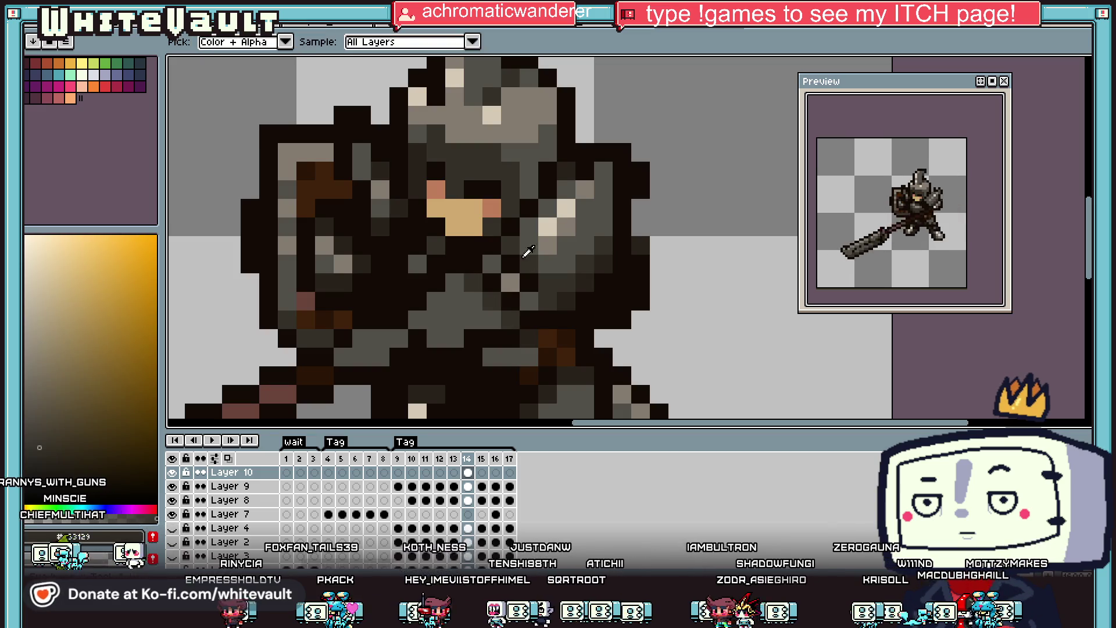
{"action": "left_click", "coordinate": [555, 241], "text": "alt"}
Paint a patch of eight torso pixels light grey.
{"action": "left_click", "coordinate": [436, 300]}
{"action": "left_click", "coordinate": [455, 301]}
{"action": "left_click", "coordinate": [418, 320]}
{"action": "left_click", "coordinate": [436, 320]}
{"action": "left_click", "coordinate": [381, 338]}
{"action": "left_click", "coordinate": [361, 339]}
{"action": "left_click", "coordinate": [362, 357]}
{"action": "left_click", "coordinate": [343, 357]}
Repaint one torso pixel dark grey and add a cream #d6c9b6 highlight pixel.
{"action": "left_click", "coordinate": [377, 357], "text": "alt"}
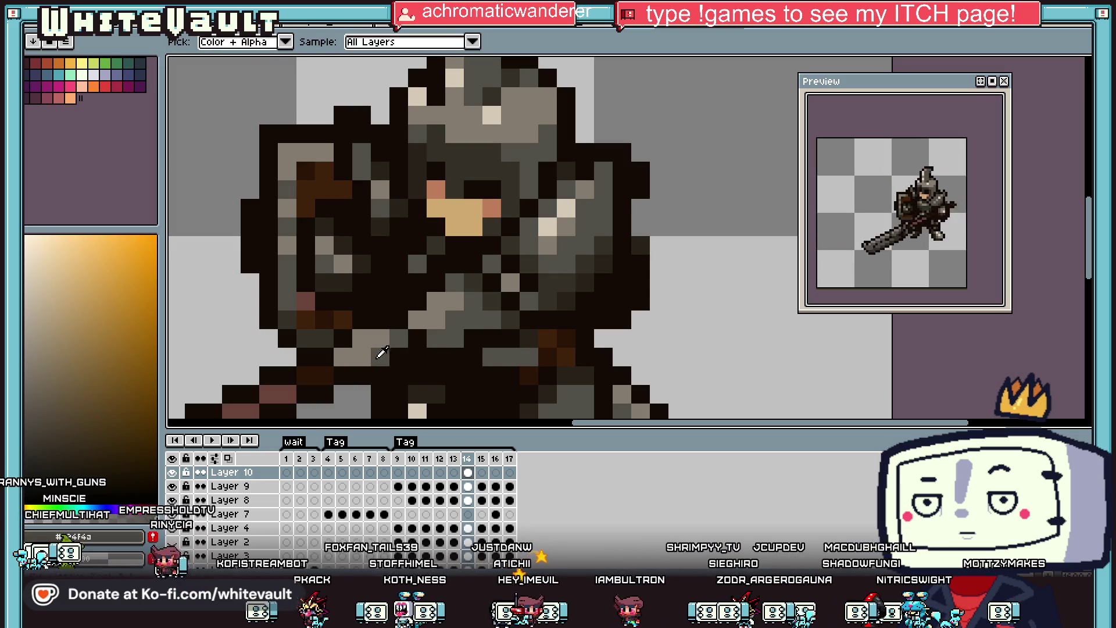
{"action": "left_click", "coordinate": [342, 375]}
{"action": "left_click", "coordinate": [547, 231], "text": "alt"}
{"action": "left_click", "coordinate": [365, 342]}
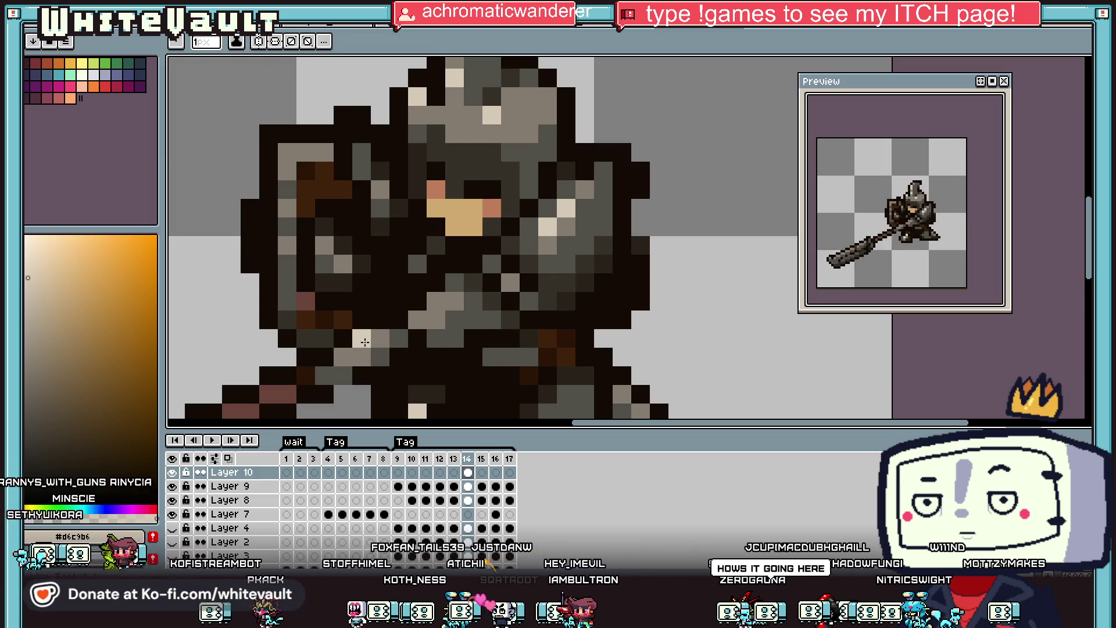
{"action": "scroll", "coordinate": [364, 346], "scroll_direction": "down", "scroll_amount": 6}
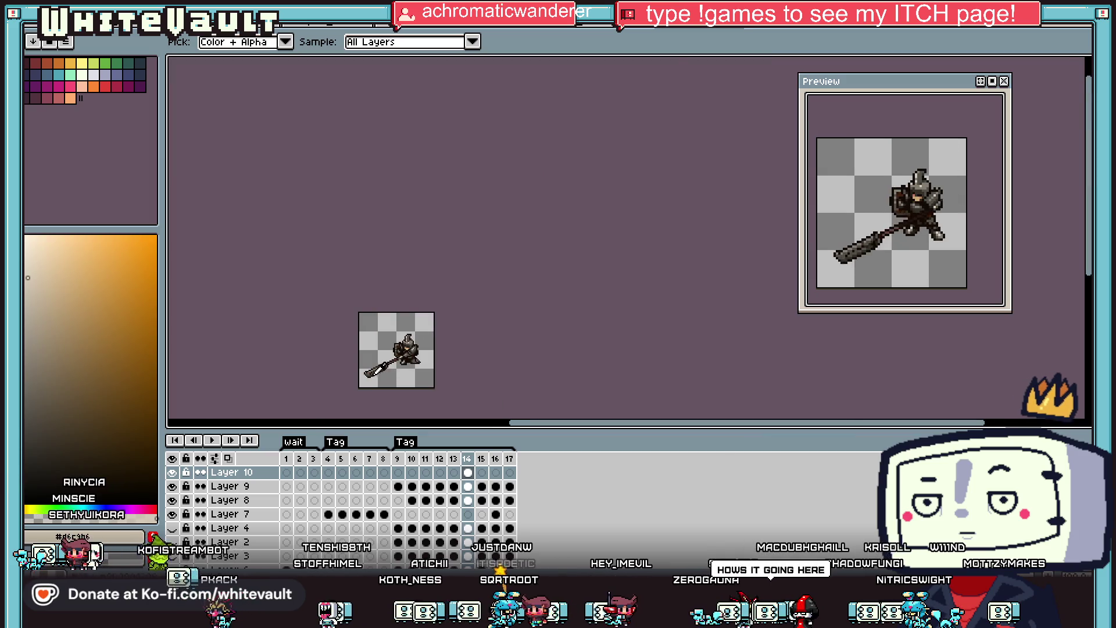
Darken a pixel near the knight's hands with the near-black outline colour #130b07.
{"action": "scroll", "coordinate": [378, 369], "scroll_direction": "up", "scroll_amount": 6}
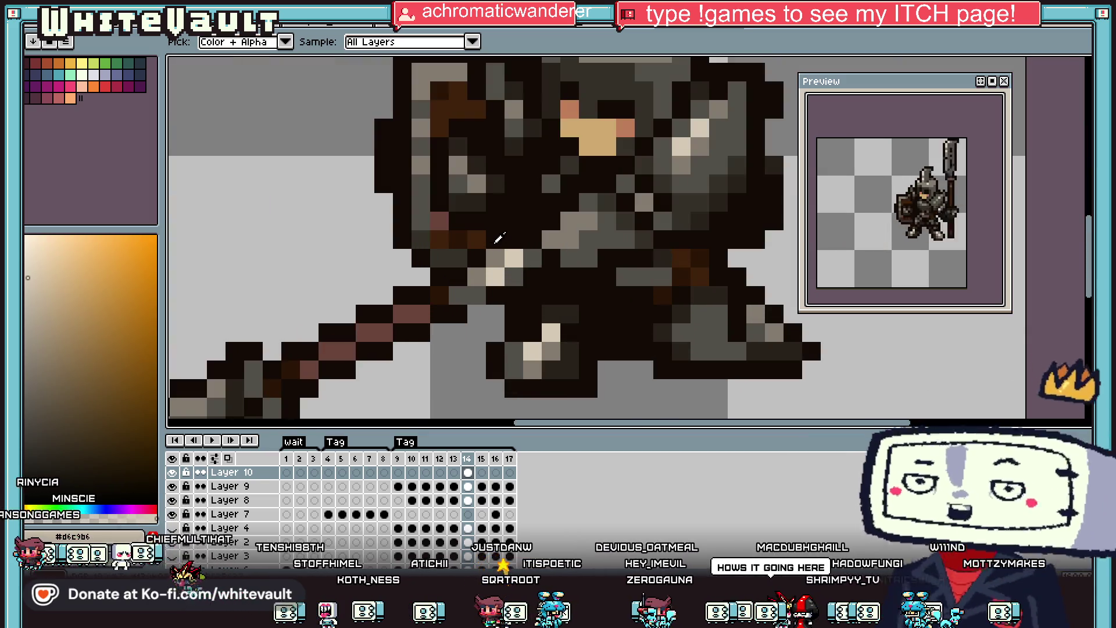
{"action": "left_click", "coordinate": [475, 298], "text": "alt"}
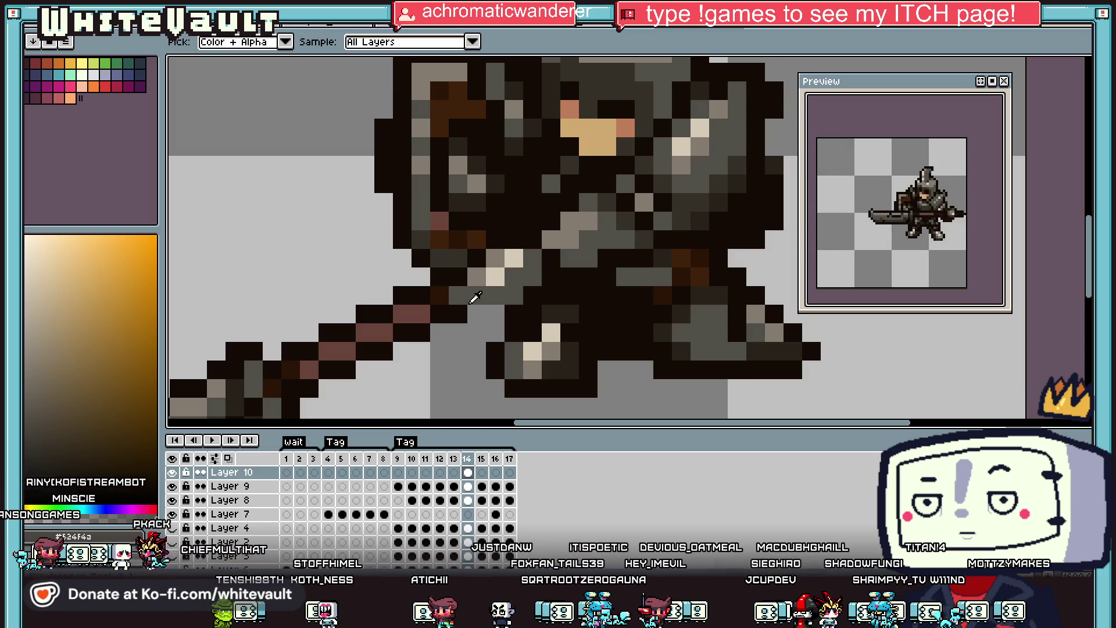
{"action": "left_click", "coordinate": [460, 314], "text": "alt"}
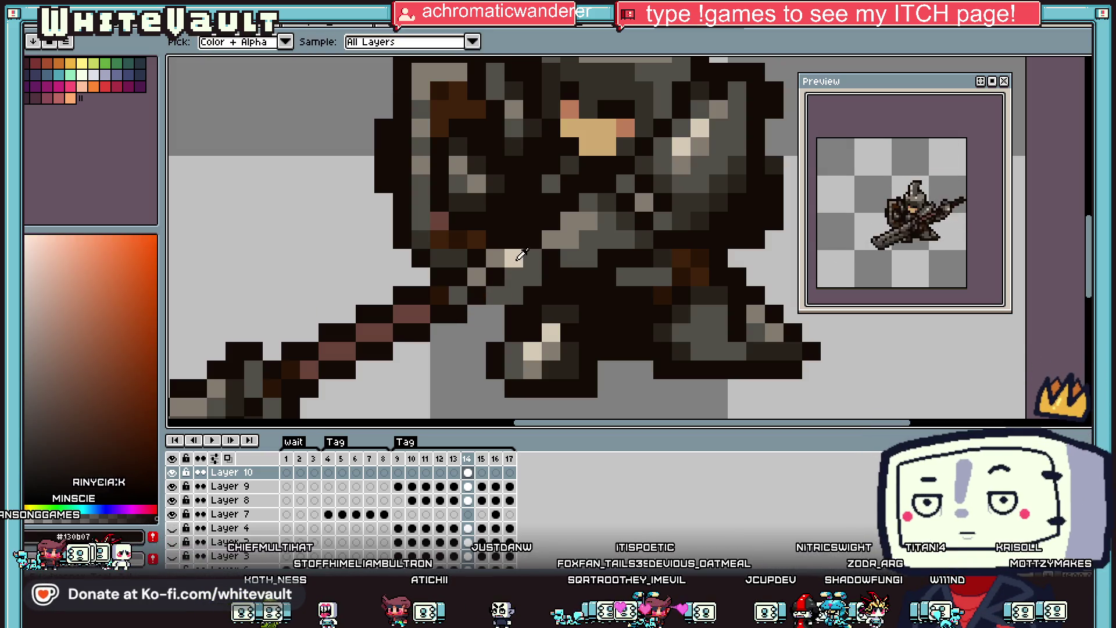
{"action": "left_click", "coordinate": [517, 260], "text": "alt"}
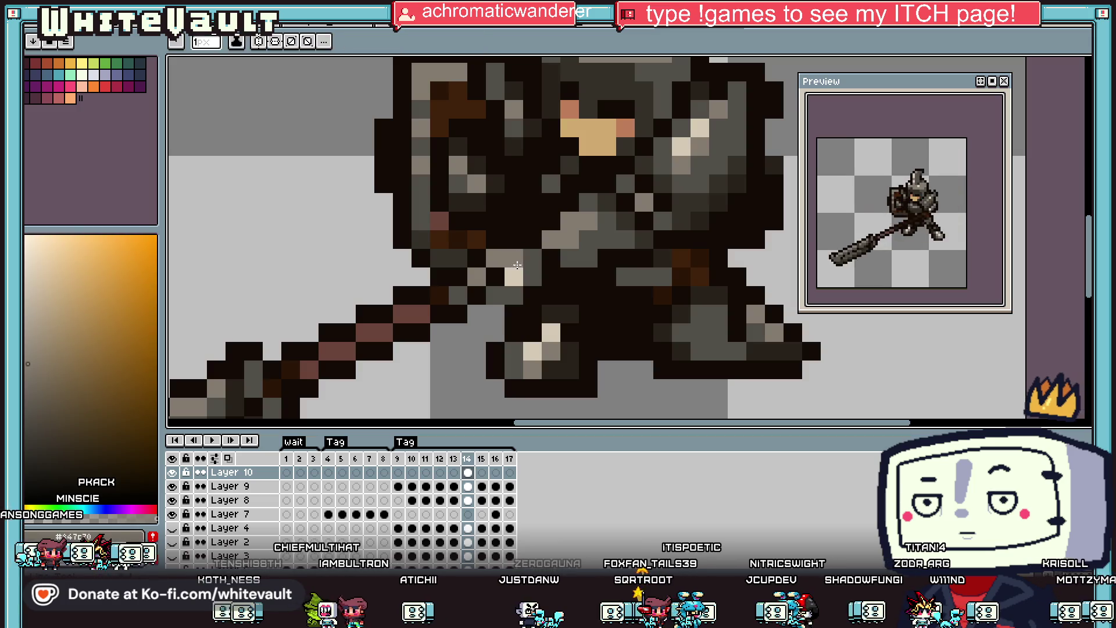
{"action": "scroll", "coordinate": [516, 264], "scroll_direction": "down", "scroll_amount": 3}
{"action": "scroll", "coordinate": [517, 267], "scroll_direction": "up", "scroll_amount": 3}
{"action": "left_click", "coordinate": [504, 270], "text": "alt"}
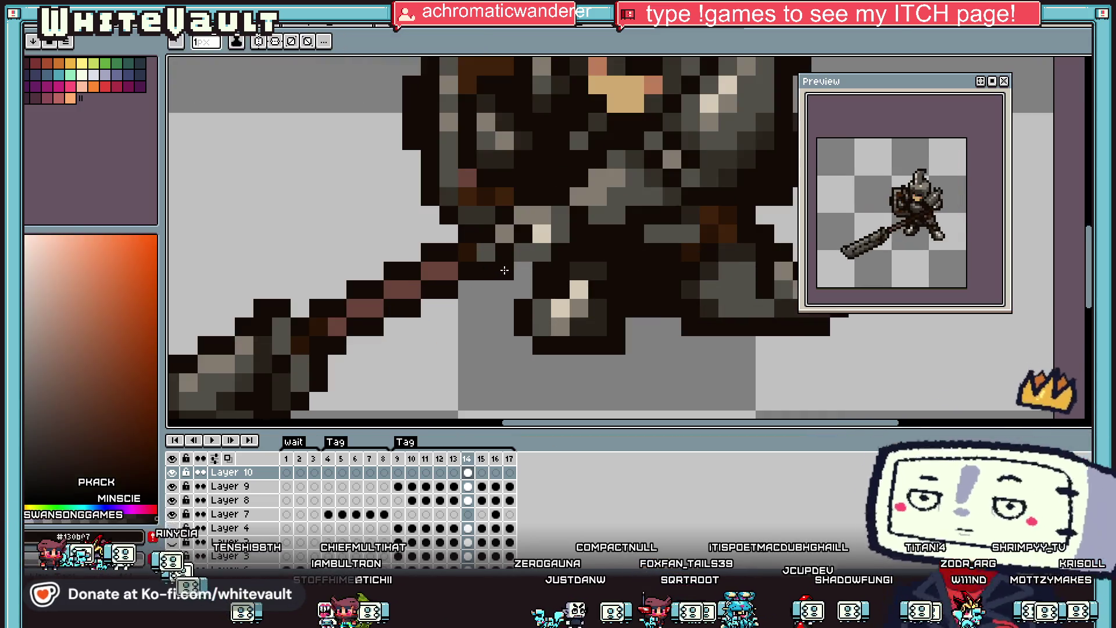
{"action": "left_click", "coordinate": [522, 270]}
Paint two pixels grey near the hammer shaft.
{"action": "left_click", "coordinate": [536, 248], "text": "alt"}
{"action": "left_click_drag", "start_coordinate": [505, 270], "coordinate": [523, 270]}
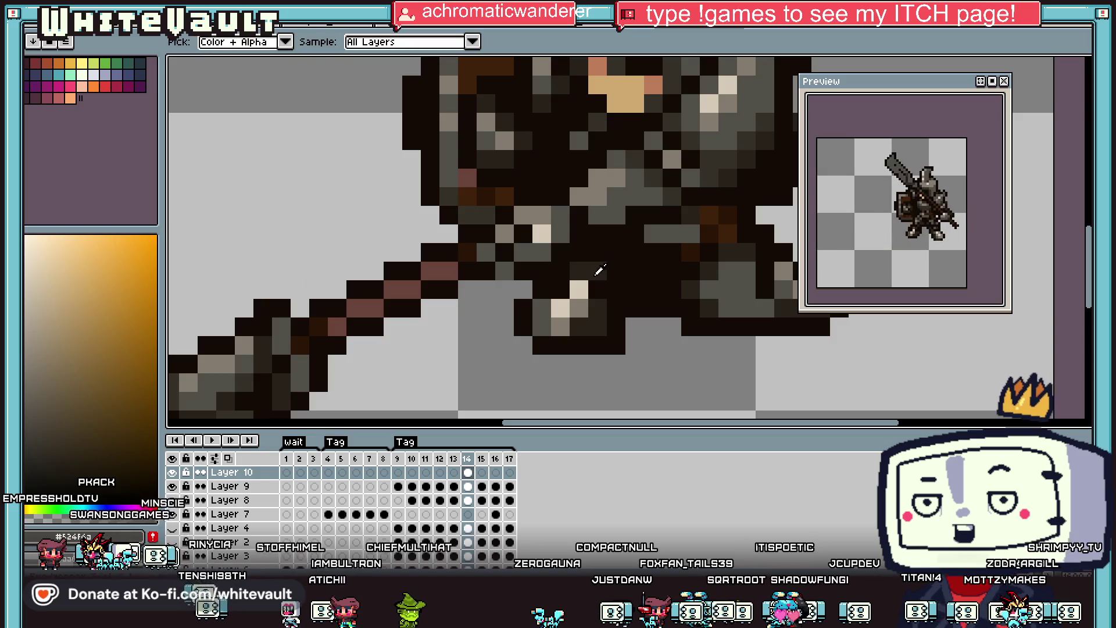
{"action": "left_click", "coordinate": [598, 270], "text": "alt"}
{"action": "scroll", "coordinate": [602, 268], "scroll_direction": "down", "scroll_amount": 4}
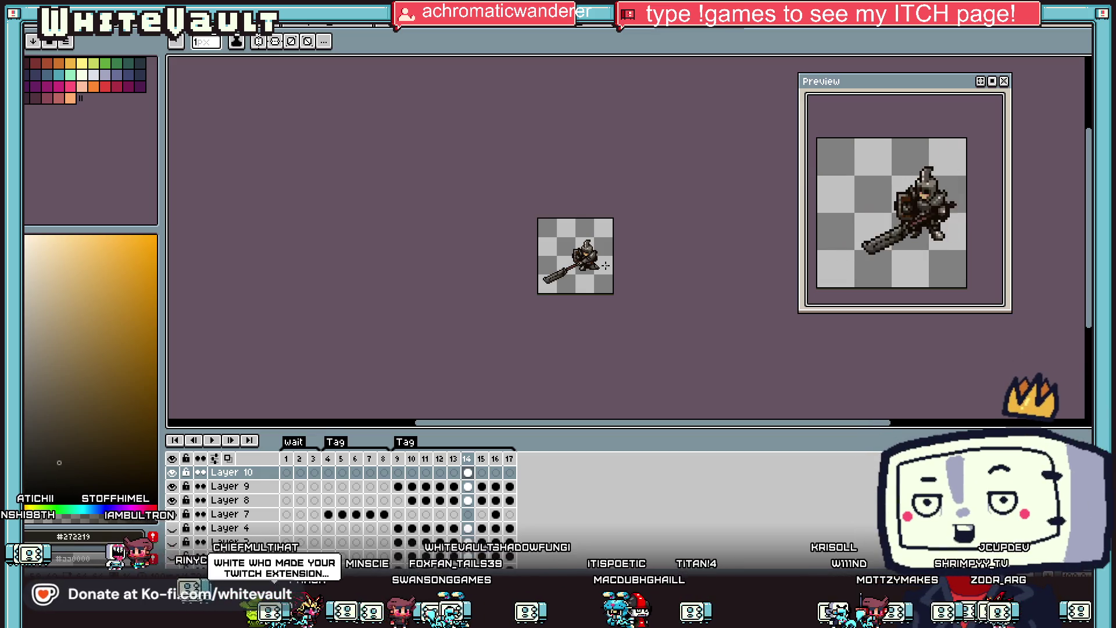
{"action": "scroll", "coordinate": [569, 247], "scroll_direction": "up", "scroll_amount": 3}
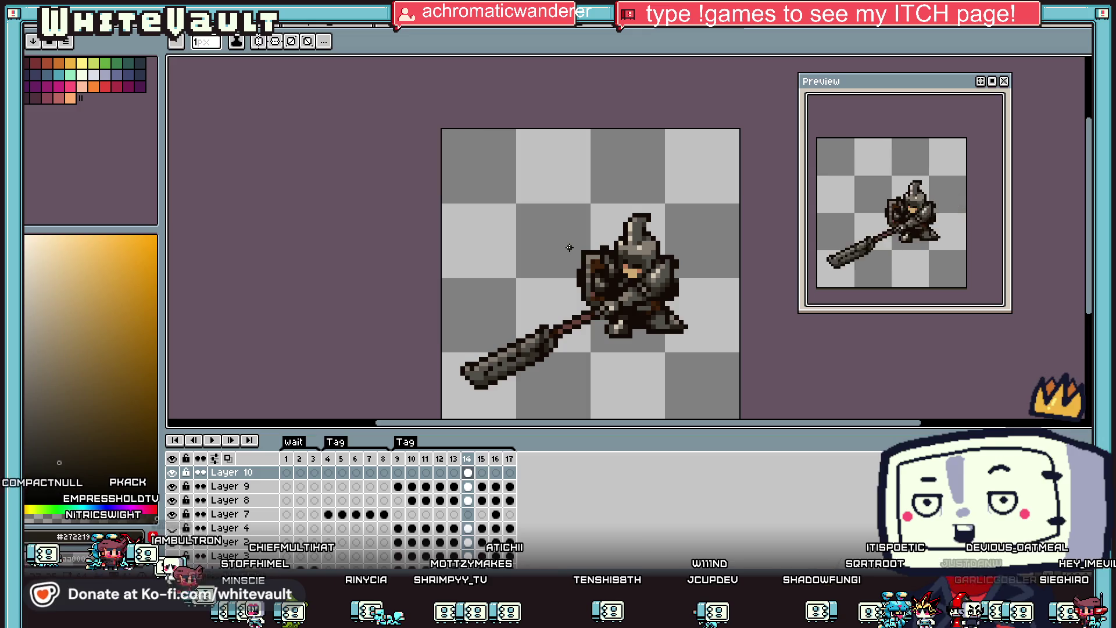
{"action": "scroll", "coordinate": [683, 251], "scroll_direction": "down", "scroll_amount": 1}
{"action": "scroll", "coordinate": [686, 273], "scroll_direction": "up", "scroll_amount": 2}
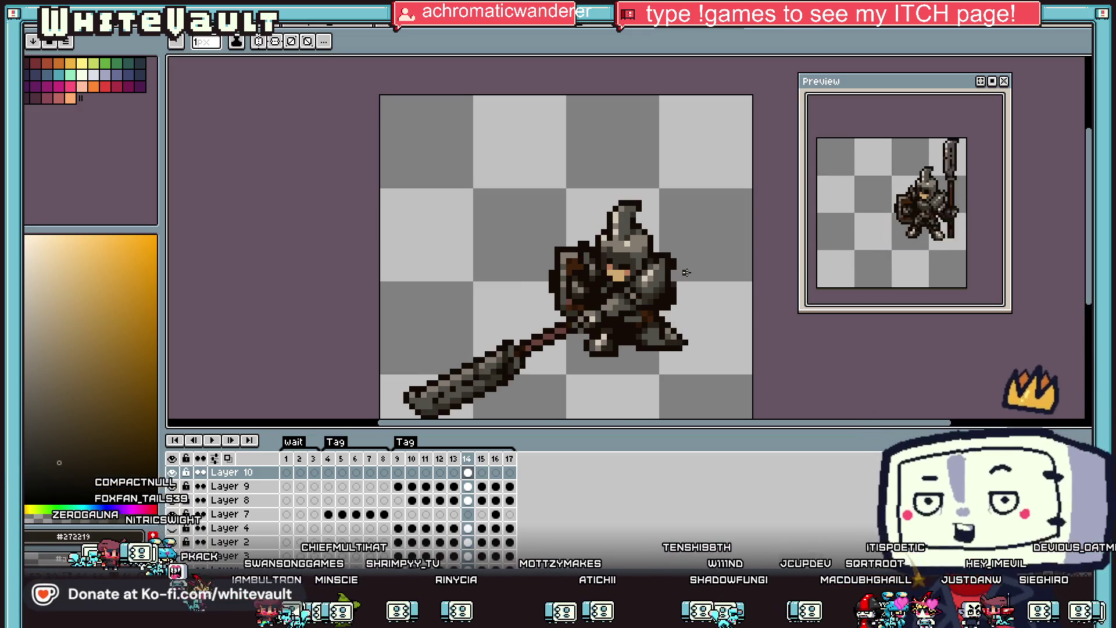
{"action": "left_click", "coordinate": [412, 472]}
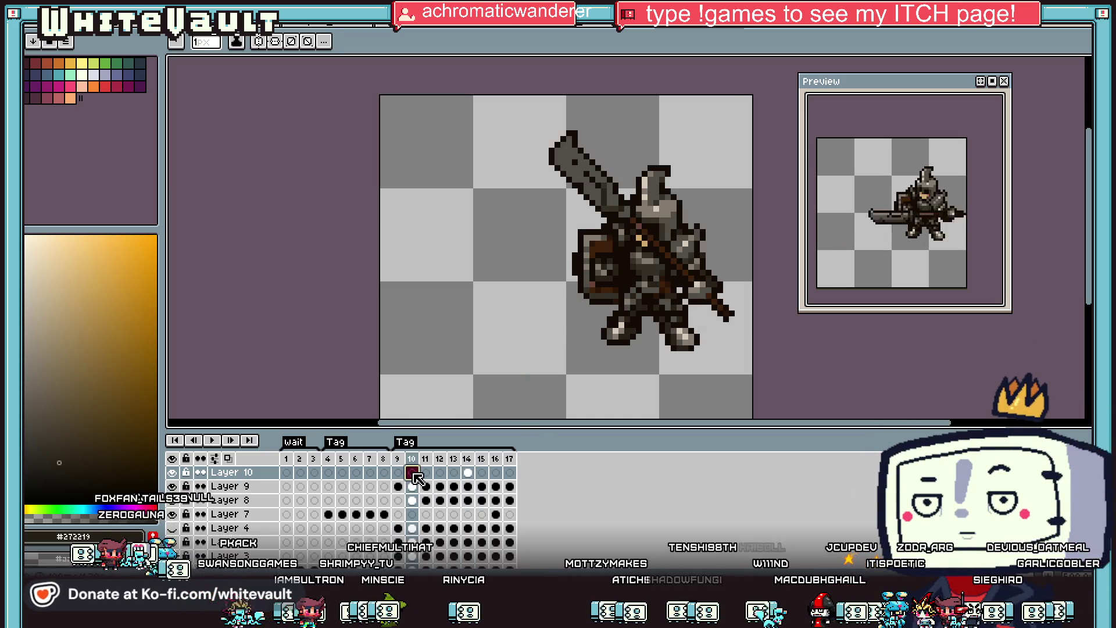
{"action": "left_click", "coordinate": [433, 478]}
{"action": "left_click", "coordinate": [454, 474]}
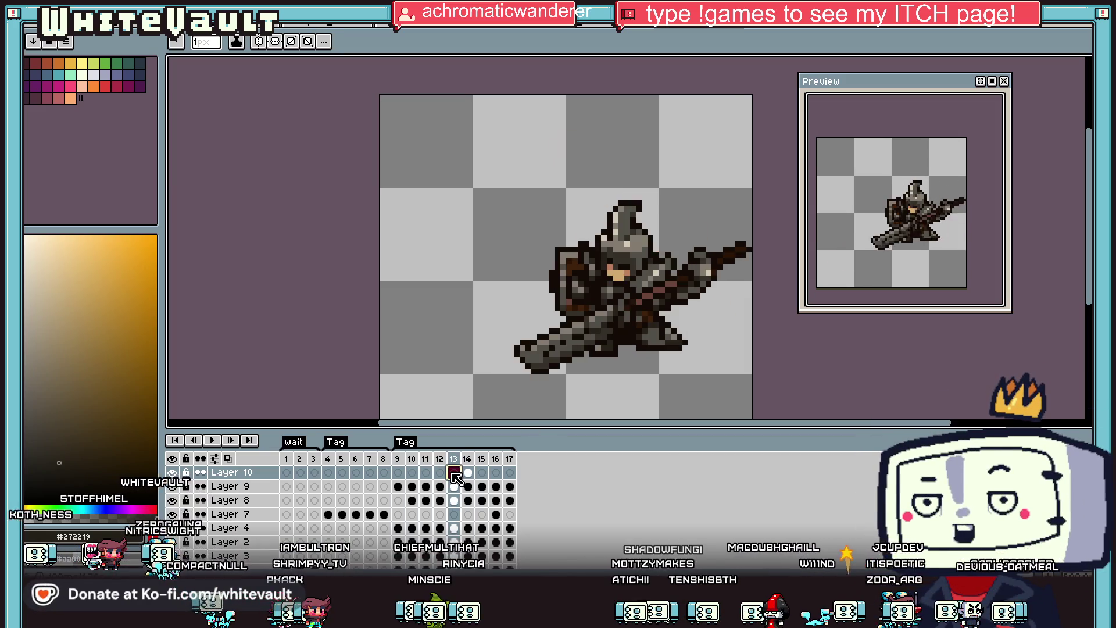
{"action": "left_click", "coordinate": [470, 473]}
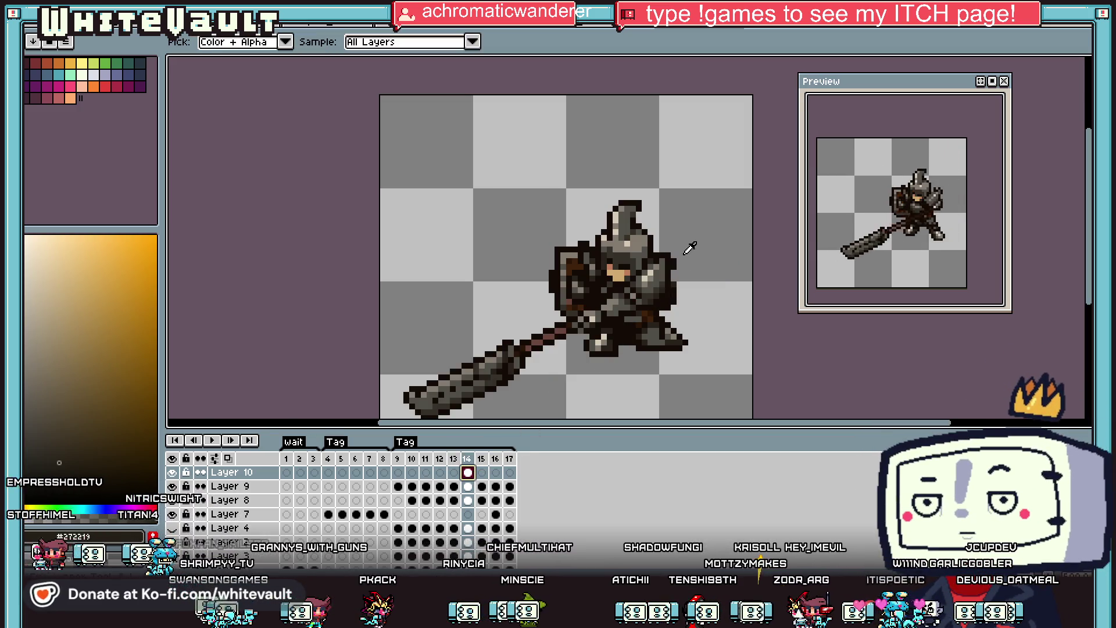
{"action": "left_click", "coordinate": [663, 256], "text": "alt"}
{"action": "scroll", "coordinate": [663, 256], "scroll_direction": "up", "scroll_amount": 3}
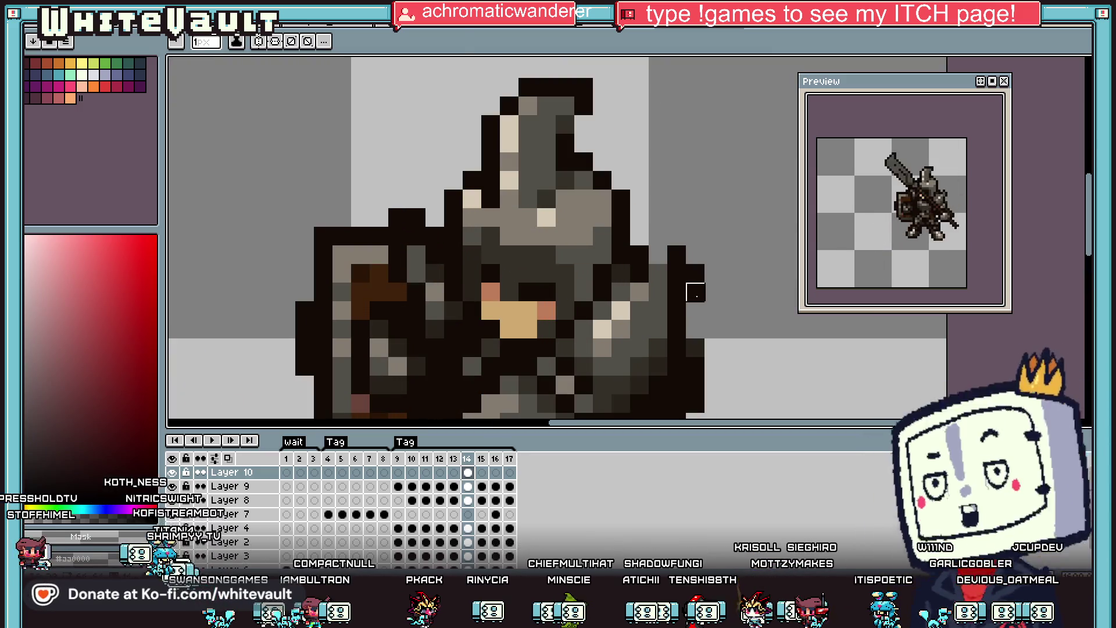
{"action": "left_click", "coordinate": [677, 256], "text": "alt"}
{"action": "scroll", "coordinate": [676, 256], "scroll_direction": "down", "scroll_amount": 2}
{"action": "left_click", "coordinate": [482, 487]}
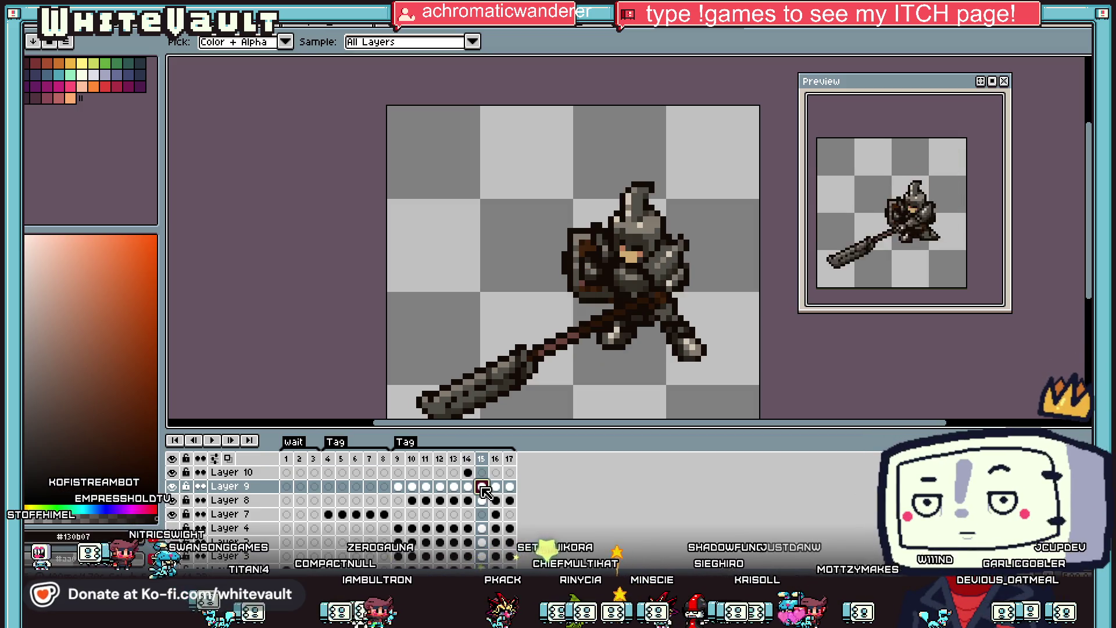
{"action": "left_click", "coordinate": [468, 487]}
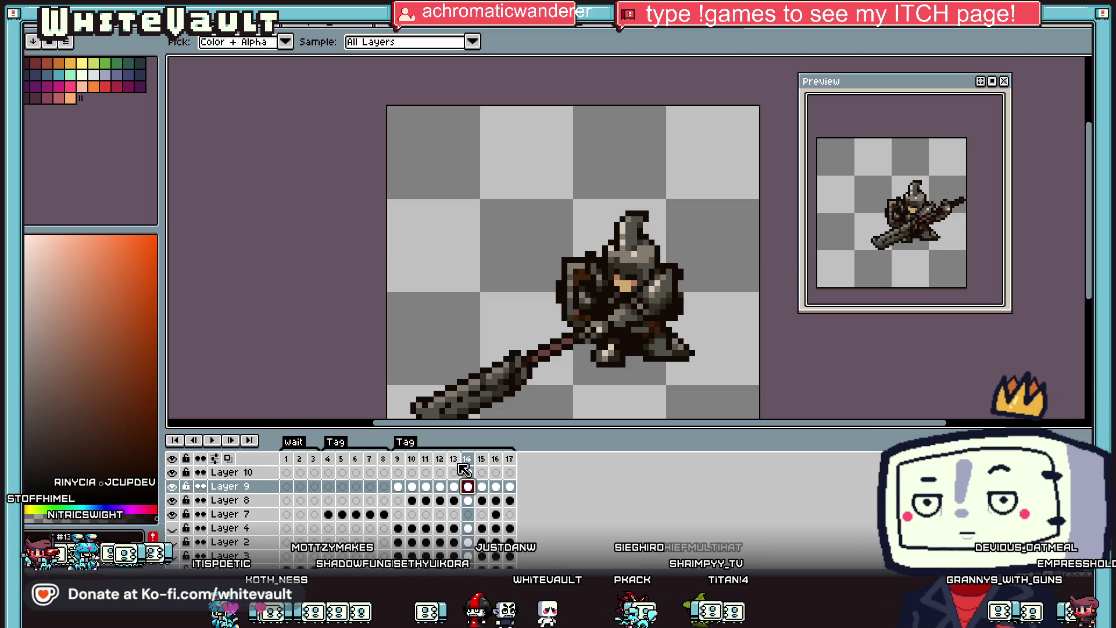
{"action": "scroll", "coordinate": [618, 251], "scroll_direction": "down", "scroll_amount": 4}
{"action": "scroll", "coordinate": [618, 251], "scroll_direction": "up", "scroll_amount": 2}
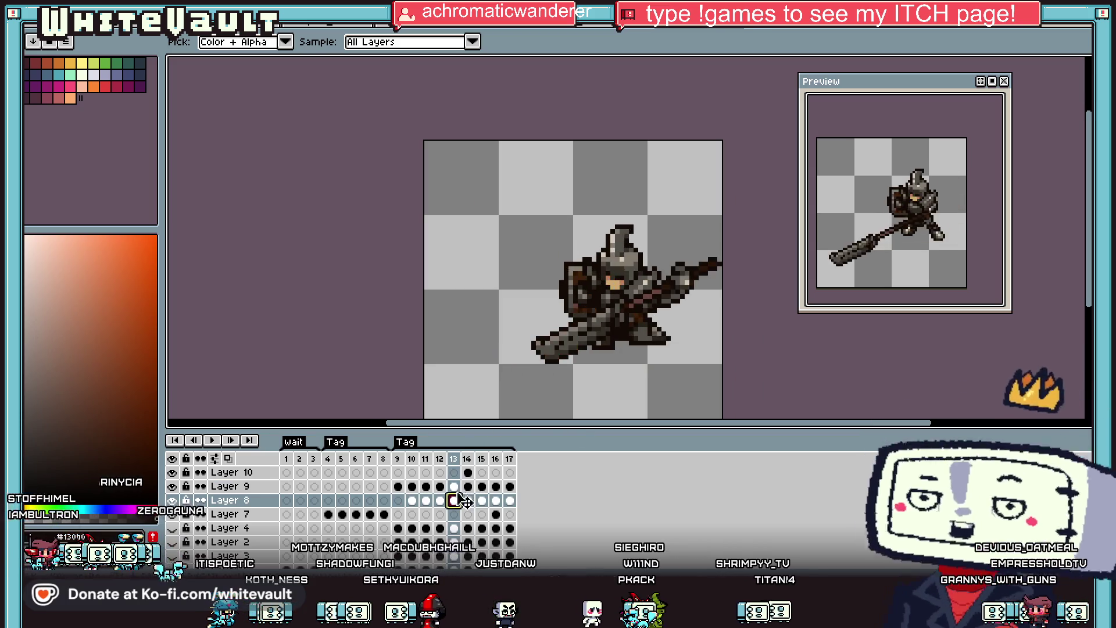
{"action": "left_click", "coordinate": [413, 487]}
{"action": "left_click", "coordinate": [398, 487]}
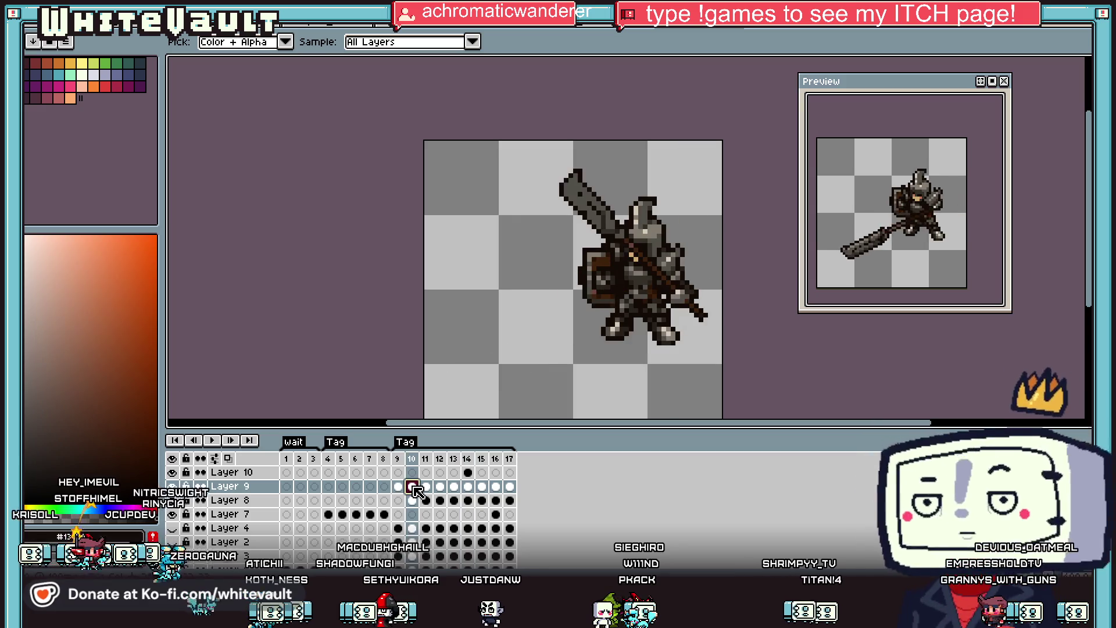
{"action": "left_click", "coordinate": [426, 487]}
{"action": "left_click", "coordinate": [441, 486]}
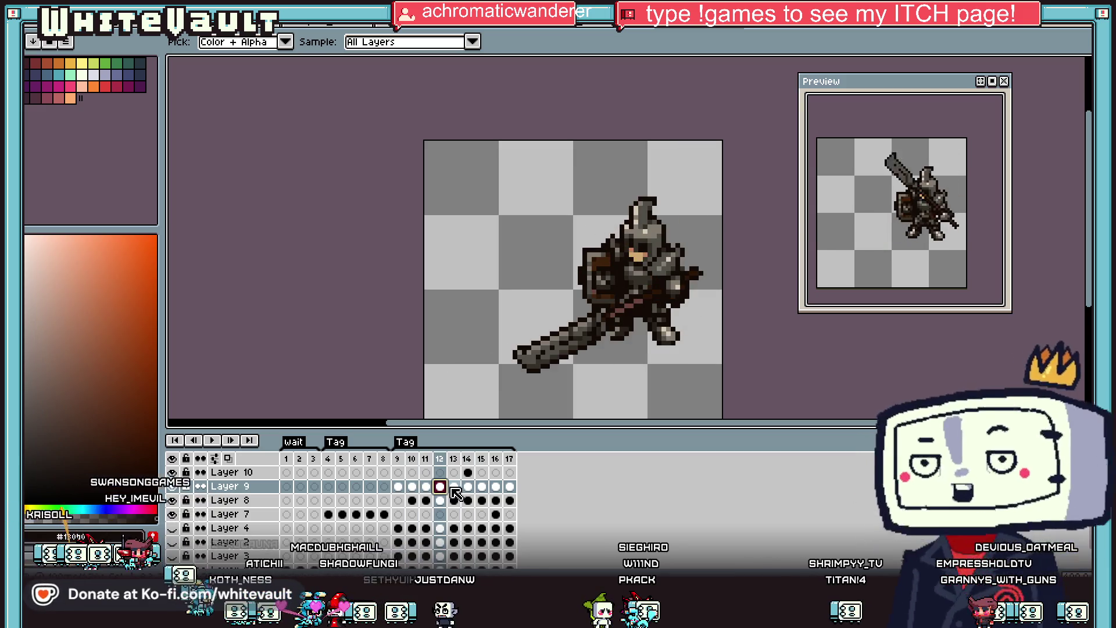
{"action": "left_click", "coordinate": [454, 486]}
{"action": "key", "text": "plus"}
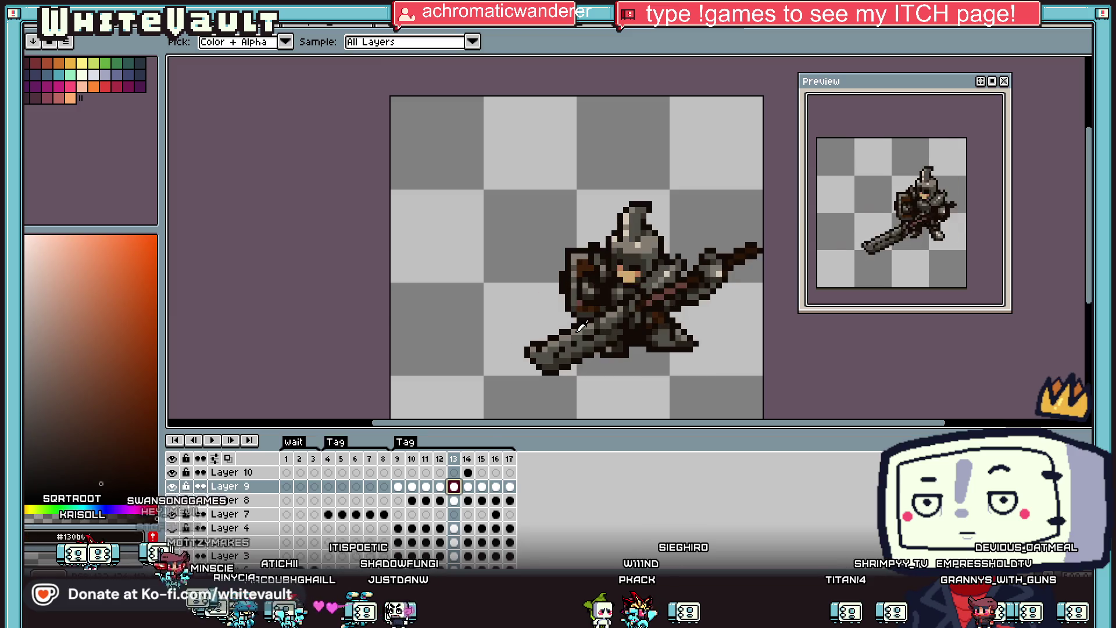
{"action": "left_click", "coordinate": [468, 487]}
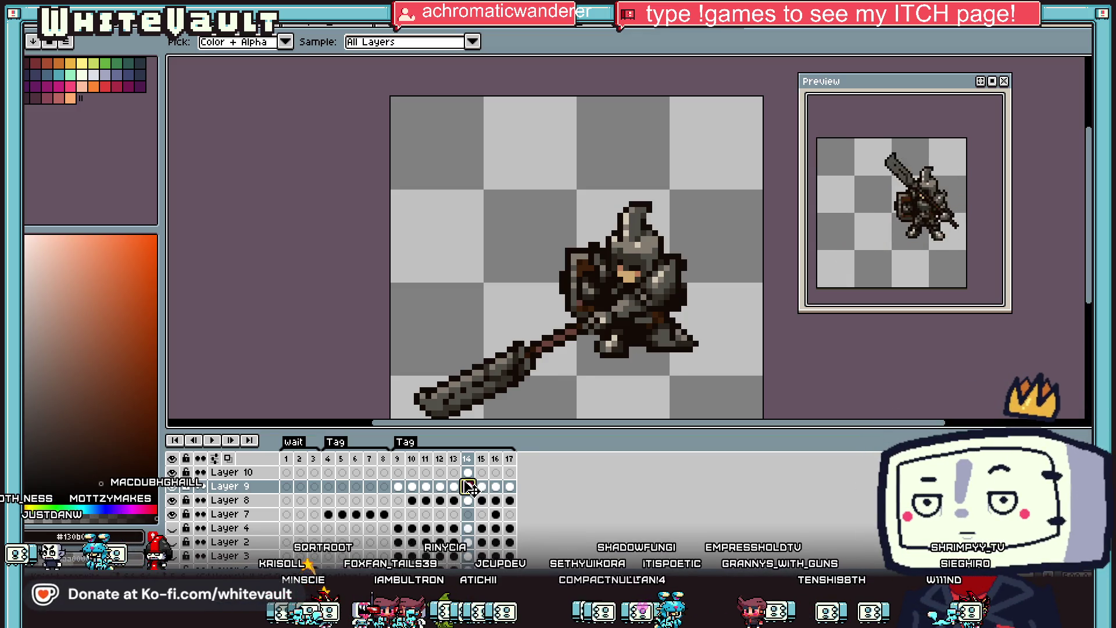
{"action": "left_click", "coordinate": [468, 486]}
{"action": "key", "text": "minus"}
{"action": "left_click", "coordinate": [482, 486]}
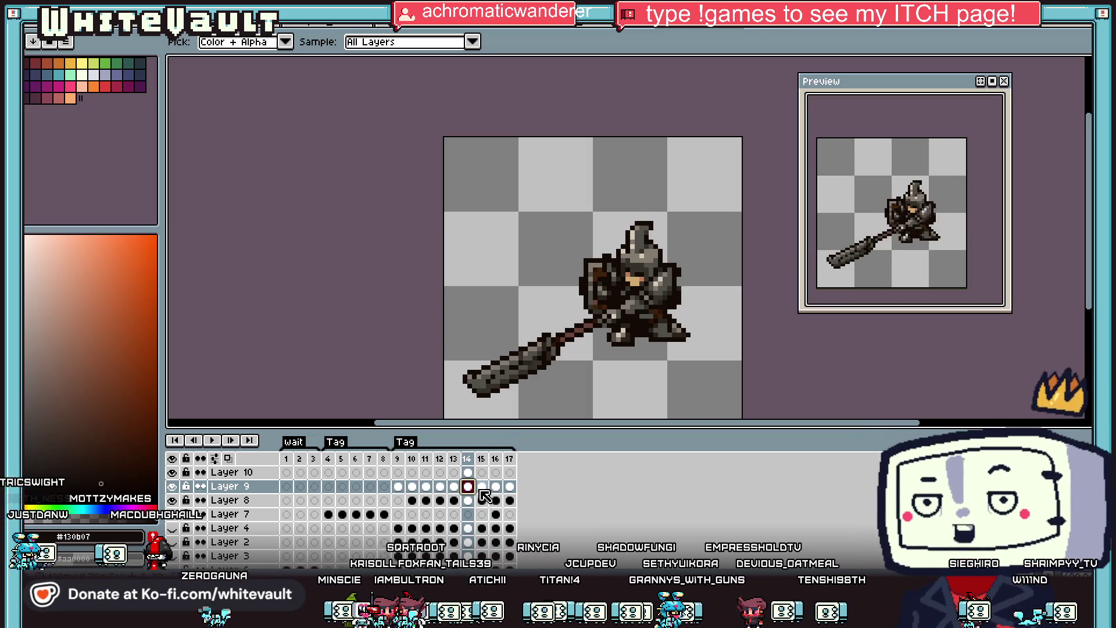
{"action": "left_click", "coordinate": [496, 486]}
{"action": "left_click", "coordinate": [511, 486]}
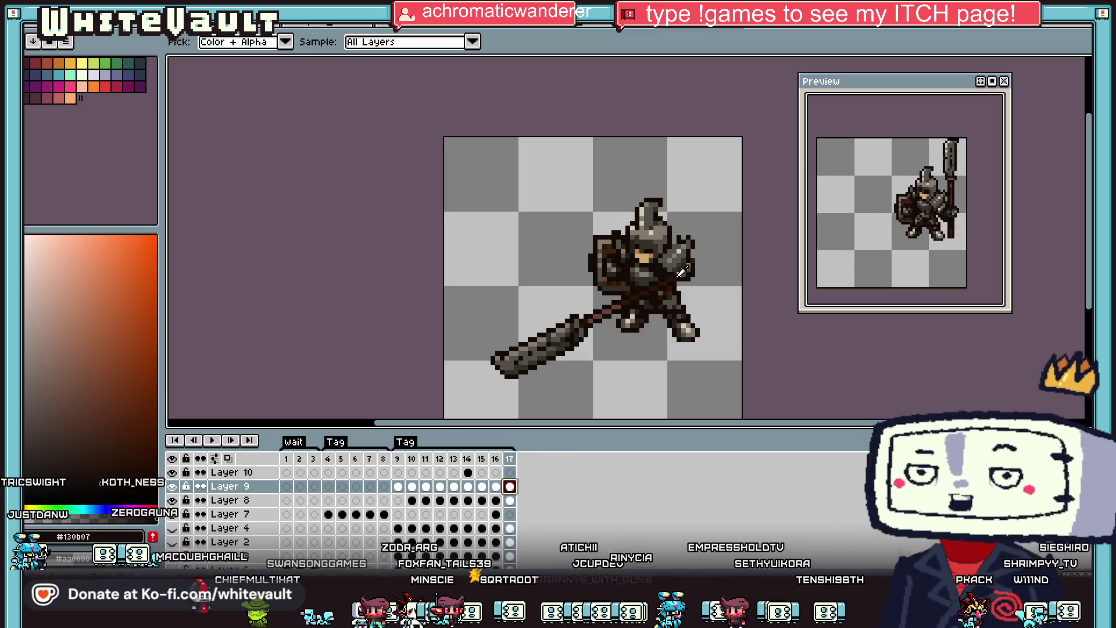
{"action": "scroll", "coordinate": [680, 235], "scroll_direction": "up", "scroll_amount": 2}
{"action": "key", "text": "b"}
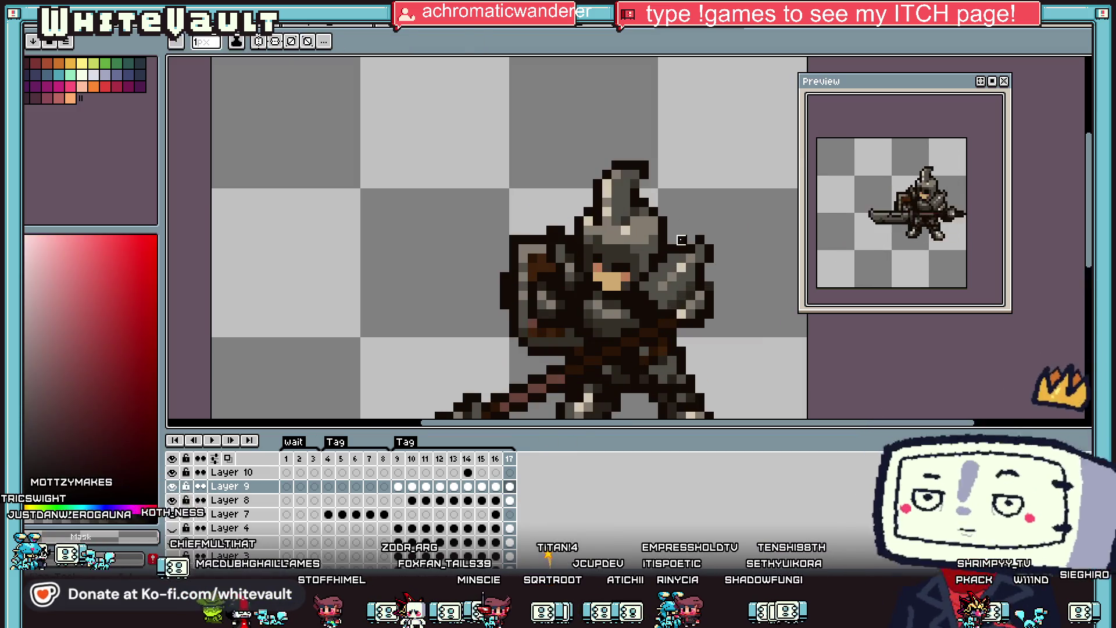
{"action": "key", "text": "i"}
{"action": "scroll", "coordinate": [684, 237], "scroll_direction": "down", "scroll_amount": 2}
{"action": "left_click", "coordinate": [511, 500]}
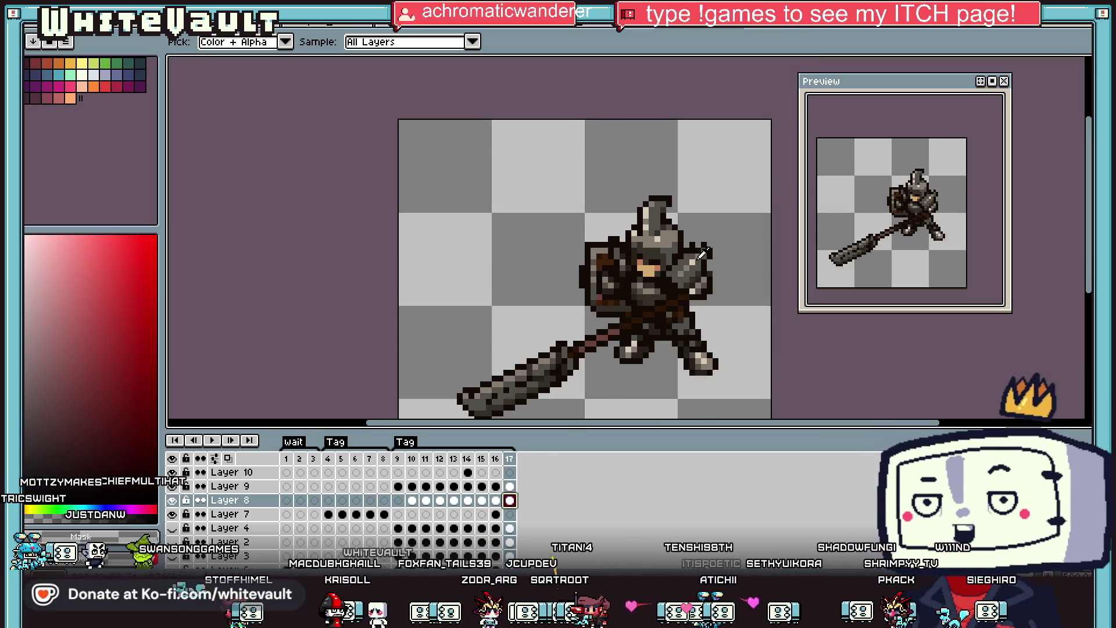
{"action": "scroll", "coordinate": [692, 215], "scroll_direction": "up", "scroll_amount": 2}
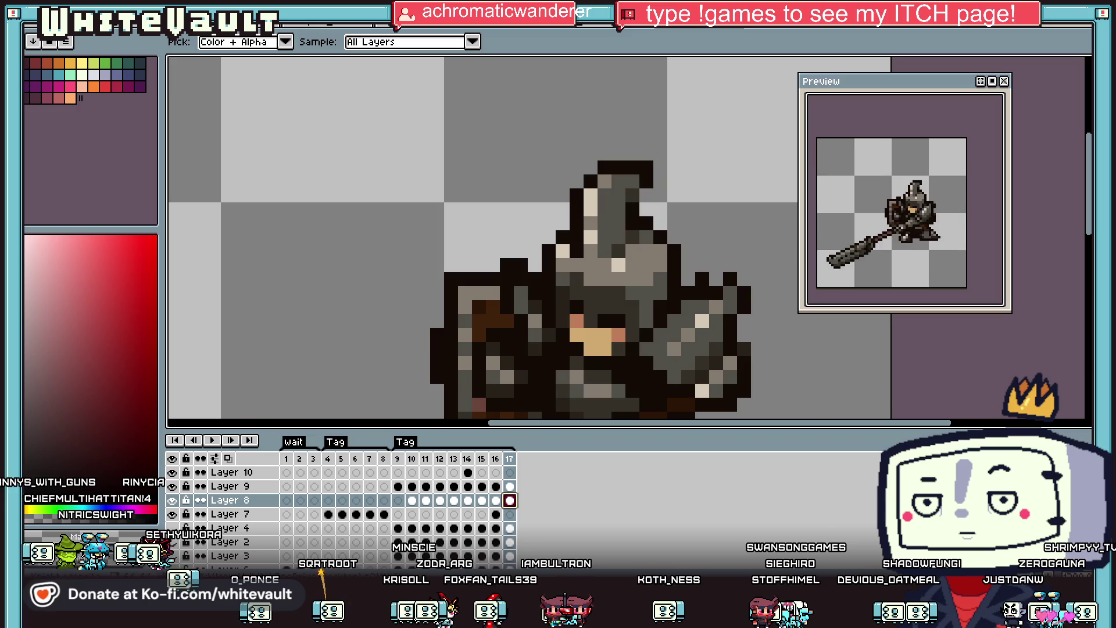
{"action": "key", "text": "alt+f"}
Create a blank sprite and paste the Bone: The Great Cow Race cover into it.
{"action": "key", "text": "n"}
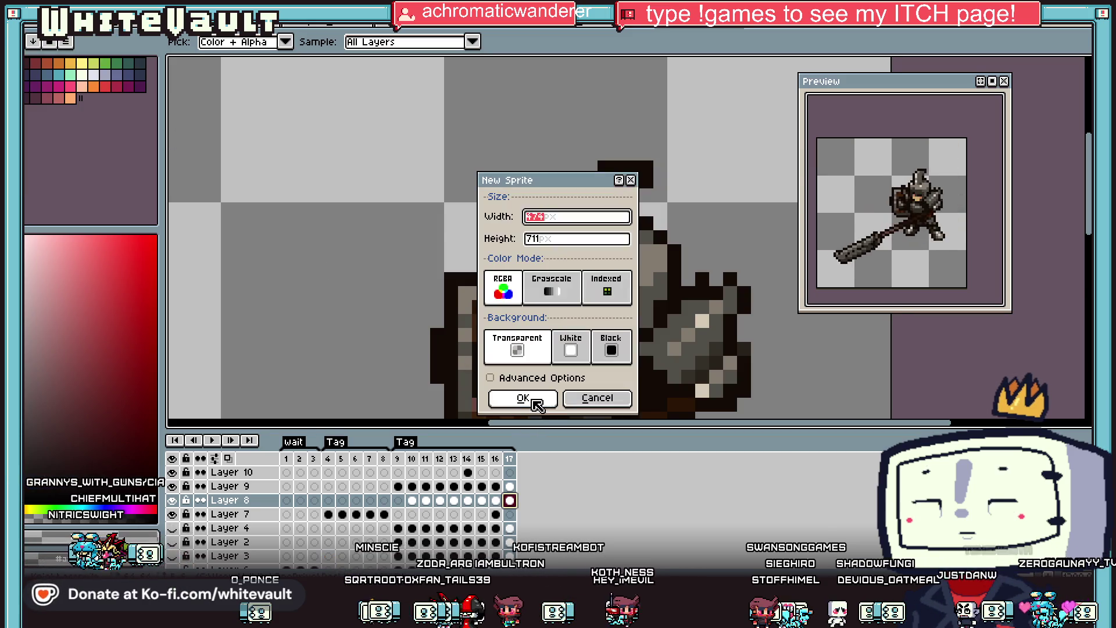
{"action": "left_click", "coordinate": [535, 401]}
{"action": "key", "text": "ctrl+v"}
{"action": "key", "text": "Return"}
{"action": "scroll", "coordinate": [669, 296], "scroll_direction": "down", "scroll_amount": 4}
{"action": "scroll", "coordinate": [737, 321], "scroll_direction": "up", "scroll_amount": 2}
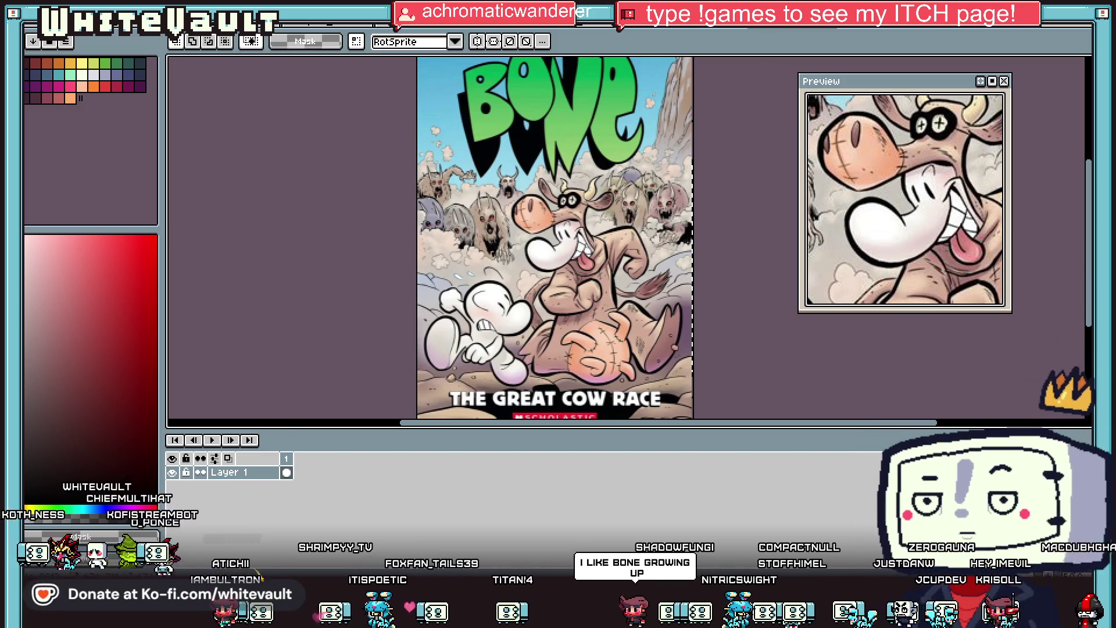
Create another blank sprite and paste the copied cartoon still into it.
{"action": "left_click", "coordinate": [33, 41]}
{"action": "left_click", "coordinate": [46, 53]}
{"action": "left_click", "coordinate": [522, 396]}
{"action": "key", "text": "ctrl+v"}
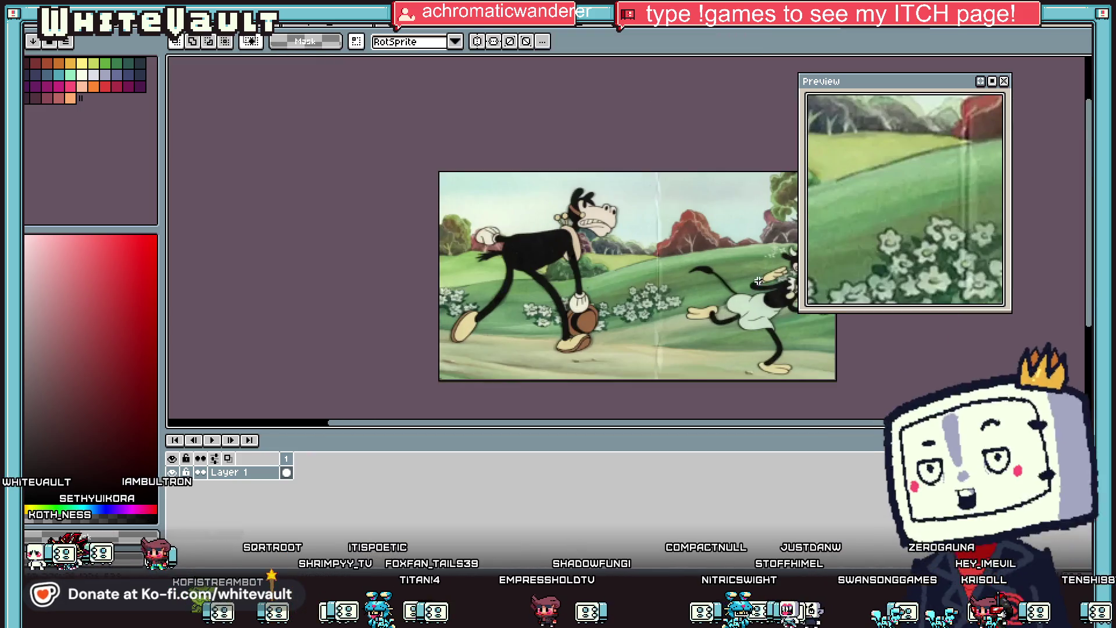
{"action": "scroll", "coordinate": [768, 287], "scroll_direction": "up", "scroll_amount": 3}
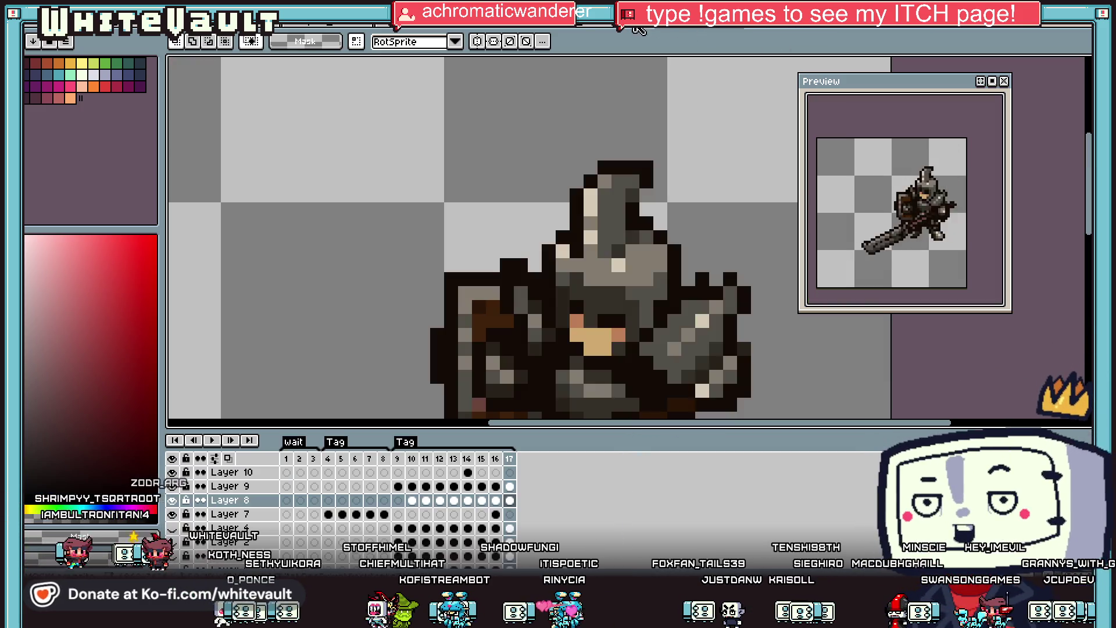
{"action": "scroll", "coordinate": [689, 229], "scroll_direction": "up", "scroll_amount": 1}
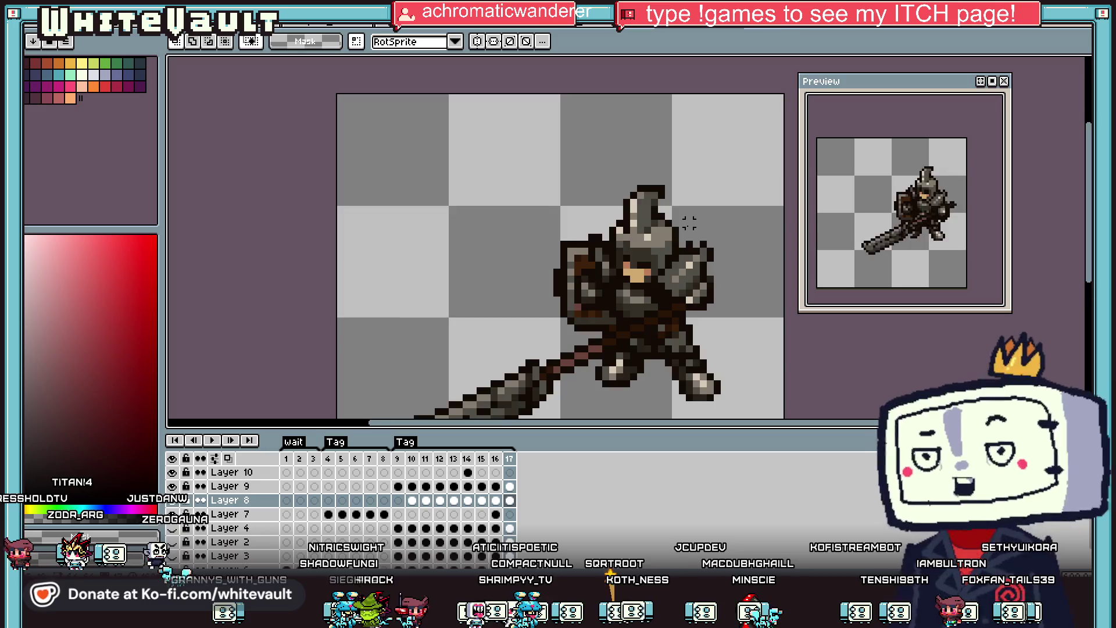
Select Layer 10 at frame 14 of the swing for touch-up.
{"action": "scroll", "coordinate": [525, 331], "scroll_direction": "down", "scroll_amount": 1}
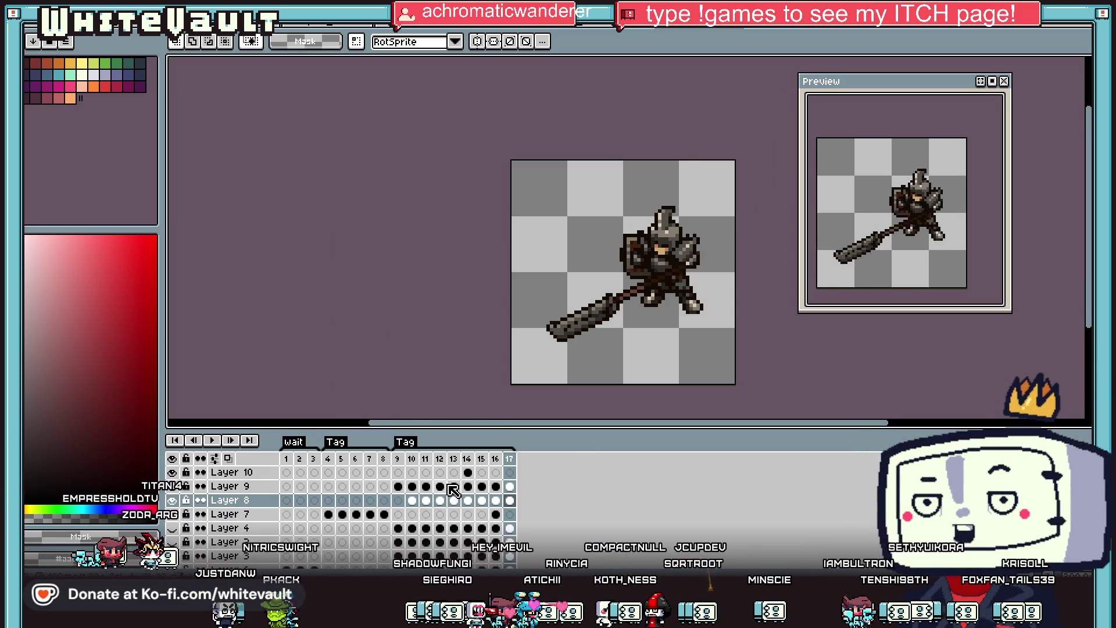
{"action": "left_click_drag", "start_coordinate": [440, 487], "coordinate": [454, 487]}
{"action": "left_click", "coordinate": [468, 486]}
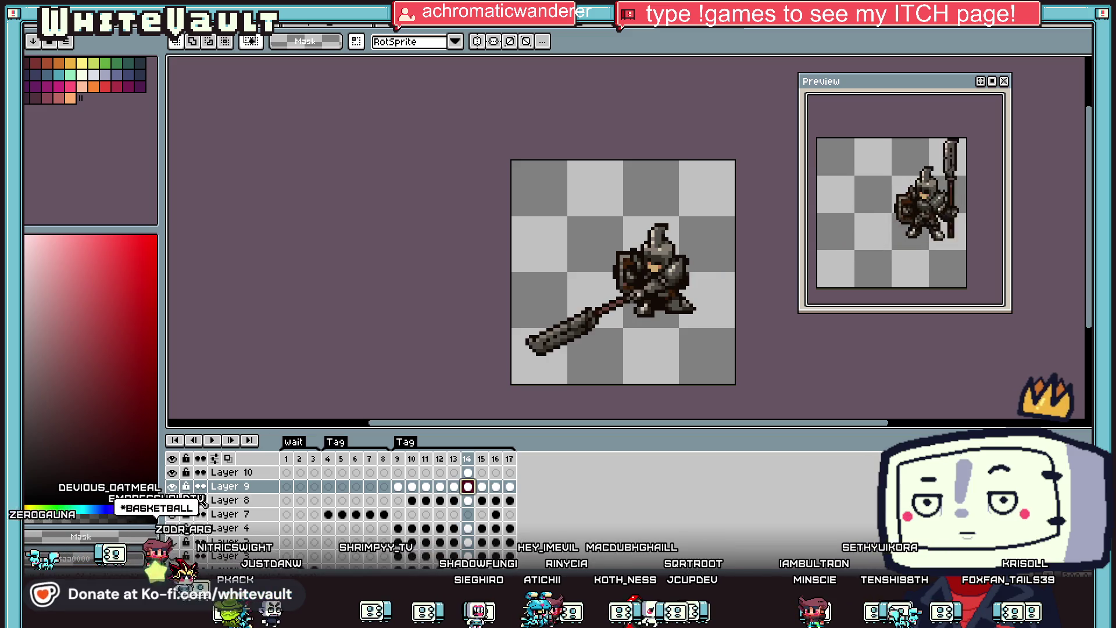
{"action": "left_click", "coordinate": [468, 473]}
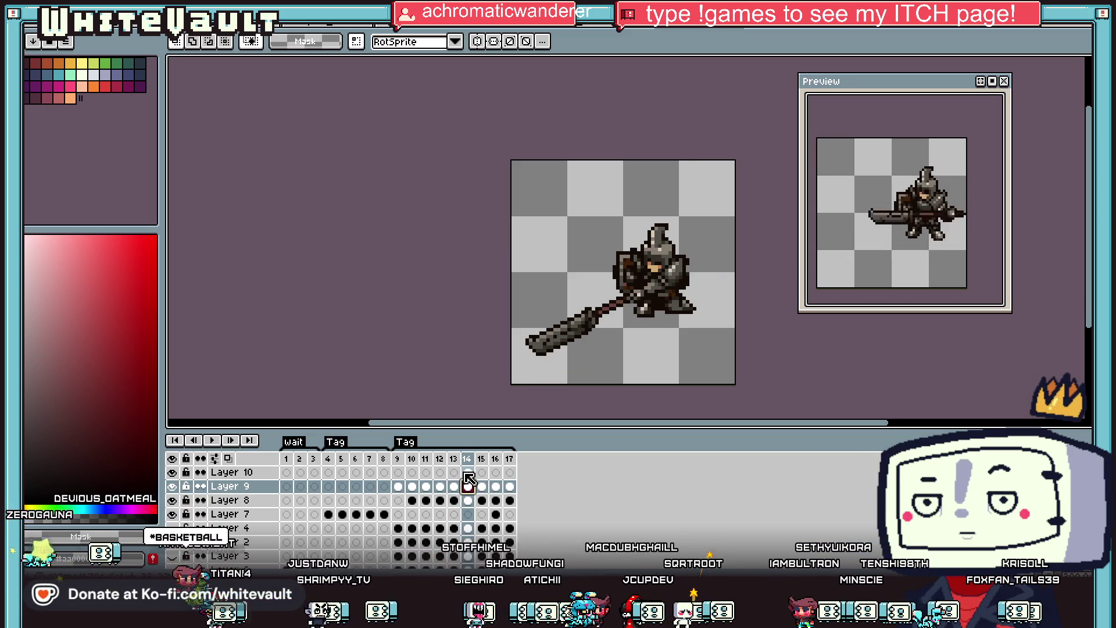
{"action": "scroll", "coordinate": [637, 293], "scroll_direction": "up", "scroll_amount": 5}
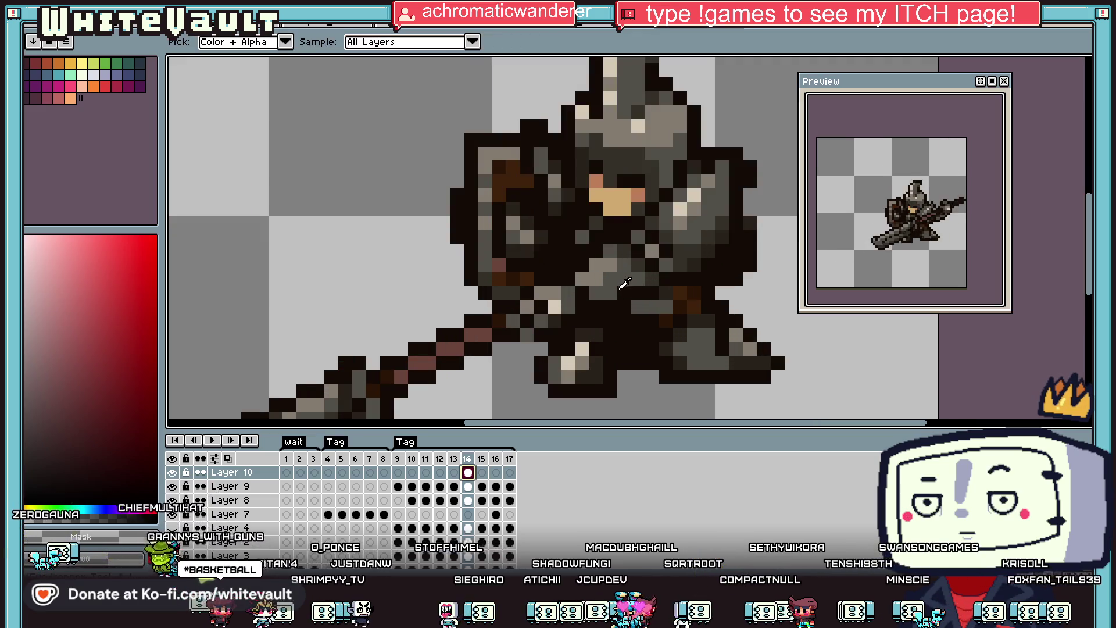
Paint a dark brown pixel and a short run of dark grey pixels on the armour.
{"action": "left_click", "coordinate": [626, 283], "text": "alt"}
{"action": "left_click", "coordinate": [605, 287]}
{"action": "left_click", "coordinate": [663, 271], "text": "alt"}
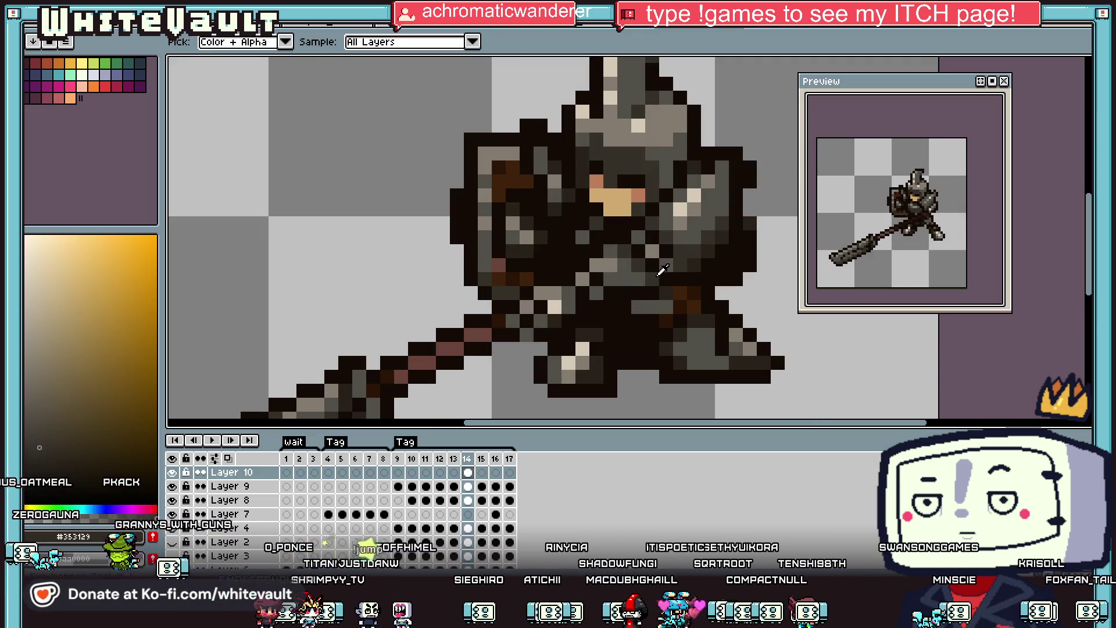
{"action": "left_click", "coordinate": [600, 270], "text": "alt"}
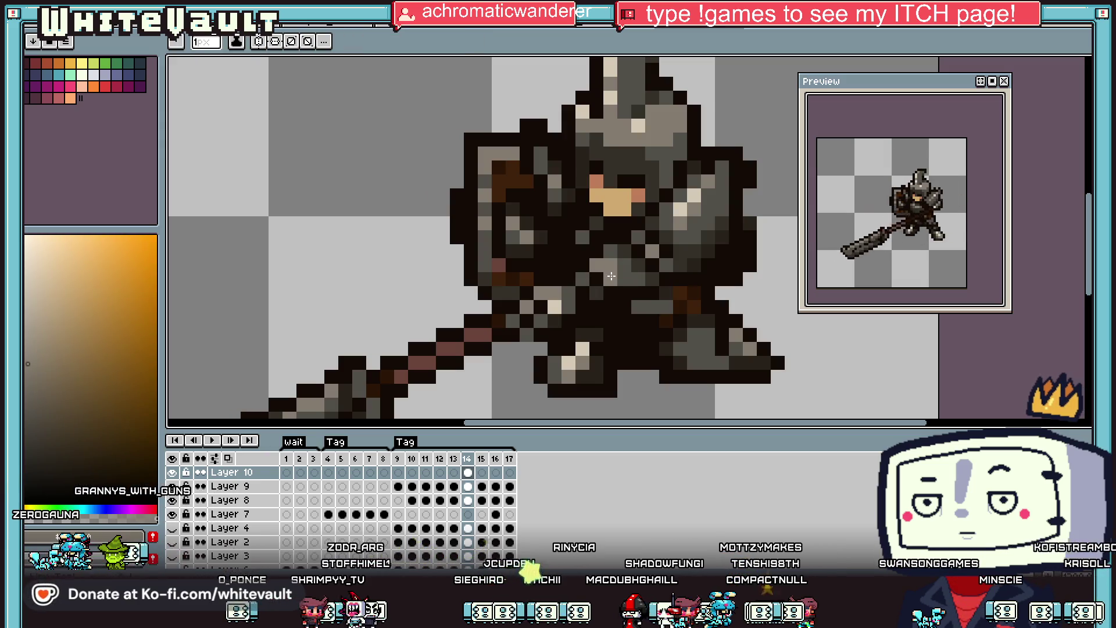
{"action": "scroll", "coordinate": [615, 265], "scroll_direction": "down", "scroll_amount": 2}
{"action": "scroll", "coordinate": [674, 285], "scroll_direction": "up", "scroll_amount": 4}
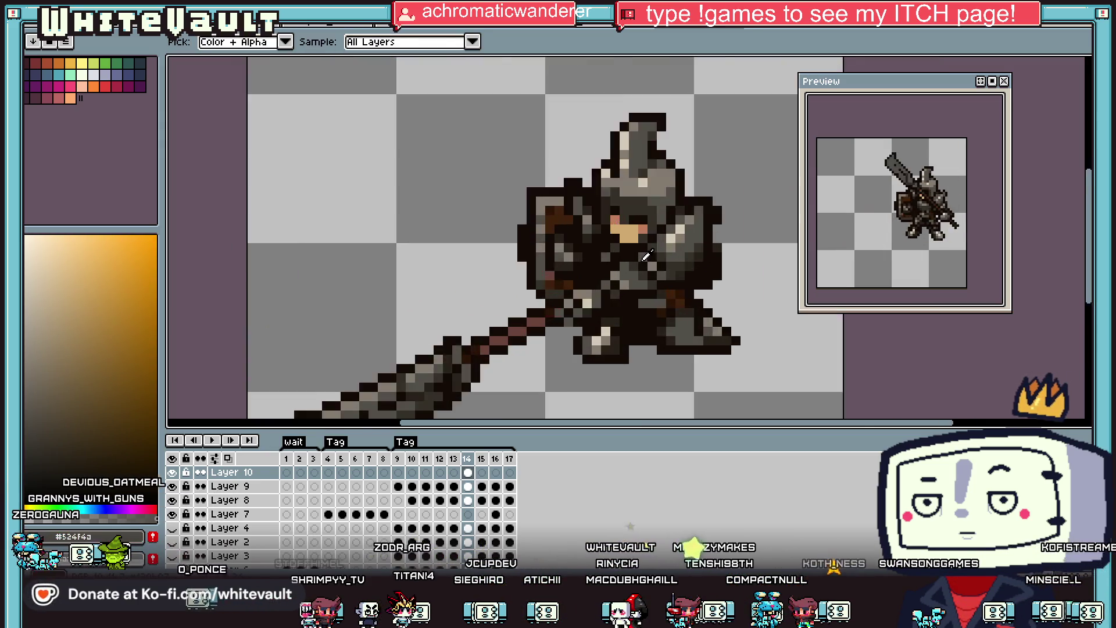
{"action": "mouse_move", "coordinate": [652, 304]}
{"action": "left_mouse_down"}
{"action": "mouse_move", "coordinate": [616, 326]}
{"action": "mouse_move", "coordinate": [668, 326]}
{"action": "left_mouse_up"}
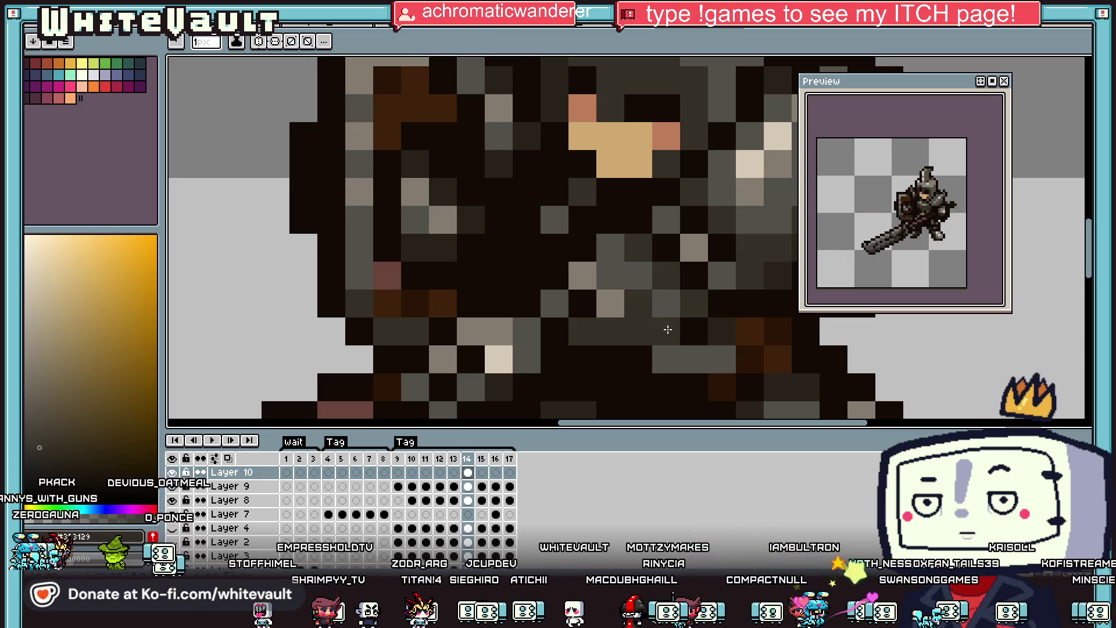
Sample the dark brown #272219 from the knight as the drawing colour.
{"action": "left_click", "coordinate": [678, 305], "text": "alt"}
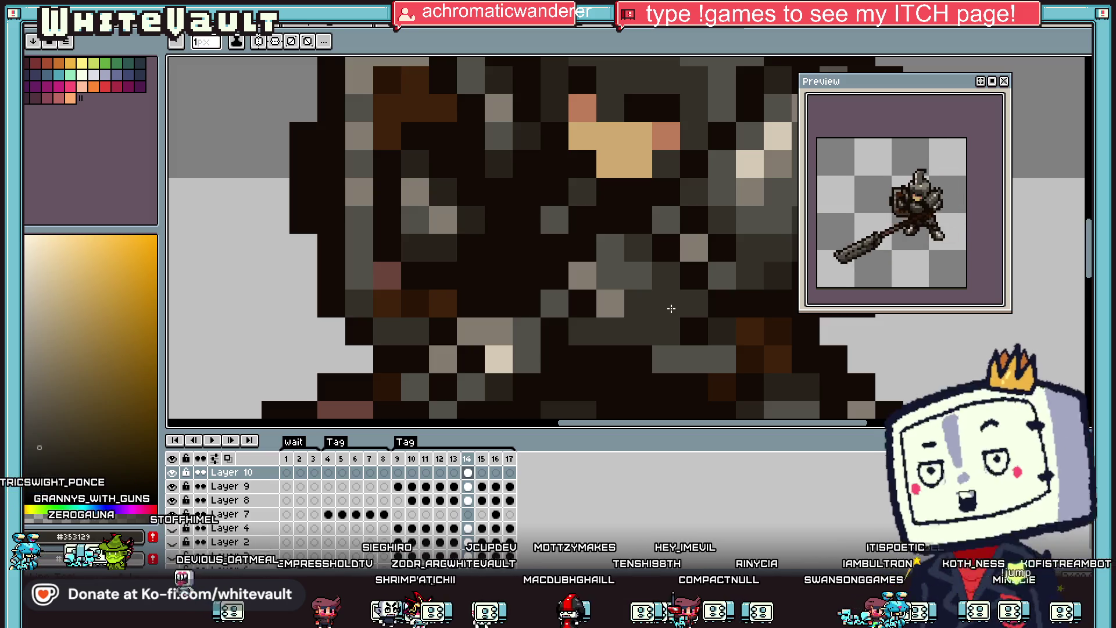
{"action": "scroll", "coordinate": [674, 291], "scroll_direction": "down", "scroll_amount": 3}
{"action": "scroll", "coordinate": [675, 283], "scroll_direction": "up", "scroll_amount": 3}
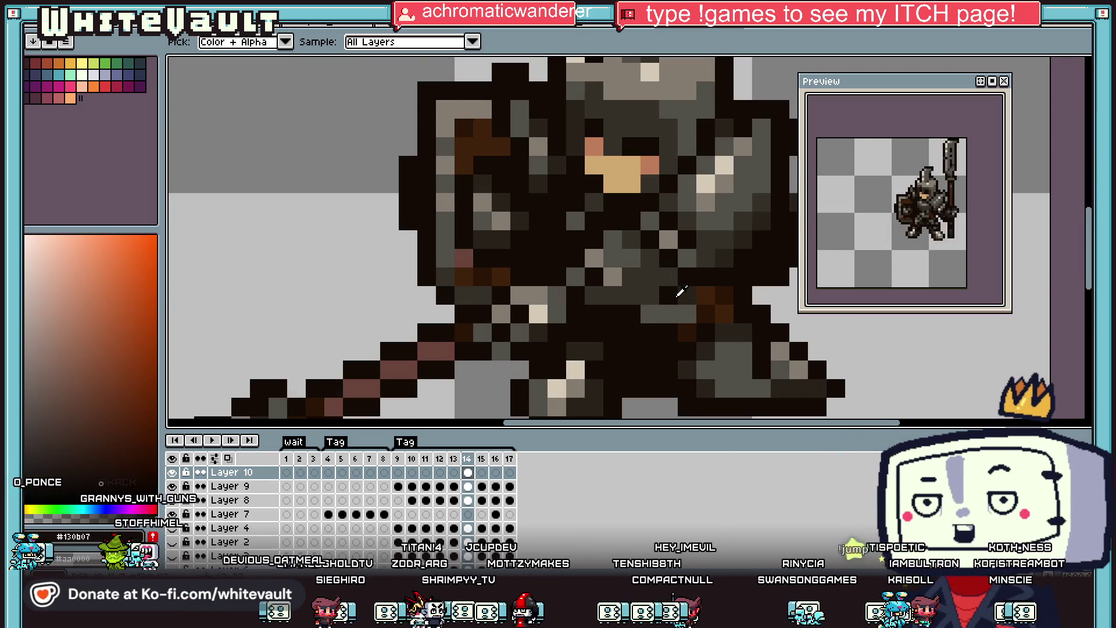
{"action": "left_click", "coordinate": [656, 309], "text": "alt"}
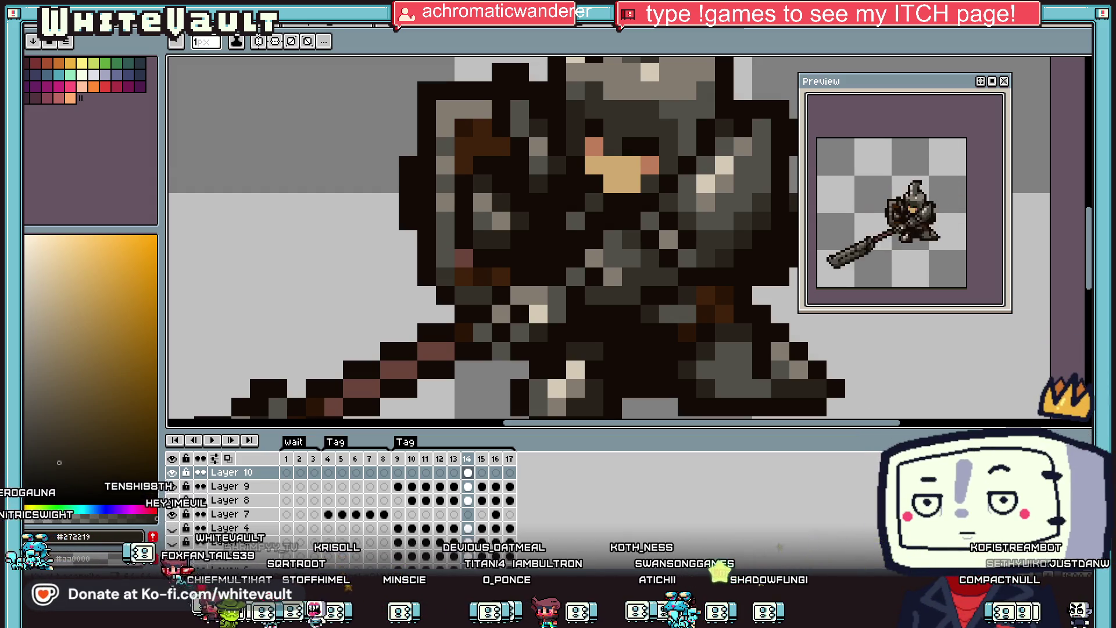
{"action": "key", "text": "alt+Tab"}
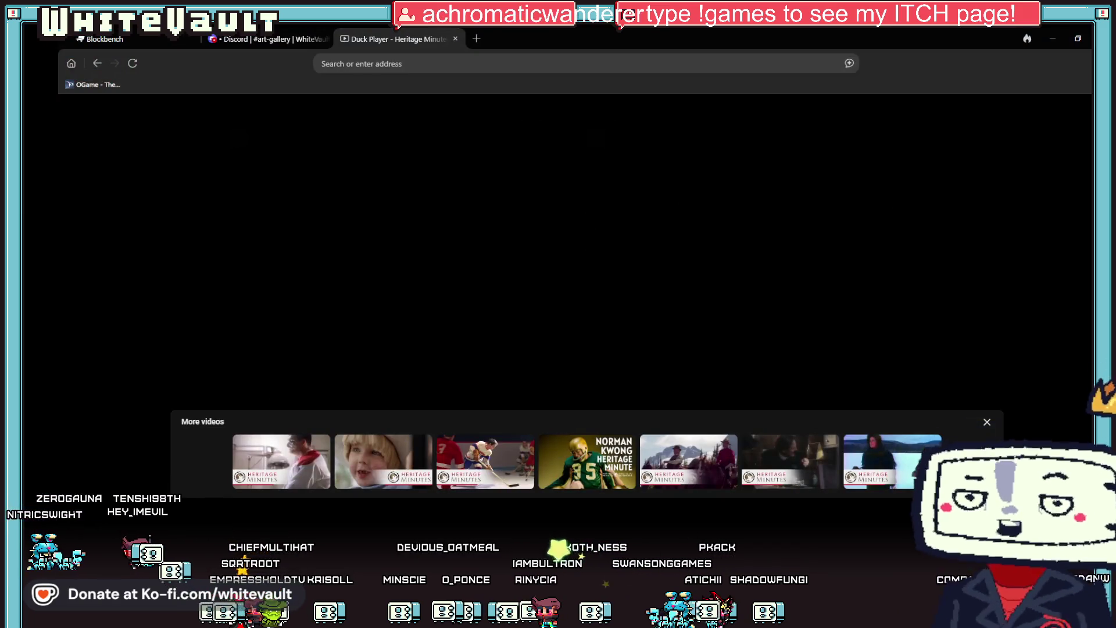
Dismiss the More videos strip and play Heritage Minutes: Basketball full screen.
{"action": "left_click", "coordinate": [987, 423]}
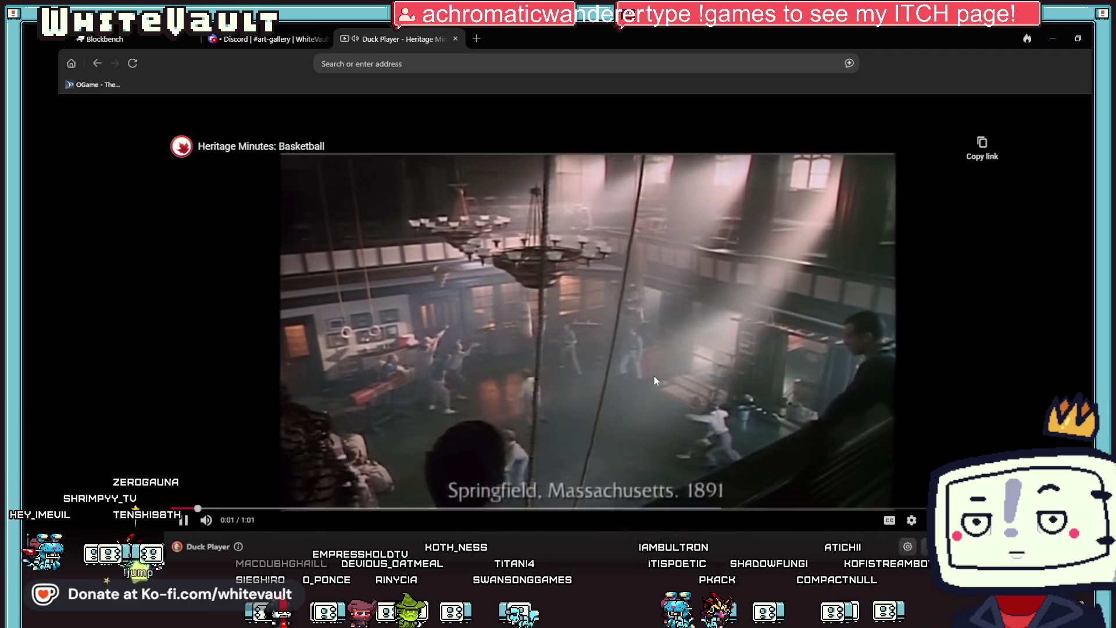
{"action": "double_click", "coordinate": [654, 374]}
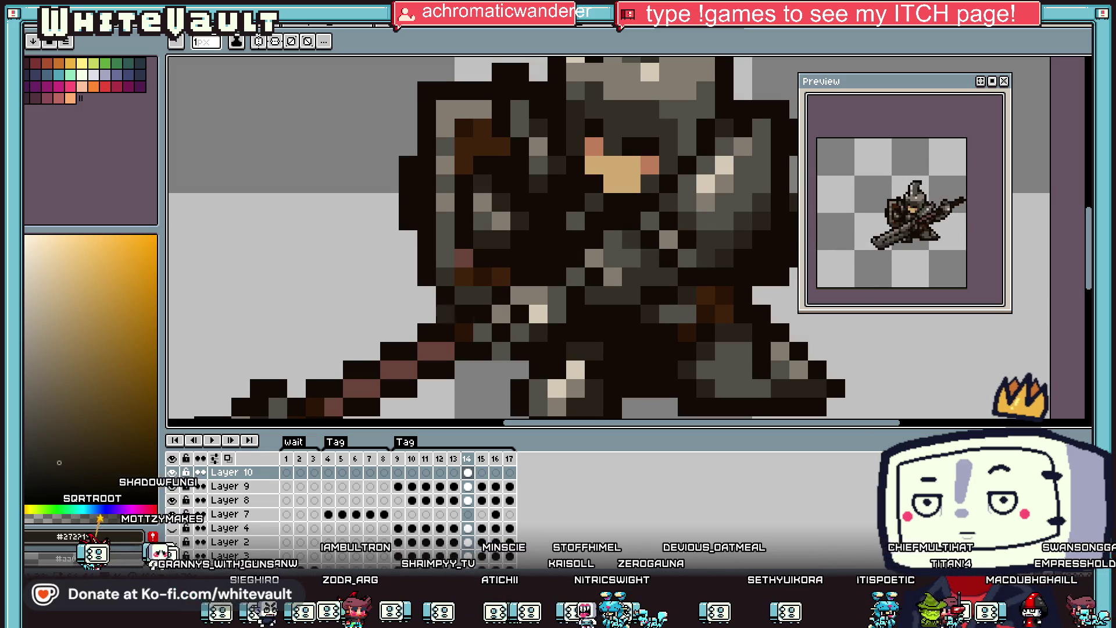
On frame 15, marquee the knight and shift it up and to the right.
{"action": "scroll", "coordinate": [639, 222], "scroll_direction": "down", "scroll_amount": 3}
{"action": "scroll", "coordinate": [668, 223], "scroll_direction": "up", "scroll_amount": 2}
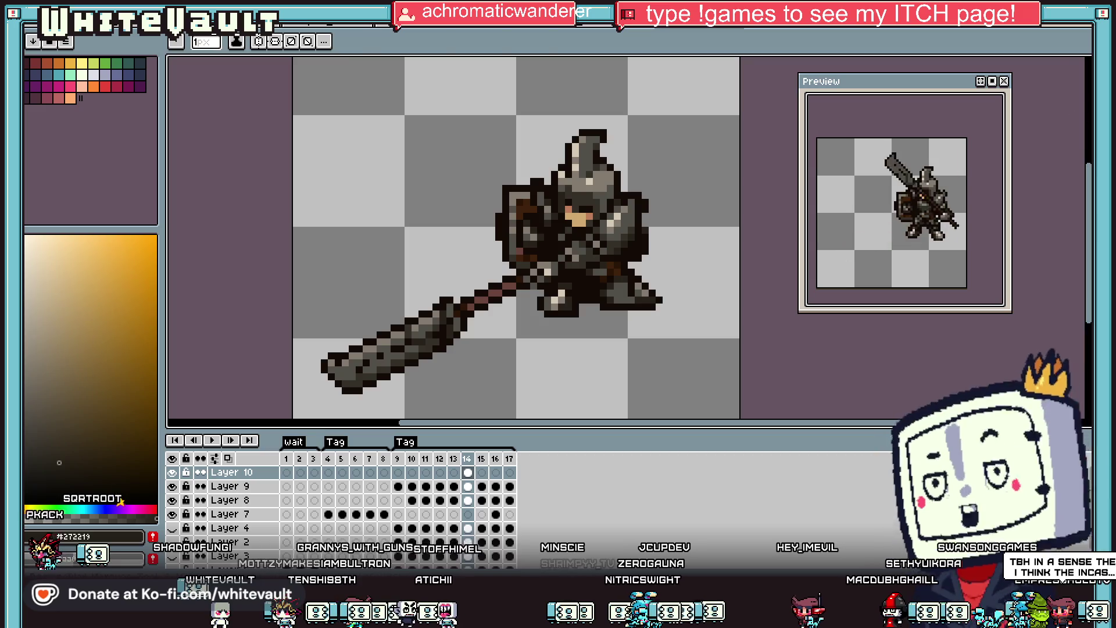
{"action": "key", "text": "m"}
{"action": "left_click_drag", "start_coordinate": [492, 161], "coordinate": [743, 334]}
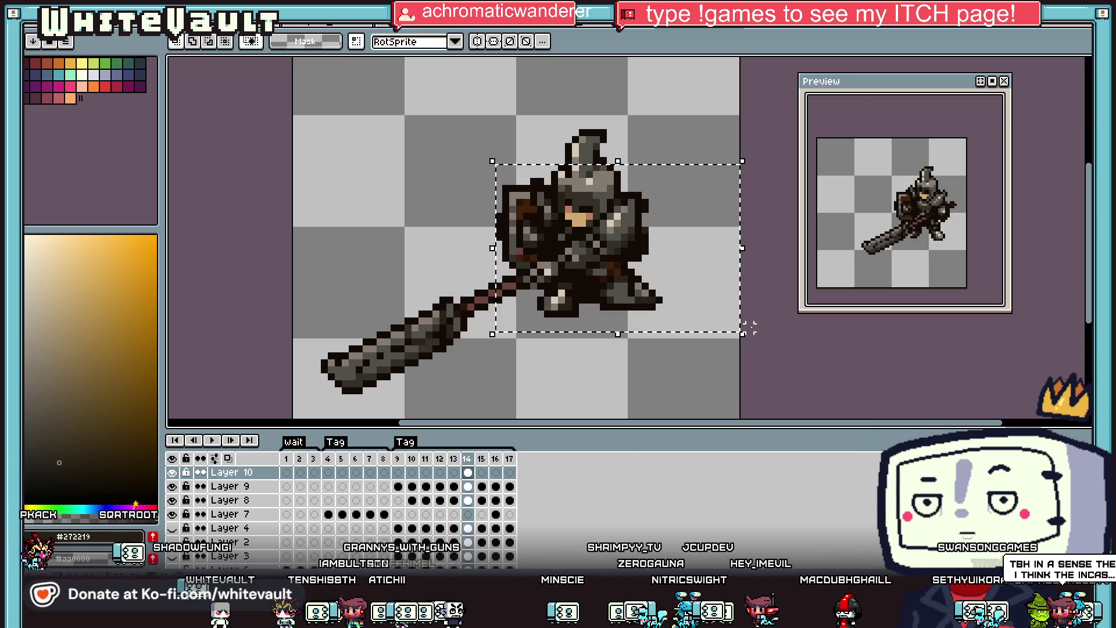
{"action": "left_click", "coordinate": [482, 473]}
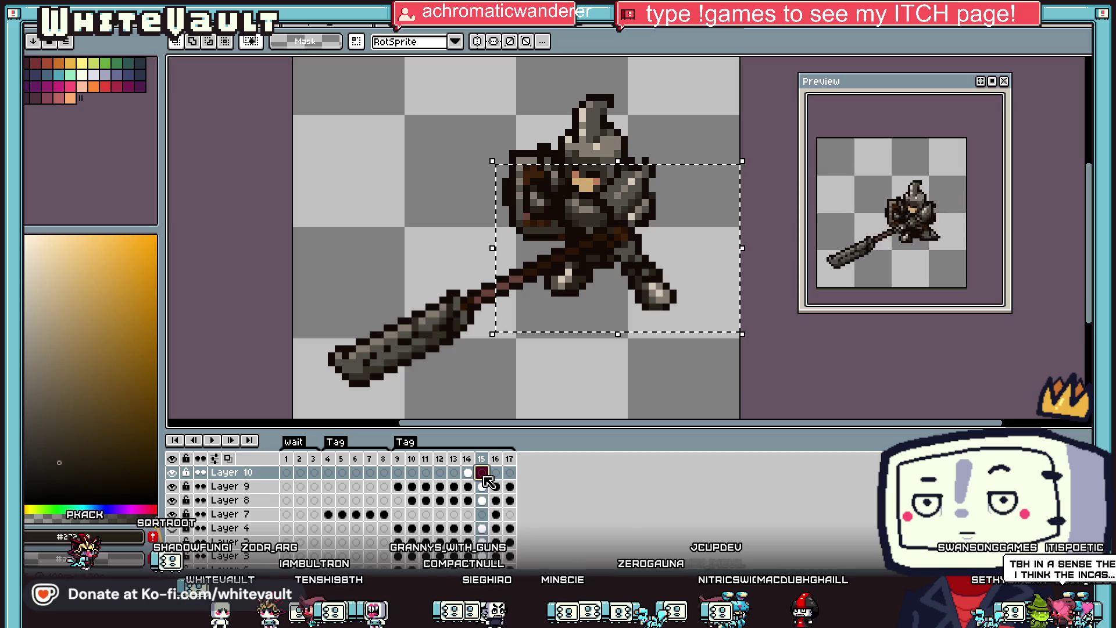
{"action": "mouse_move", "coordinate": [610, 305]}
{"action": "left_mouse_down"}
{"action": "mouse_move", "coordinate": [674, 244]}
{"action": "mouse_move", "coordinate": [718, 304]}
{"action": "mouse_move", "coordinate": [657, 428]}
{"action": "left_mouse_up"}
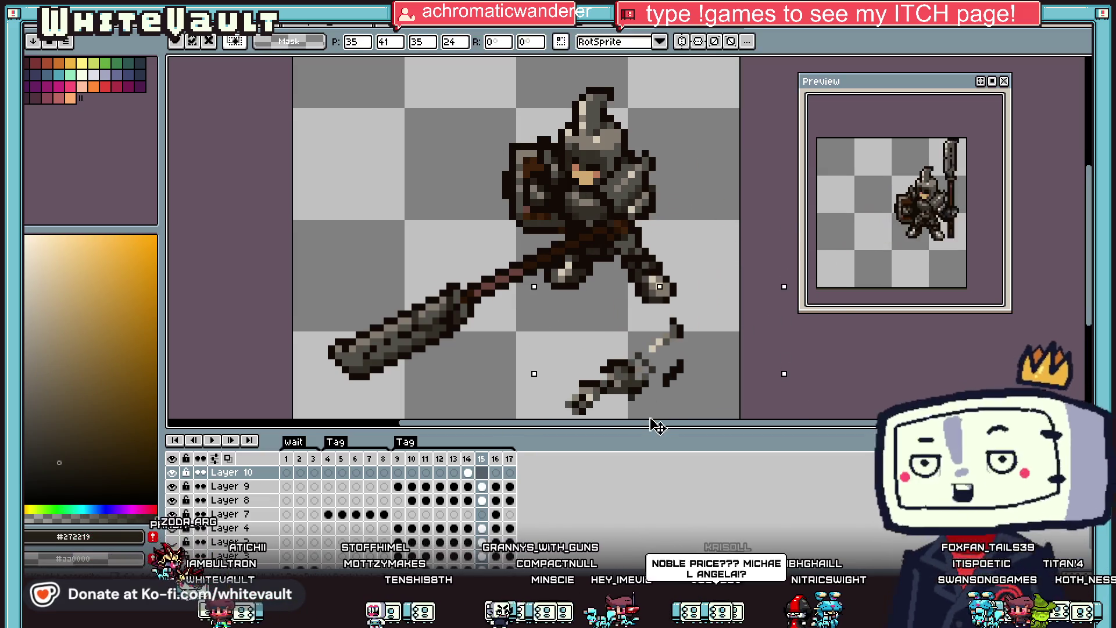
{"action": "key", "text": "Return"}
Select the small weapon fragment below the knight and move it upward.
{"action": "mouse_move", "coordinate": [715, 301]}
{"action": "left_mouse_down"}
{"action": "mouse_move", "coordinate": [667, 413]}
{"action": "mouse_move", "coordinate": [646, 418]}
{"action": "left_mouse_up"}
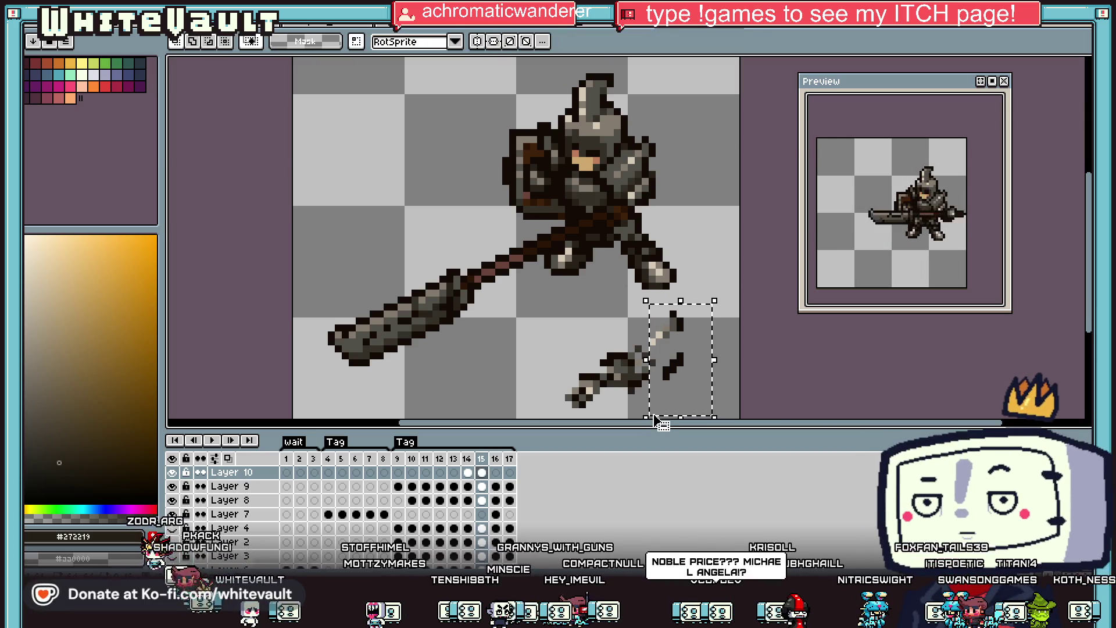
{"action": "key", "text": "ctrl+d"}
{"action": "left_click_drag", "start_coordinate": [723, 299], "coordinate": [659, 411]}
{"action": "key", "text": "ctrl+z"}
{"action": "left_click_drag", "start_coordinate": [683, 311], "coordinate": [659, 367]}
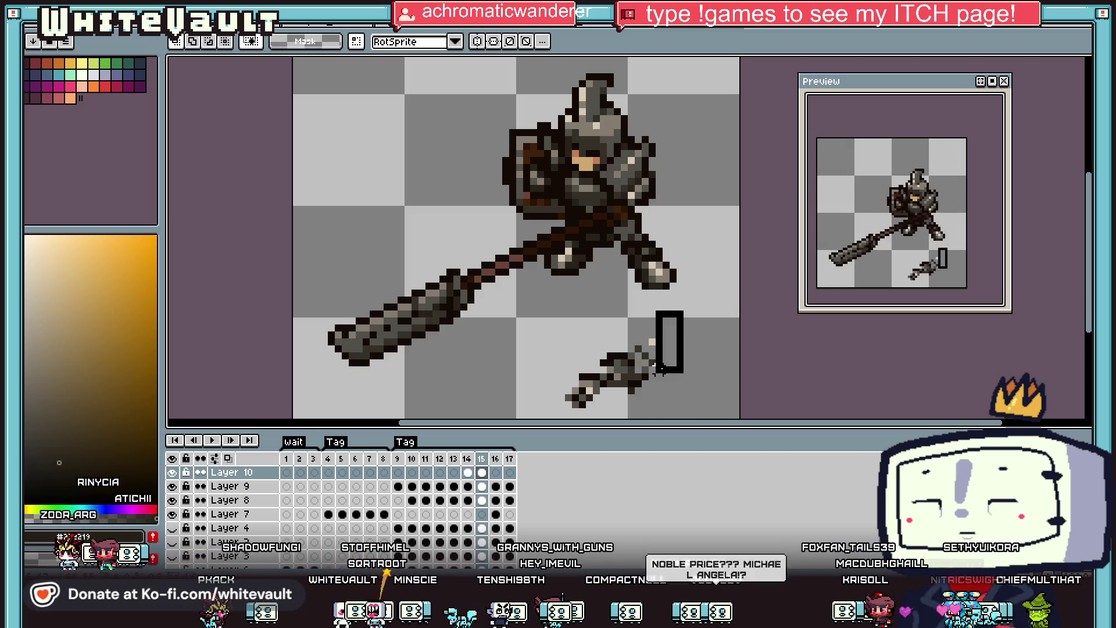
{"action": "key", "text": "ctrl+d"}
{"action": "mouse_move", "coordinate": [552, 343]}
{"action": "left_mouse_down"}
{"action": "mouse_move", "coordinate": [686, 414]}
{"action": "mouse_move", "coordinate": [641, 324]}
{"action": "mouse_move", "coordinate": [651, 244]}
{"action": "mouse_move", "coordinate": [663, 239]}
{"action": "mouse_move", "coordinate": [656, 244]}
{"action": "left_mouse_up"}
{"action": "key", "text": "Return"}
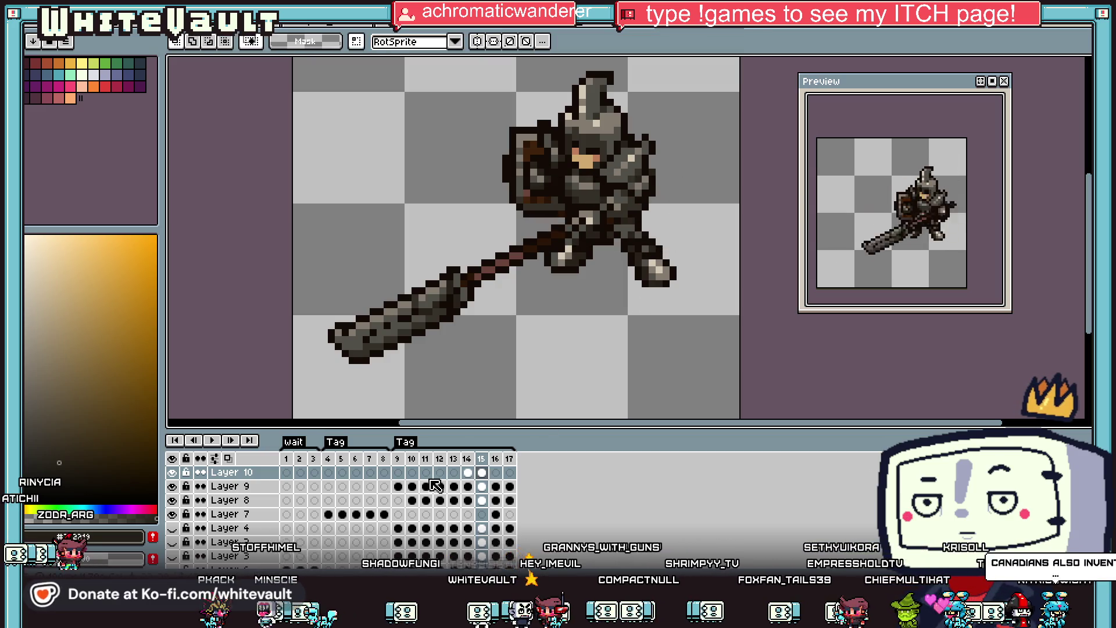
Review the hammer swing by stepping through frames 10 to 16.
{"action": "left_click", "coordinate": [414, 474]}
{"action": "left_click", "coordinate": [426, 472]}
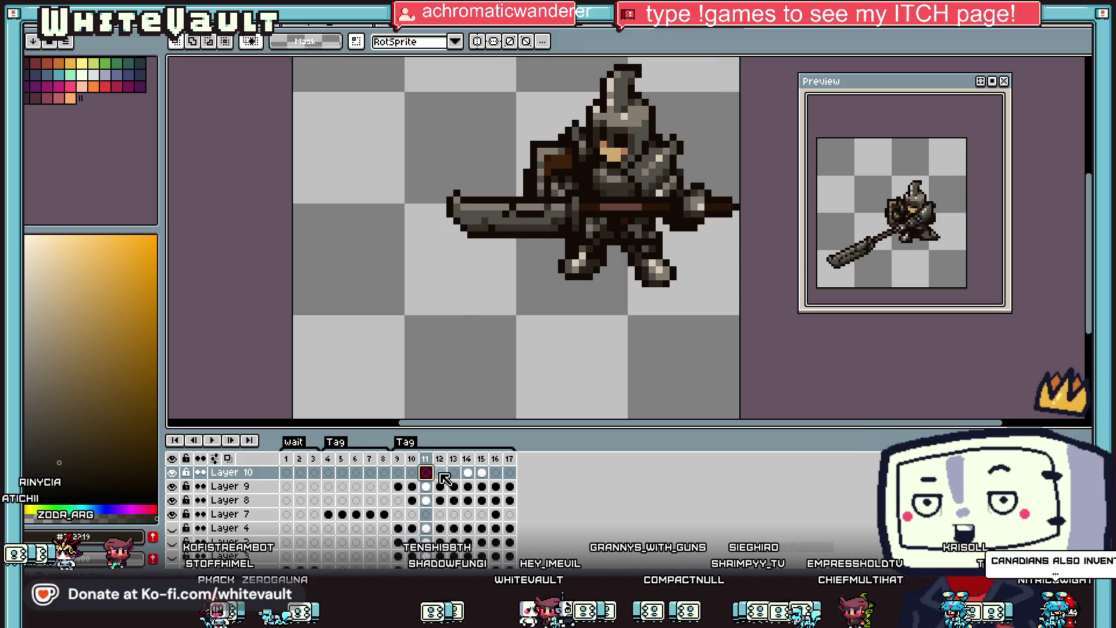
{"action": "left_click", "coordinate": [439, 473]}
{"action": "left_click", "coordinate": [454, 473]}
{"action": "left_click", "coordinate": [474, 472]}
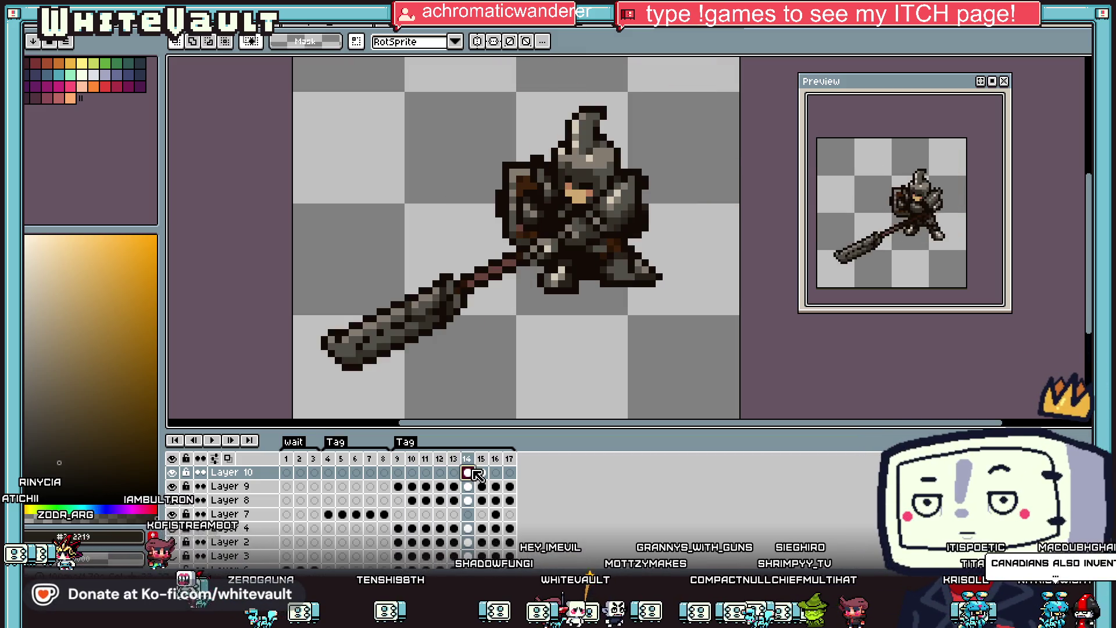
{"action": "left_click", "coordinate": [488, 472]}
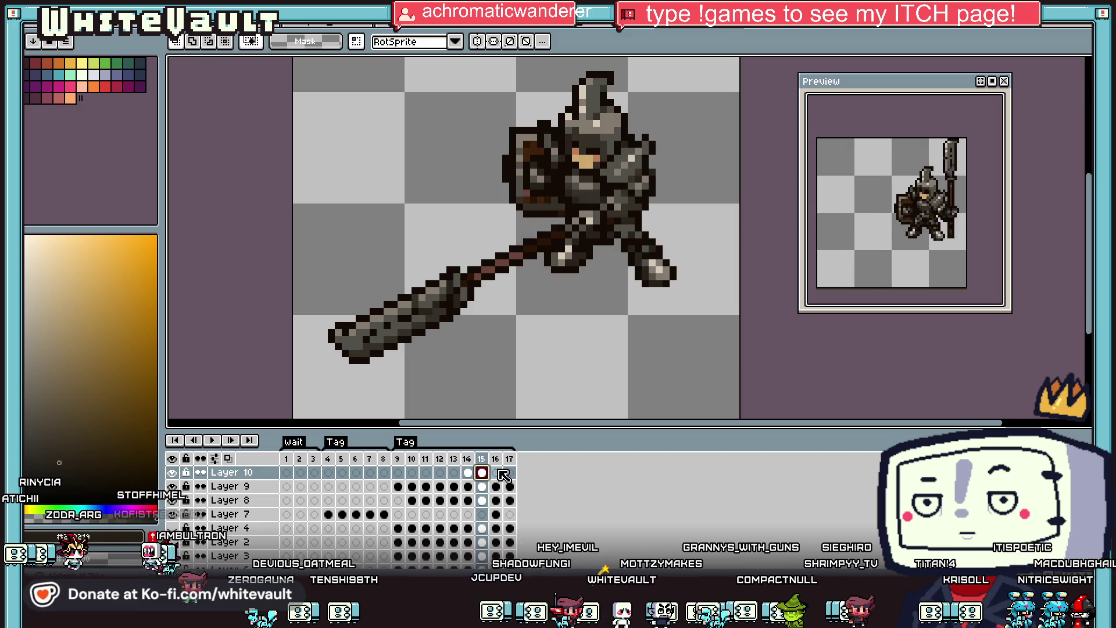
{"action": "left_click", "coordinate": [502, 473]}
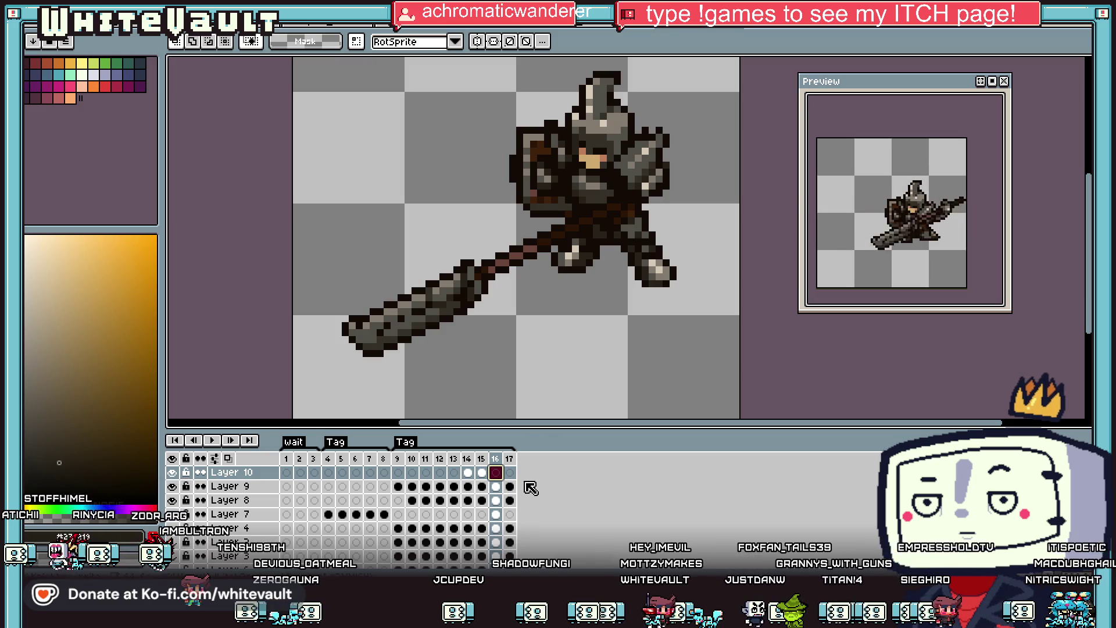
{"action": "left_click", "coordinate": [455, 473]}
{"action": "left_click", "coordinate": [468, 474]}
{"action": "left_click", "coordinate": [482, 474]}
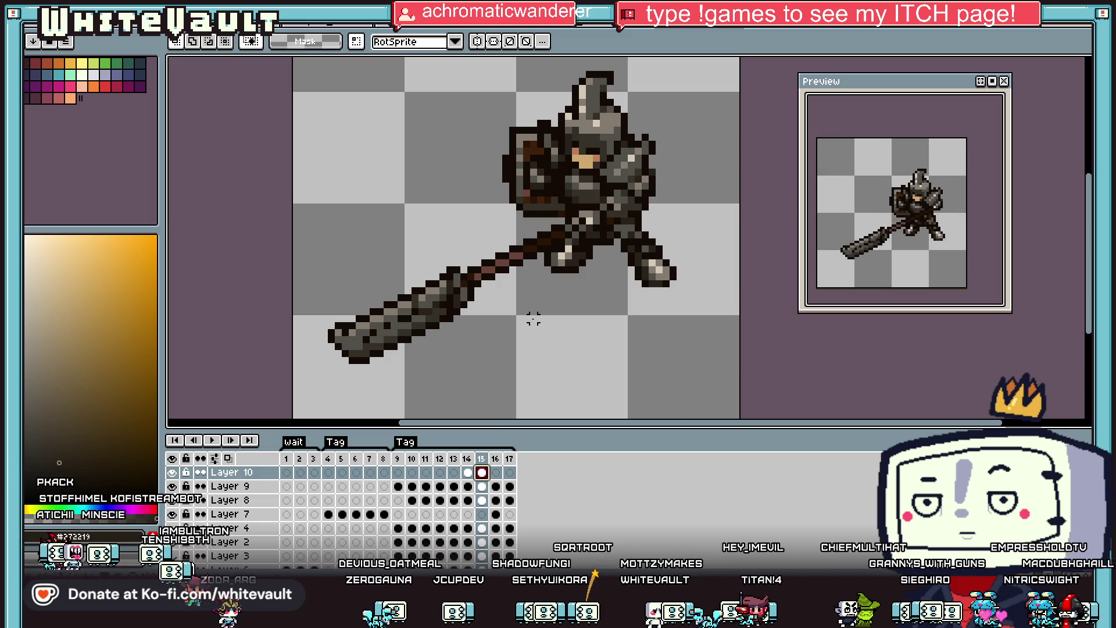
{"action": "key", "text": "Right"}
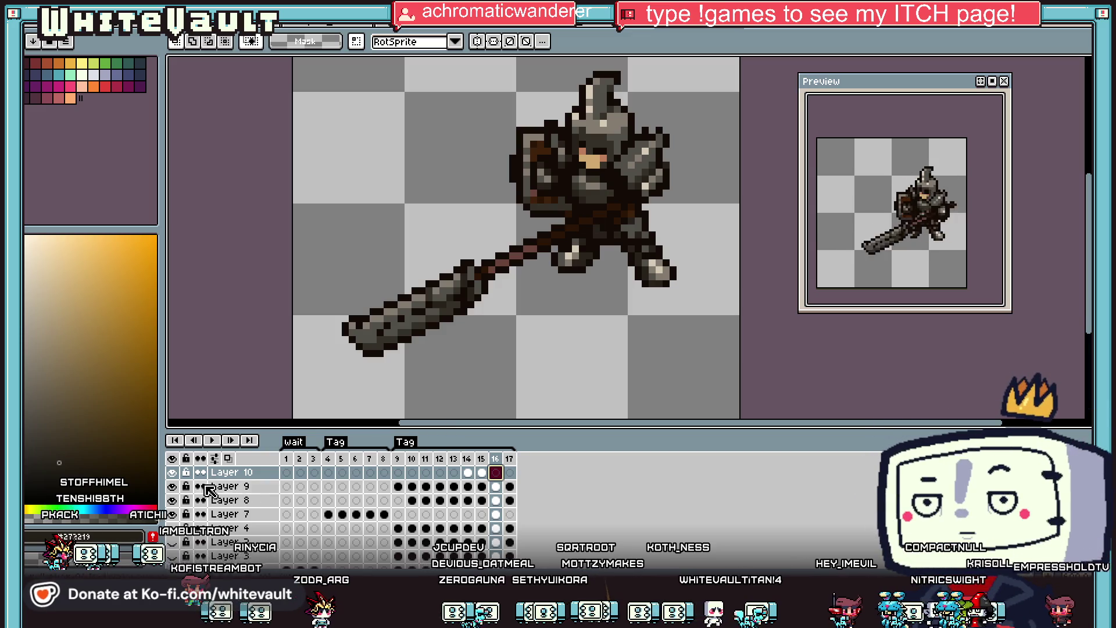
On frame 16, select the knight and hammer on Layer 9 and shift them up and right.
{"action": "left_click_drag", "start_coordinate": [346, 131], "coordinate": [742, 401]}
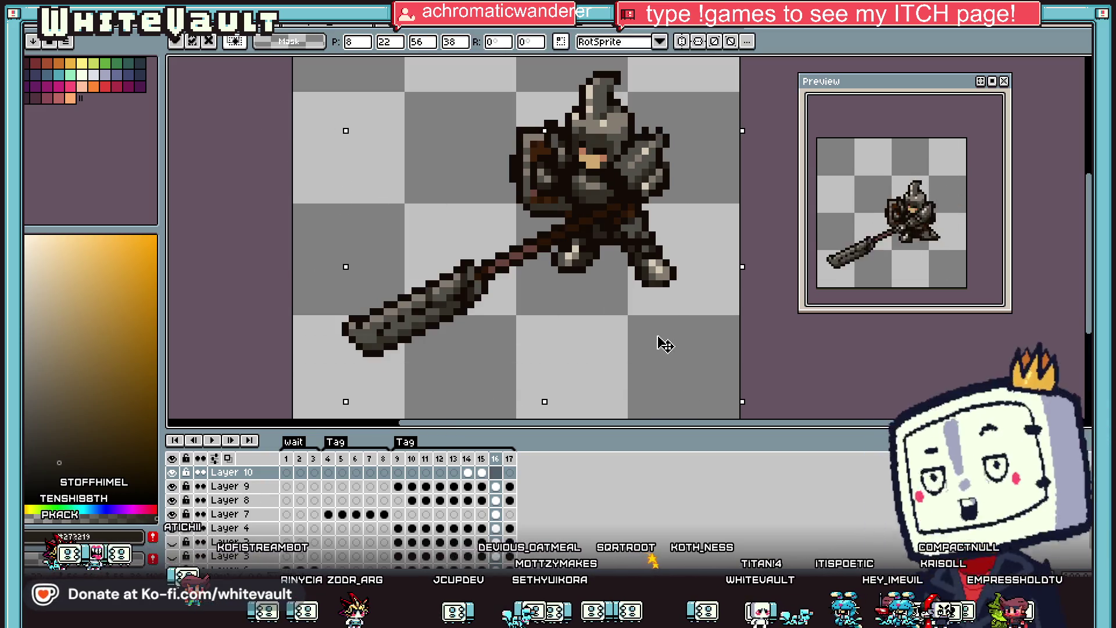
{"action": "left_click", "coordinate": [503, 487]}
{"action": "mouse_move", "coordinate": [588, 337]}
{"action": "left_mouse_down"}
{"action": "mouse_move", "coordinate": [655, 307]}
{"action": "mouse_move", "coordinate": [676, 314]}
{"action": "left_mouse_up"}
{"action": "key", "text": "ctrl+d"}
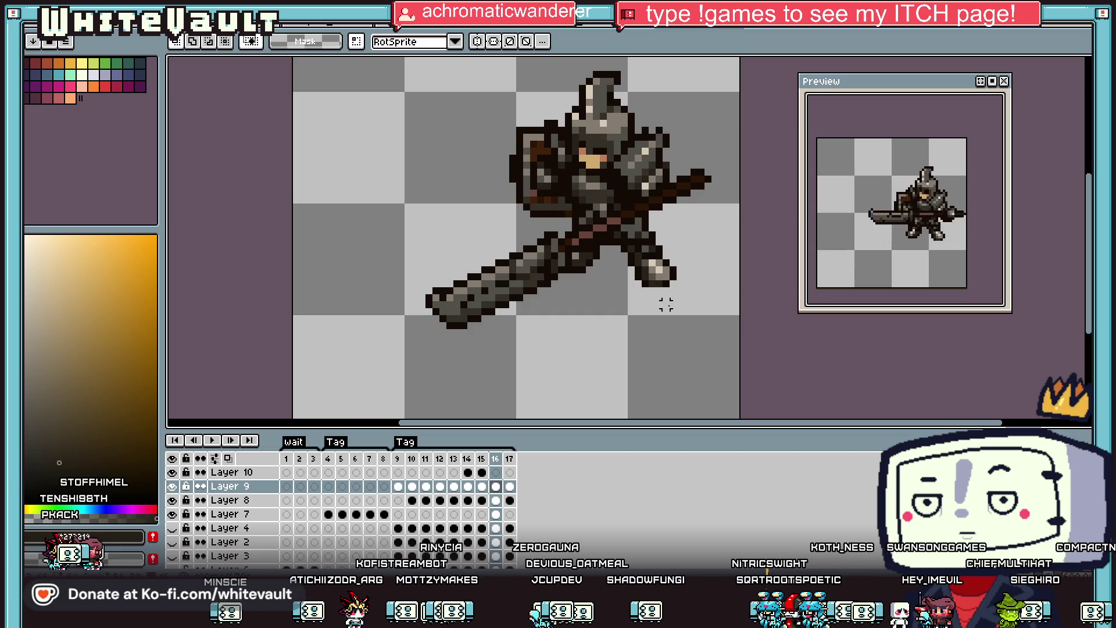
{"action": "mouse_move", "coordinate": [409, 96]}
{"action": "left_mouse_down"}
{"action": "mouse_move", "coordinate": [743, 374]}
{"action": "mouse_move", "coordinate": [695, 342]}
{"action": "left_mouse_up"}
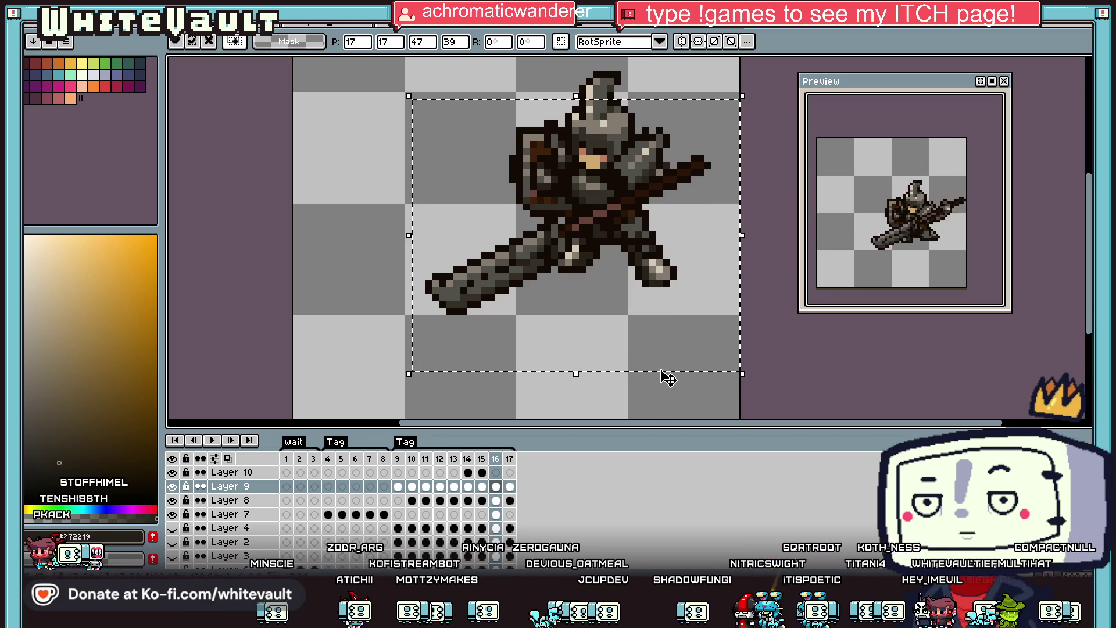
{"action": "key", "text": "ctrl+d"}
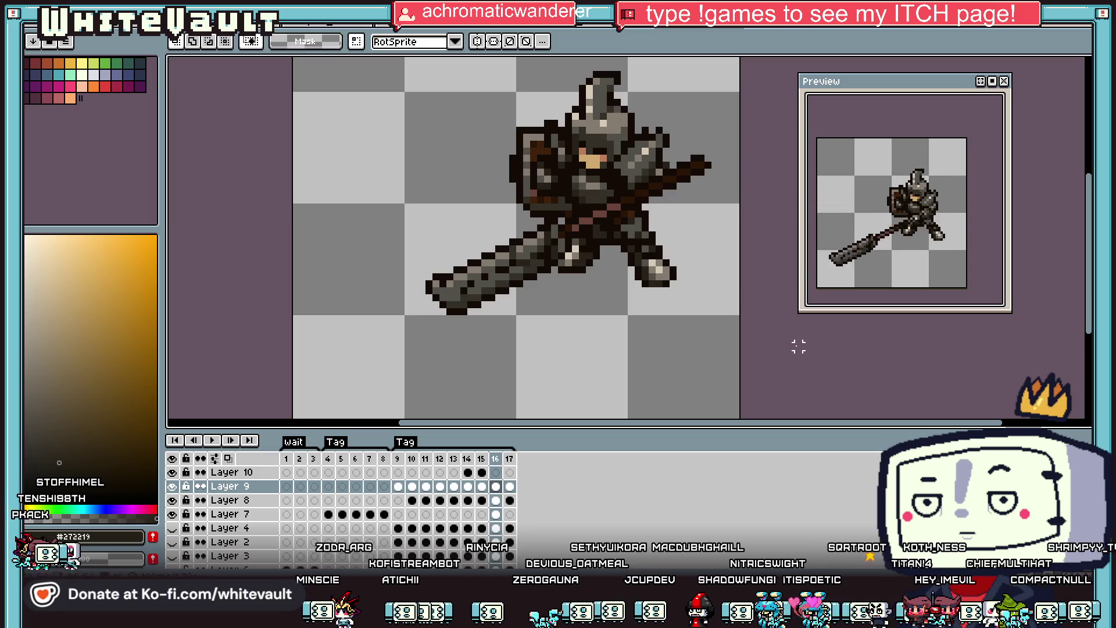
Shift the frame 17 knight and hammer up and right the same way.
{"action": "left_click", "coordinate": [510, 501]}
{"action": "left_click_drag", "start_coordinate": [321, 140], "coordinate": [668, 412]}
{"action": "left_click_drag", "start_coordinate": [605, 369], "coordinate": [686, 324]}
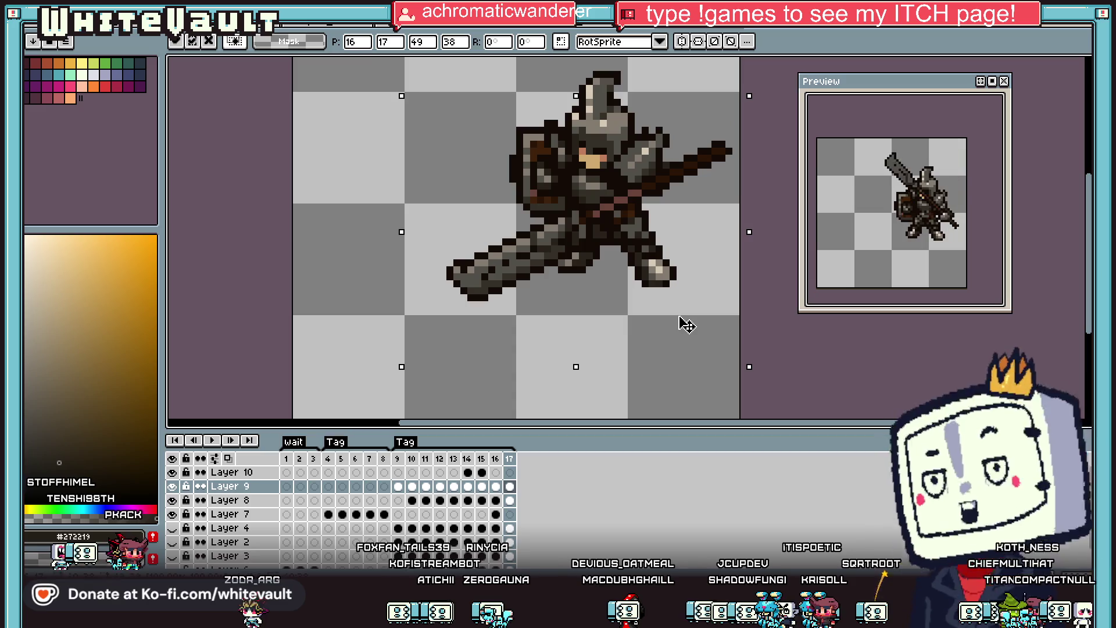
{"action": "key", "text": "ctrl+d"}
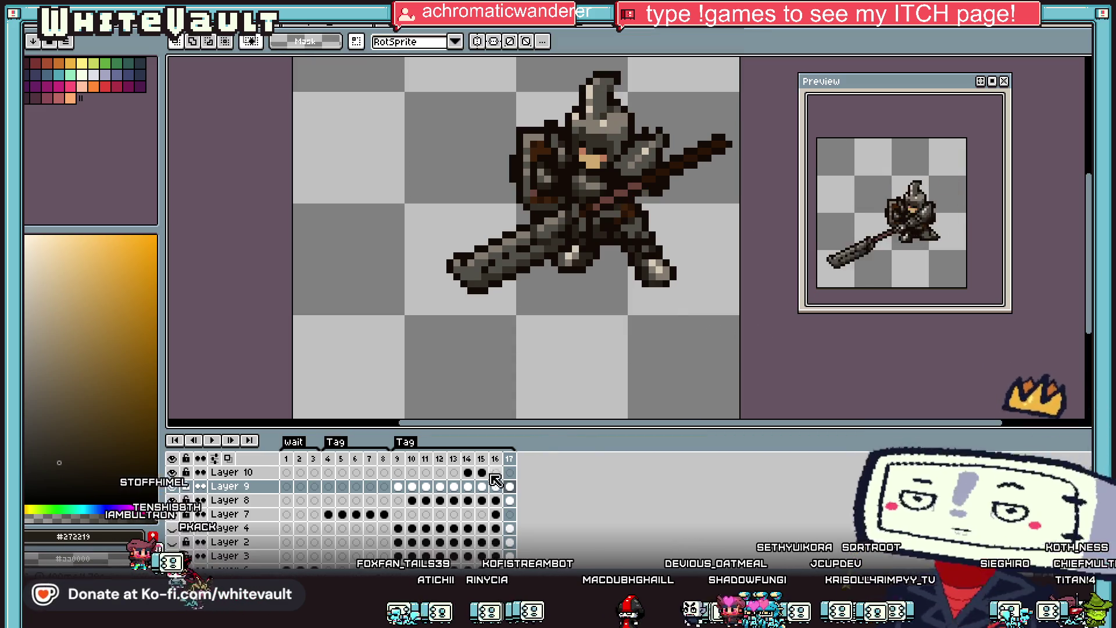
Step back through frames 9–12 and select the knight's hand area in frame 12.
{"action": "left_click", "coordinate": [399, 487]}
{"action": "left_click", "coordinate": [412, 487]}
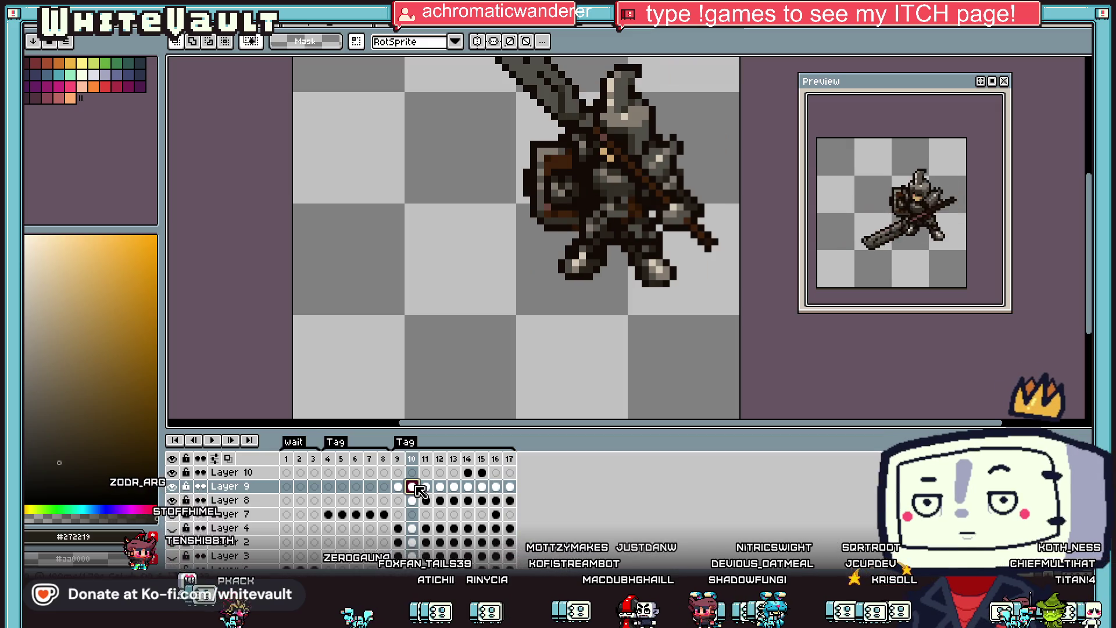
{"action": "left_click", "coordinate": [426, 486]}
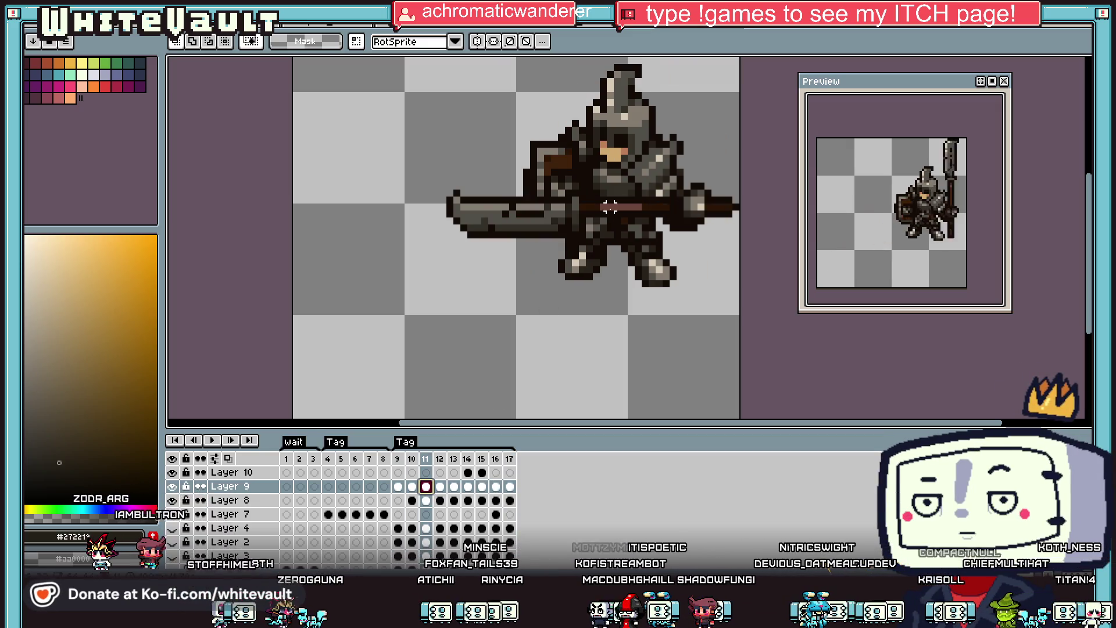
{"action": "left_click", "coordinate": [440, 486]}
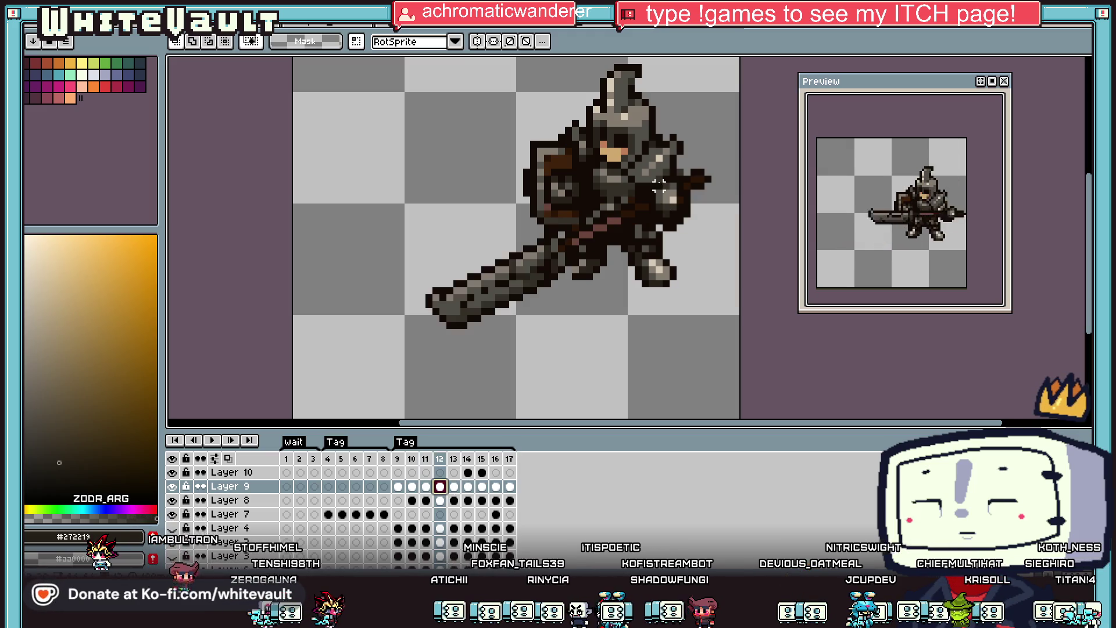
{"action": "scroll", "coordinate": [664, 191], "scroll_direction": "up", "scroll_amount": 2}
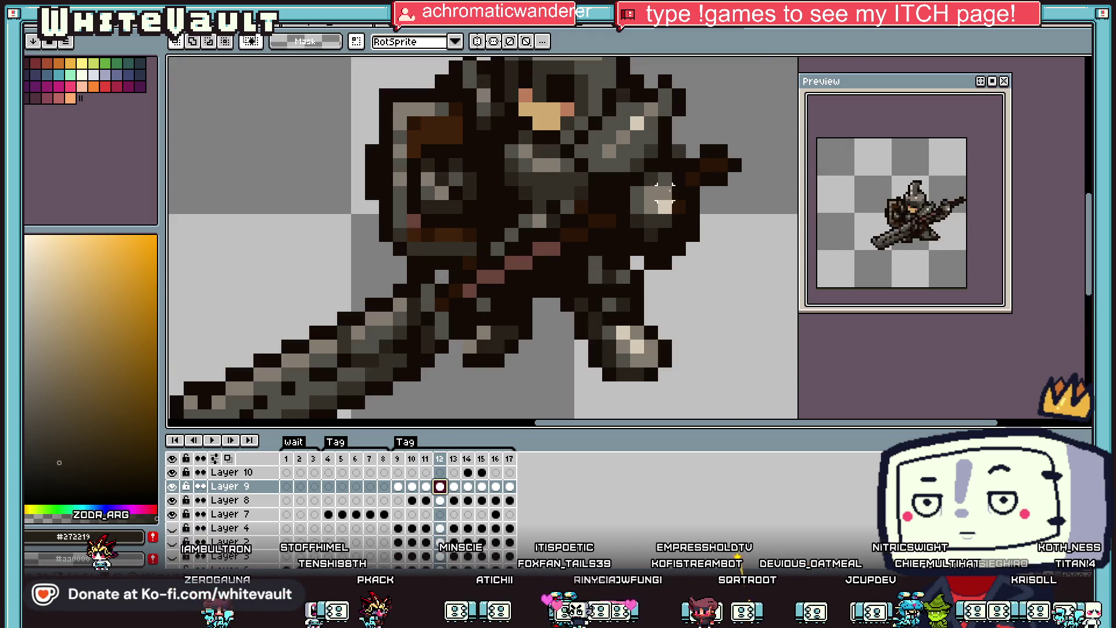
{"action": "left_click_drag", "start_coordinate": [692, 277], "coordinate": [691, 277]}
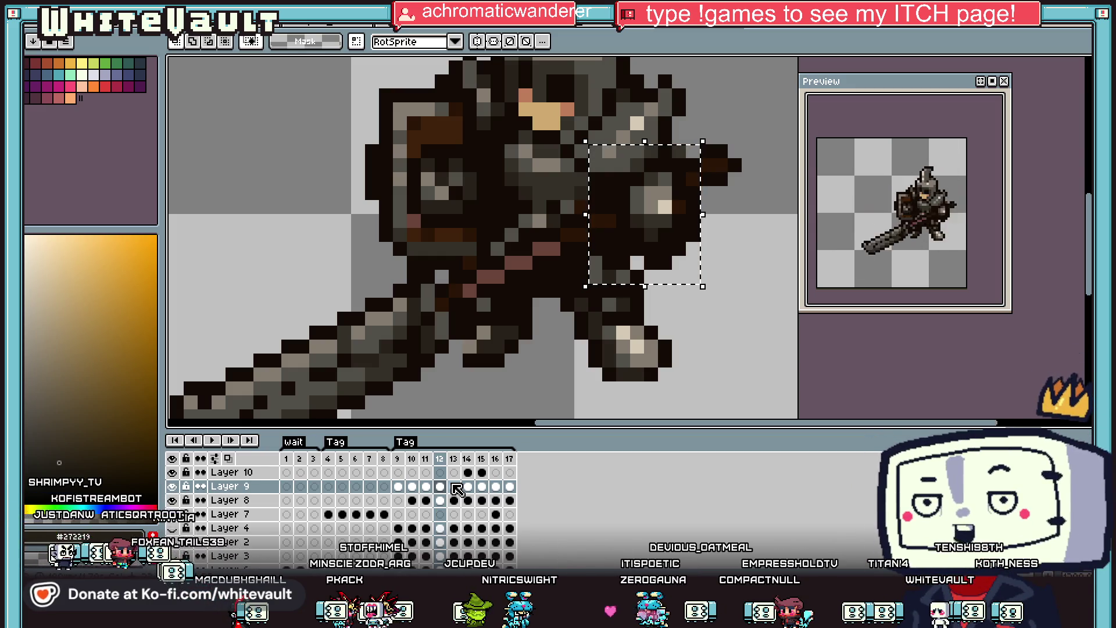
Zoom out with the frame 12 hand selection still active.
{"action": "scroll", "coordinate": [412, 372], "scroll_direction": "down", "scroll_amount": 3}
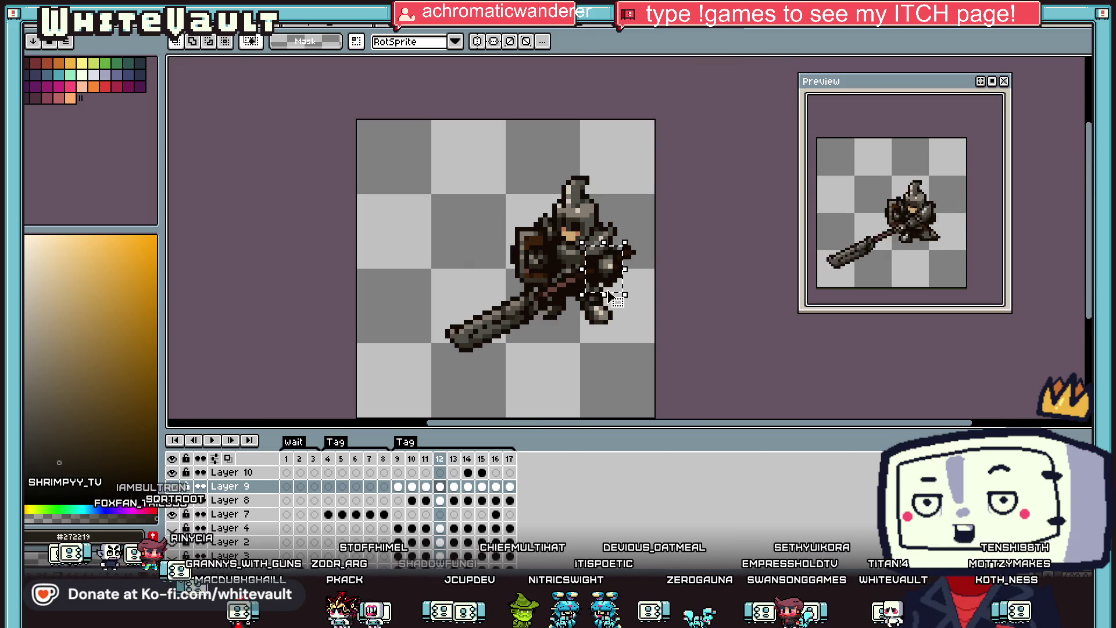
Go to frame 16 and move the selected hand two pixels left.
{"action": "left_click", "coordinate": [426, 487]}
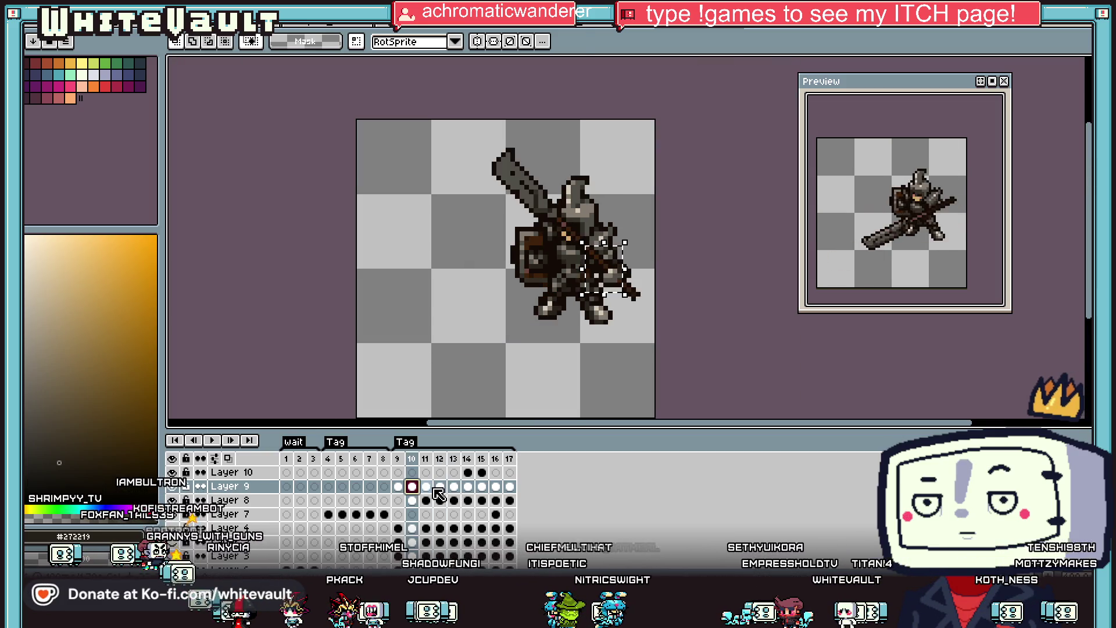
{"action": "left_click", "coordinate": [441, 487]}
{"action": "left_click", "coordinate": [454, 487]}
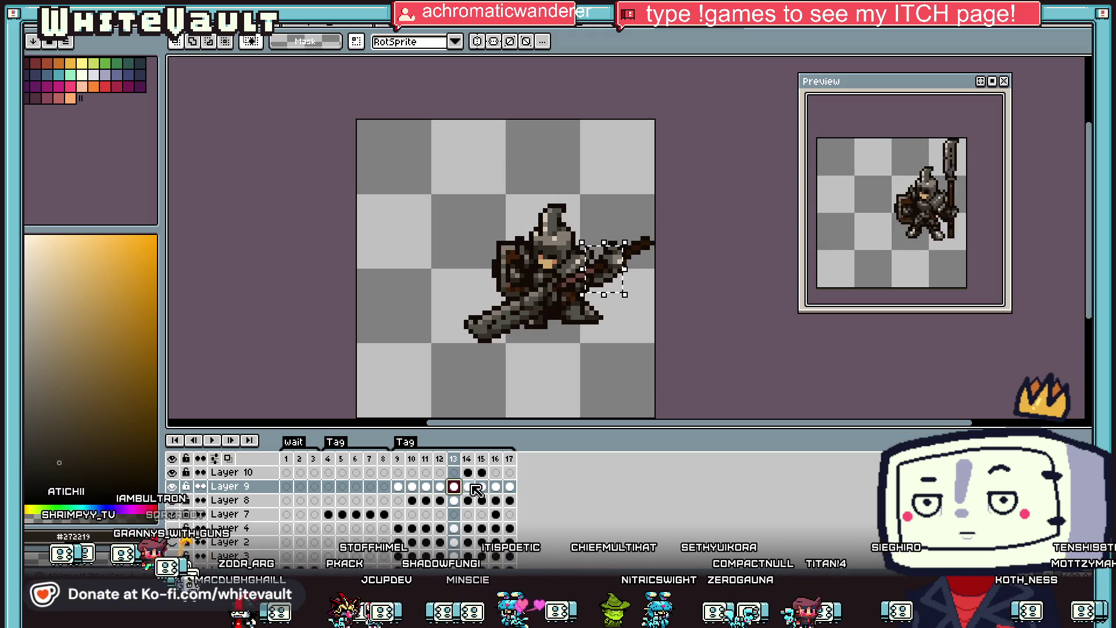
{"action": "left_click", "coordinate": [468, 488]}
{"action": "left_click", "coordinate": [482, 487]}
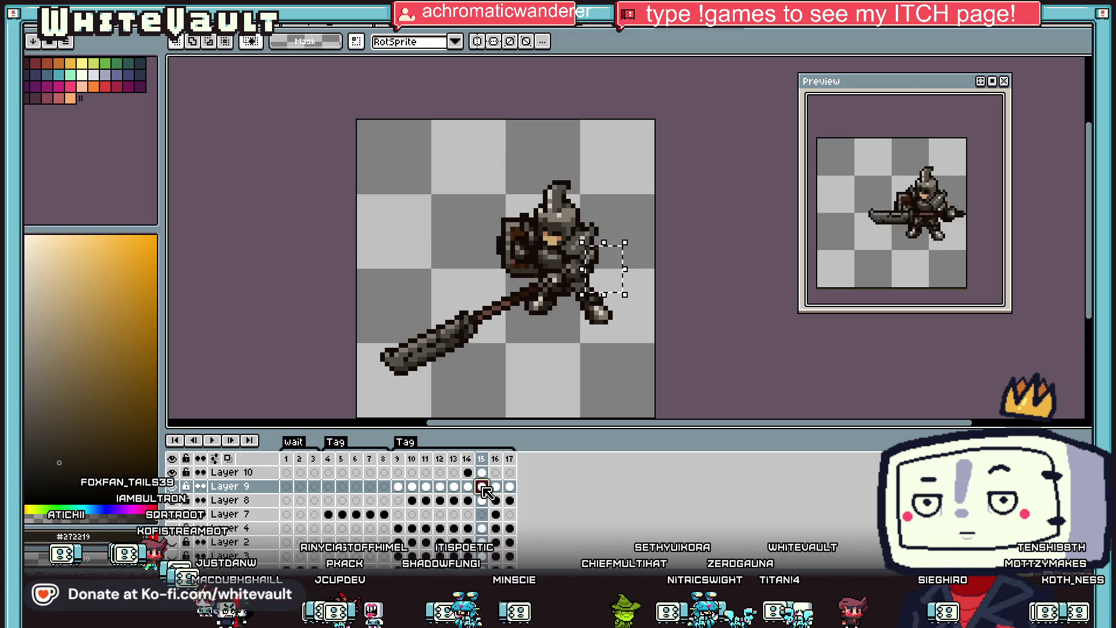
{"action": "left_click", "coordinate": [496, 488]}
{"action": "left_click", "coordinate": [602, 279]}
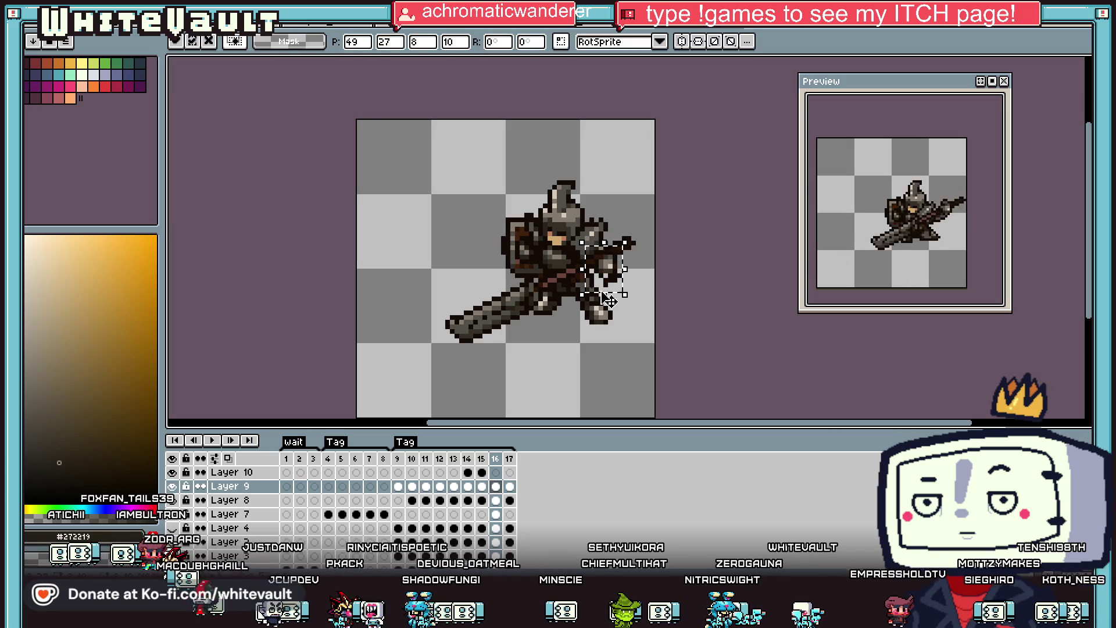
{"action": "scroll", "coordinate": [602, 279], "scroll_direction": "up", "scroll_amount": 1}
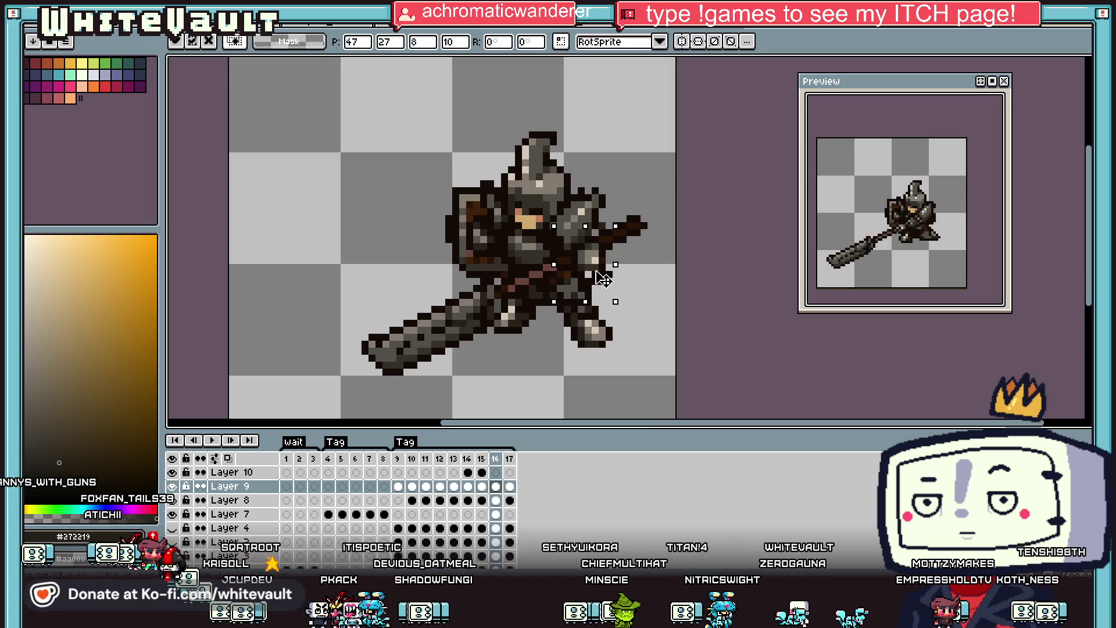
{"action": "key", "text": "Return"}
{"action": "scroll", "coordinate": [603, 279], "scroll_direction": "up", "scroll_amount": 2}
Clear the leftover pixels beside the hand and fill the gap with sampled dark brown.
{"action": "left_click_drag", "start_coordinate": [596, 249], "coordinate": [712, 348]}
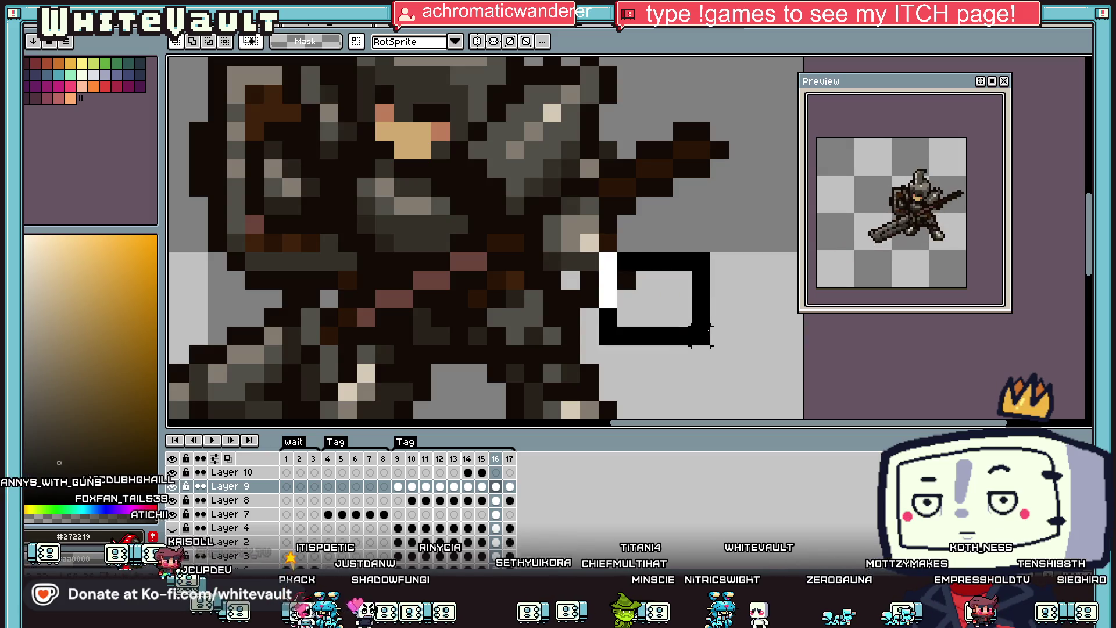
{"action": "left_click", "coordinate": [627, 243]}
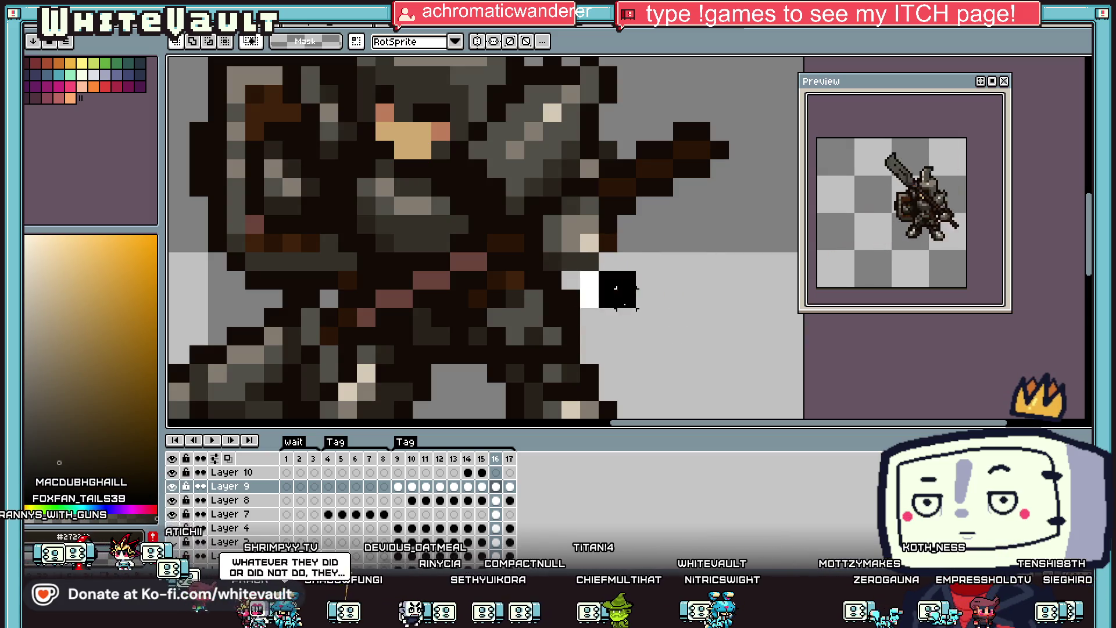
{"action": "key", "text": "b"}
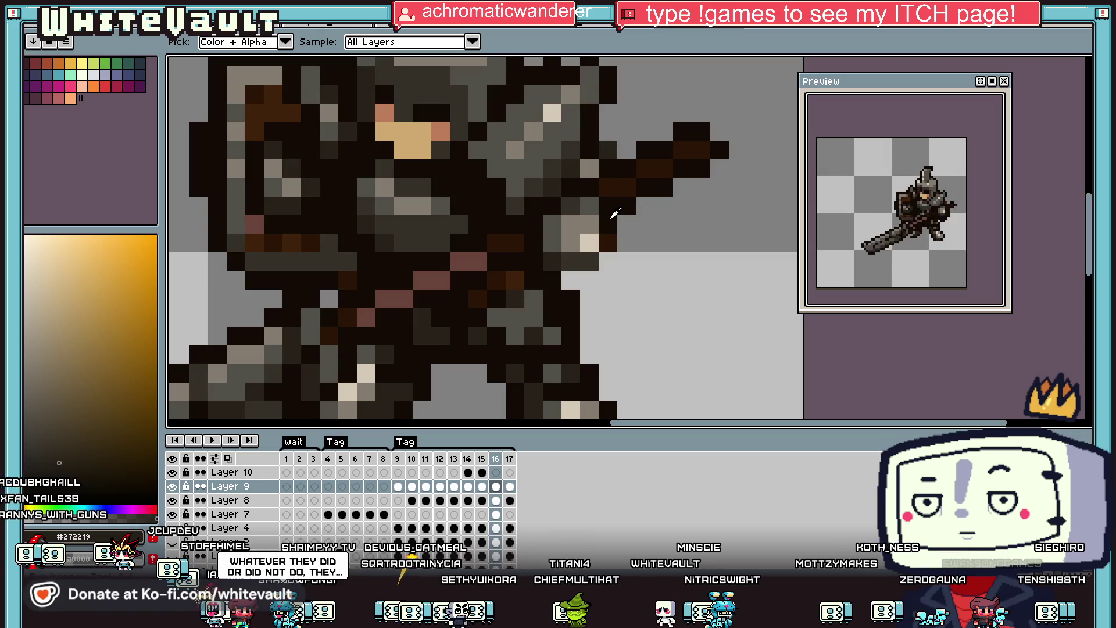
{"action": "left_click", "coordinate": [609, 220], "text": "alt"}
{"action": "left_click", "coordinate": [610, 261]}
{"action": "scroll", "coordinate": [585, 280], "scroll_direction": "down", "scroll_amount": 5}
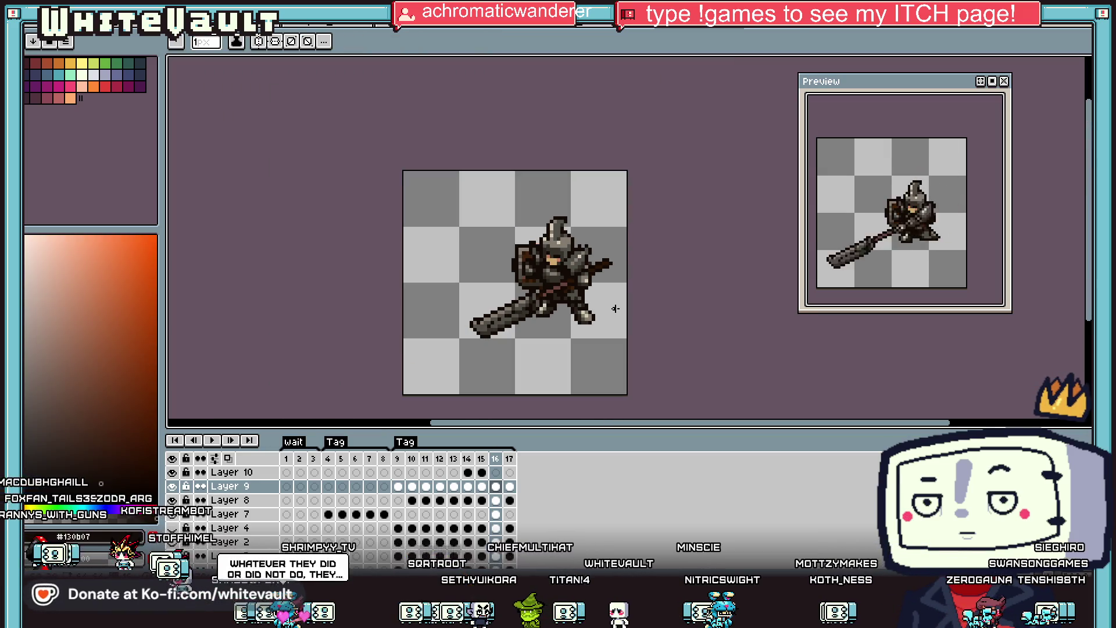
{"action": "left_click", "coordinate": [510, 487]}
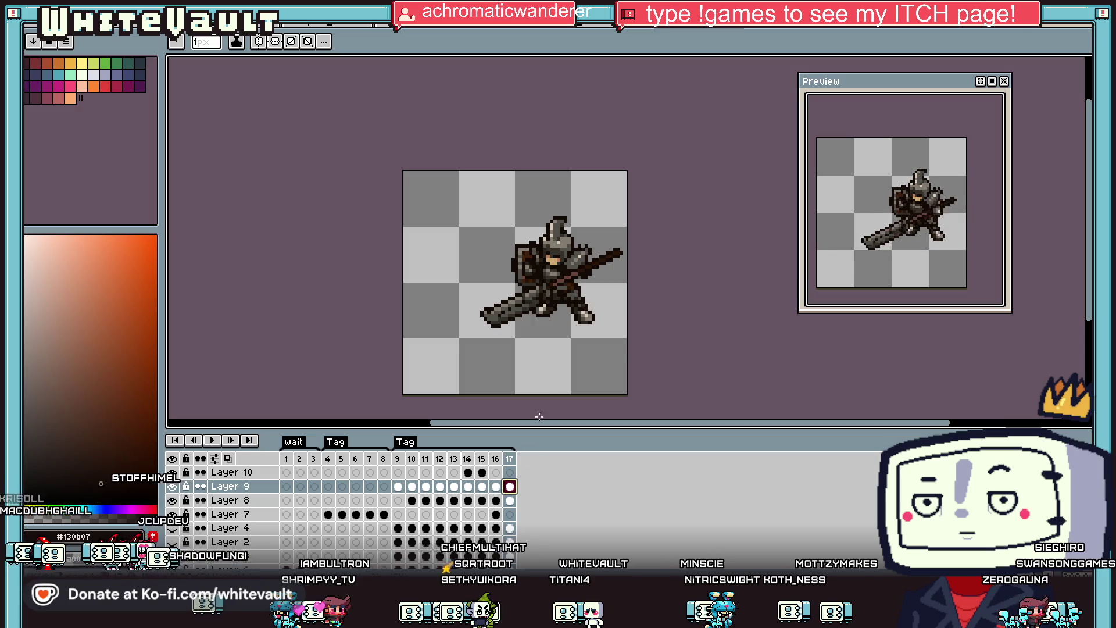
{"action": "key", "text": "Left"}
{"action": "key", "text": "Left"}
{"action": "key", "text": "Left"}
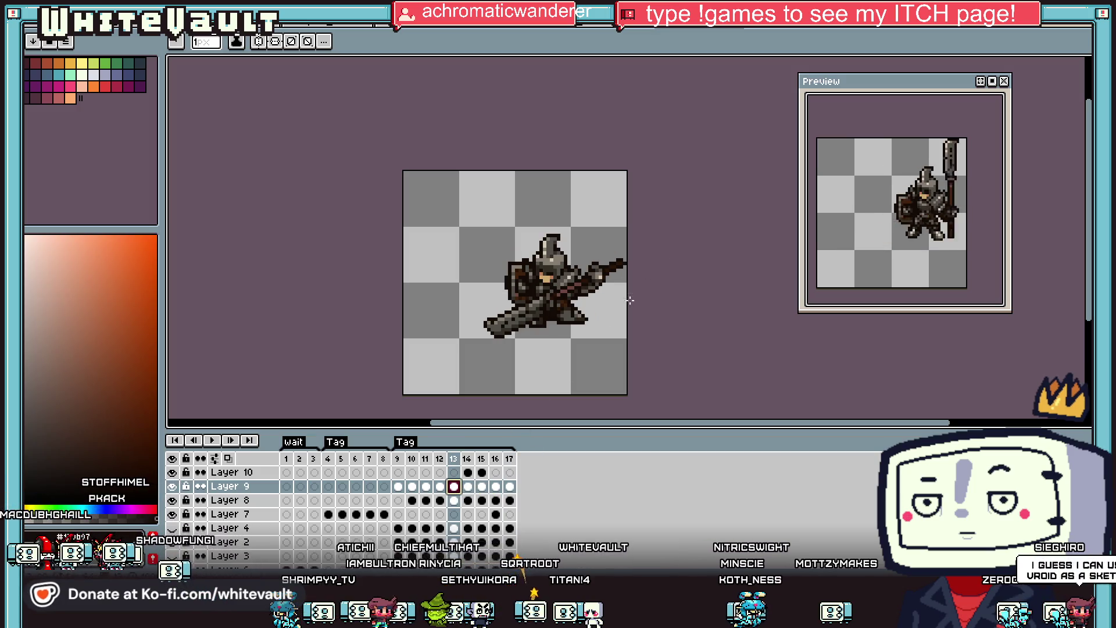
{"action": "key", "text": "m"}
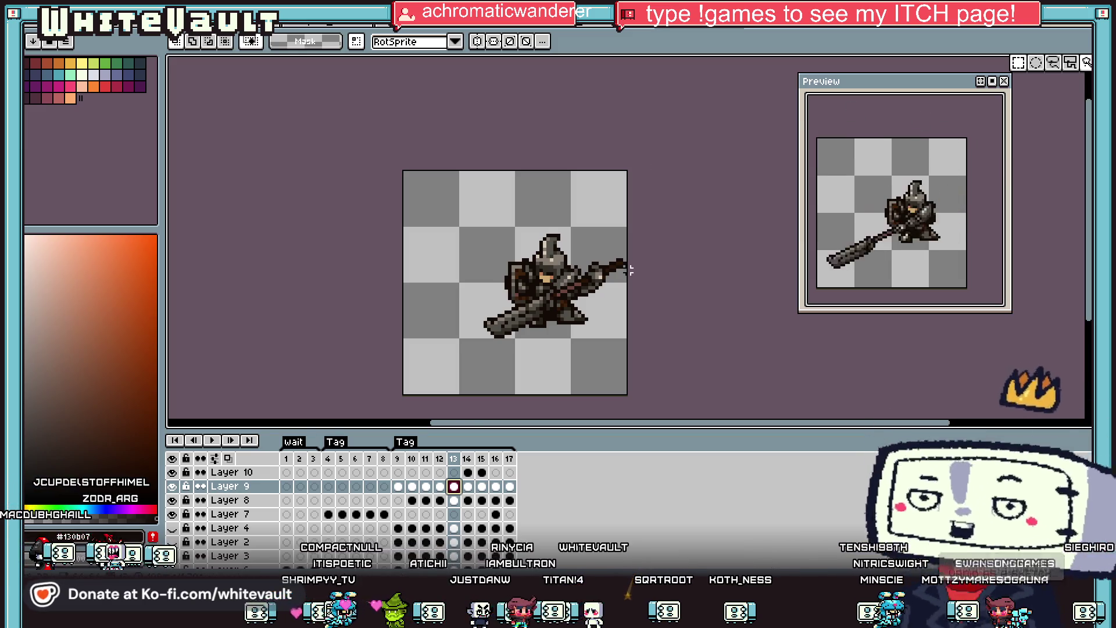
Select the weapon beside the knight's head and adjust its position.
{"action": "scroll", "coordinate": [559, 264], "scroll_direction": "up", "scroll_amount": 5}
{"action": "left_click_drag", "start_coordinate": [561, 188], "coordinate": [523, 377]}
{"action": "mouse_move", "coordinate": [494, 367]}
{"action": "left_mouse_down"}
{"action": "mouse_move", "coordinate": [513, 313]}
{"action": "mouse_move", "coordinate": [513, 326]}
{"action": "mouse_move", "coordinate": [564, 343]}
{"action": "left_mouse_up"}
{"action": "key", "text": "minus"}
{"action": "key", "text": "minus"}
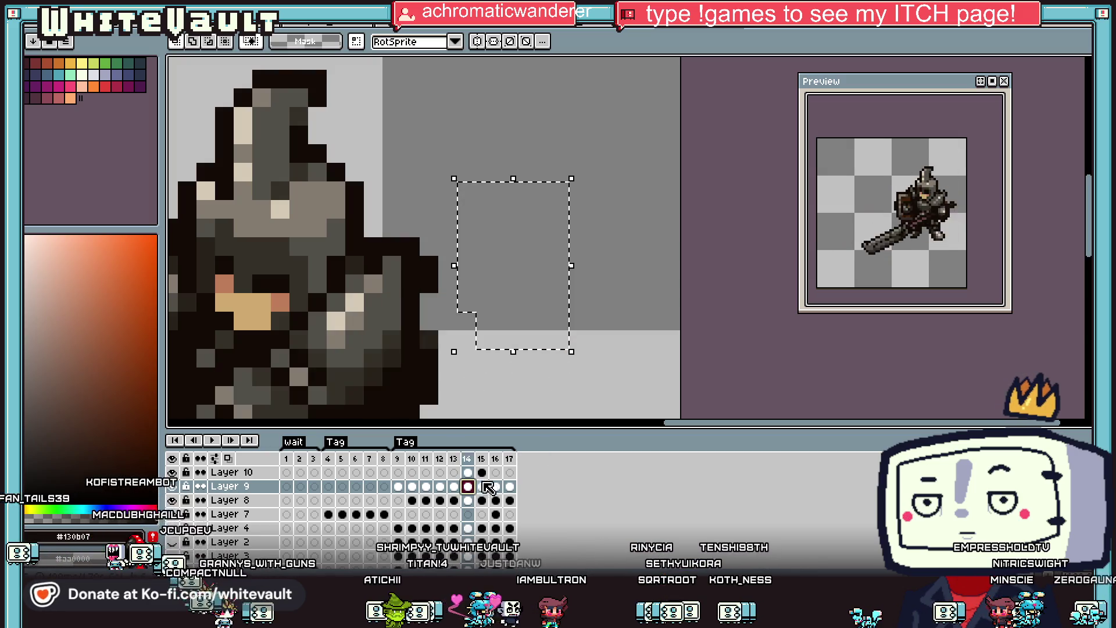
On frame 17, move the hand pixels up and to the left.
{"action": "left_click", "coordinate": [482, 486]}
{"action": "left_click", "coordinate": [495, 486]}
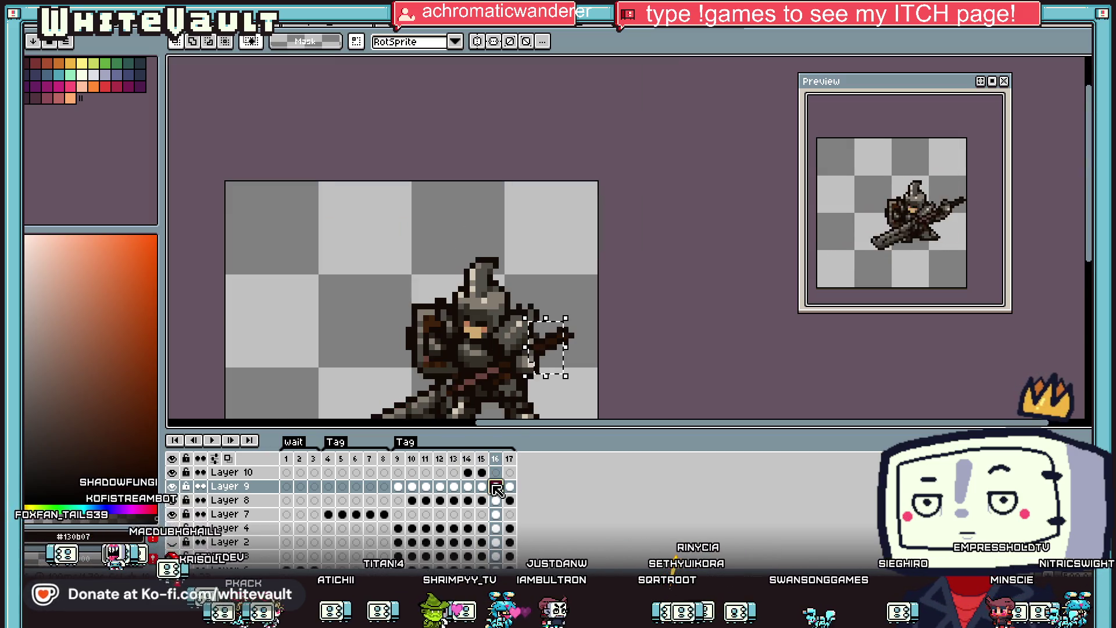
{"action": "left_click", "coordinate": [510, 486]}
{"action": "scroll", "coordinate": [542, 399], "scroll_direction": "up", "scroll_amount": 1}
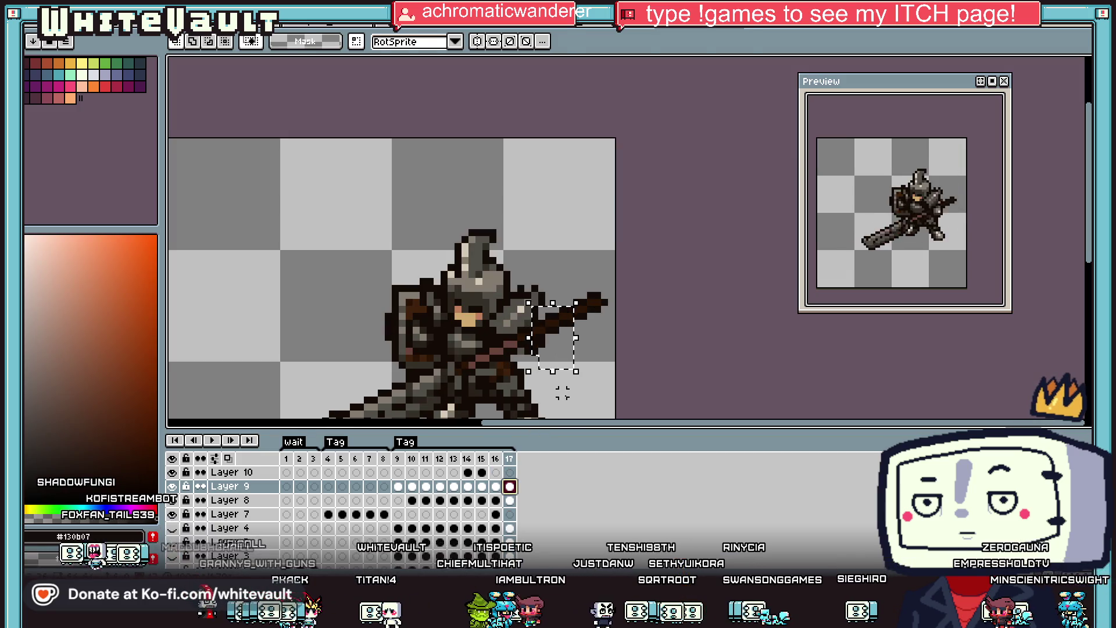
{"action": "left_click_drag", "start_coordinate": [567, 365], "coordinate": [549, 355]}
{"action": "key", "text": "Return"}
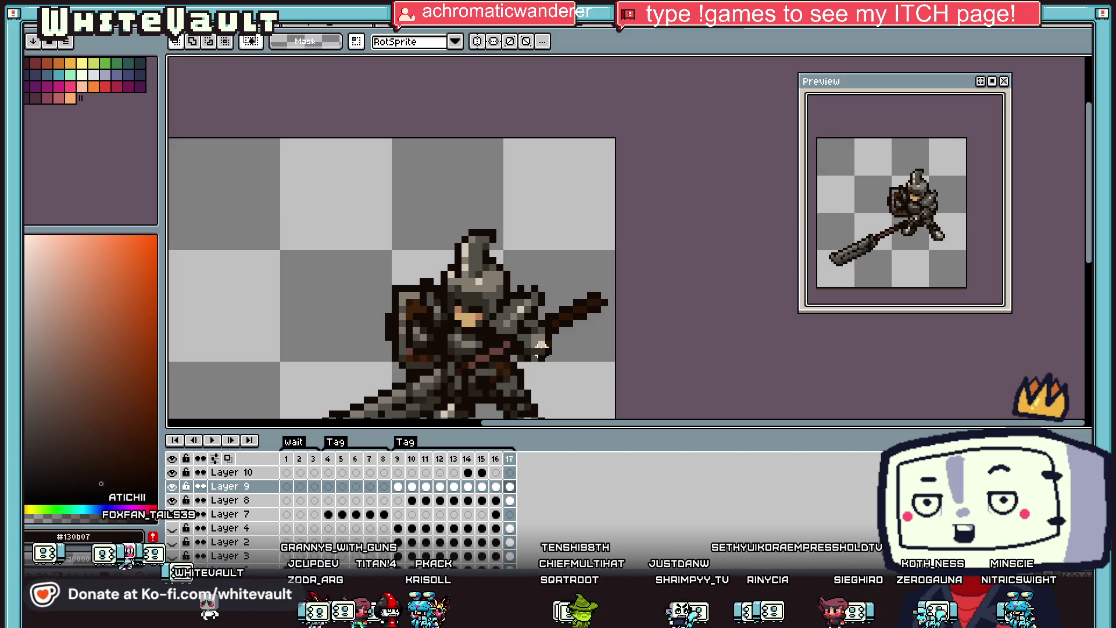
Sample the armour greys #353129 and #524f4a for pencil touch-ups.
{"action": "scroll", "coordinate": [541, 347], "scroll_direction": "up", "scroll_amount": 2}
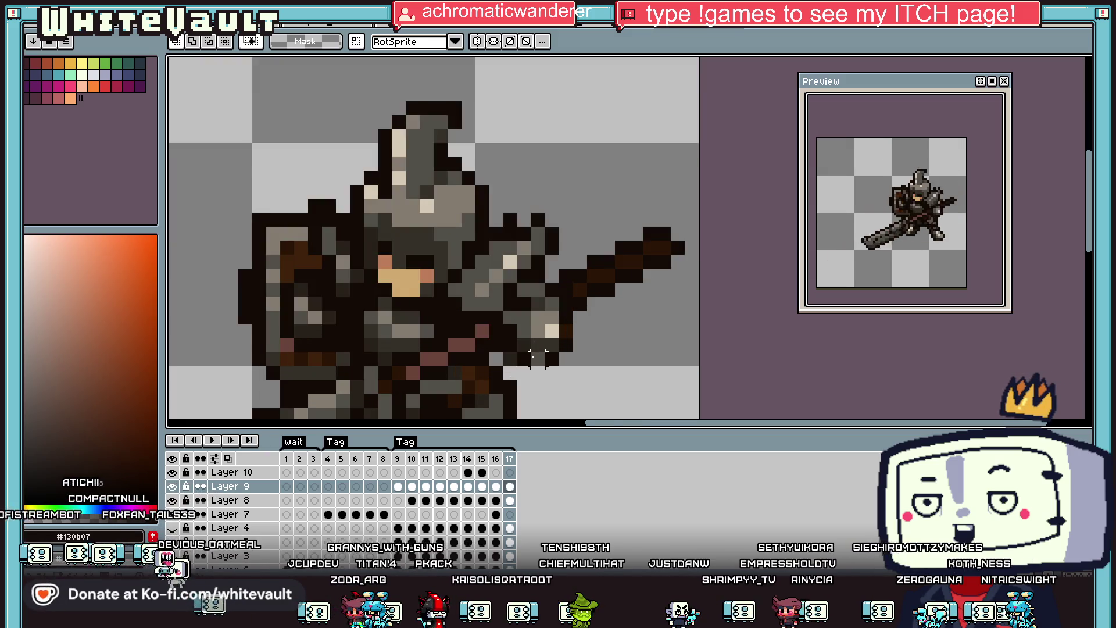
{"action": "key", "text": "i"}
{"action": "key", "text": "b"}
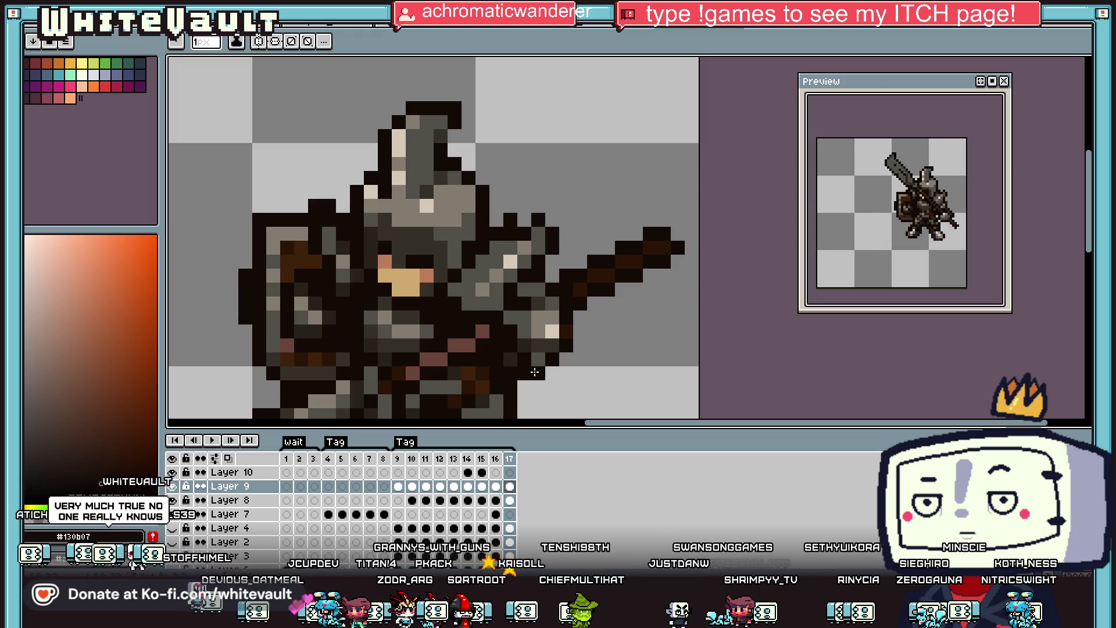
{"action": "scroll", "coordinate": [566, 357], "scroll_direction": "down", "scroll_amount": 3}
{"action": "scroll", "coordinate": [579, 332], "scroll_direction": "up", "scroll_amount": 3}
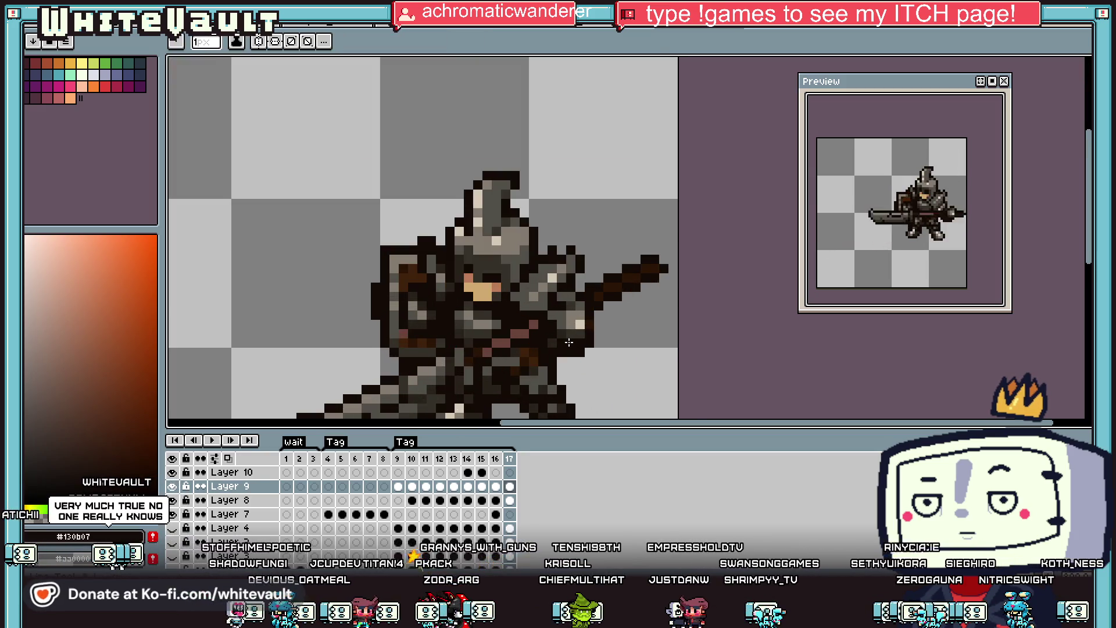
{"action": "scroll", "coordinate": [616, 335], "scroll_direction": "down", "scroll_amount": 3}
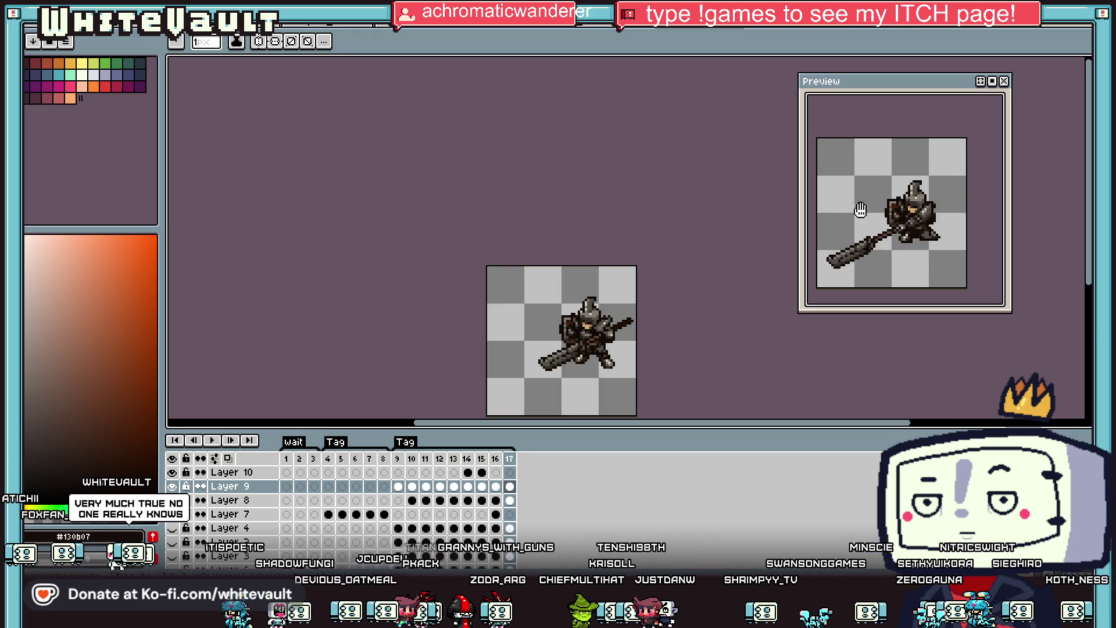
{"action": "scroll", "coordinate": [910, 228], "scroll_direction": "up", "scroll_amount": 1}
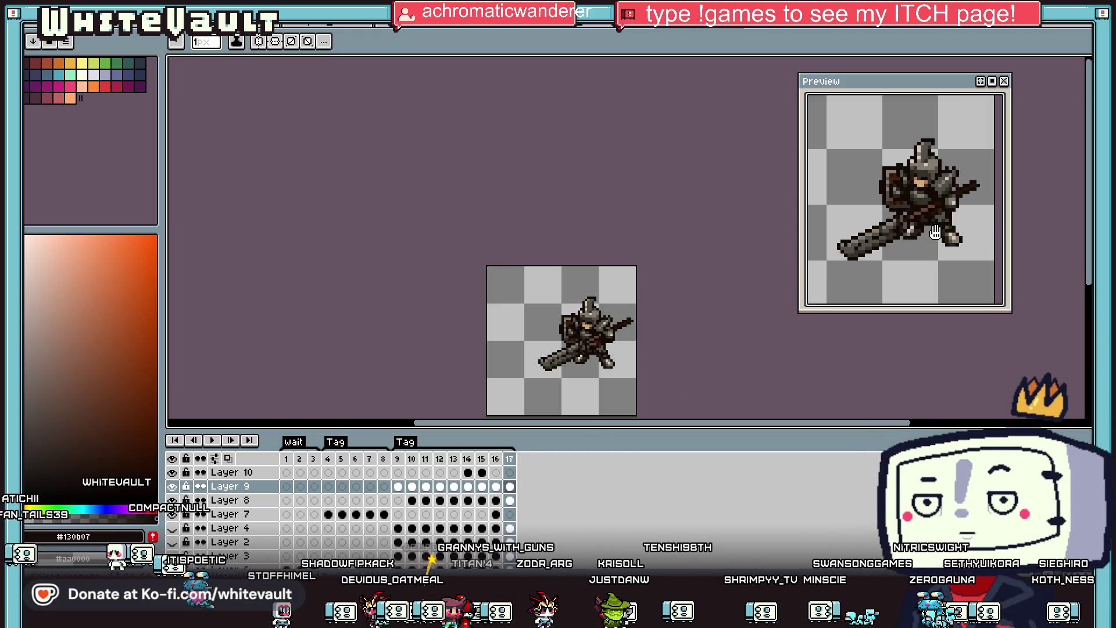
{"action": "scroll", "coordinate": [936, 233], "scroll_direction": "down", "scroll_amount": 1}
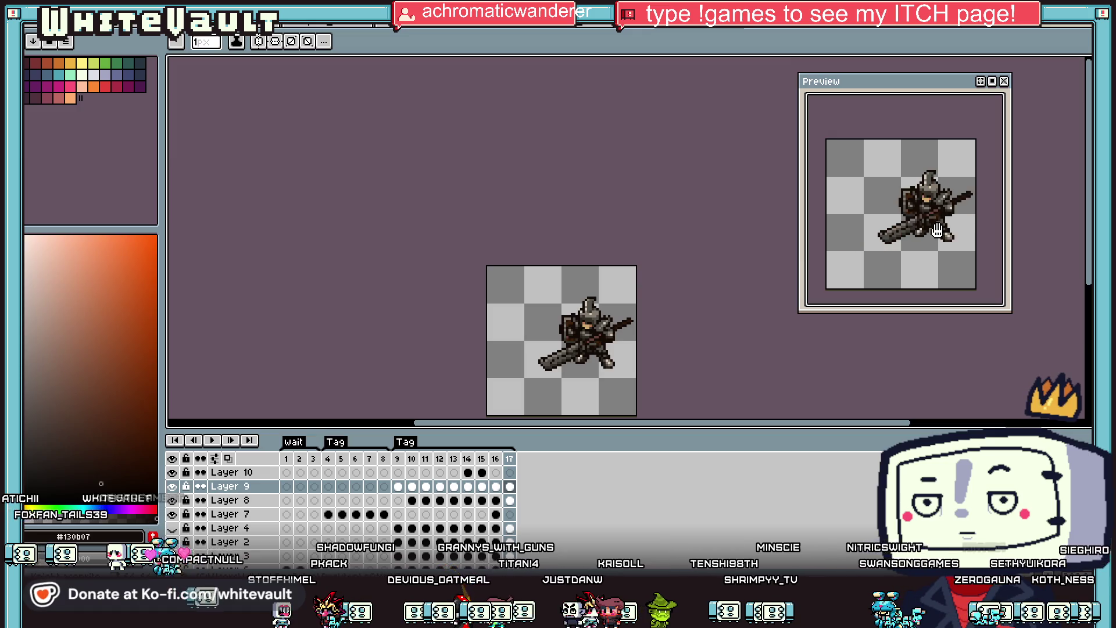
{"action": "scroll", "coordinate": [647, 335], "scroll_direction": "up", "scroll_amount": 4}
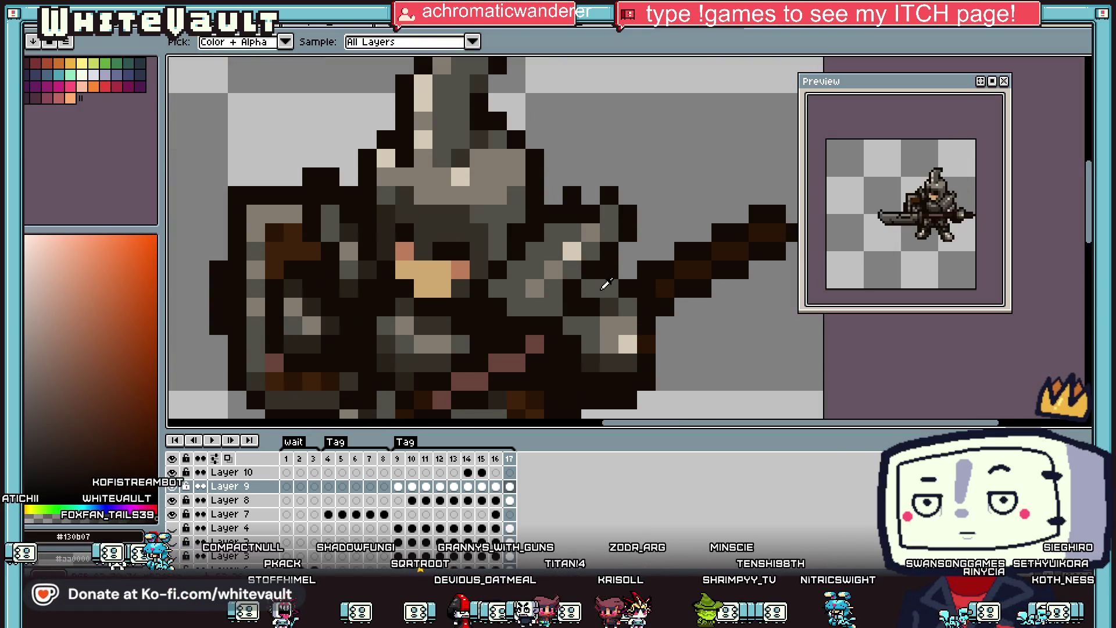
{"action": "left_click", "coordinate": [610, 295], "text": "alt"}
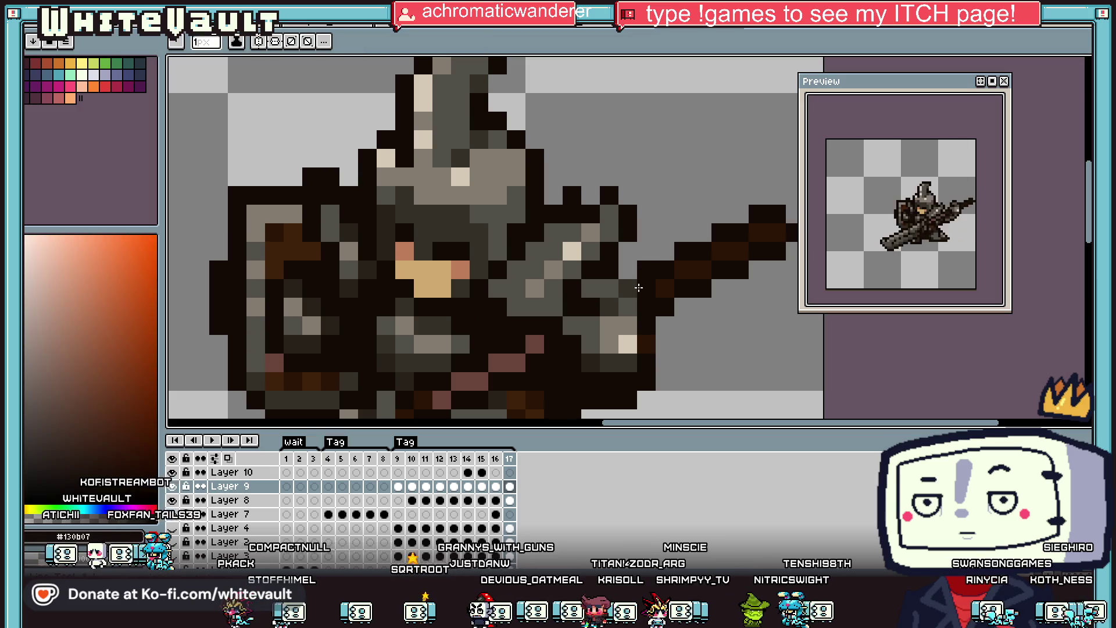
{"action": "left_click", "coordinate": [625, 308], "text": "alt"}
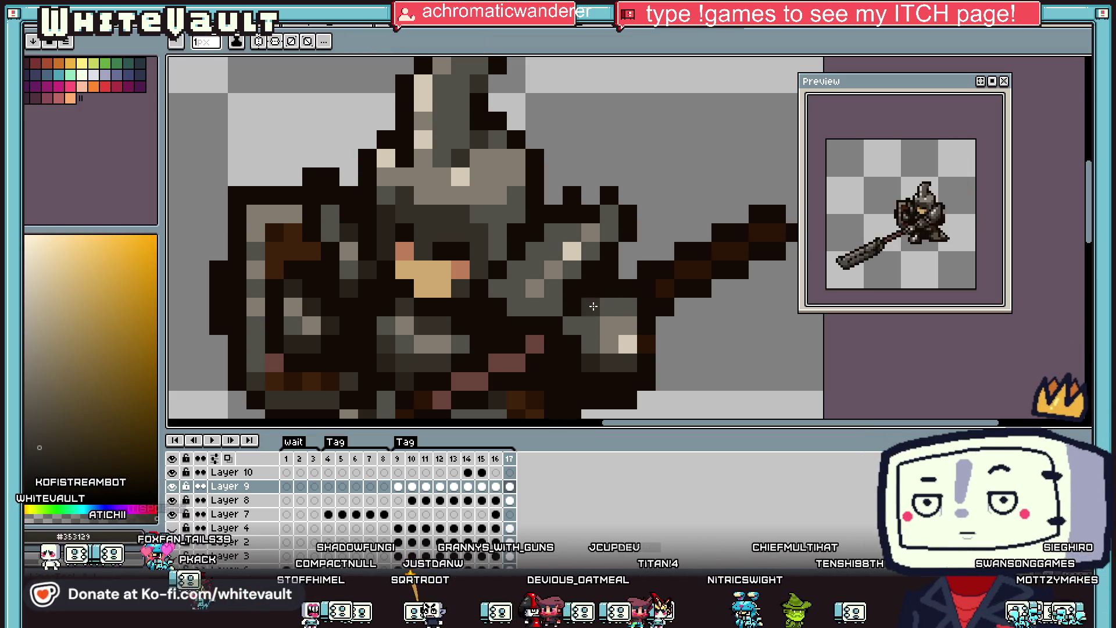
{"action": "left_click", "coordinate": [645, 307], "text": "alt"}
{"action": "scroll", "coordinate": [657, 311], "scroll_direction": "down", "scroll_amount": 4}
{"action": "scroll", "coordinate": [664, 314], "scroll_direction": "up", "scroll_amount": 3}
{"action": "left_click", "coordinate": [632, 301], "text": "alt"}
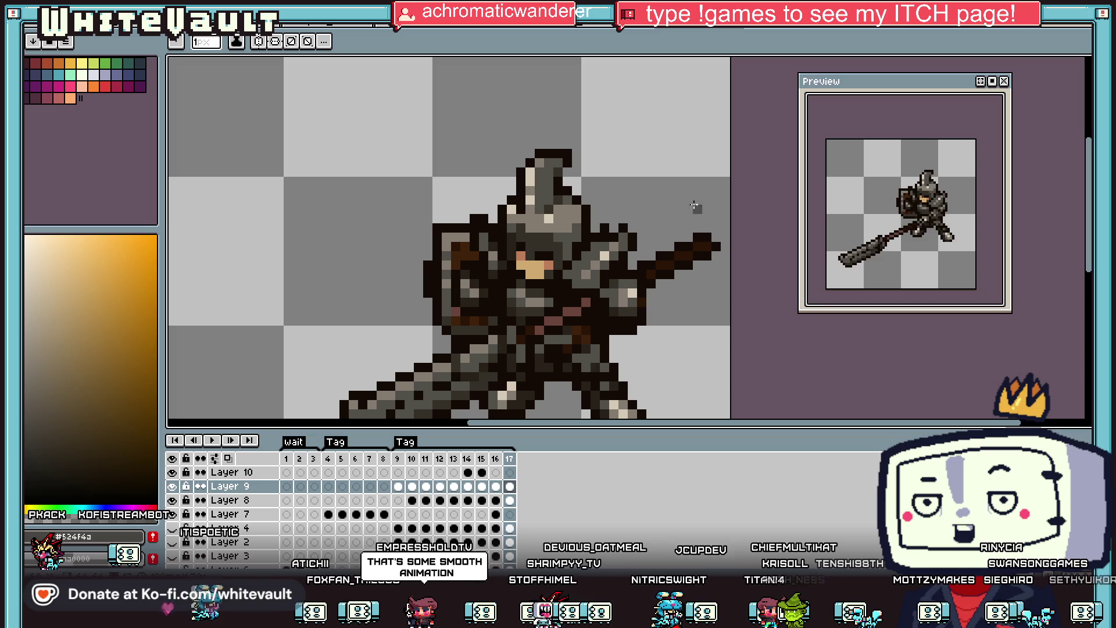
{"action": "scroll", "coordinate": [695, 206], "scroll_direction": "down", "scroll_amount": 3}
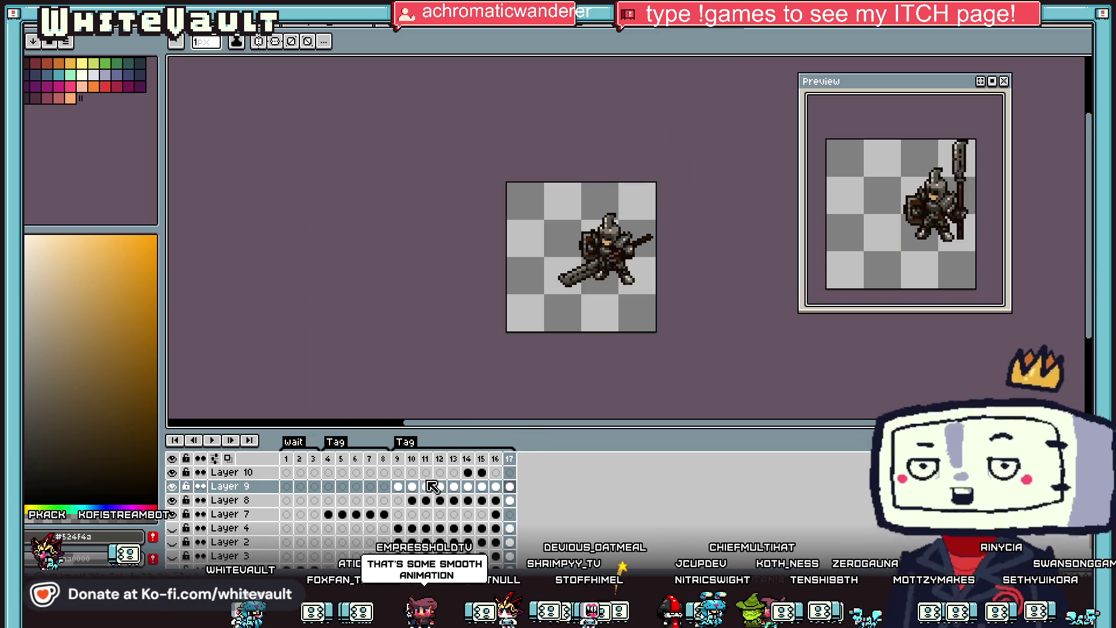
Flatten Layer 9 and the other visible layers into a single Flattened layer.
{"action": "left_click", "coordinate": [398, 486]}
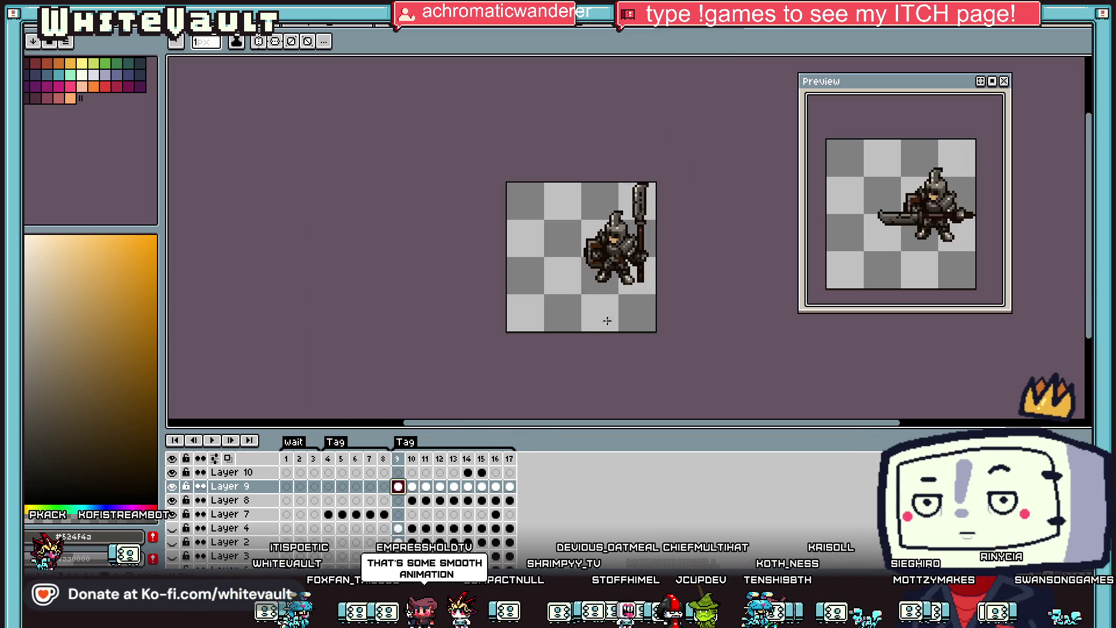
{"action": "left_click", "coordinate": [413, 487]}
{"action": "right_click", "coordinate": [241, 486]}
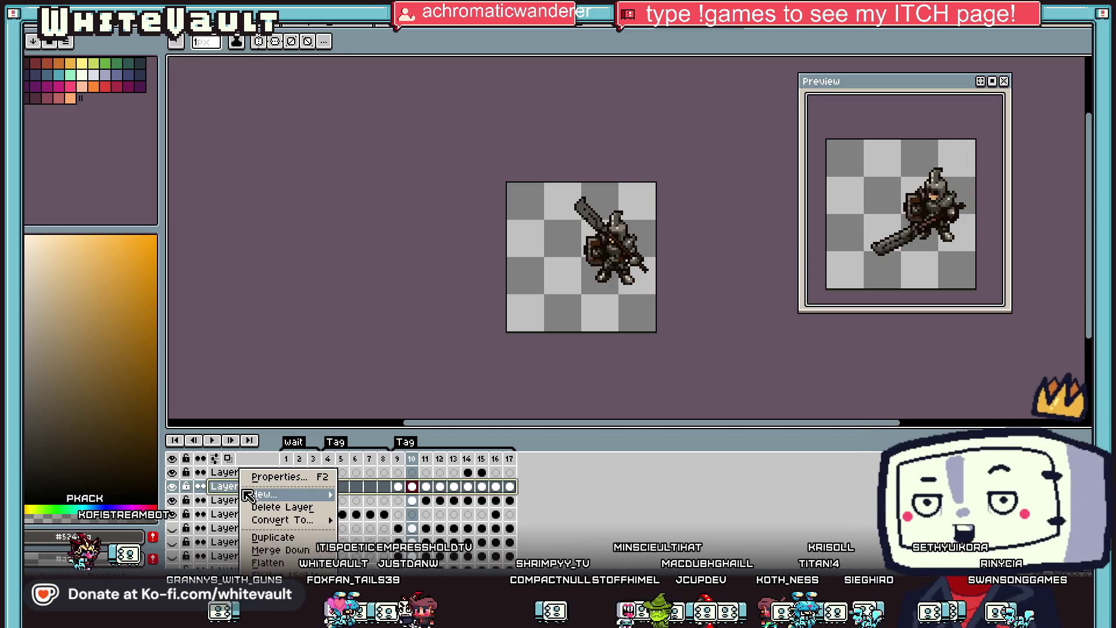
{"action": "left_click", "coordinate": [268, 562]}
{"action": "left_click", "coordinate": [300, 472]}
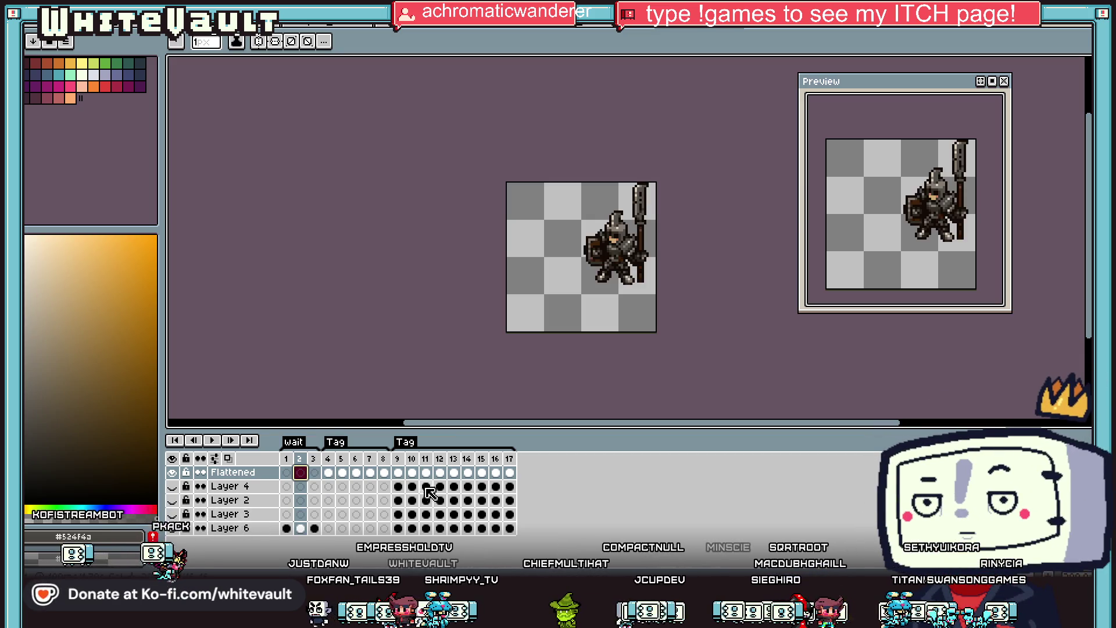
Inspect the Flattened layer and Layer 6 cels around frame 9.
{"action": "right_click", "coordinate": [250, 477]}
{"action": "key", "text": "Escape"}
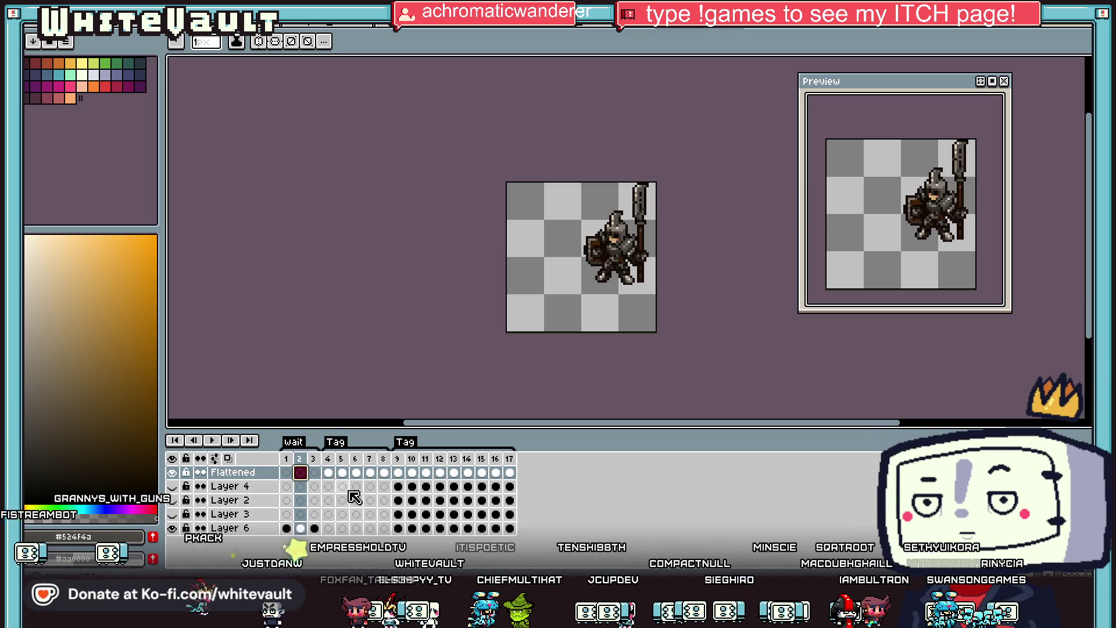
{"action": "left_click", "coordinate": [399, 473]}
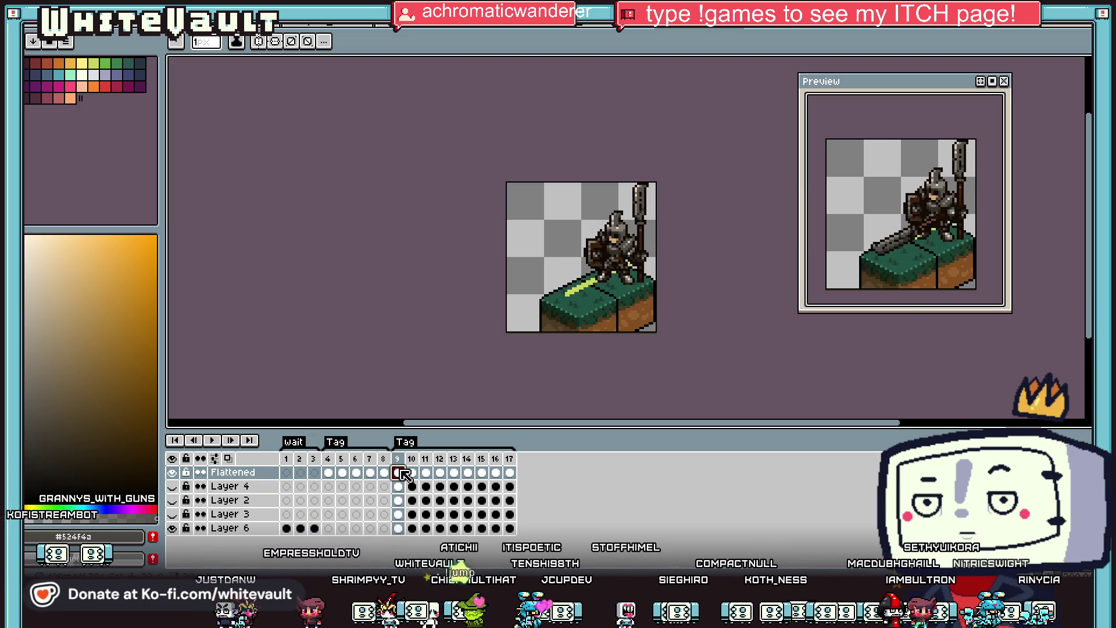
{"action": "left_click", "coordinate": [399, 528]}
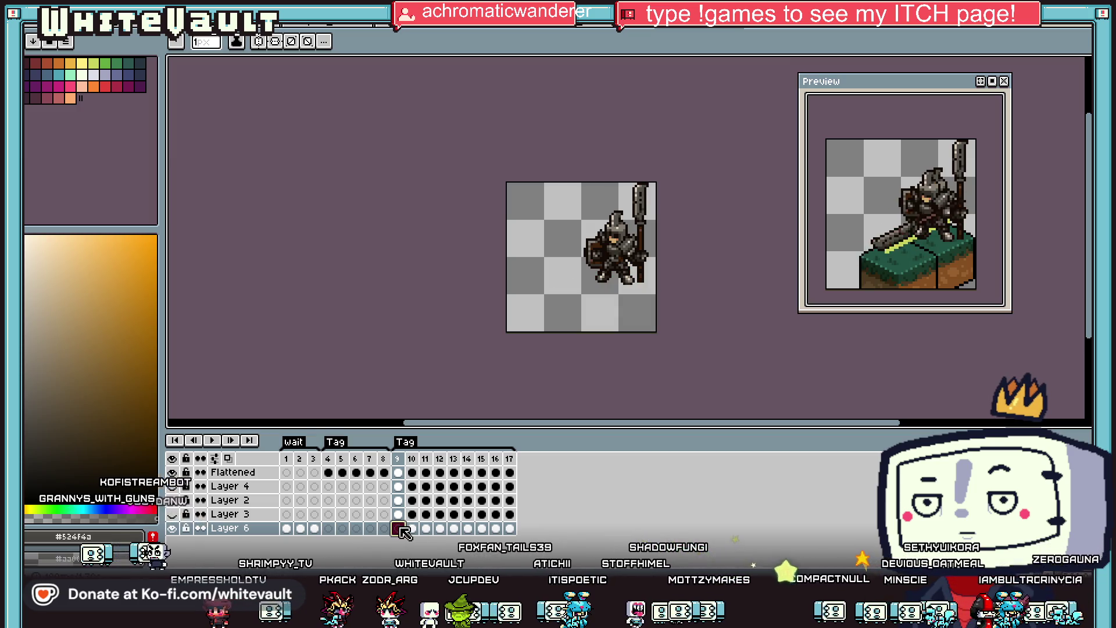
{"action": "key", "text": "Return"}
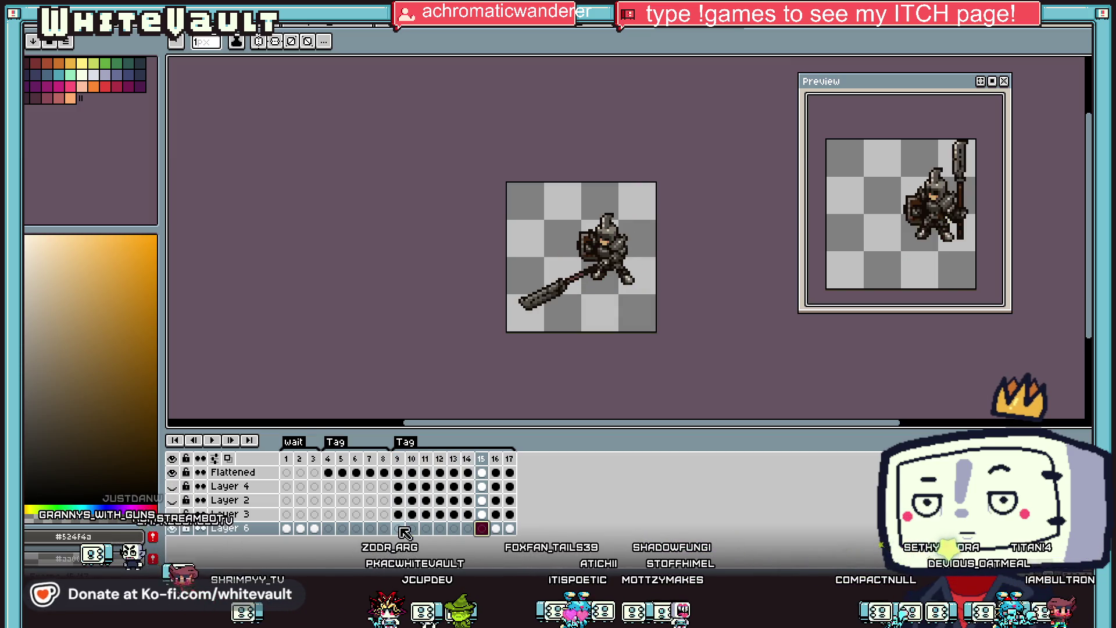
{"action": "right_click", "coordinate": [370, 500]}
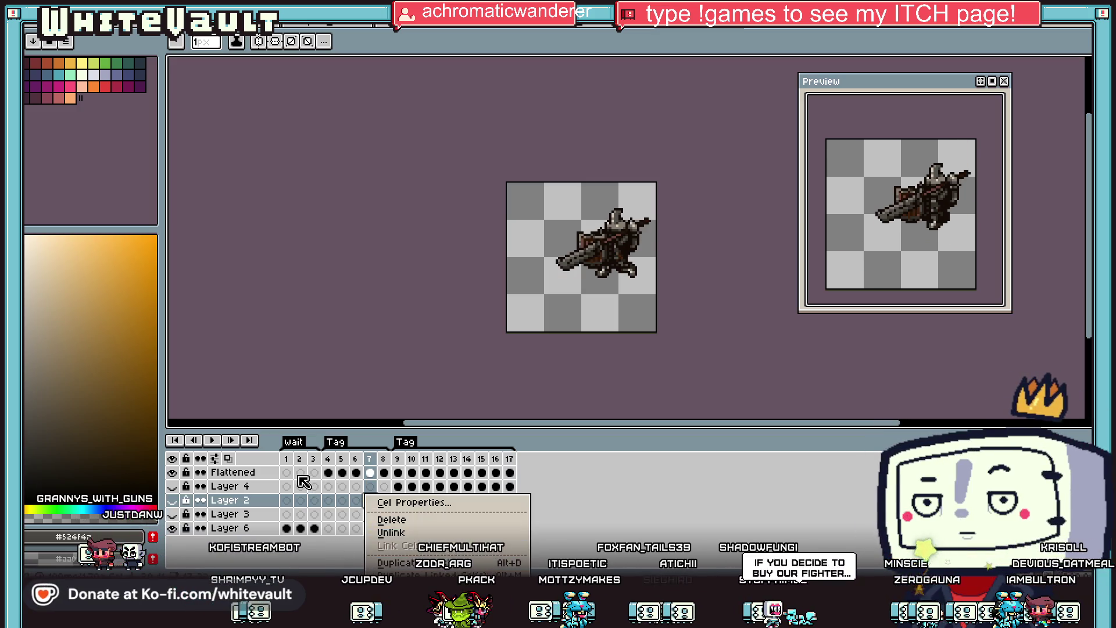
Merge the Flattened layer down with Layer 6, then return to frame 1.
{"action": "left_click", "coordinate": [244, 473]}
{"action": "right_click", "coordinate": [258, 475]}
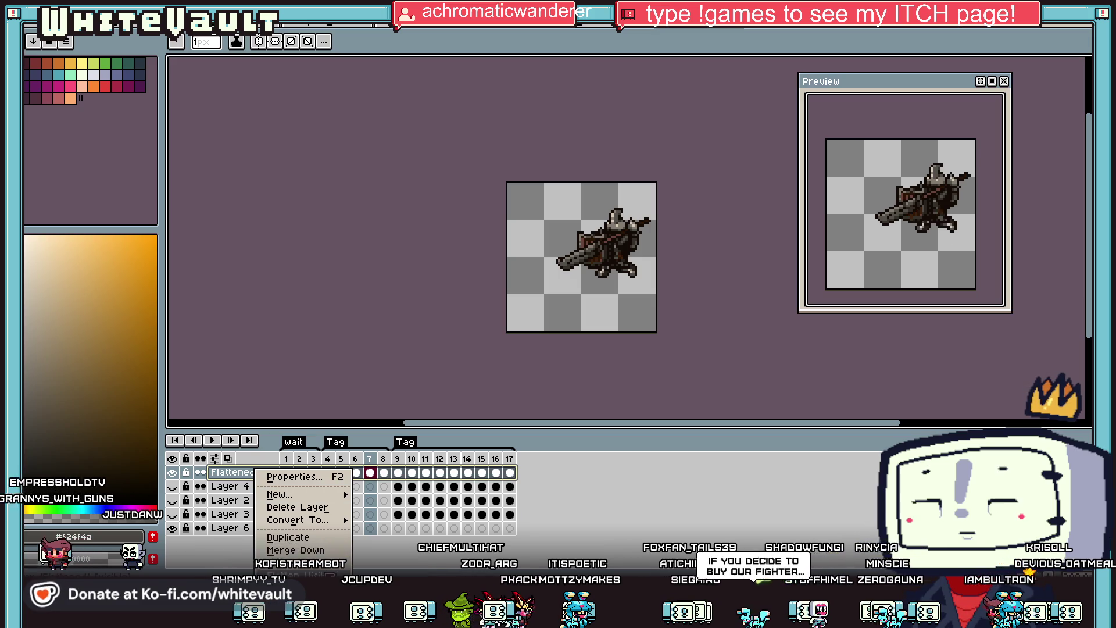
{"action": "left_click", "coordinate": [283, 562]}
{"action": "scroll", "coordinate": [663, 187], "scroll_direction": "up", "scroll_amount": 1}
{"action": "left_click", "coordinate": [286, 515]}
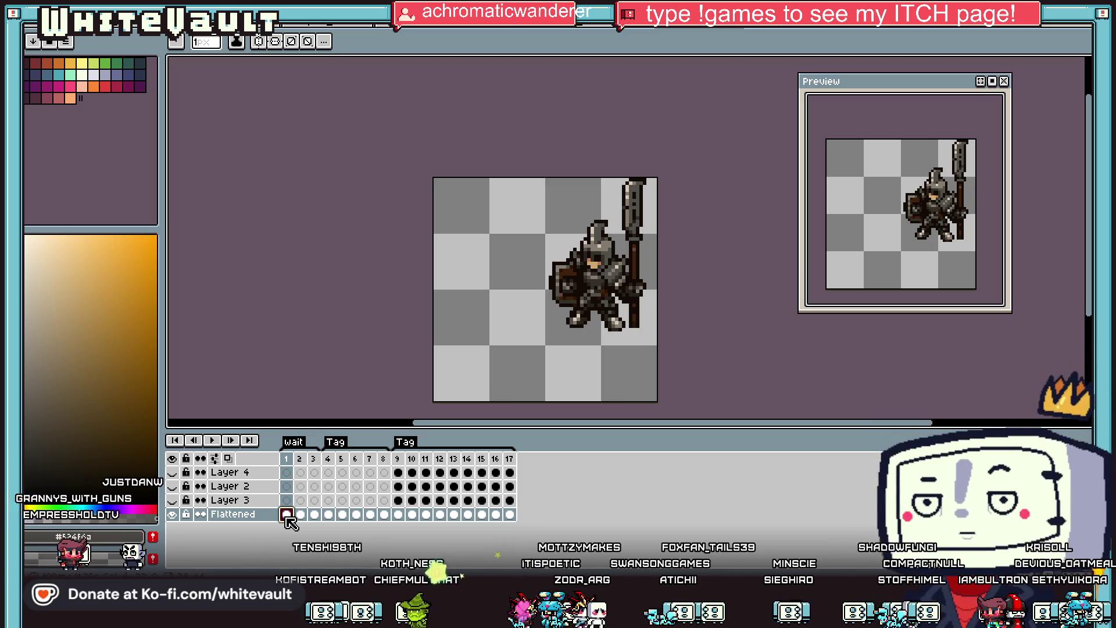
Zoom in and step through frames 4 and 9 to 14 of the swing.
{"action": "left_click", "coordinate": [329, 515]}
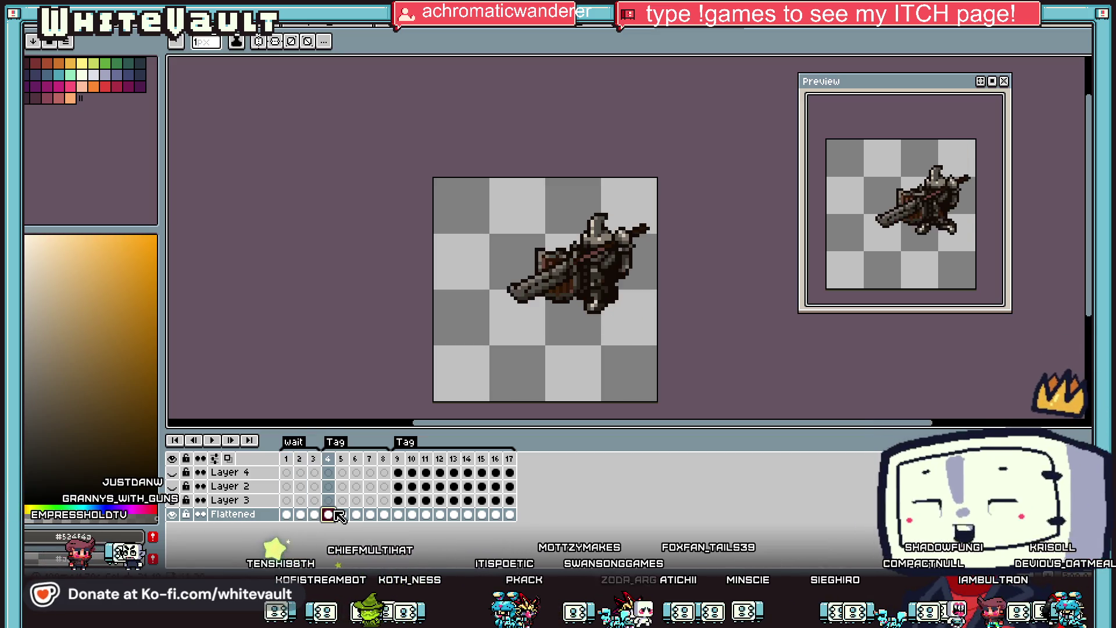
{"action": "left_click", "coordinate": [399, 515]}
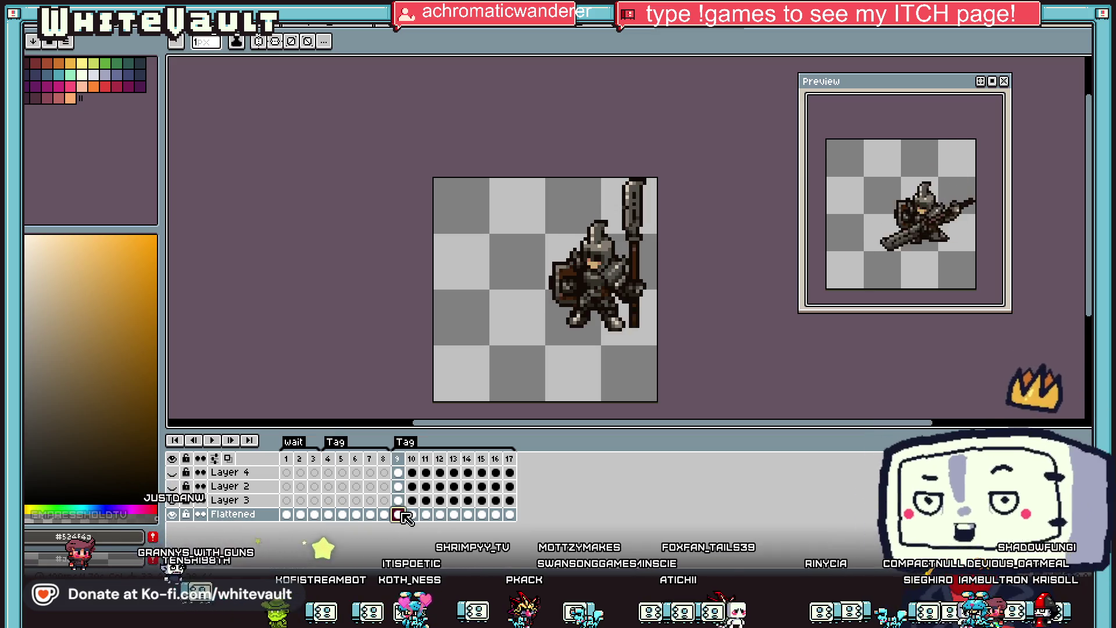
{"action": "key", "text": "plus"}
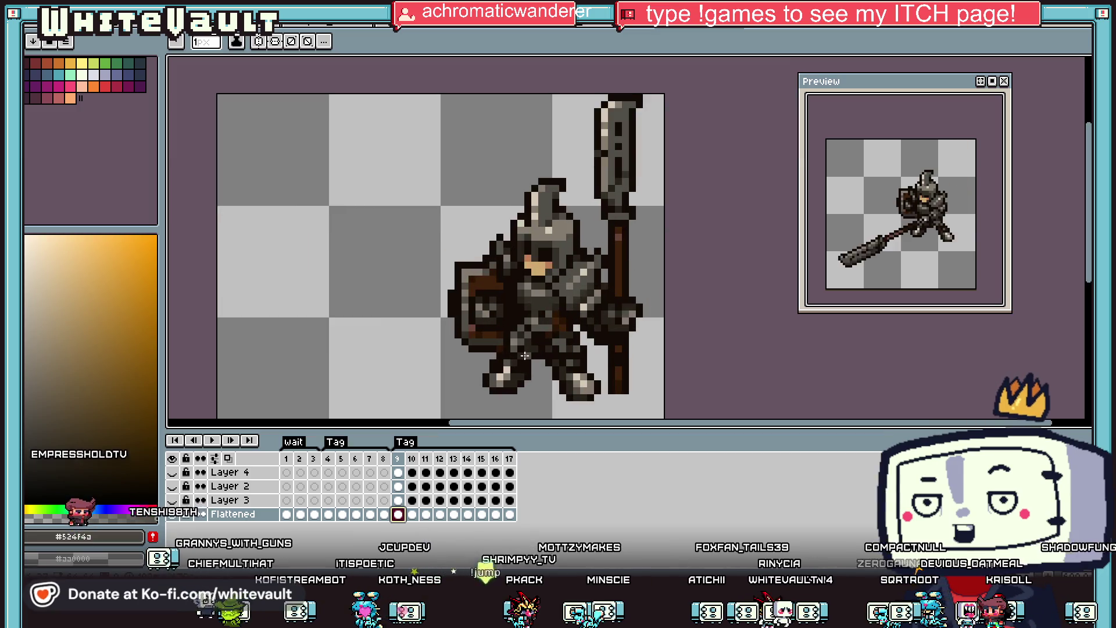
{"action": "left_click", "coordinate": [412, 514]}
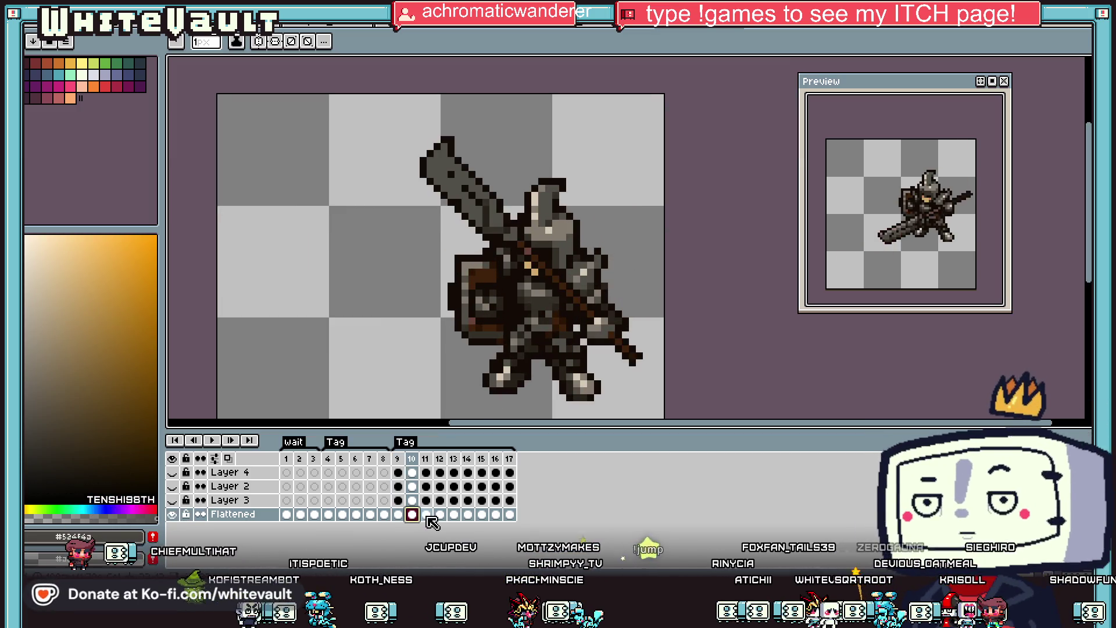
{"action": "left_click", "coordinate": [426, 514]}
{"action": "left_click", "coordinate": [440, 515]}
{"action": "left_click", "coordinate": [454, 515]}
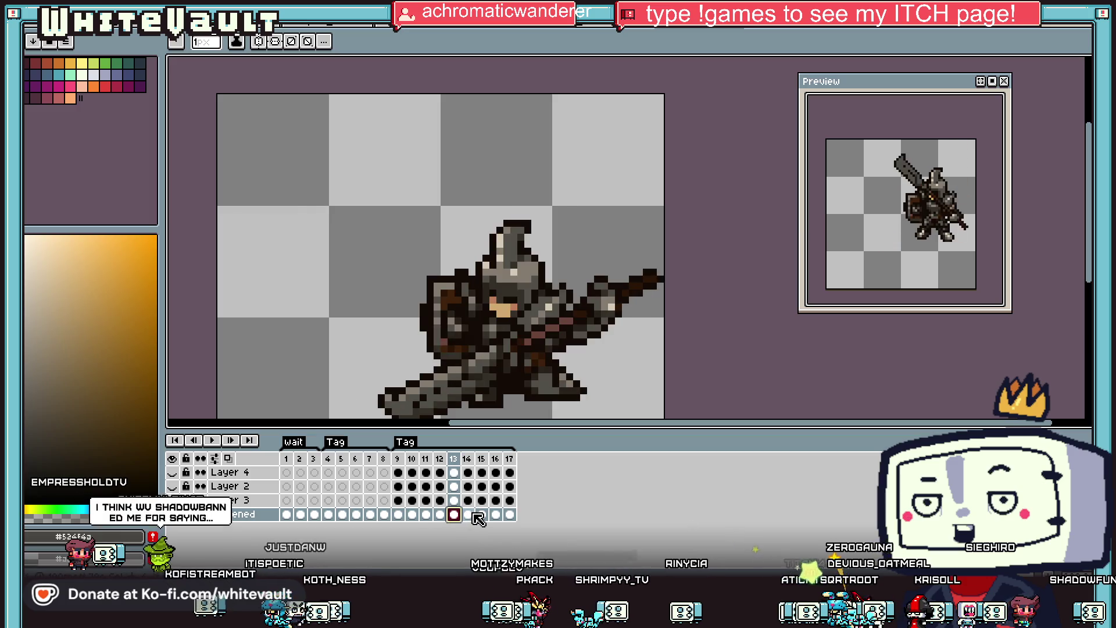
{"action": "left_click", "coordinate": [468, 515]}
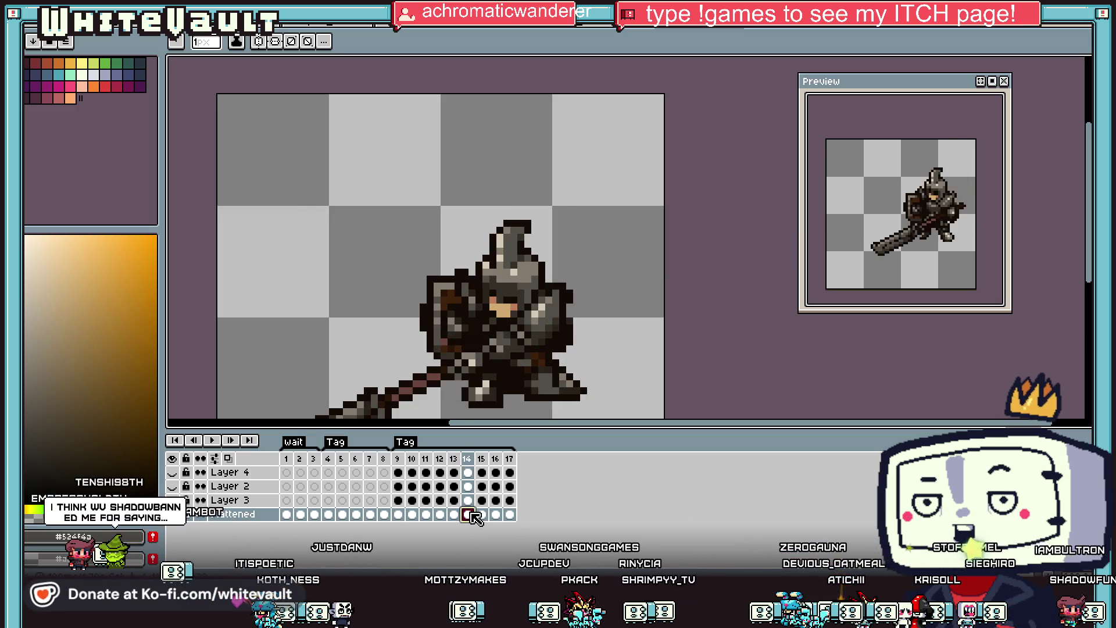
In frame 14, sample the dark outline colour and add outline pixels to the knight's shoulder.
{"action": "left_click", "coordinate": [556, 286], "text": "alt"}
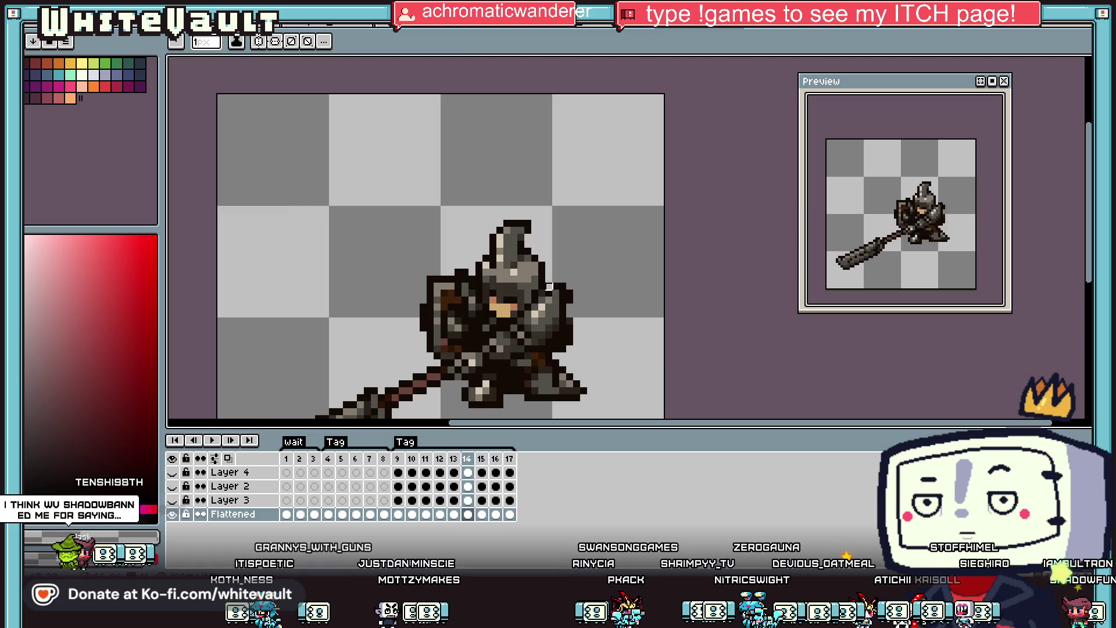
{"action": "scroll", "coordinate": [551, 285], "scroll_direction": "up", "scroll_amount": 2}
{"action": "left_click", "coordinate": [555, 281], "text": "alt"}
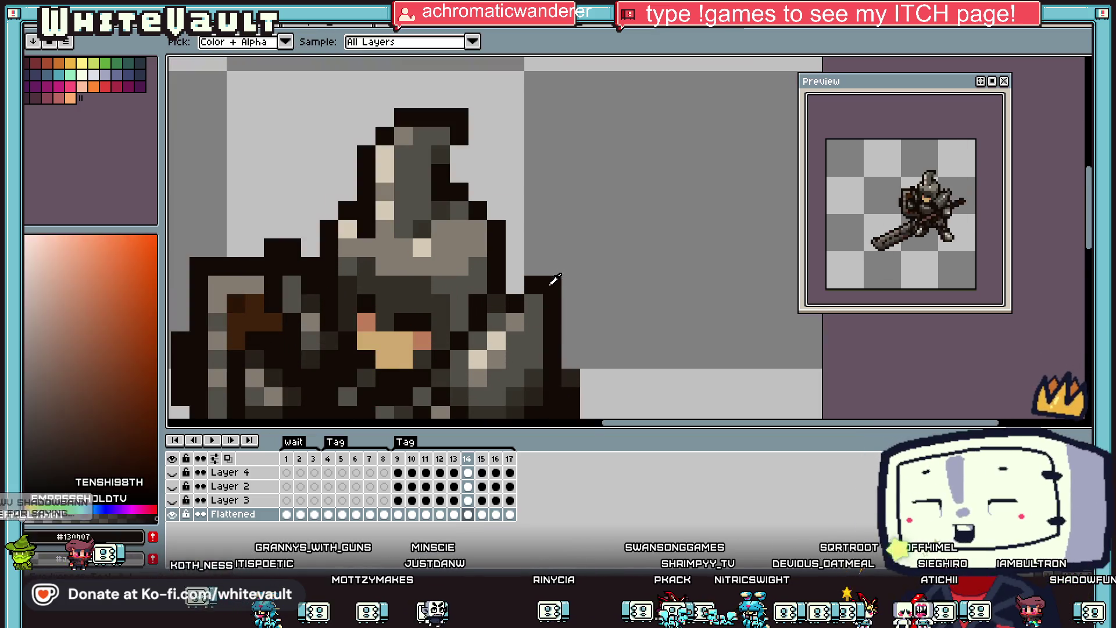
{"action": "left_click", "coordinate": [515, 285]}
{"action": "left_click", "coordinate": [552, 286], "text": "alt"}
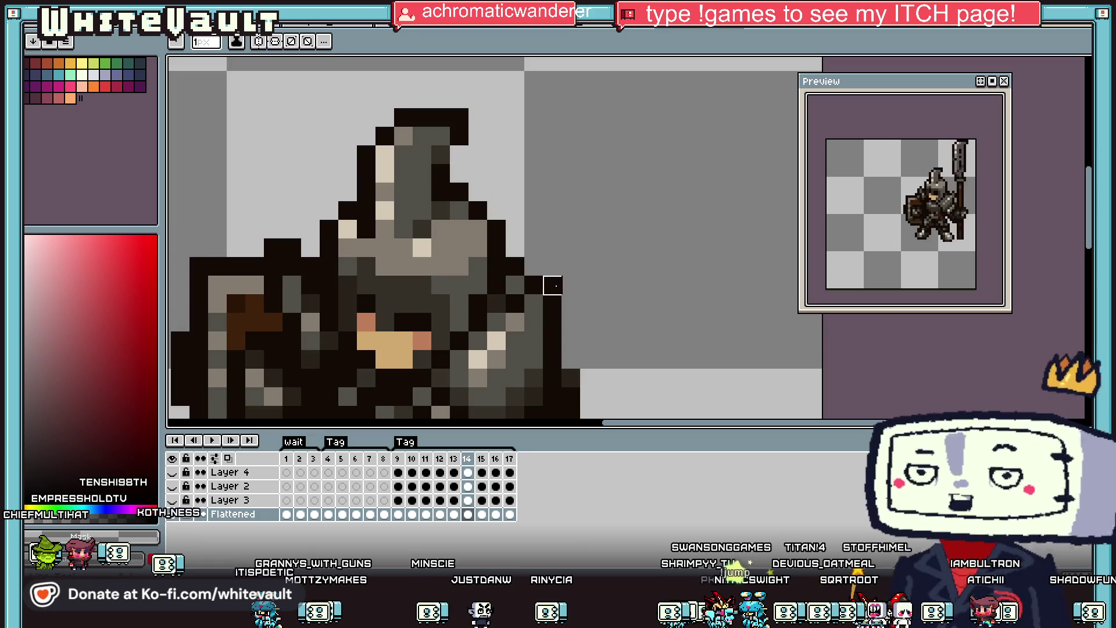
{"action": "scroll", "coordinate": [553, 286], "scroll_direction": "down", "scroll_amount": 3}
{"action": "scroll", "coordinate": [553, 285], "scroll_direction": "up", "scroll_amount": 2}
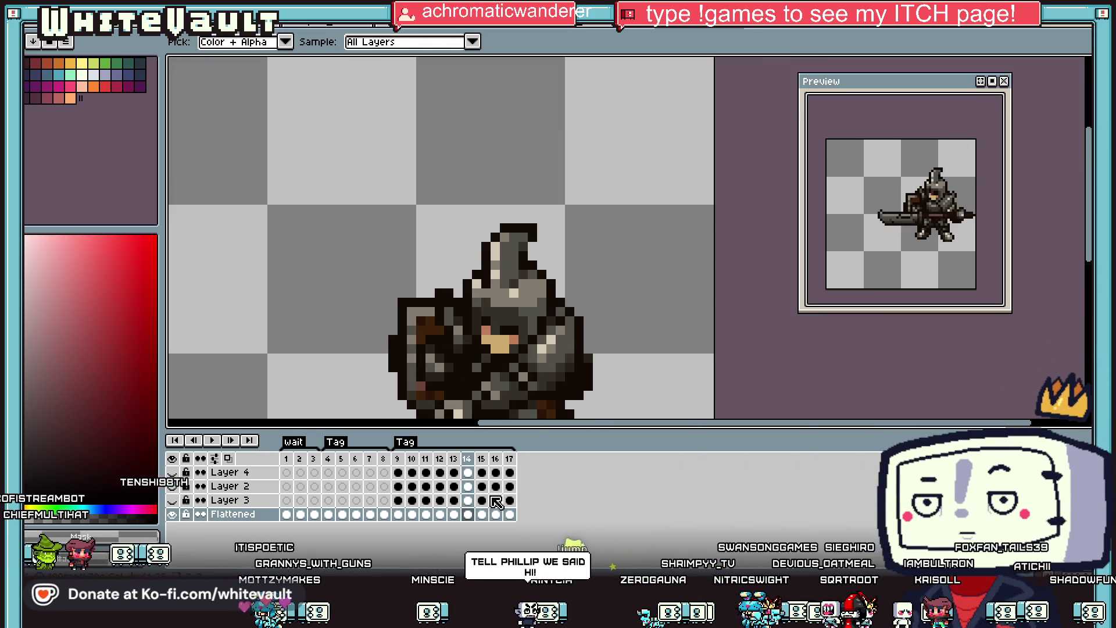
Move to frame 16 and sample the dark brown near the helmet.
{"action": "left_click", "coordinate": [483, 514]}
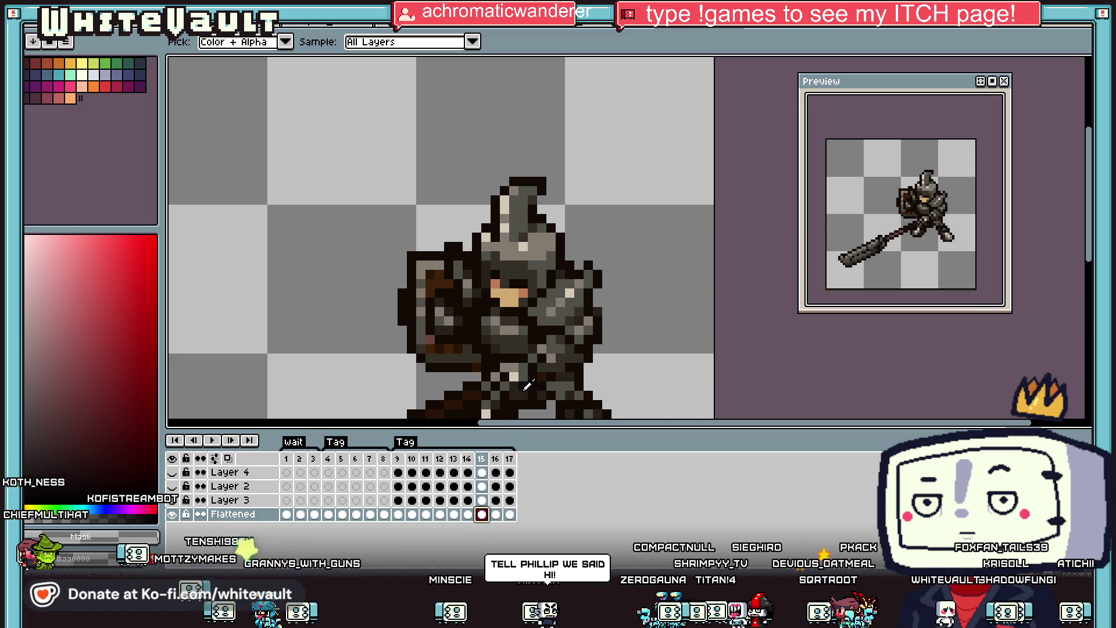
{"action": "left_click", "coordinate": [496, 514]}
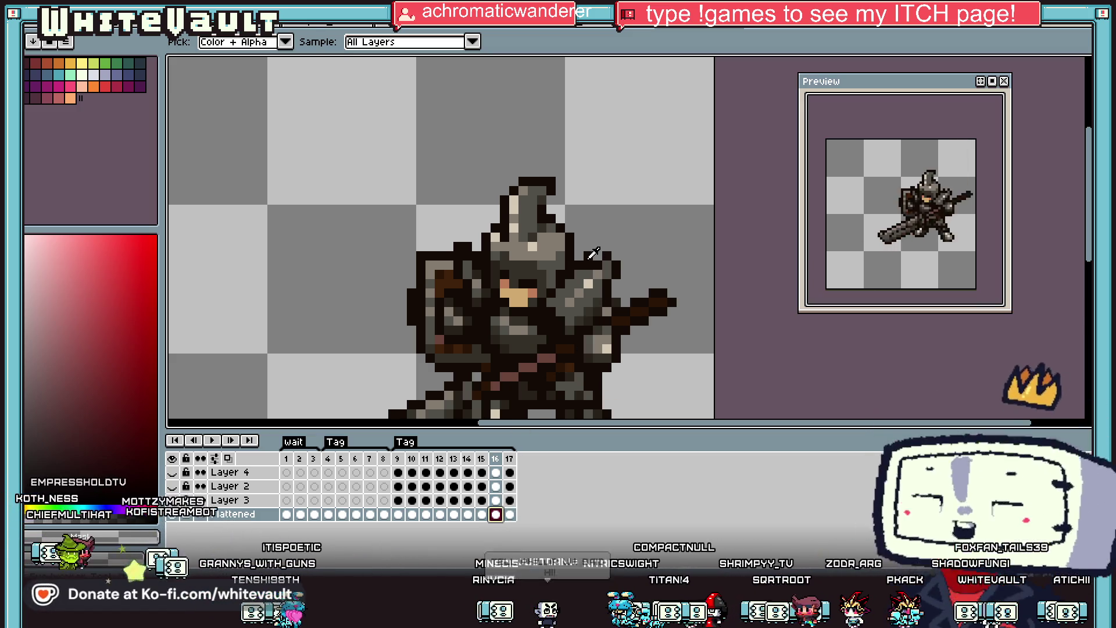
{"action": "left_click", "coordinate": [577, 256], "text": "alt"}
{"action": "scroll", "coordinate": [577, 256], "scroll_direction": "down", "scroll_amount": 3}
{"action": "scroll", "coordinate": [603, 236], "scroll_direction": "up", "scroll_amount": 2}
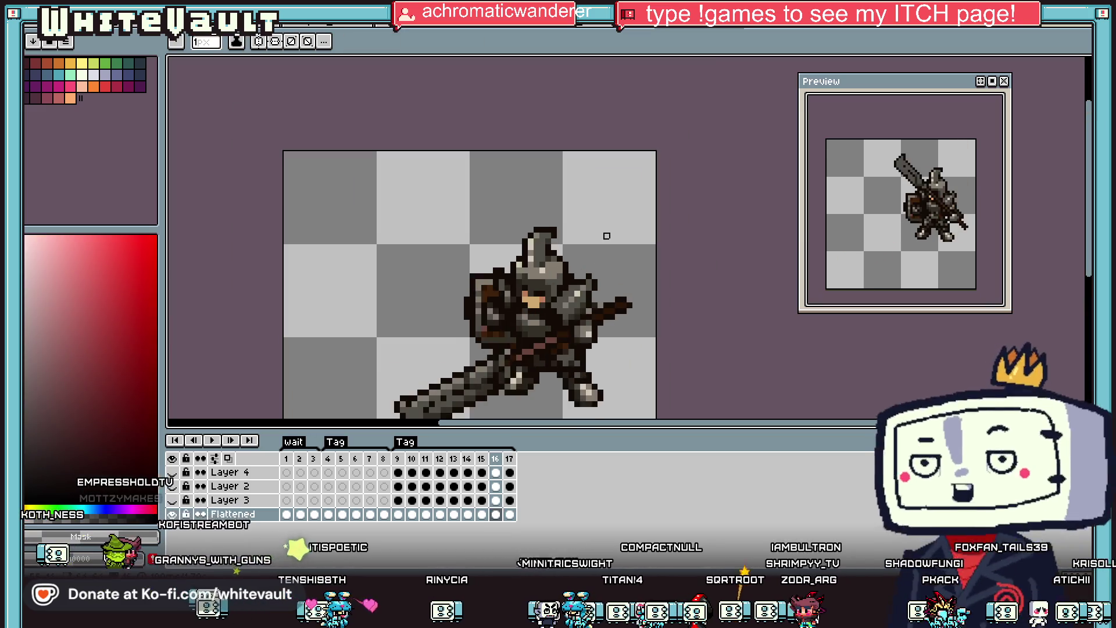
{"action": "left_click", "coordinate": [561, 280], "text": "alt"}
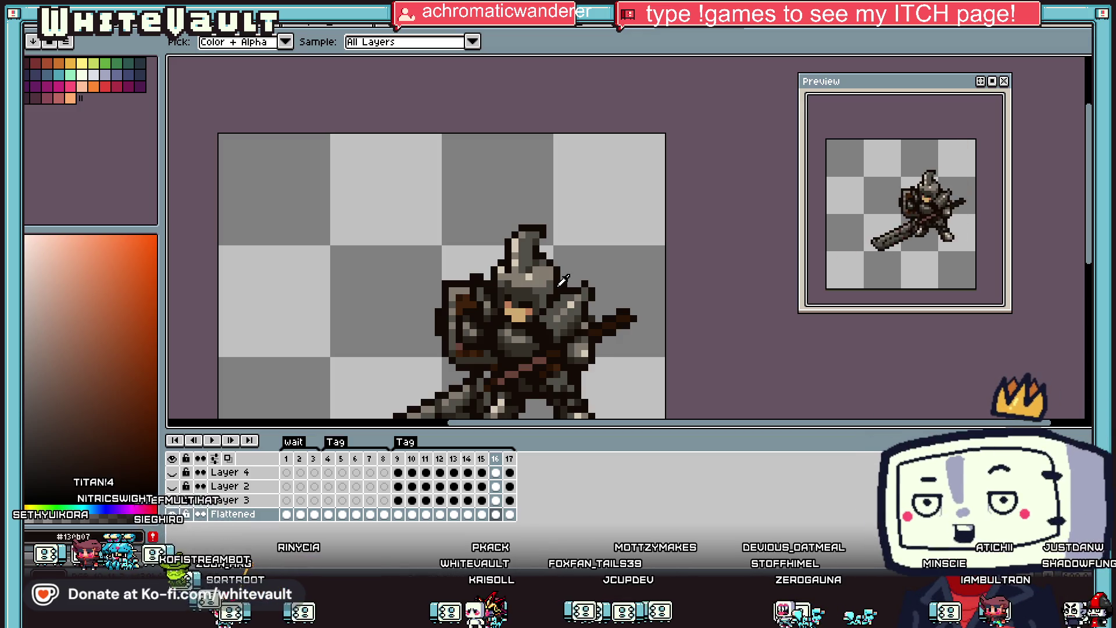
{"action": "scroll", "coordinate": [590, 332], "scroll_direction": "down", "scroll_amount": 1}
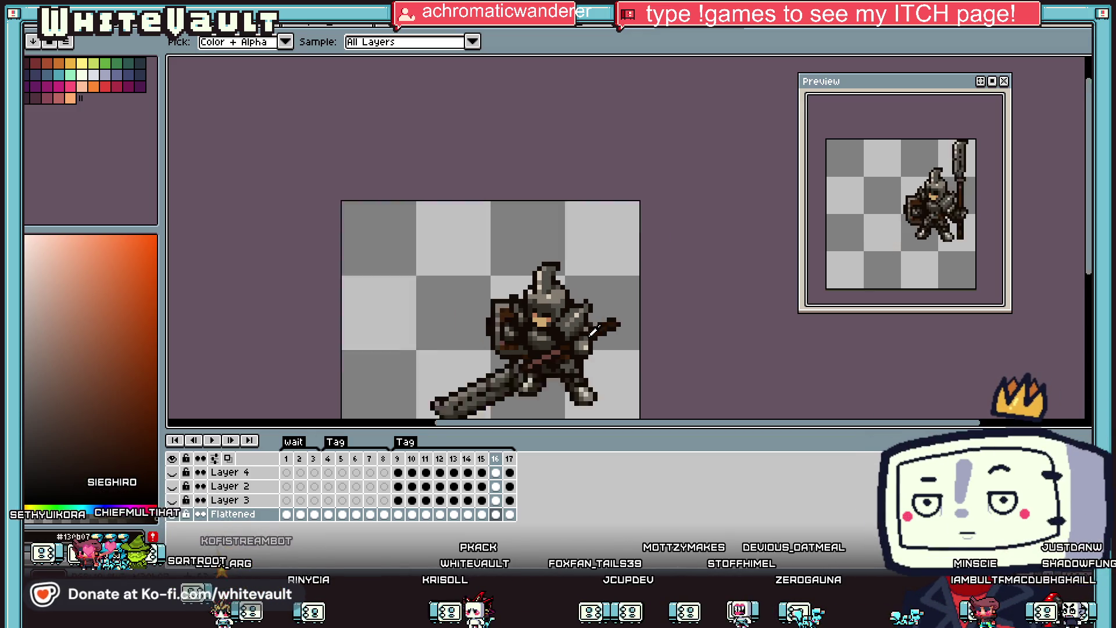
Step through frames 9, 11, 12 and 13 and switch to the Pencil.
{"action": "scroll", "coordinate": [524, 291], "scroll_direction": "up", "scroll_amount": 2}
{"action": "left_click", "coordinate": [398, 514]}
{"action": "left_click", "coordinate": [412, 514]}
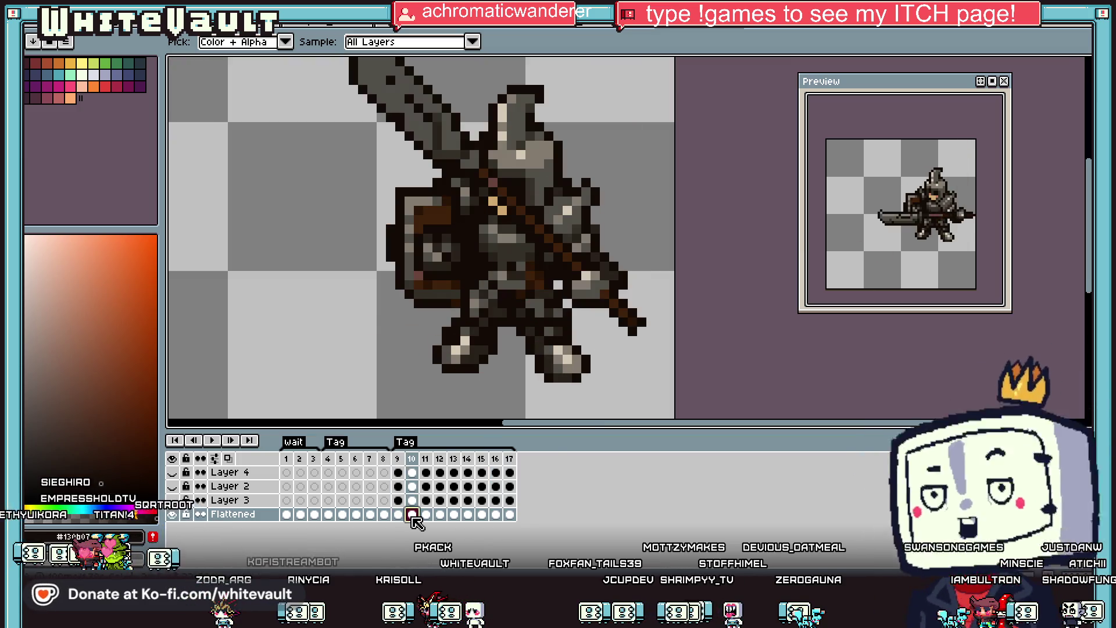
{"action": "left_click", "coordinate": [426, 514]}
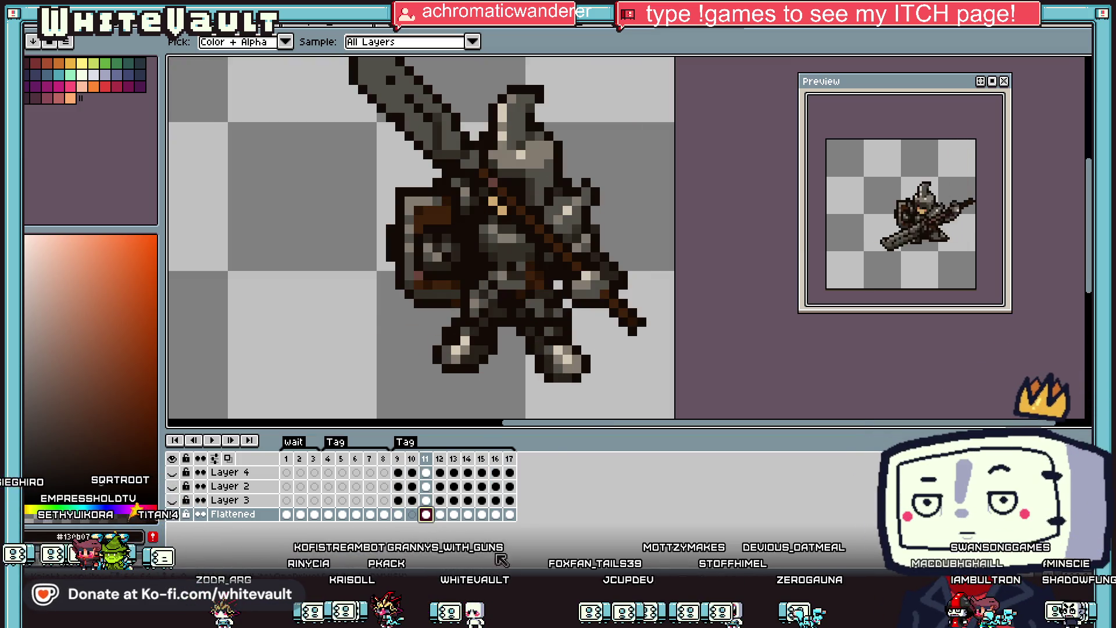
{"action": "left_click", "coordinate": [440, 515]}
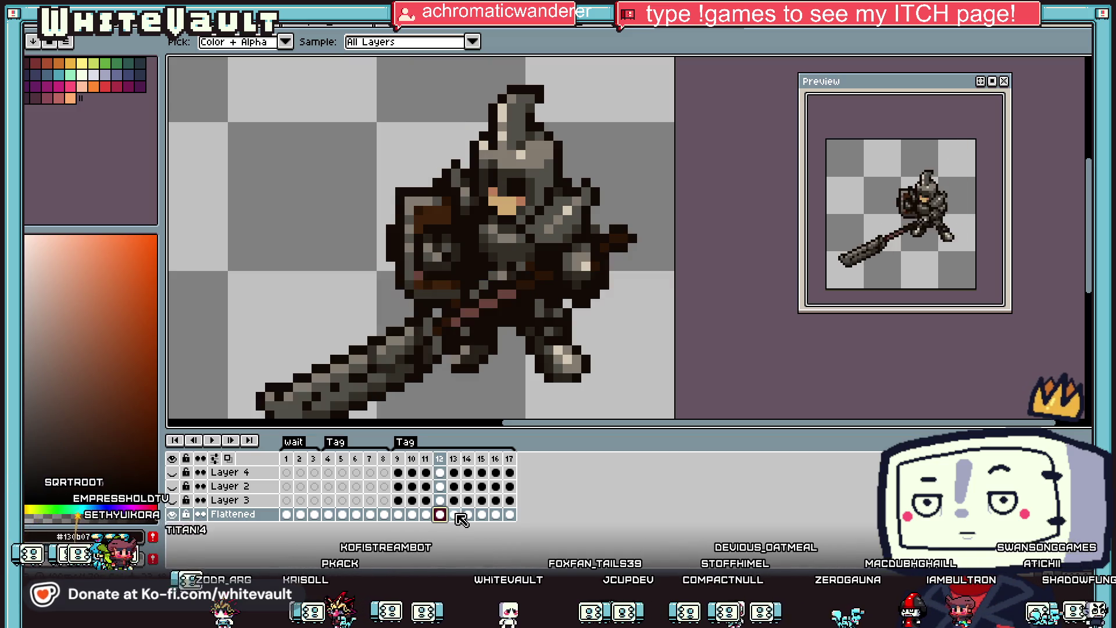
{"action": "left_click", "coordinate": [455, 514]}
{"action": "scroll", "coordinate": [544, 343], "scroll_direction": "up", "scroll_amount": 2}
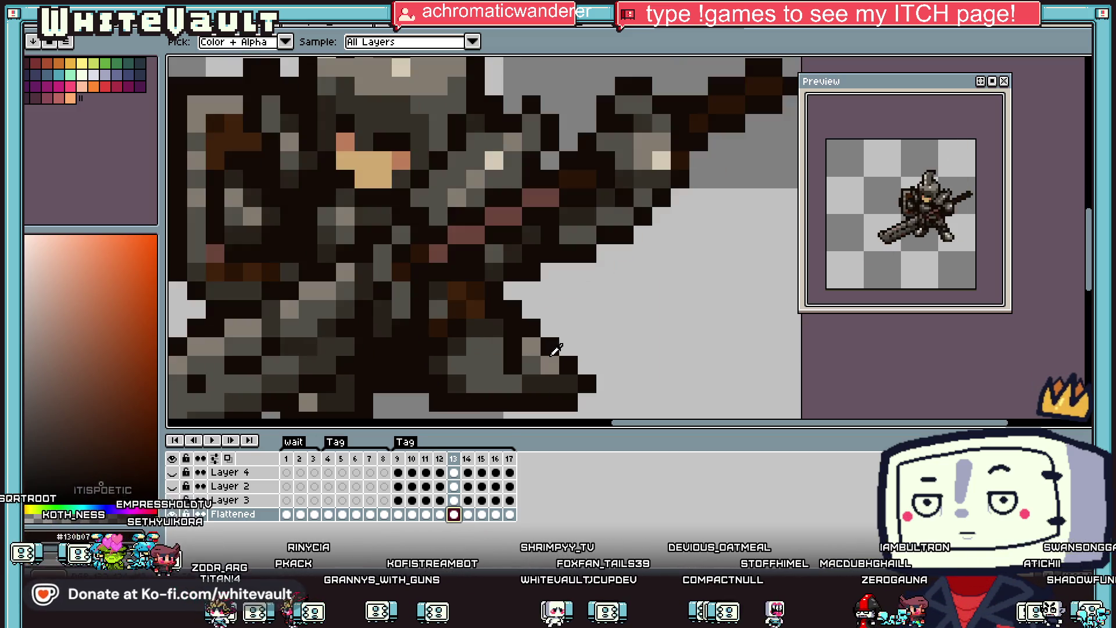
{"action": "key", "text": "b"}
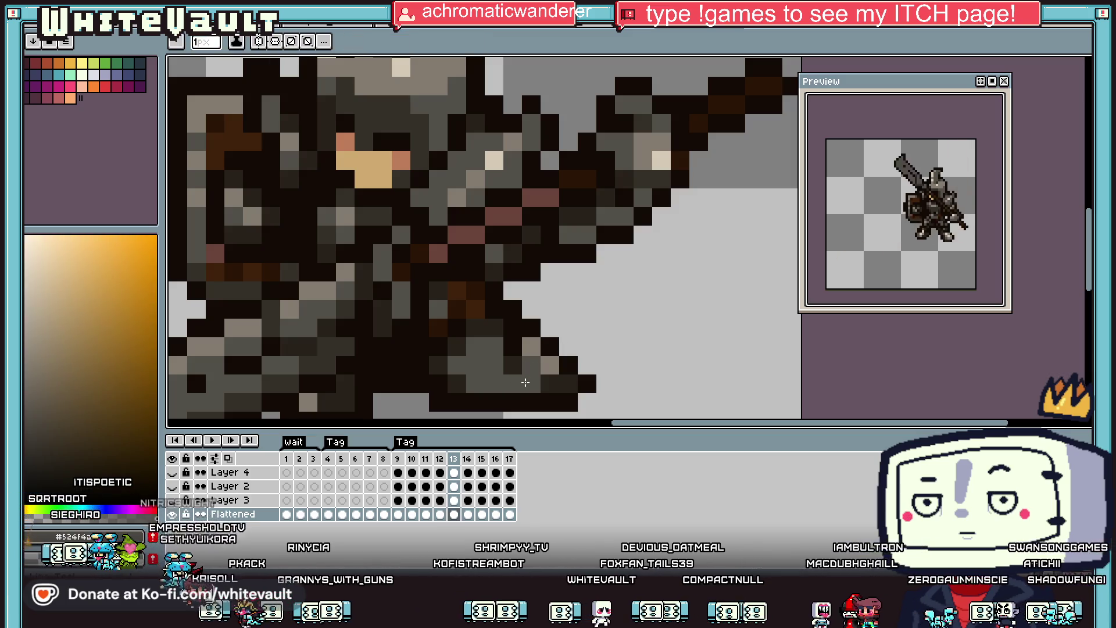
Sample dark tones and grey #524f4a from the knight's lower armour.
{"action": "left_click", "coordinate": [605, 363], "text": "alt"}
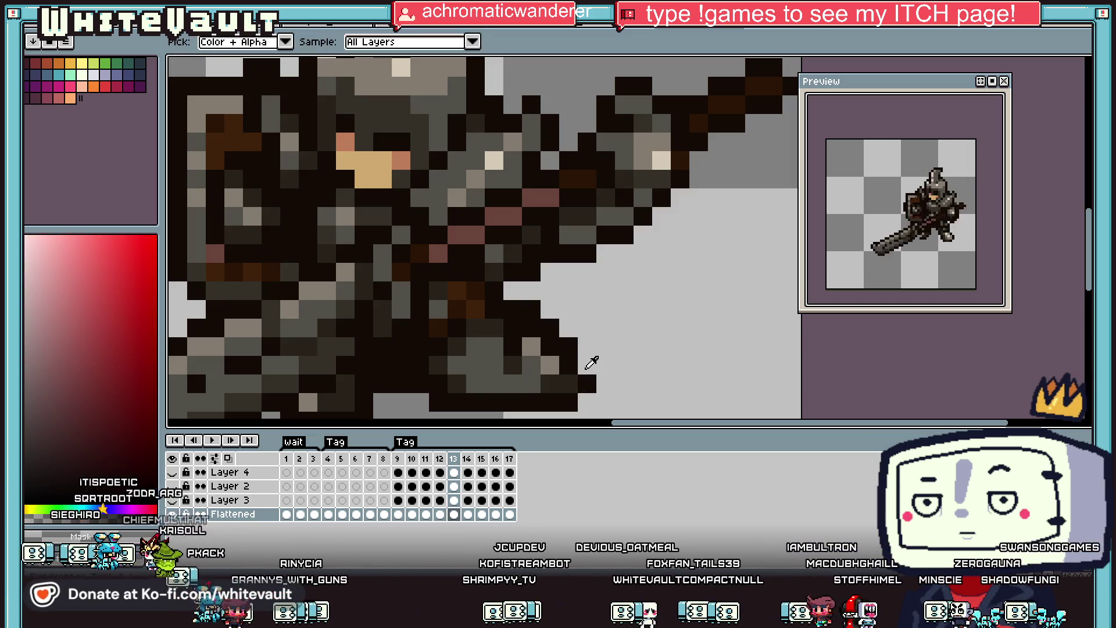
{"action": "left_click", "coordinate": [591, 364], "text": "alt"}
{"action": "left_click", "coordinate": [550, 384], "text": "alt"}
{"action": "left_click", "coordinate": [549, 366], "text": "alt"}
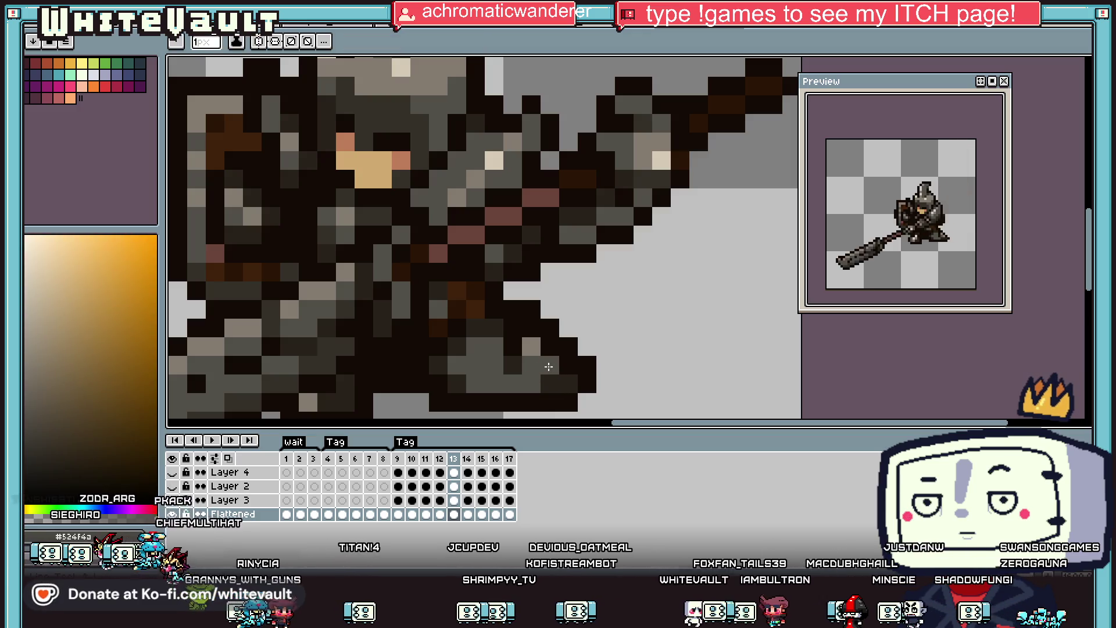
{"action": "scroll", "coordinate": [571, 382], "scroll_direction": "down", "scroll_amount": 1}
{"action": "left_click", "coordinate": [576, 365], "text": "alt"}
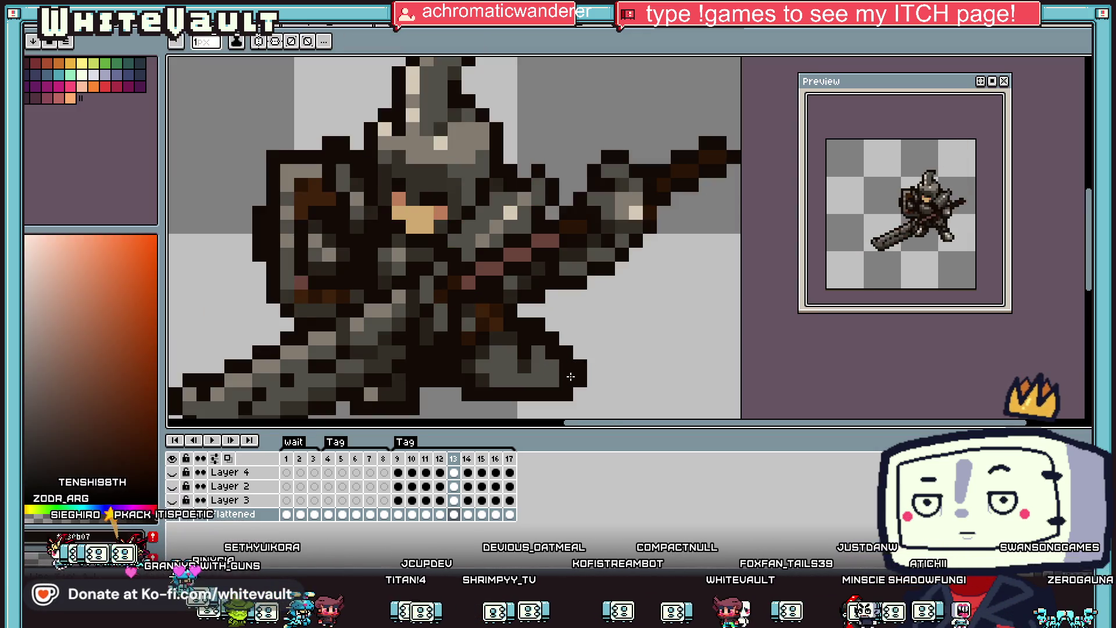
{"action": "left_click", "coordinate": [572, 378], "text": "alt"}
{"action": "scroll", "coordinate": [567, 389], "scroll_direction": "down", "scroll_amount": 2}
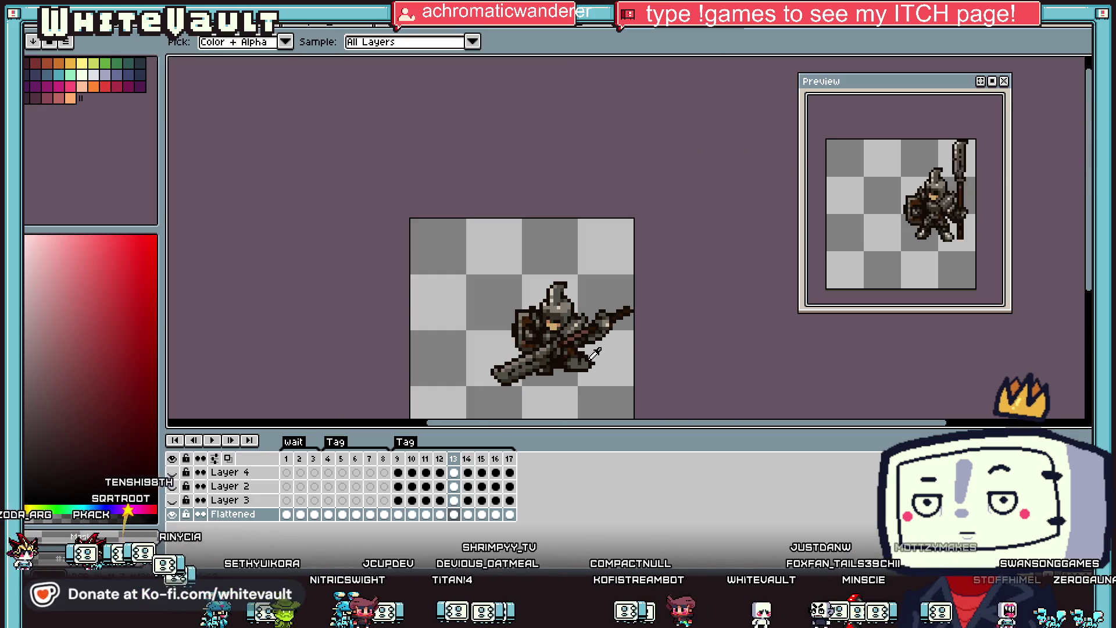
{"action": "scroll", "coordinate": [575, 366], "scroll_direction": "up", "scroll_amount": 1}
Sample the leg-area colours, then marquee-select the area around the knight's front leg.
{"action": "left_click", "coordinate": [576, 367], "text": "alt"}
{"action": "scroll", "coordinate": [579, 365], "scroll_direction": "up", "scroll_amount": 1}
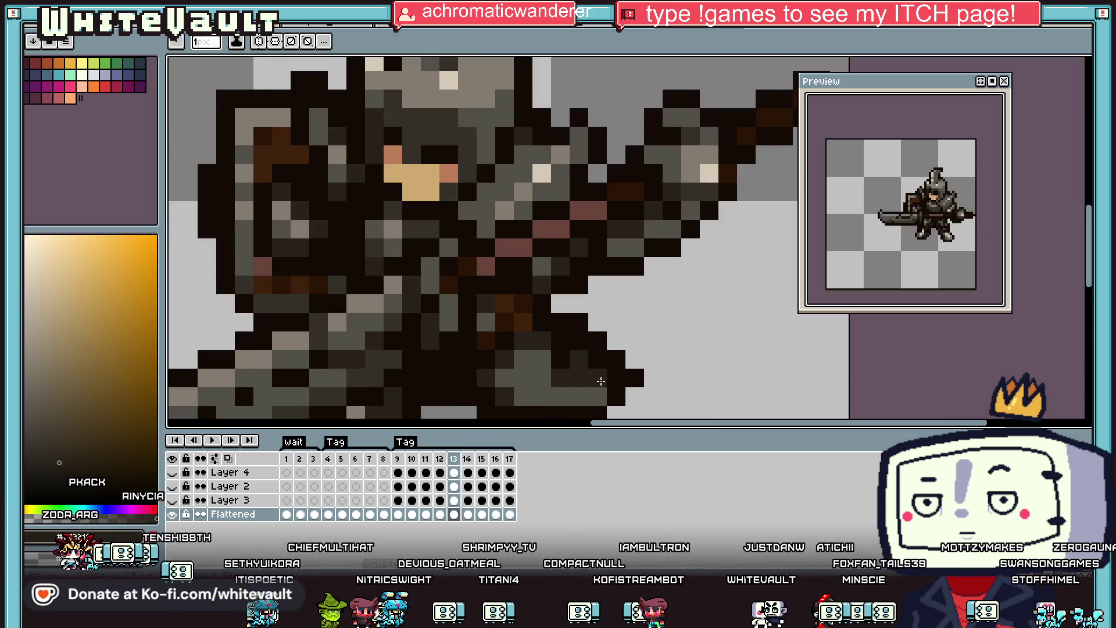
{"action": "left_click", "coordinate": [636, 379], "text": "alt"}
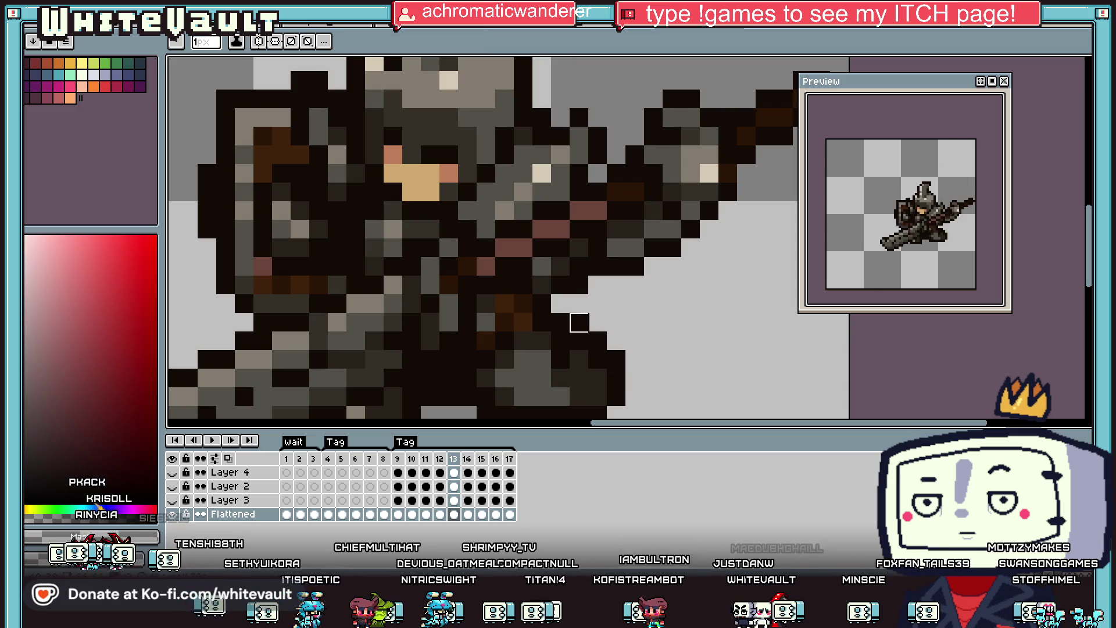
{"action": "scroll", "coordinate": [579, 322], "scroll_direction": "down", "scroll_amount": 3}
{"action": "scroll", "coordinate": [612, 332], "scroll_direction": "down", "scroll_amount": 1}
{"action": "scroll", "coordinate": [613, 332], "scroll_direction": "up", "scroll_amount": 2}
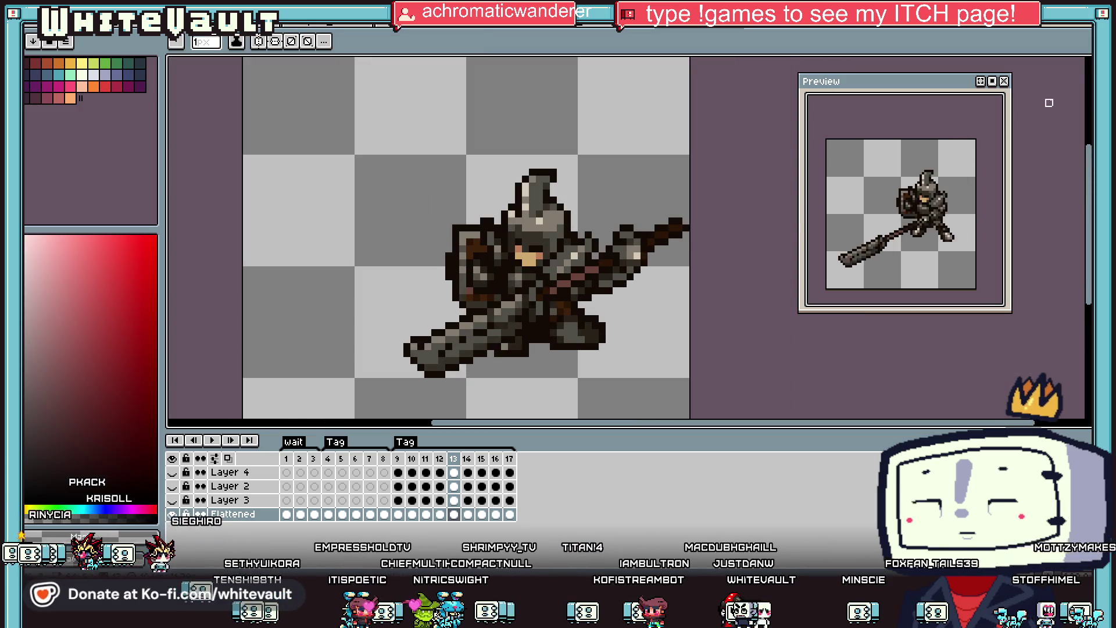
{"action": "left_click", "coordinate": [573, 335], "text": "alt"}
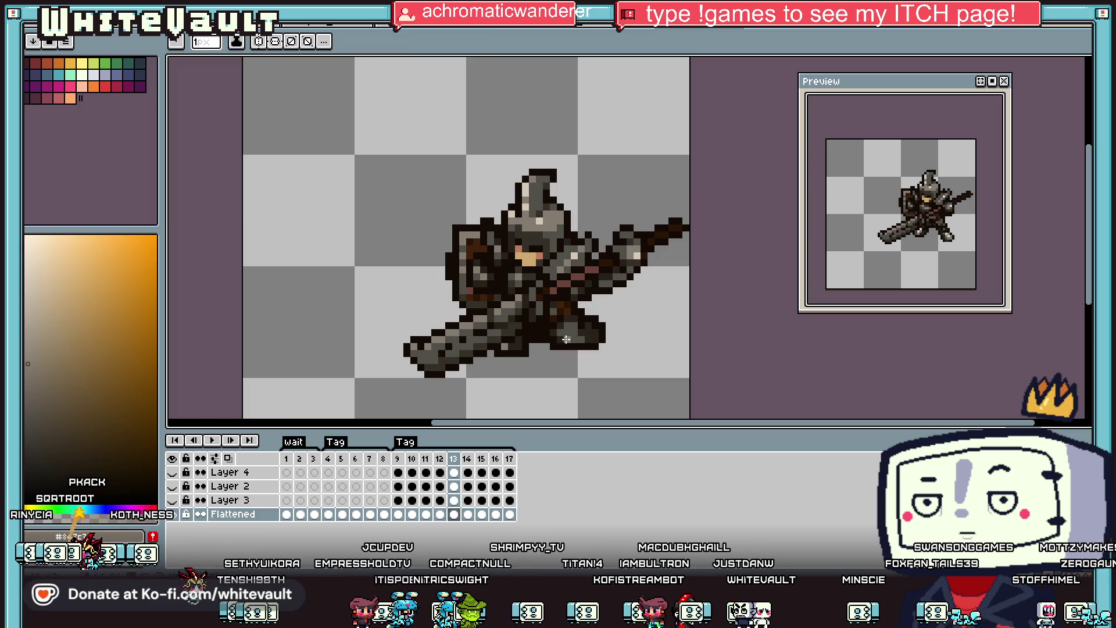
{"action": "key", "text": "m"}
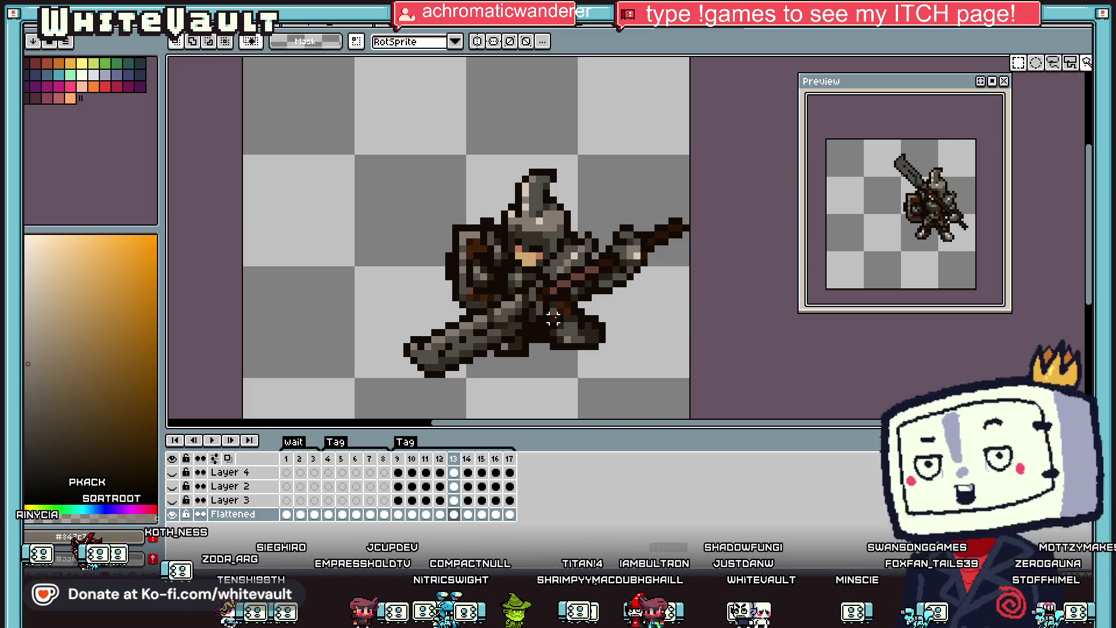
{"action": "left_click_drag", "start_coordinate": [551, 317], "coordinate": [623, 367]}
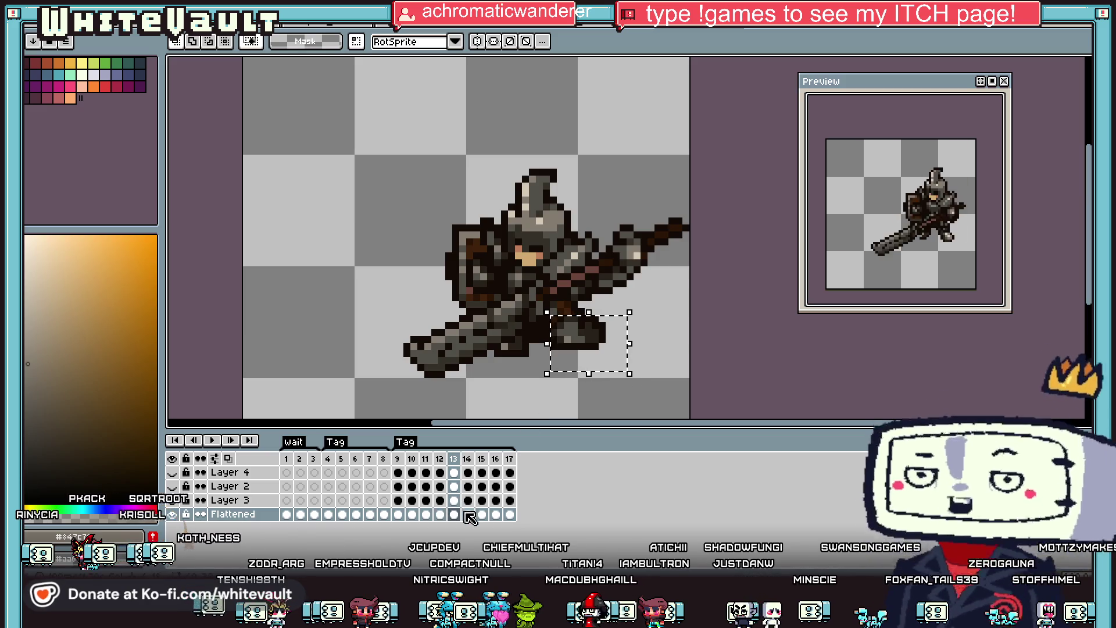